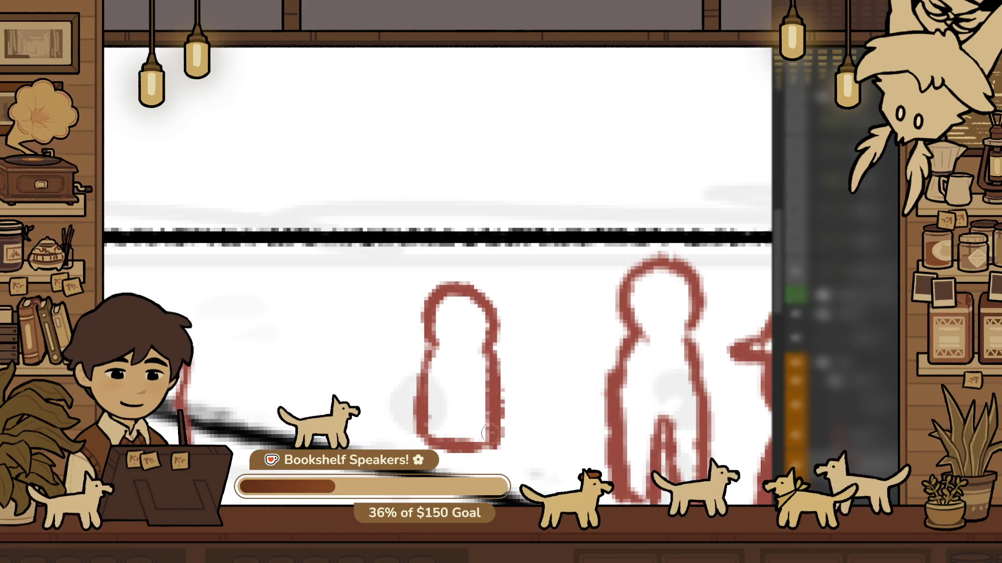
# Redraw the red hook stroke so it closes into a small figure outline
pyautogui.hotkey('ctrl', 'z')
pyautogui.moveTo(488, 349); pyautogui.dragTo(508, 385)
pyautogui.hotkey('ctrl', '0')
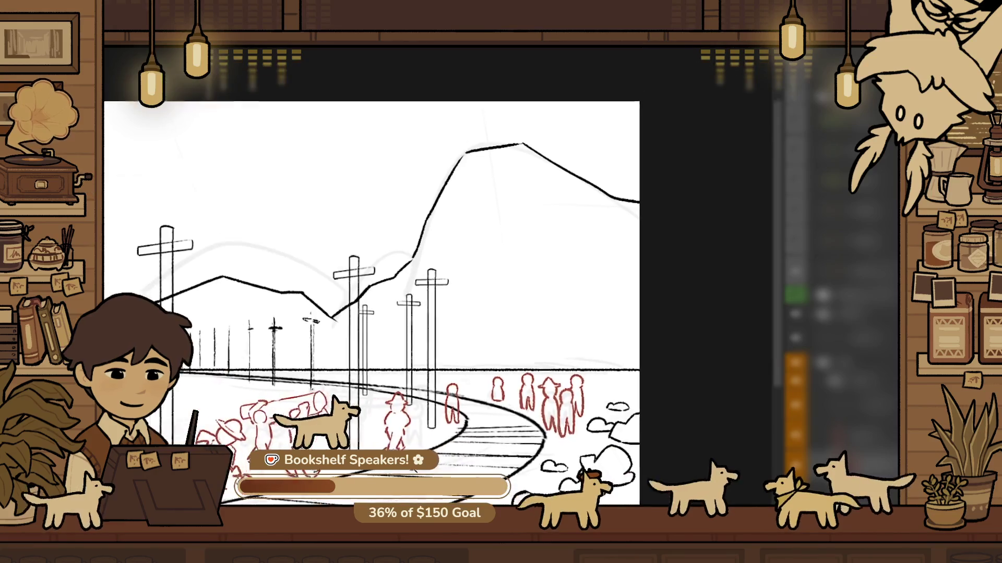
pyautogui.scroll(2, 469, 329)
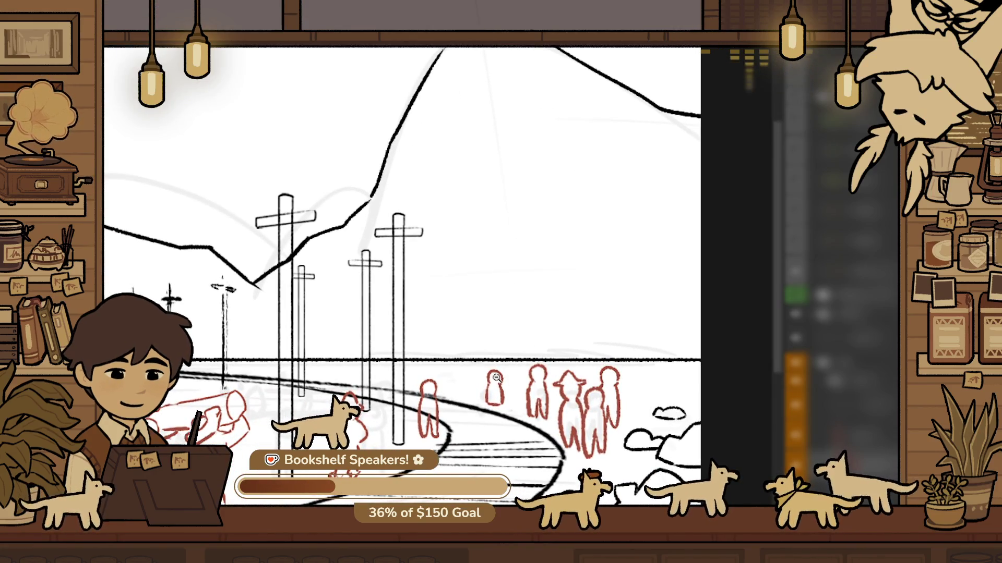
pyautogui.scroll(4, 528, 385)
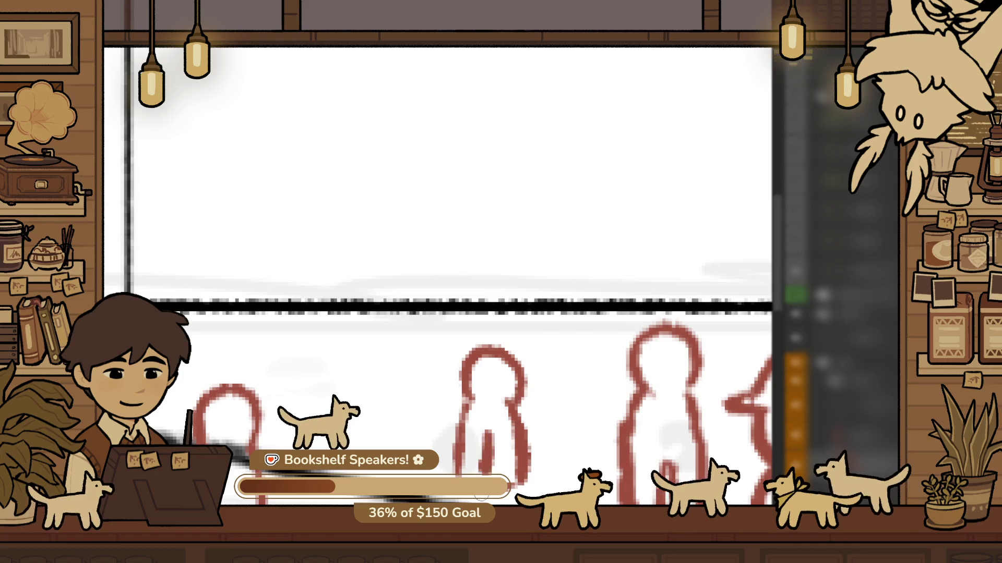
pyautogui.moveTo(487, 466); pyautogui.dragTo(496, 477)
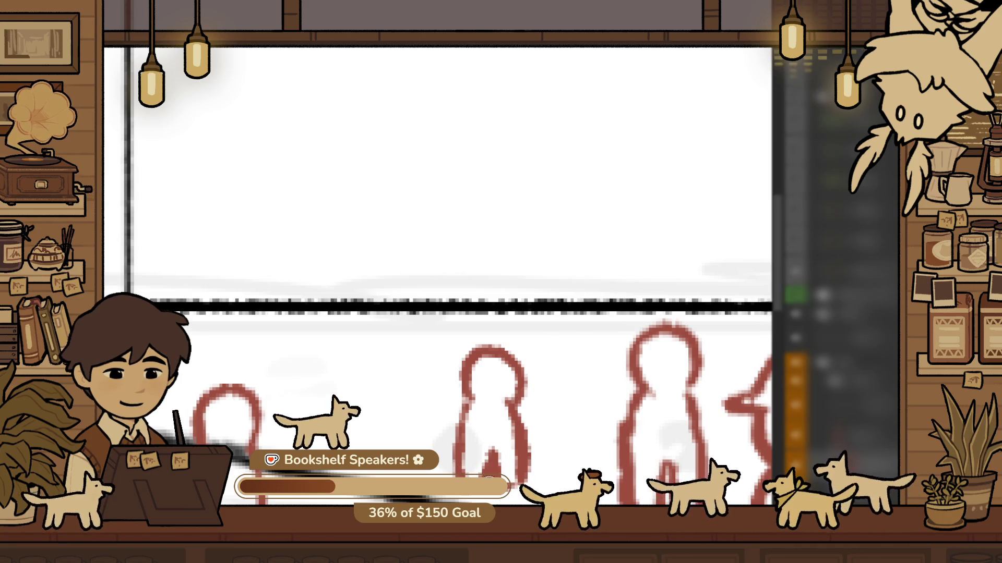
pyautogui.hotkey('ctrl', 'z')
# Duplicate a red figure, placing the copy further left and slightly higher
pyautogui.scroll(-5, 523, 473)
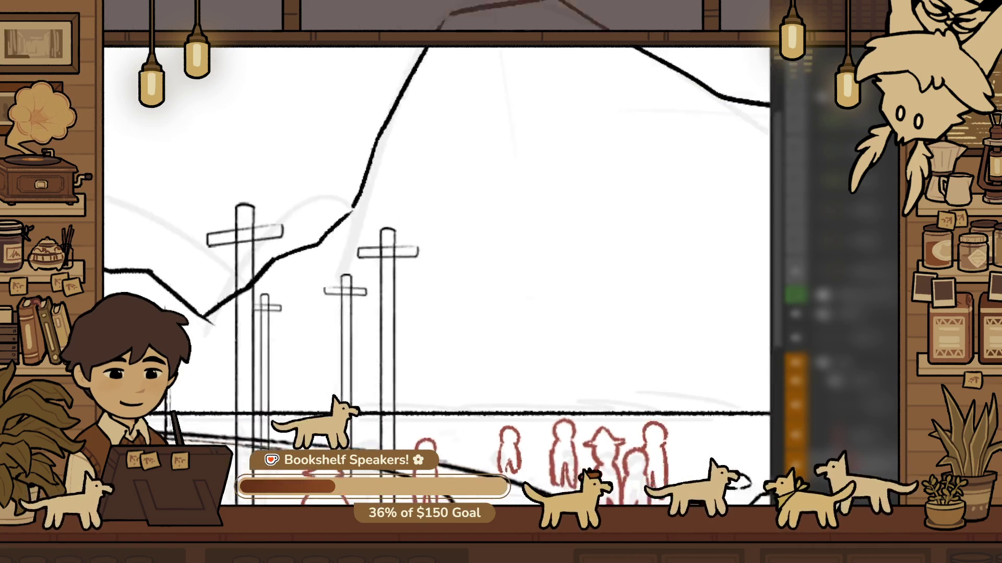
pyautogui.scroll(5, 519, 465)
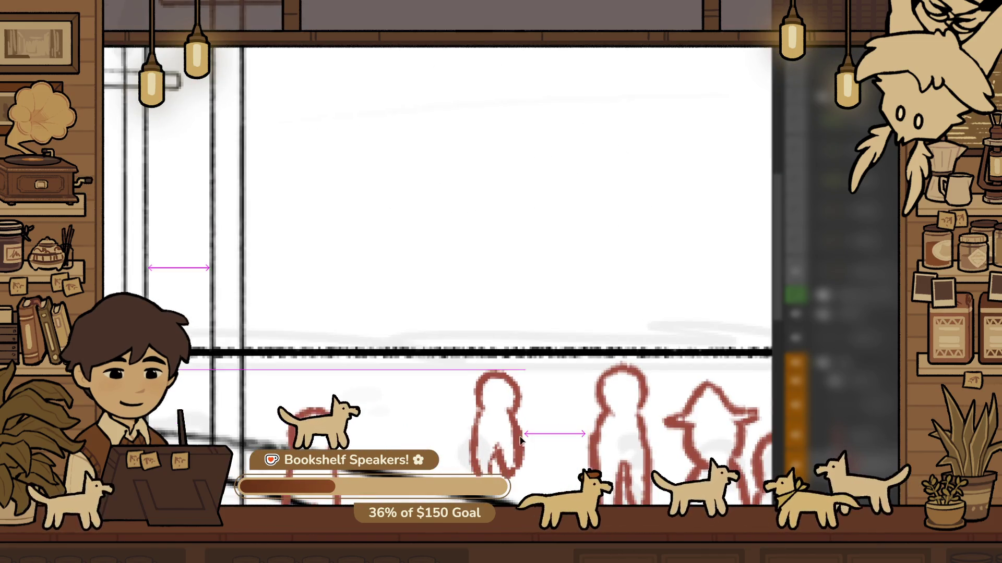
pyautogui.scroll(1, 506, 435)
pyautogui.moveTo(520, 420); pyautogui.dragTo(437, 420)
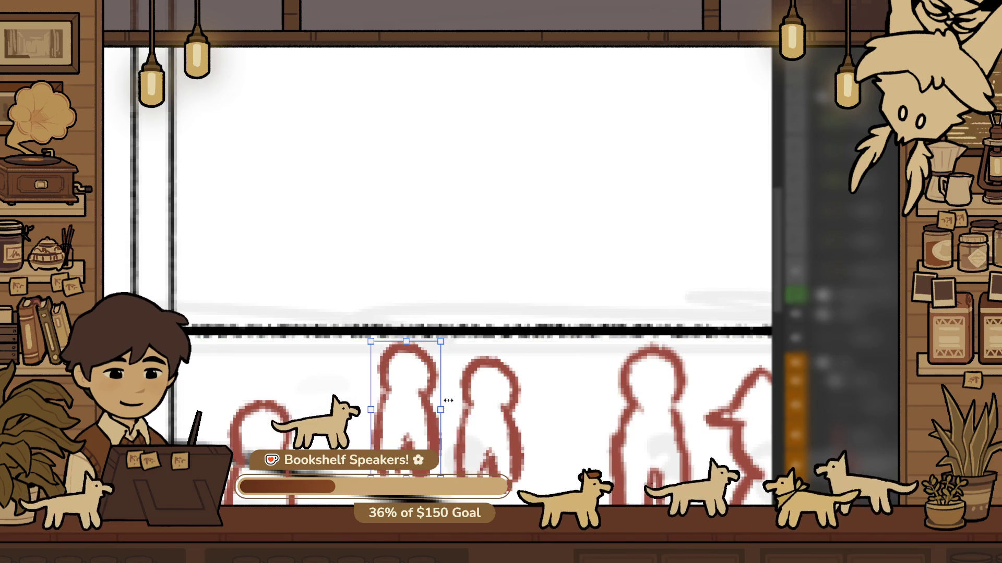
pyautogui.click(437, 387)
pyautogui.moveTo(437, 375)
pyautogui.mouseDown()
pyautogui.moveTo(442, 343)
pyautogui.moveTo(433, 356)
pyautogui.mouseUp()
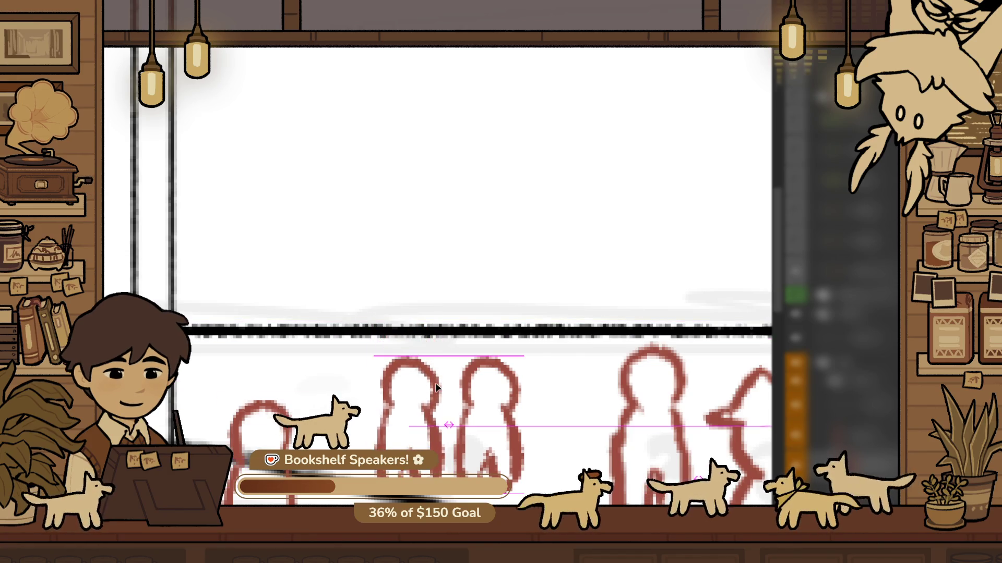
# Zoom out to view the whole sketch, then back in on the distant figures
pyautogui.keyDown('alt'); pyautogui.click(412, 412); pyautogui.keyUp('alt')
pyautogui.keyDown('alt'); pyautogui.click(412, 412); pyautogui.keyUp('alt')
pyautogui.keyDown('alt'); pyautogui.click(483, 381); pyautogui.keyUp('alt')
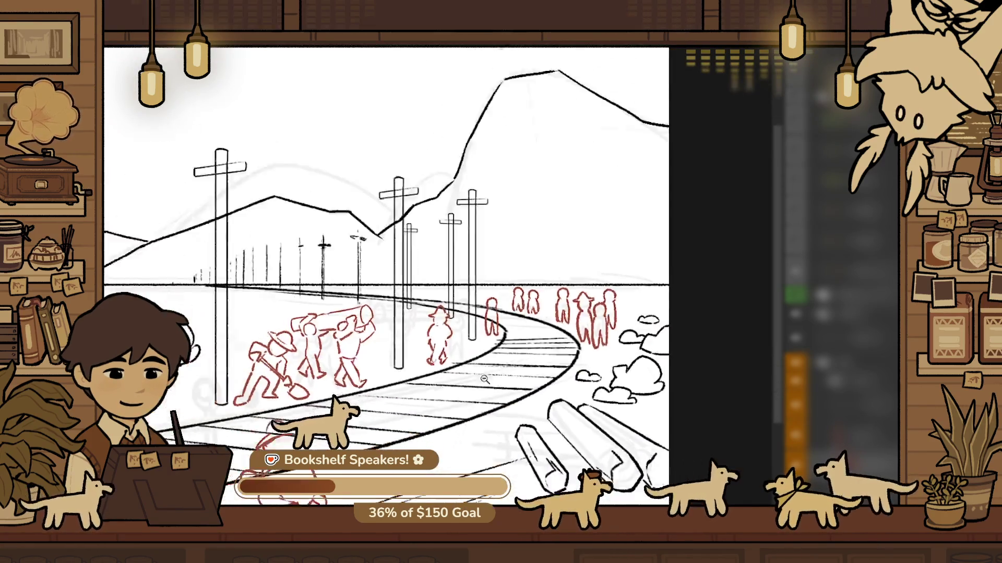
pyautogui.keyDown('alt'); pyautogui.click(515, 325); pyautogui.keyUp('alt')
pyautogui.click(515, 325)
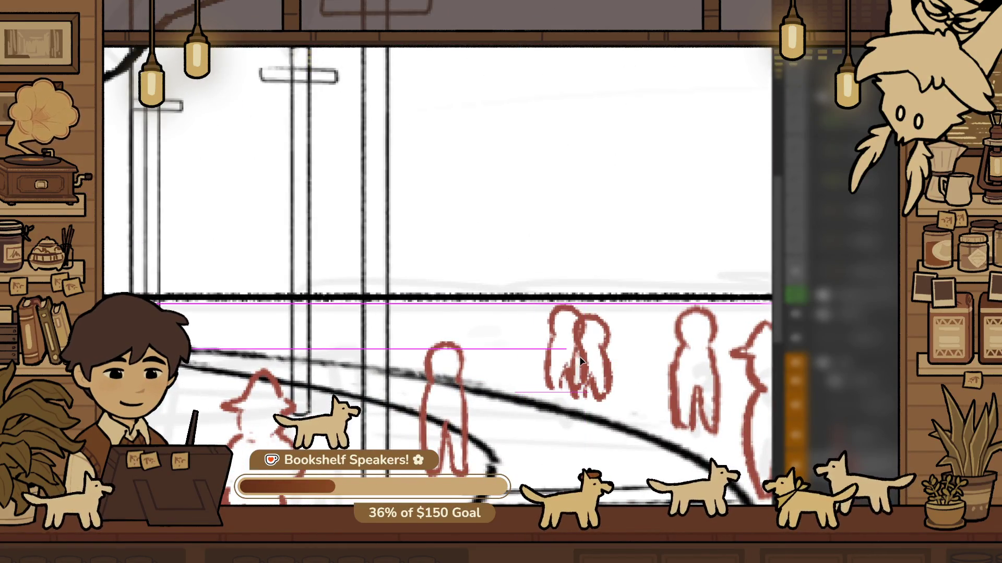
# Add a stroke at the left double figure's base, discarding a trial head arc
pyautogui.scroll(2, 589, 326)
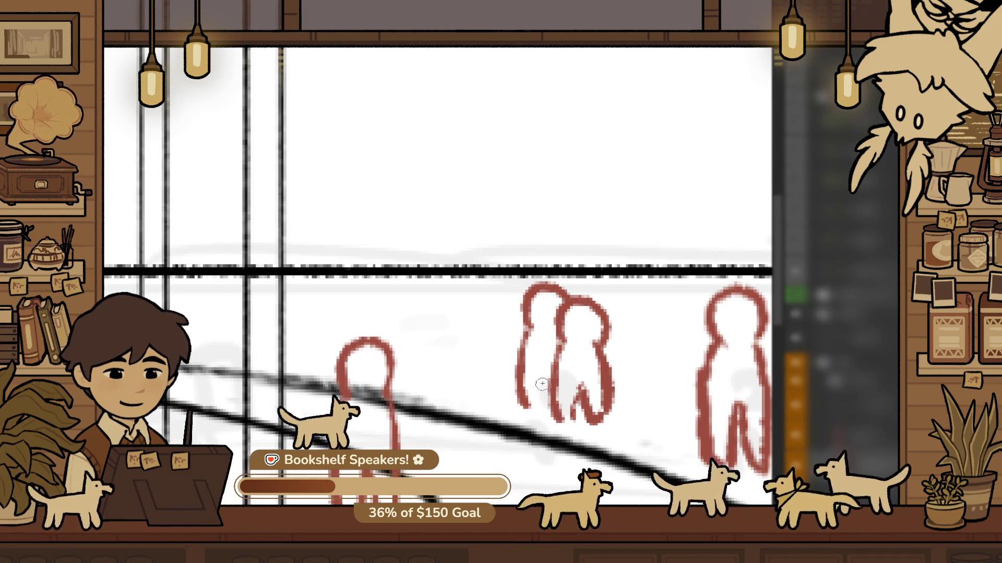
pyautogui.moveTo(529, 386); pyautogui.dragTo(536, 411)
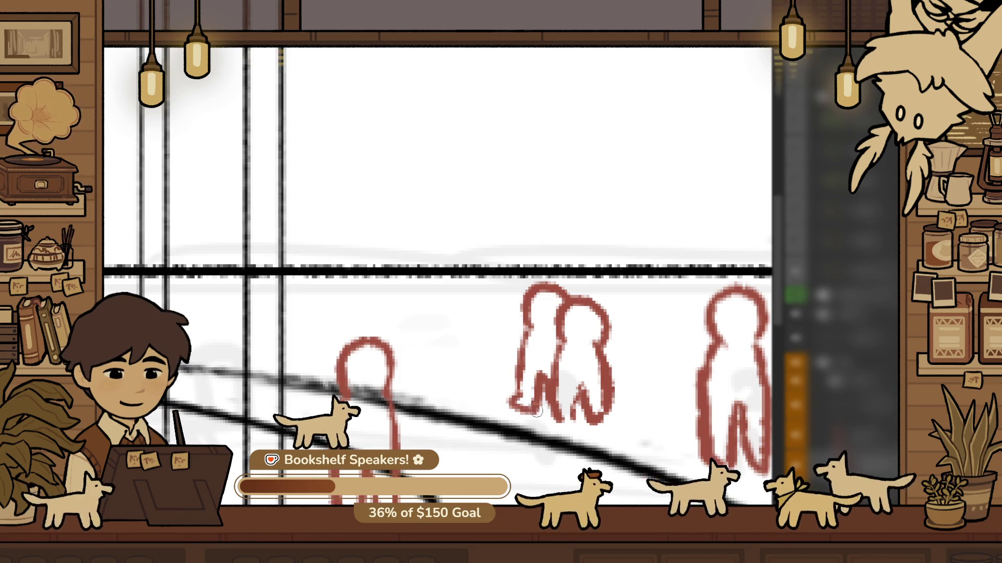
pyautogui.scroll(-5, 528, 415)
pyautogui.scroll(5, 604, 384)
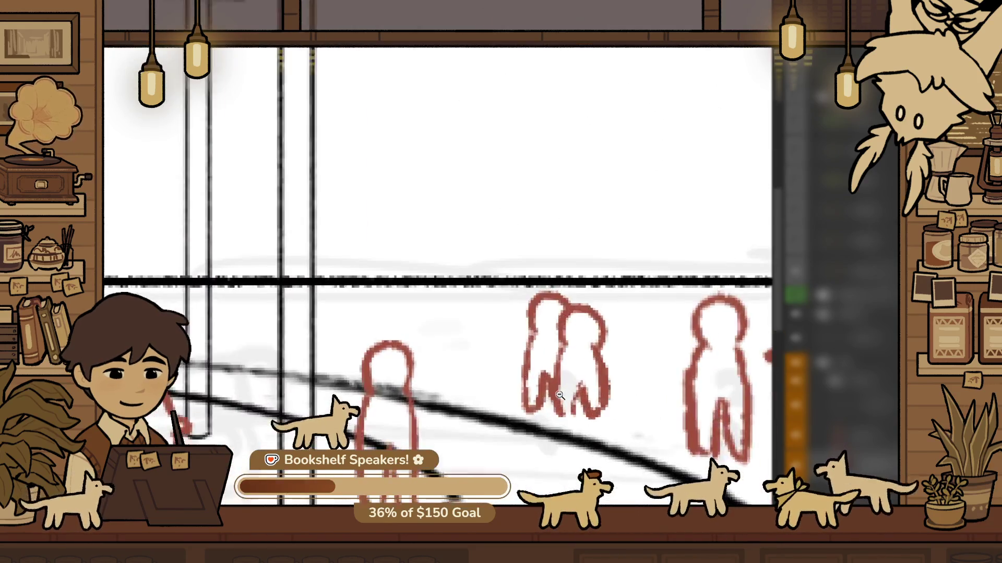
pyautogui.scroll(-3, 604, 384)
pyautogui.scroll(1, 518, 327)
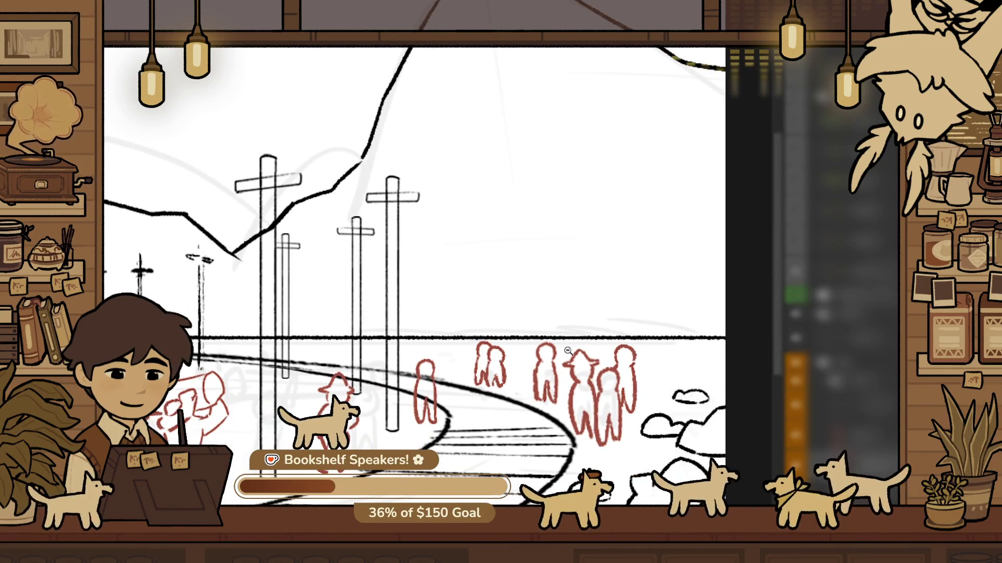
pyautogui.scroll(4, 568, 351)
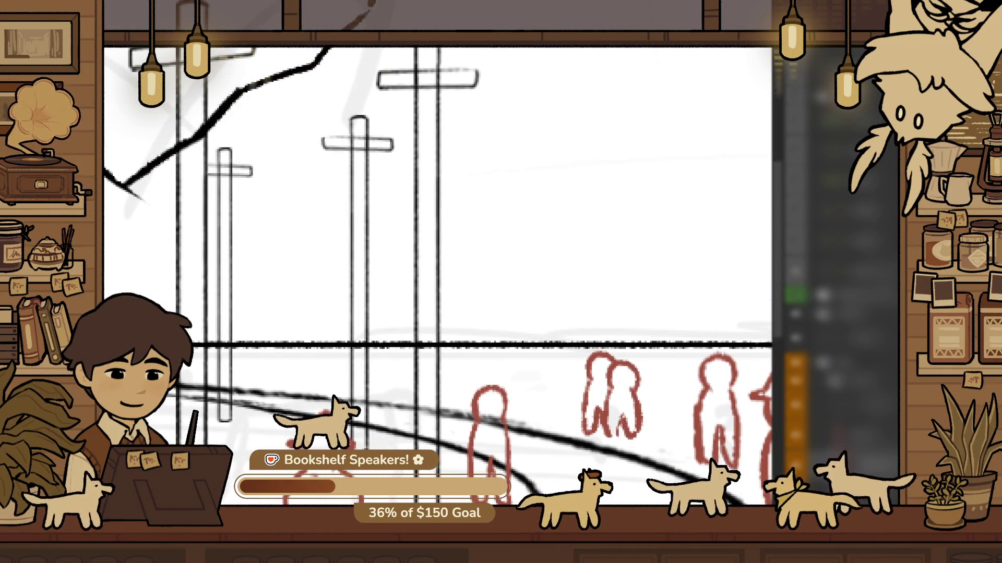
pyautogui.scroll(1, 521, 340)
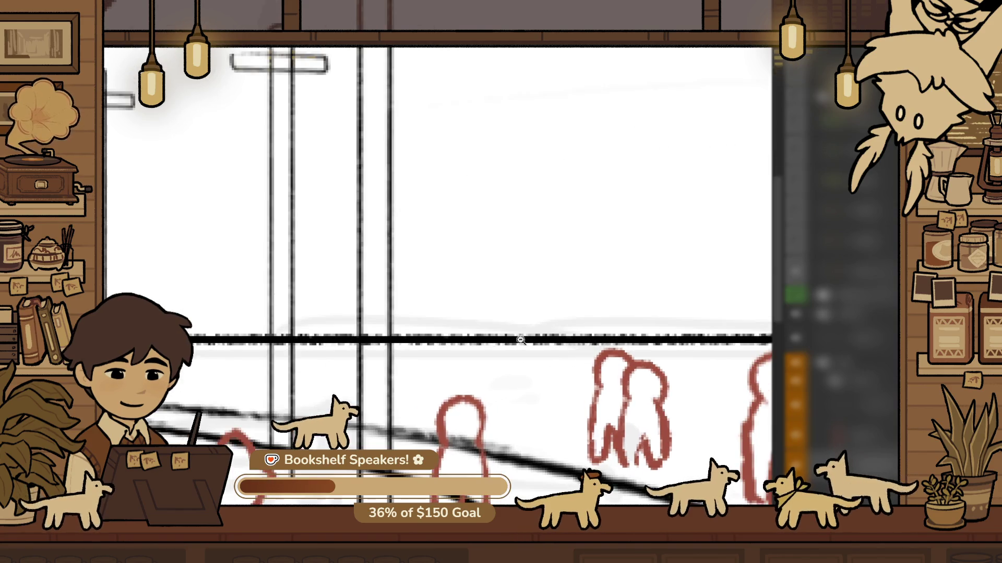
pyautogui.moveTo(502, 359); pyautogui.dragTo(563, 365)
pyautogui.hotkey('ctrl', 'z')
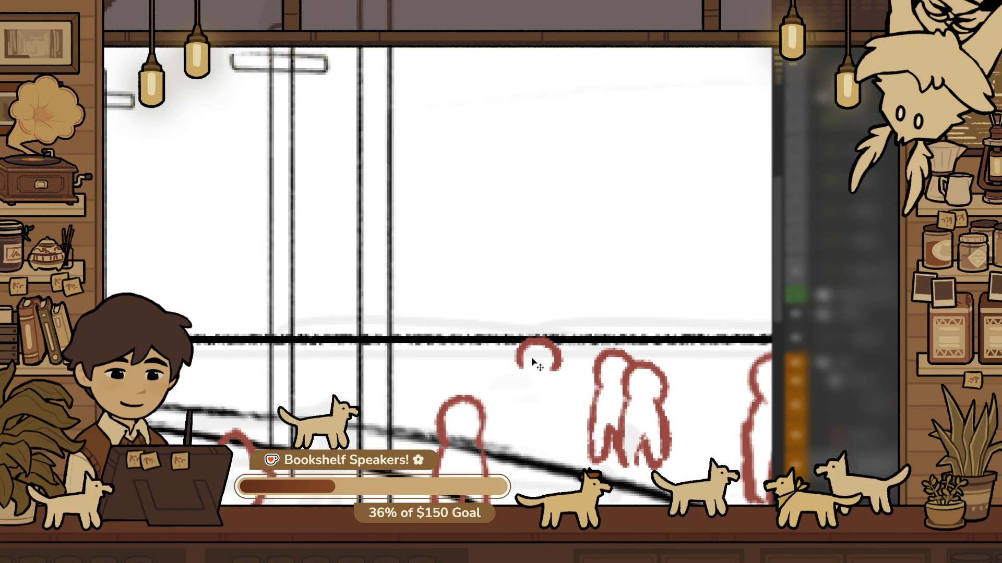
pyautogui.hotkey('ctrl', 'z')
# Draw a new red figure with a pointed hat, a body and an extended left brim
pyautogui.moveTo(514, 353)
pyautogui.mouseDown()
pyautogui.moveTo(556, 347)
pyautogui.moveTo(541, 361)
pyautogui.moveTo(555, 363)
pyautogui.moveTo(528, 381)
pyautogui.mouseUp()
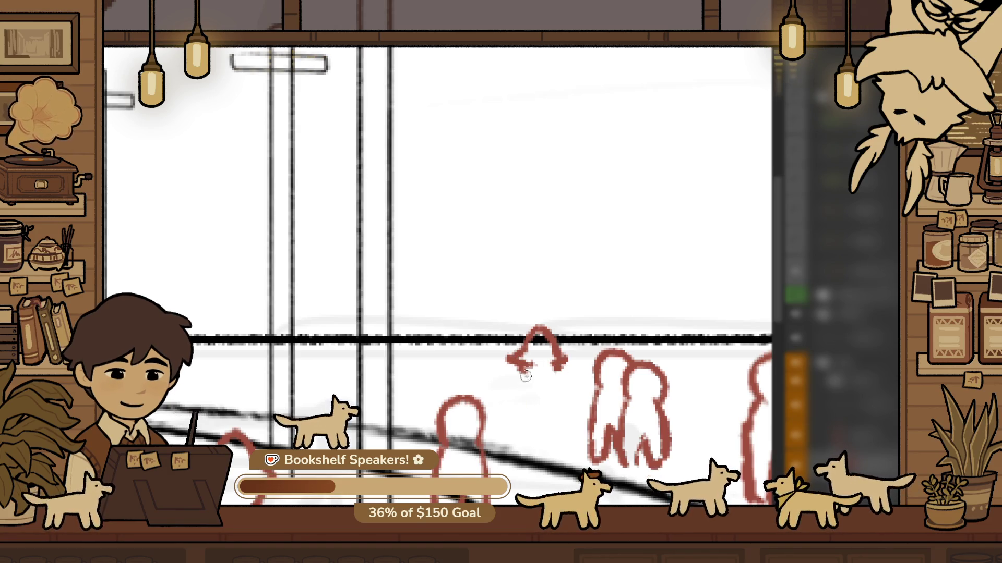
pyautogui.moveTo(531, 443)
pyautogui.mouseDown()
pyautogui.moveTo(555, 381)
pyautogui.moveTo(561, 402)
pyautogui.mouseUp()
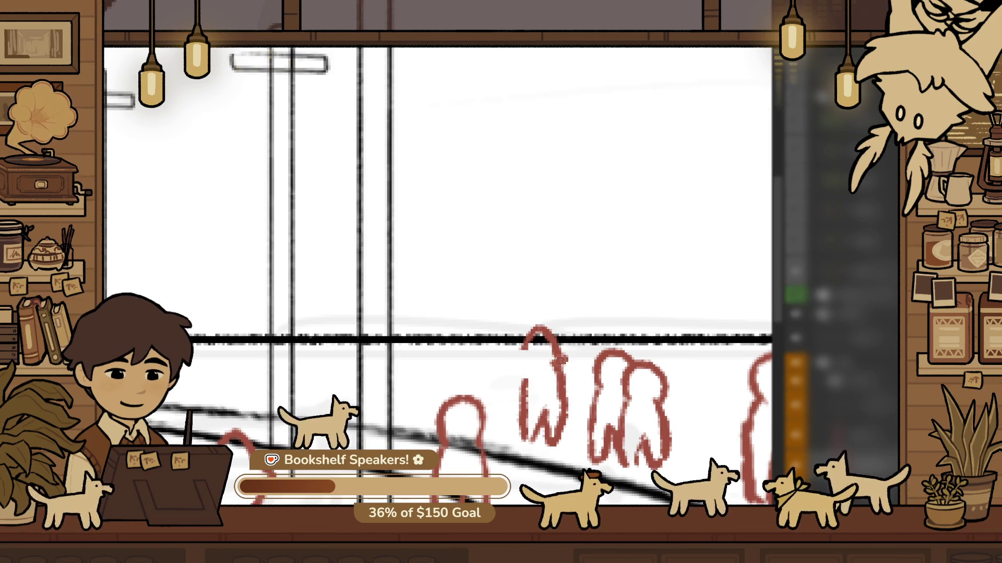
pyautogui.moveTo(528, 341)
pyautogui.mouseDown()
pyautogui.moveTo(506, 353)
pyautogui.moveTo(558, 357)
pyautogui.mouseUp()
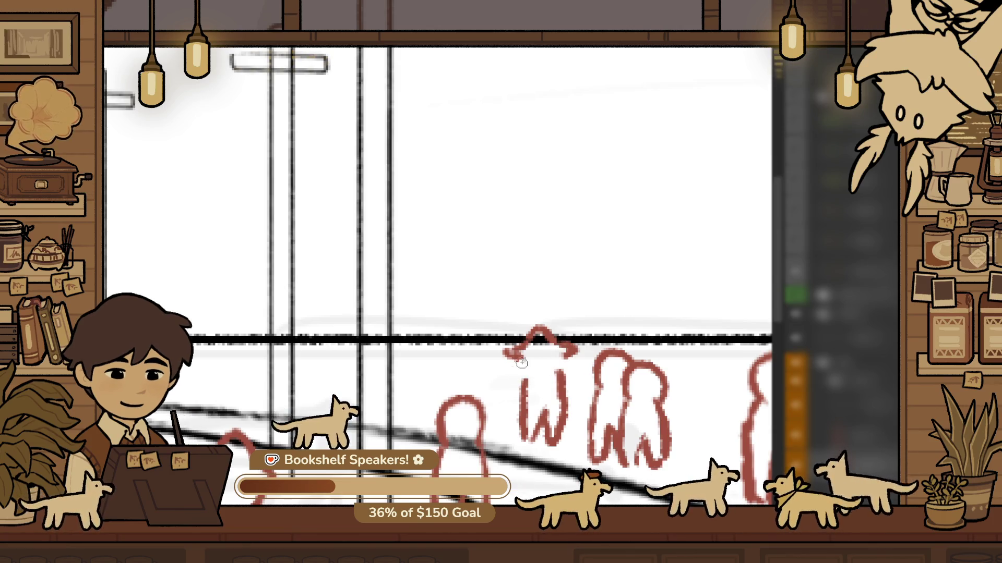
pyautogui.scroll(-5, 559, 365)
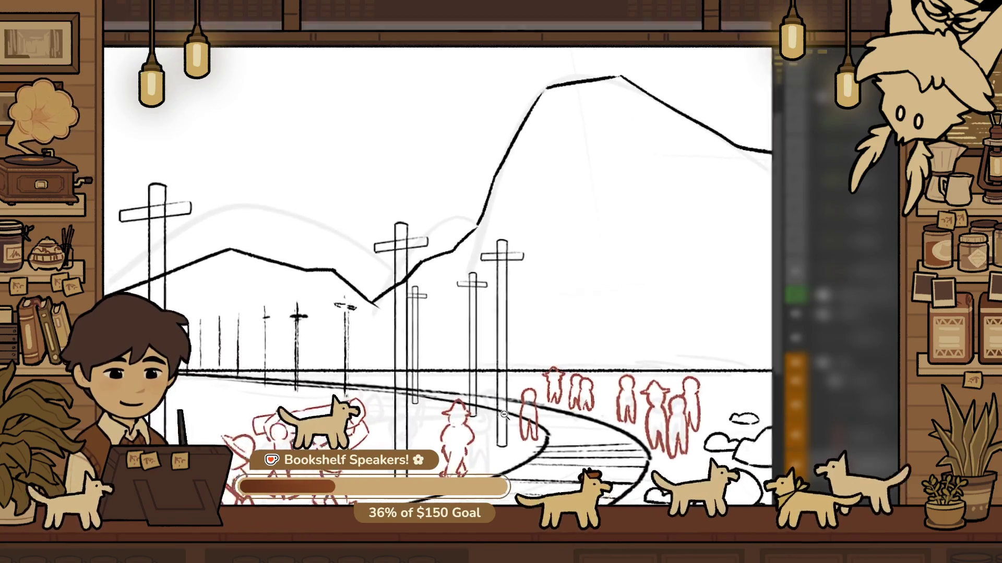
# Remove the dark line along the horizon and review the foreground workers
pyautogui.scroll(-2, 514, 410)
pyautogui.scroll(5, 653, 345)
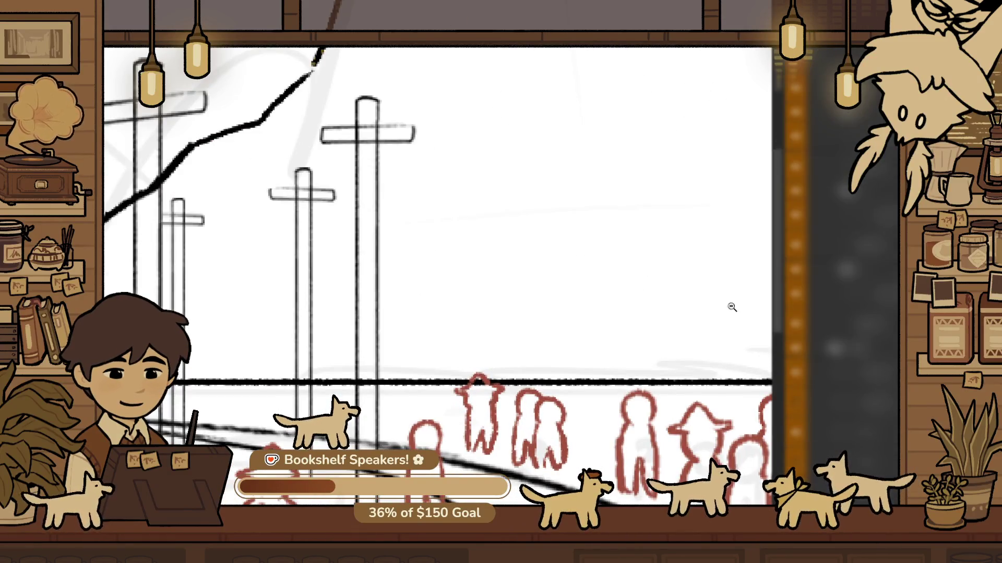
pyautogui.hotkey('ctrl', 'z')
pyautogui.scroll(-4, 602, 323)
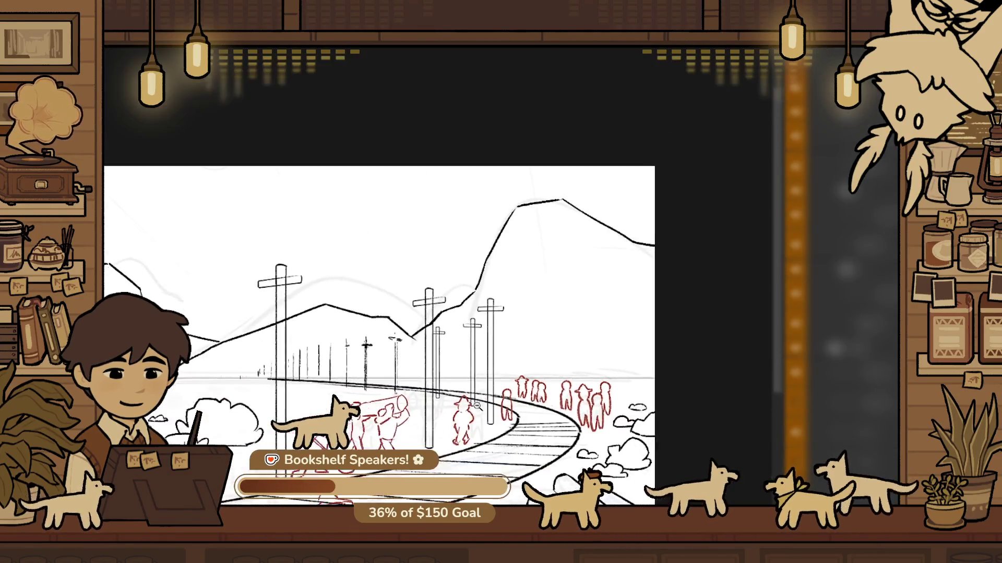
pyautogui.scroll(1, 670, 255)
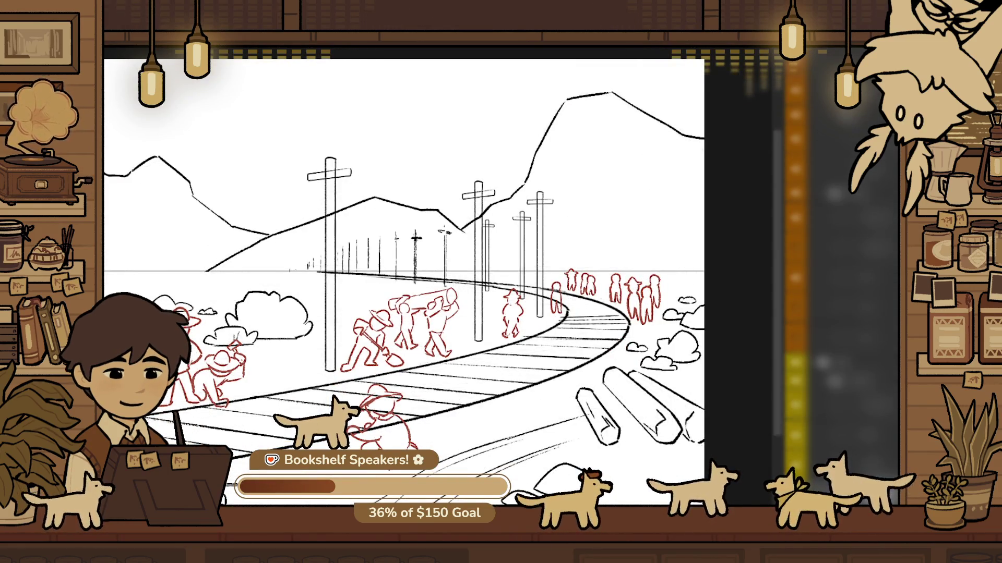
pyautogui.scroll(-3, 404, 282)
pyautogui.scroll(1, 435, 321)
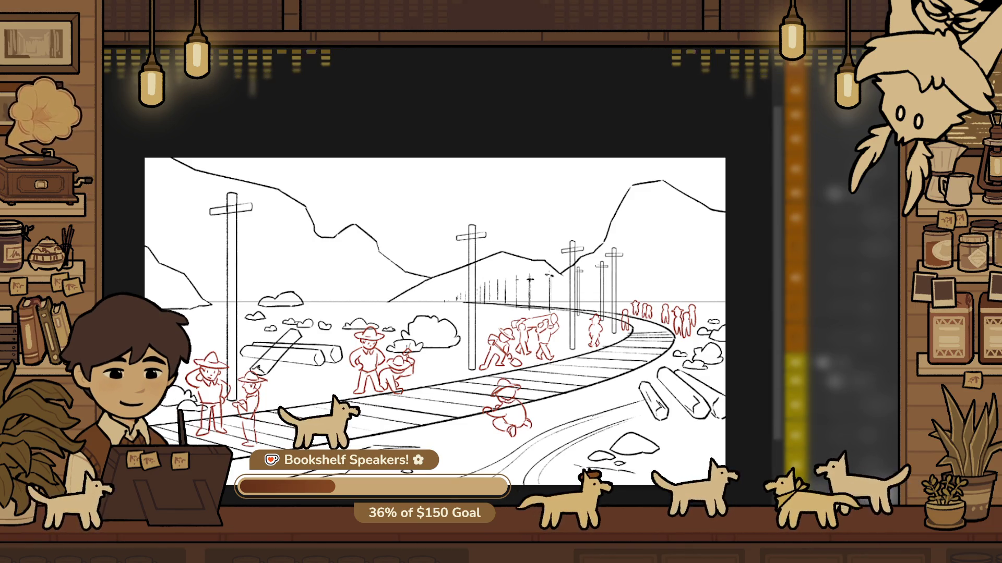
pyautogui.scroll(5, 485, 410)
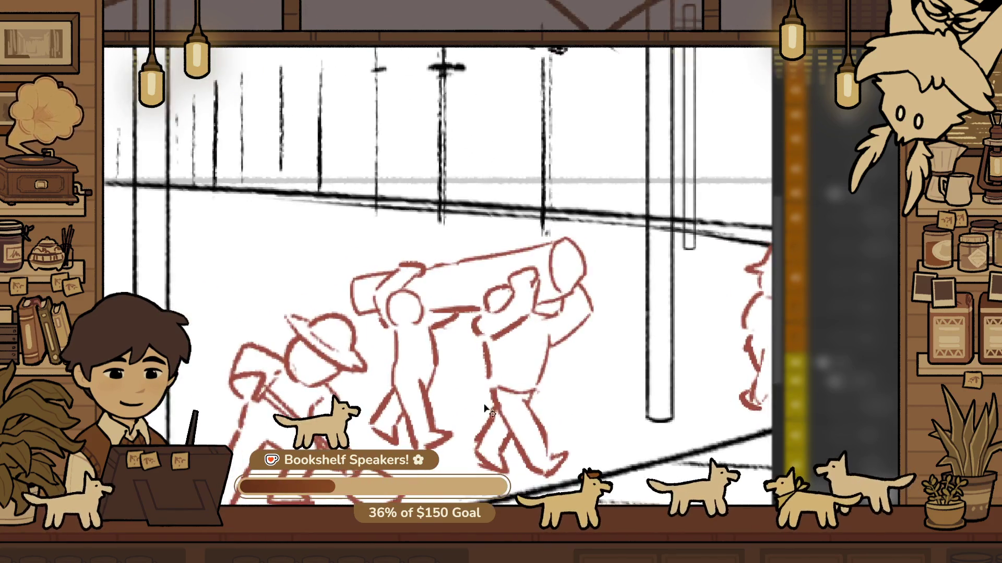
# Move the shovel-digging figure slightly down-right and enlarge it from the top-right handle
pyautogui.press('space')
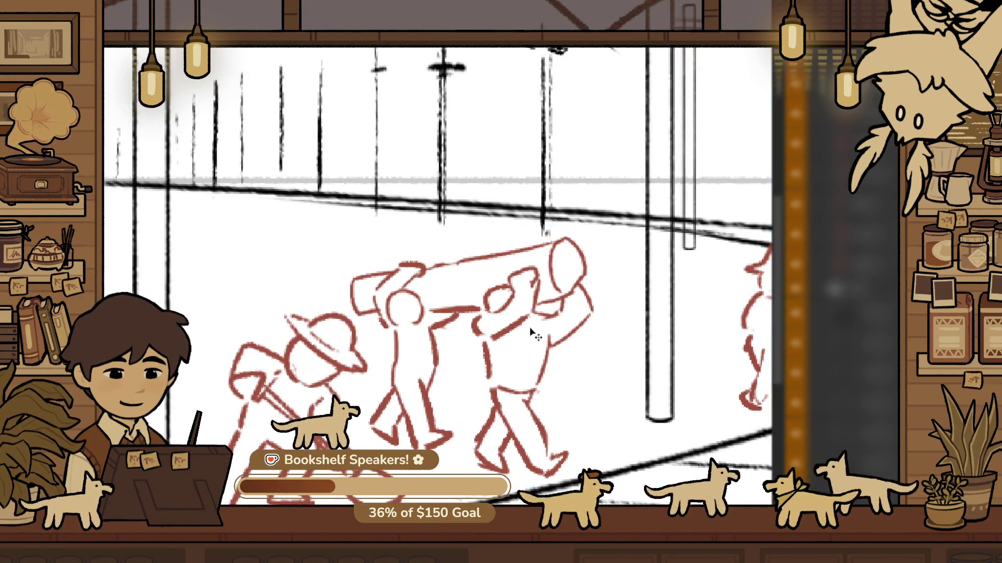
pyautogui.scroll(-5, 357, 417)
pyautogui.scroll(5, 483, 360)
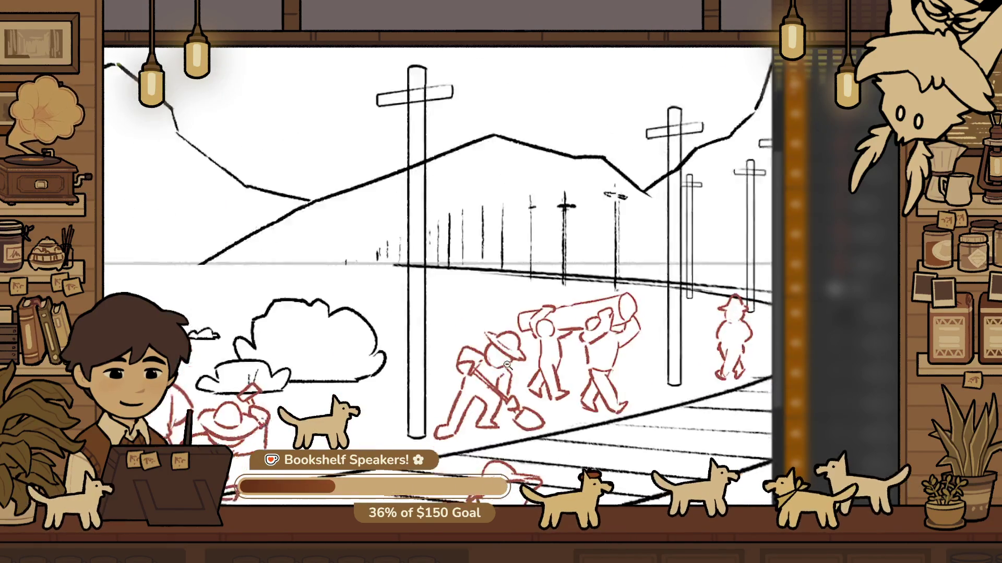
pyautogui.moveTo(481, 357); pyautogui.dragTo(485, 364)
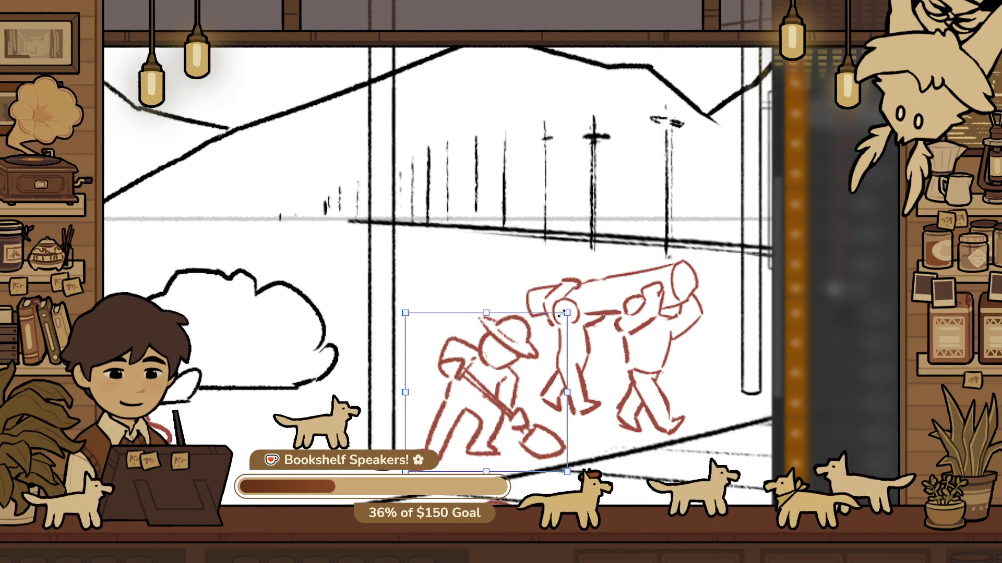
pyautogui.moveTo(563, 314); pyautogui.dragTo(570, 300)
pyautogui.press('Return')
pyautogui.scroll(-3, 451, 305)
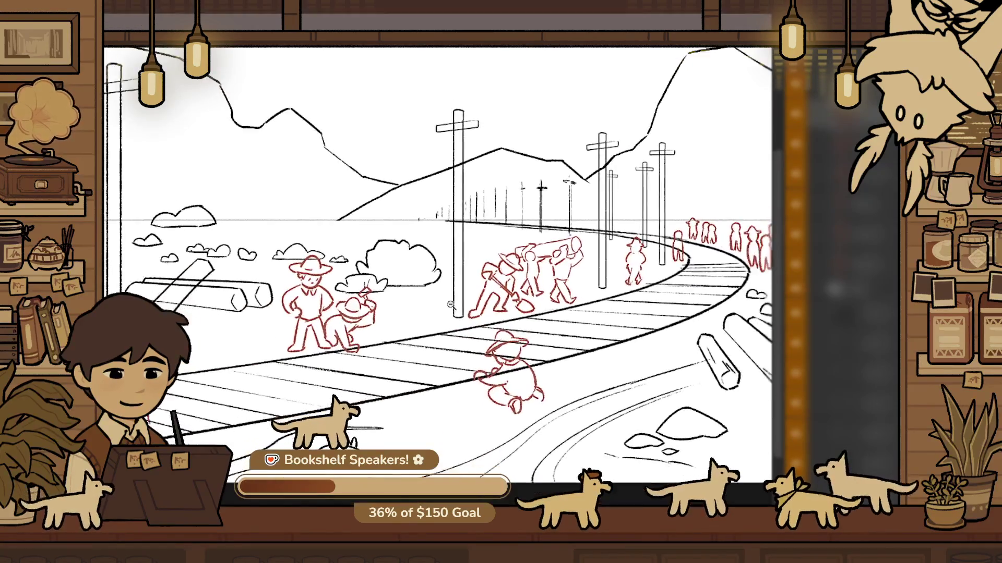
pyautogui.hscroll(-3, 451, 304)
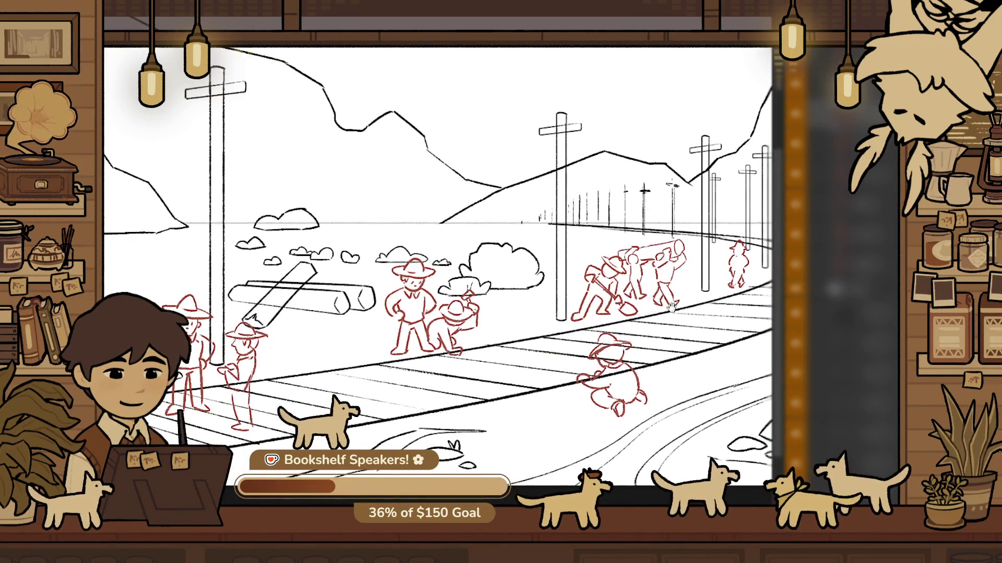
pyautogui.scroll(-1, 646, 261)
pyautogui.scroll(-1, 552, 330)
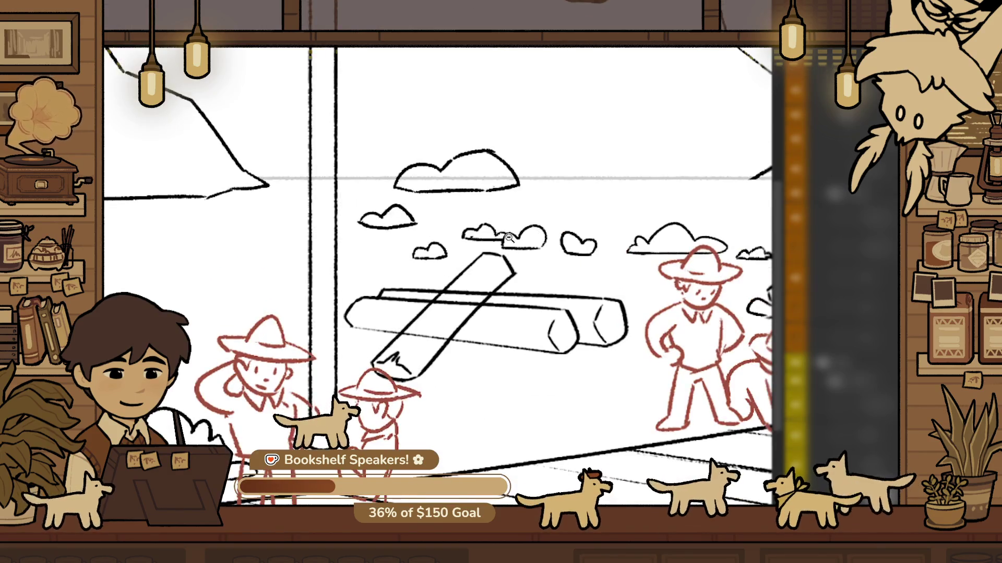
# Drag the small cloud cluster far to the left, then check its new position
pyautogui.moveTo(505, 245); pyautogui.dragTo(249, 233)
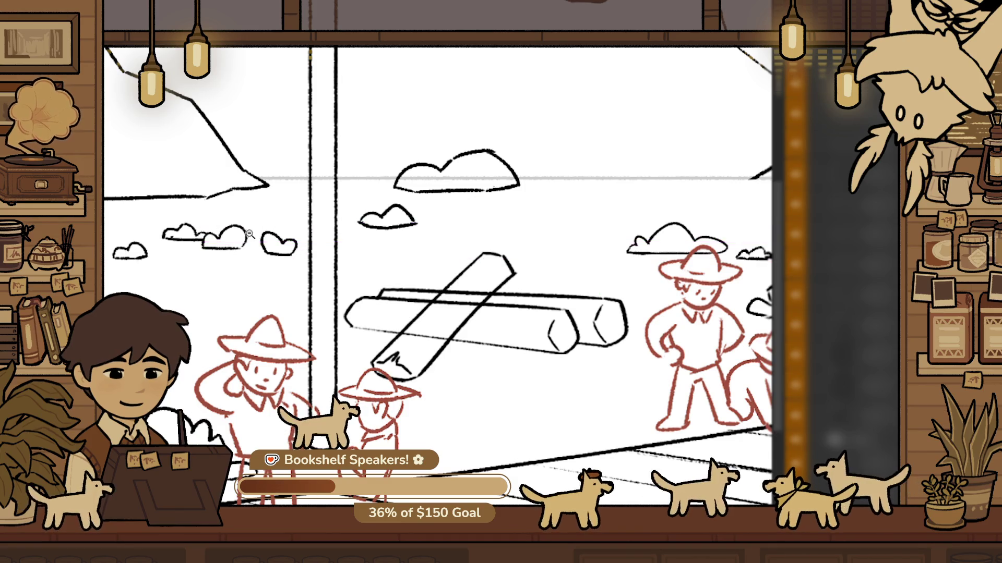
pyautogui.click(249, 234)
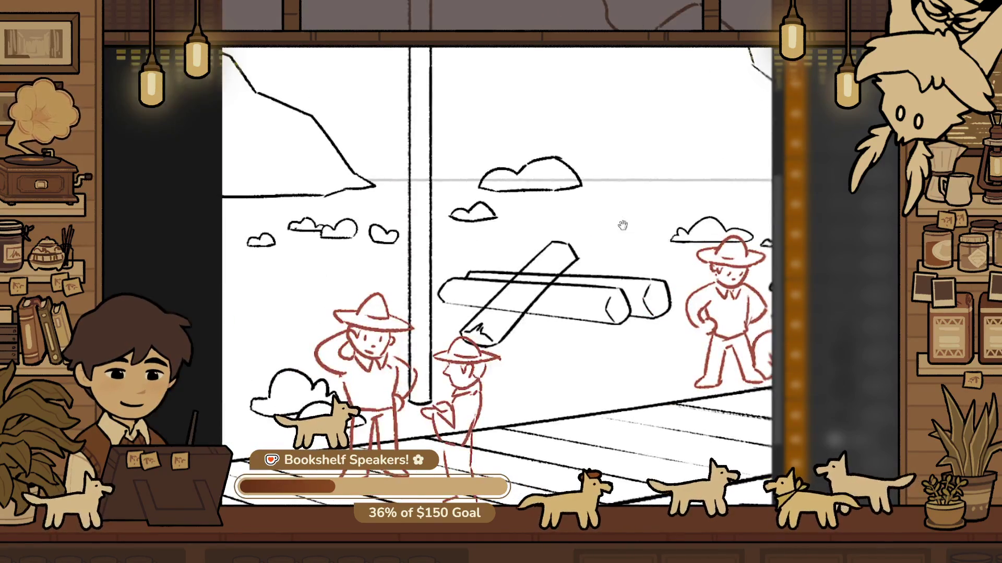
pyautogui.moveTo(623, 225); pyautogui.dragTo(856, 229)
pyautogui.scroll(5, 297, 331)
pyautogui.moveTo(241, 324)
pyautogui.mouseDown()
pyautogui.moveTo(310, 324)
pyautogui.moveTo(302, 312)
pyautogui.moveTo(361, 338)
pyautogui.mouseUp()
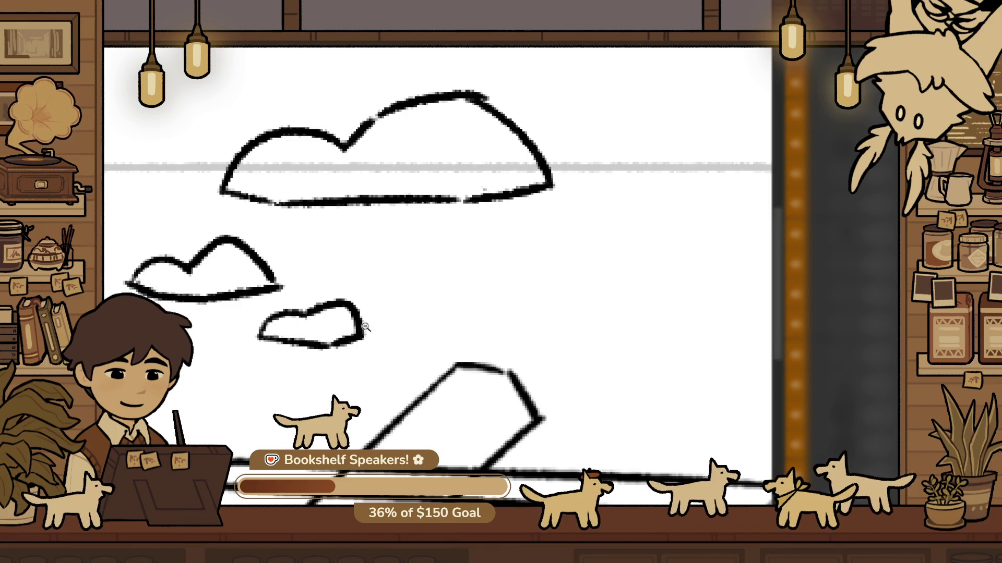
pyautogui.scroll(-5, 323, 324)
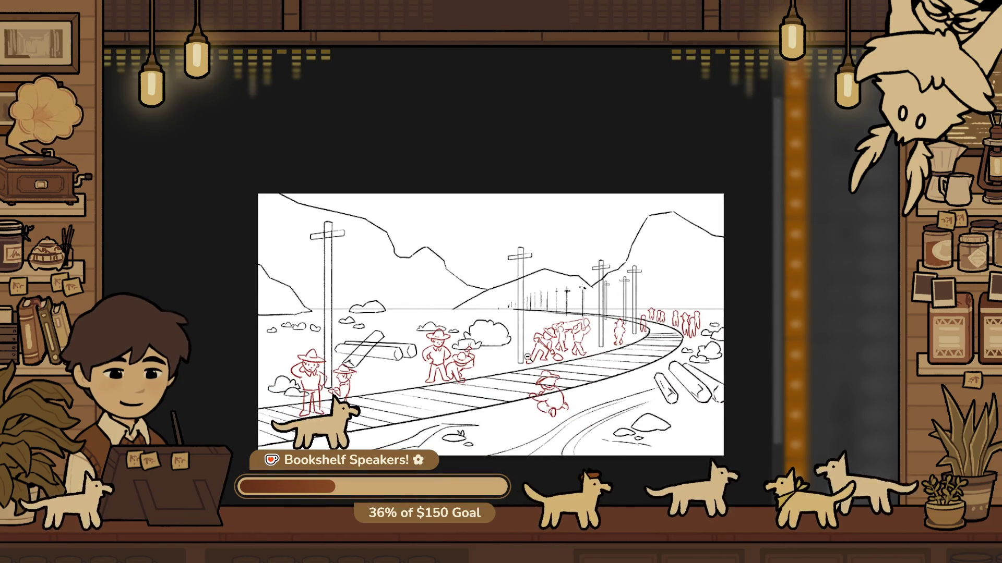
# Undo the slope's lower end and draw a new ridge from the horizon to the mountain slope
pyautogui.scroll(3, 432, 323)
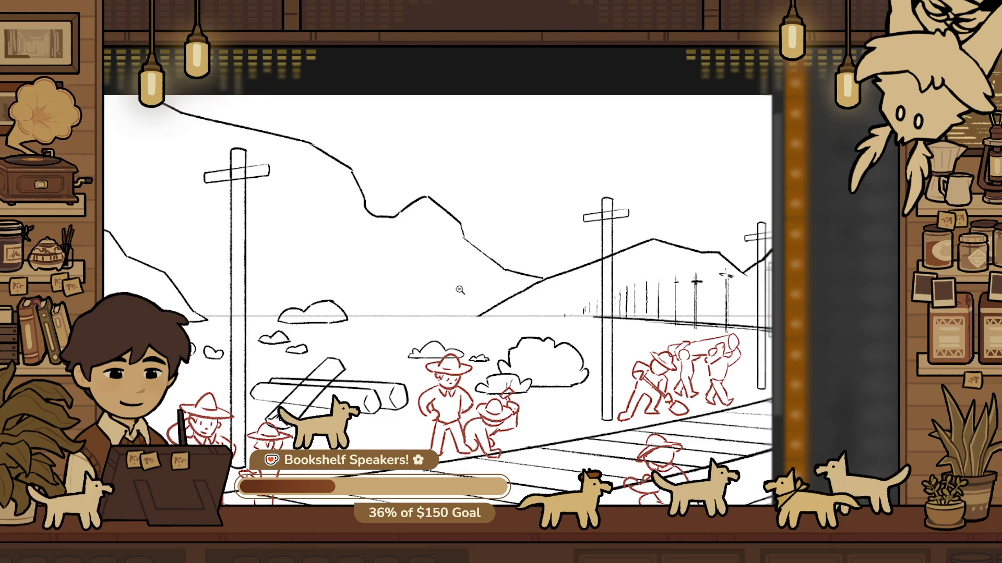
pyautogui.scroll(2, 485, 294)
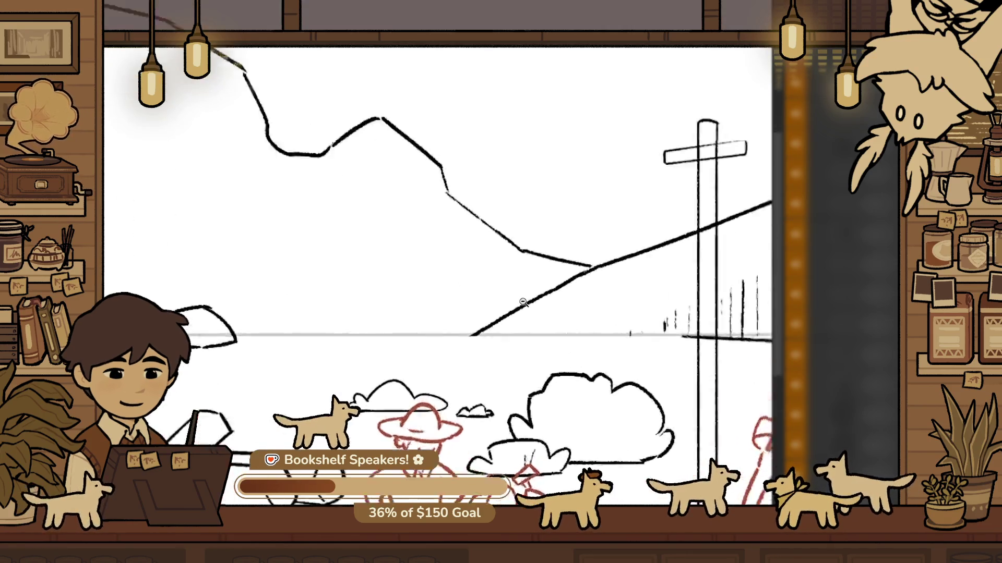
pyautogui.scroll(3, 523, 303)
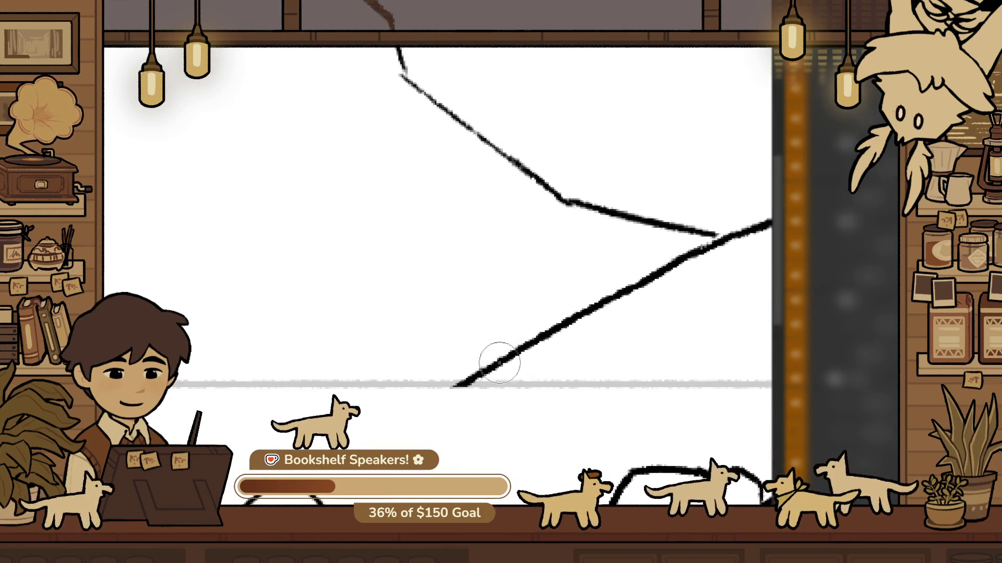
pyautogui.hotkey('ctrl', 'z')
pyautogui.moveTo(317, 379)
pyautogui.mouseDown()
pyautogui.moveTo(405, 333)
pyautogui.moveTo(595, 304)
pyautogui.mouseUp()
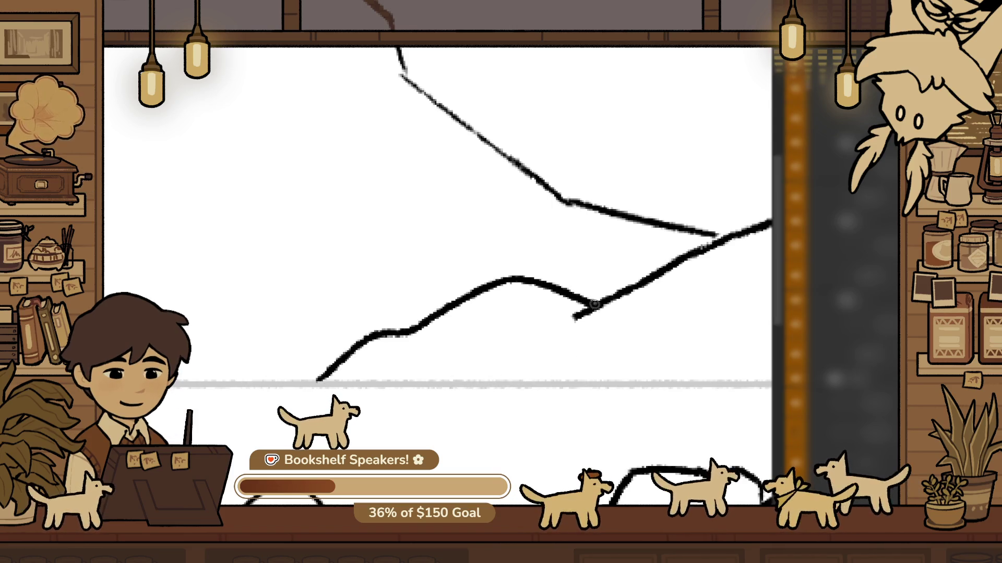
pyautogui.scroll(-4, 616, 345)
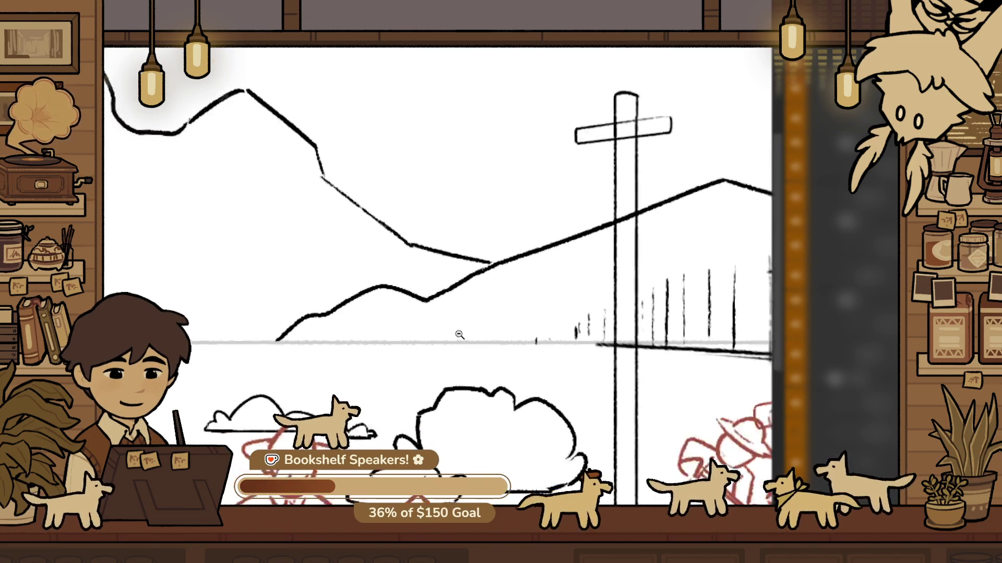
pyautogui.scroll(-5, 459, 335)
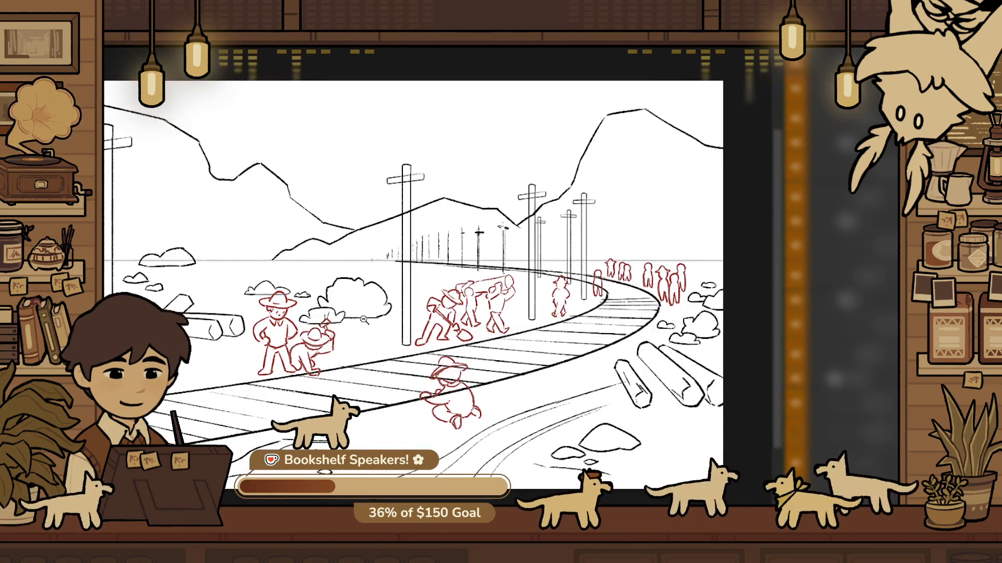
pyautogui.scroll(-2, 364, 320)
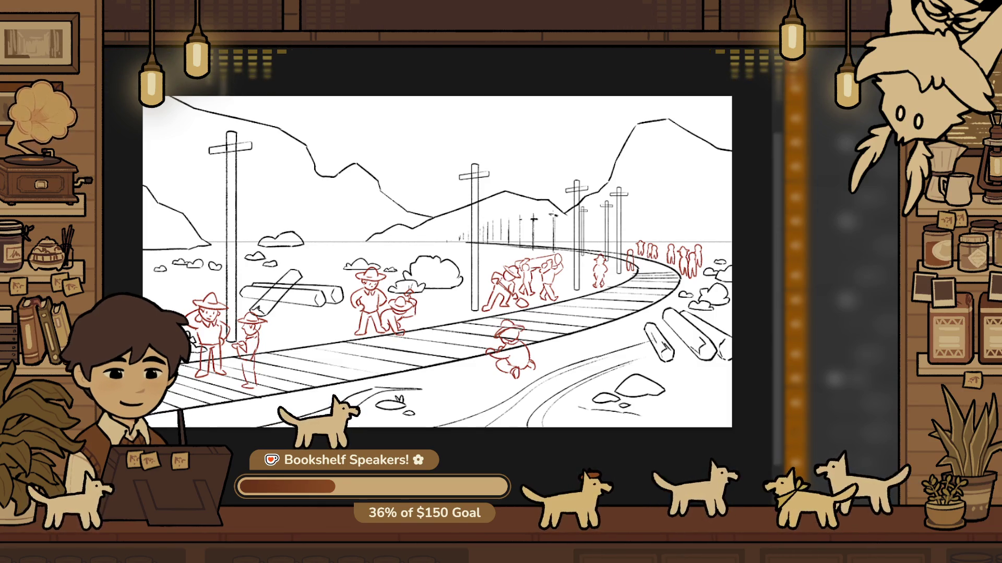
pyautogui.scroll(-3, 516, 311)
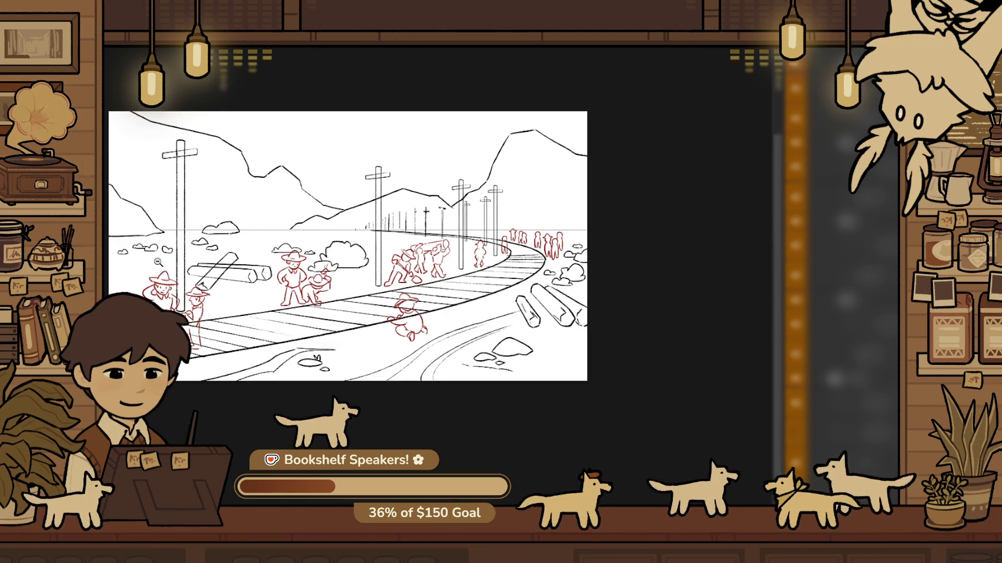
# Erase the red hat's crown and redraw it as a new arc
pyautogui.scroll(5, 305, 305)
pyautogui.press('e')
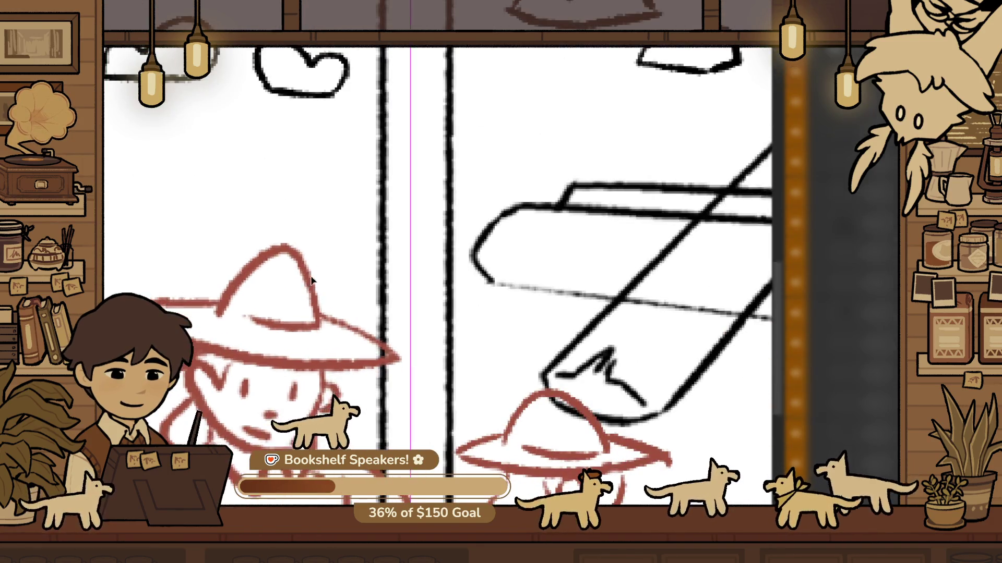
pyautogui.moveTo(276, 261)
pyautogui.mouseDown()
pyautogui.moveTo(245, 253)
pyautogui.moveTo(318, 296)
pyautogui.mouseUp()
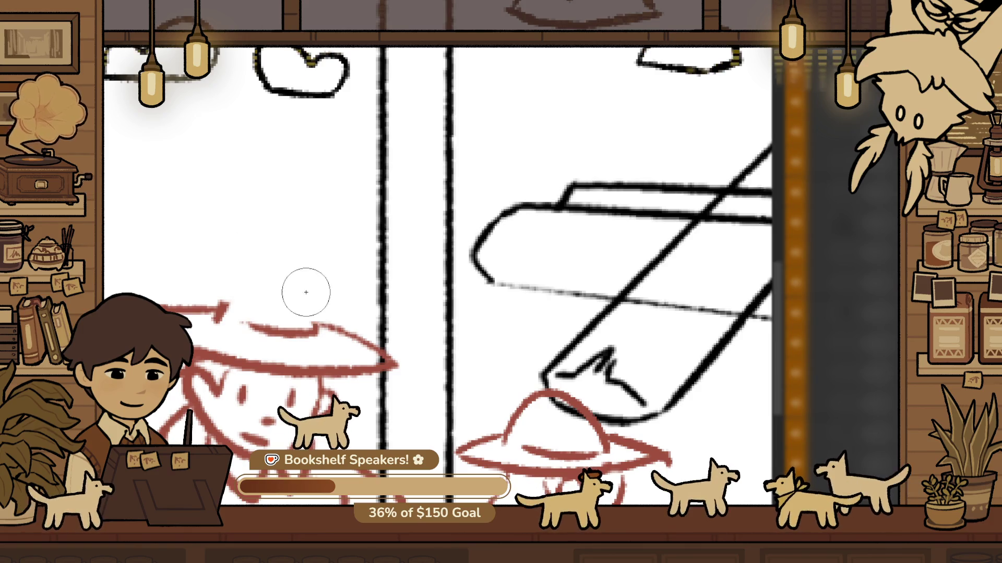
pyautogui.press('b')
pyautogui.moveTo(219, 309)
pyautogui.mouseDown()
pyautogui.moveTo(324, 286)
pyautogui.moveTo(329, 332)
pyautogui.mouseUp()
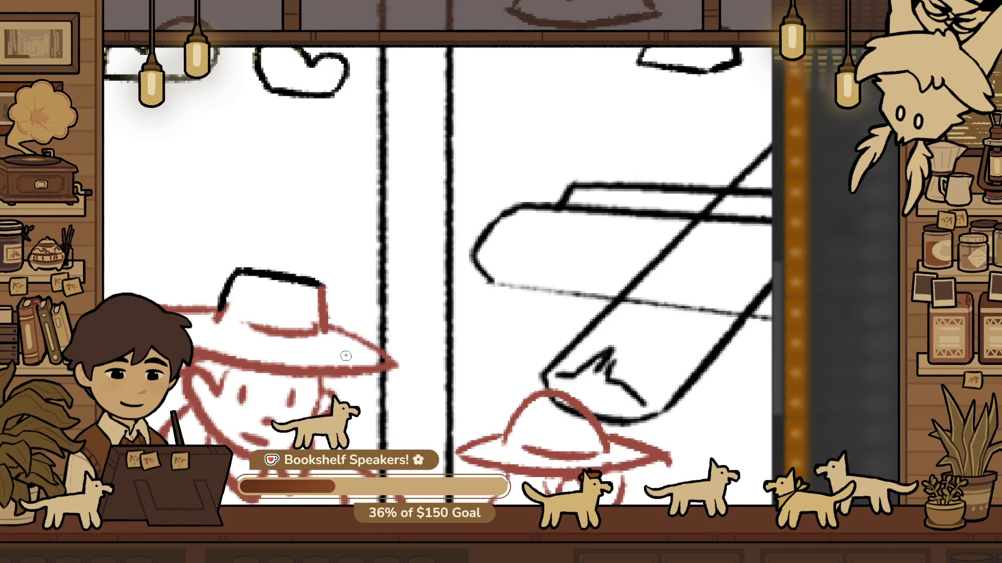
pyautogui.hotkey('ctrl', 'z')
pyautogui.hotkey('ctrl', '0')
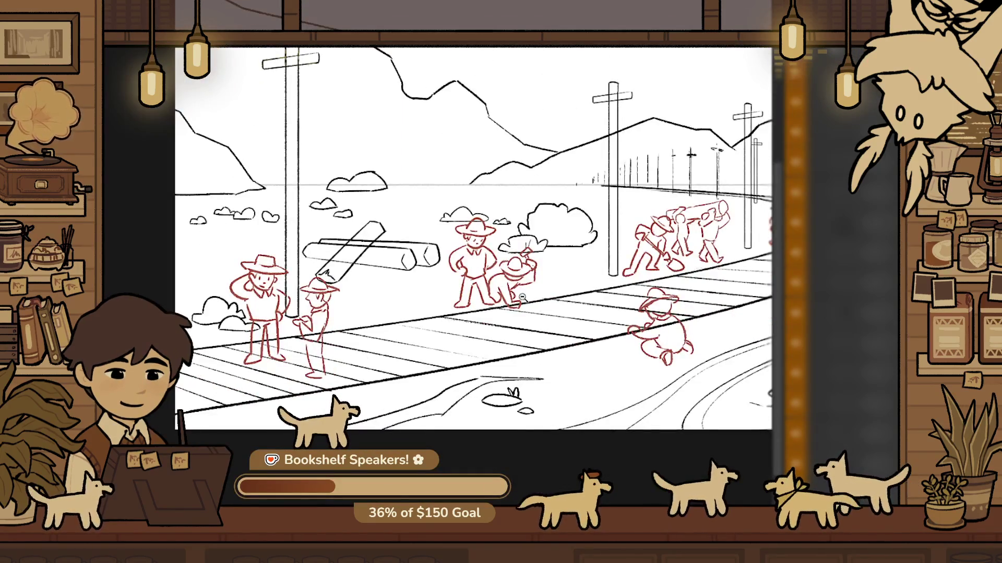
pyautogui.scroll(5, 522, 297)
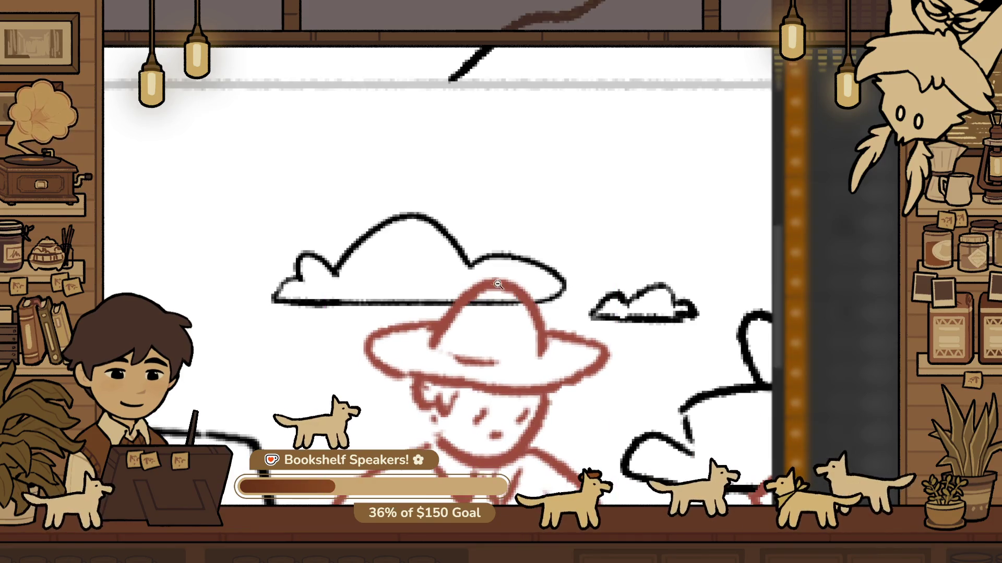
pyautogui.hotkey('ctrl', 'z')
pyautogui.moveTo(467, 300)
pyautogui.mouseDown()
pyautogui.moveTo(527, 287)
pyautogui.moveTo(537, 294)
pyautogui.mouseUp()
# Move the log-carrying figures up and to the right
pyautogui.scroll(-5, 406, 255)
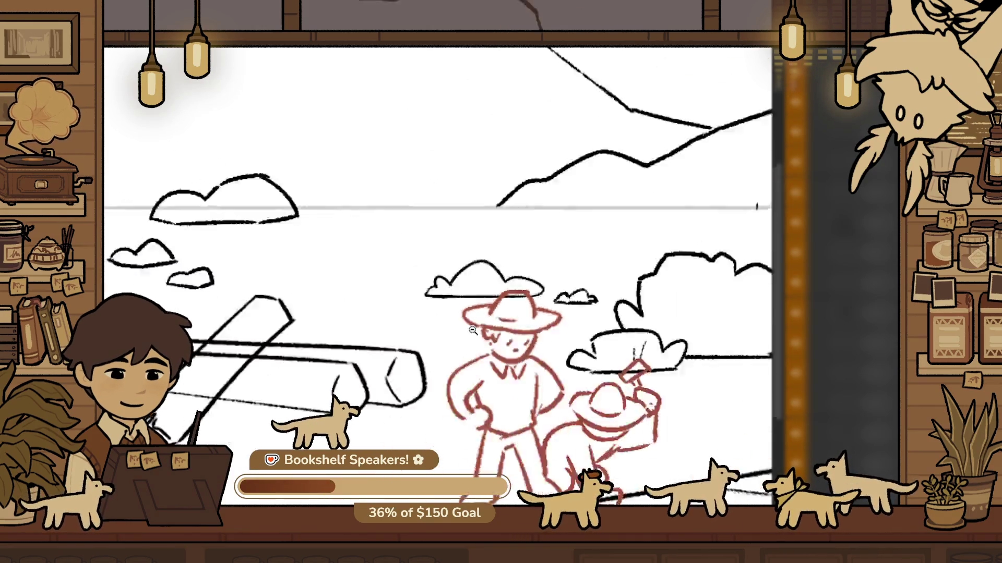
pyautogui.hscroll(3, 573, 300)
pyautogui.click(451, 331)
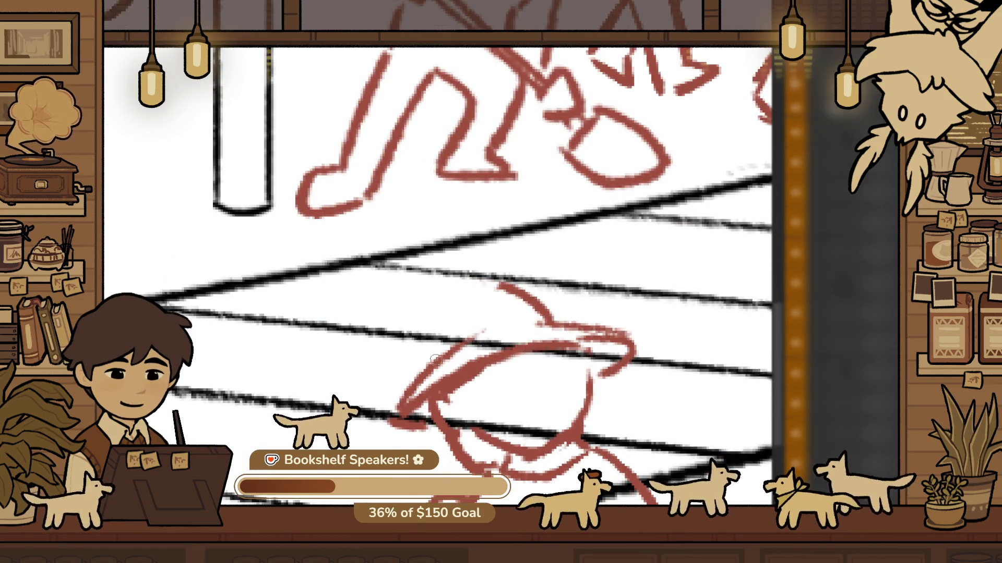
pyautogui.keyDown('ctrl'); pyautogui.keyDown('alt'); pyautogui.click(486, 304); pyautogui.keyUp('alt'); pyautogui.keyUp('ctrl')
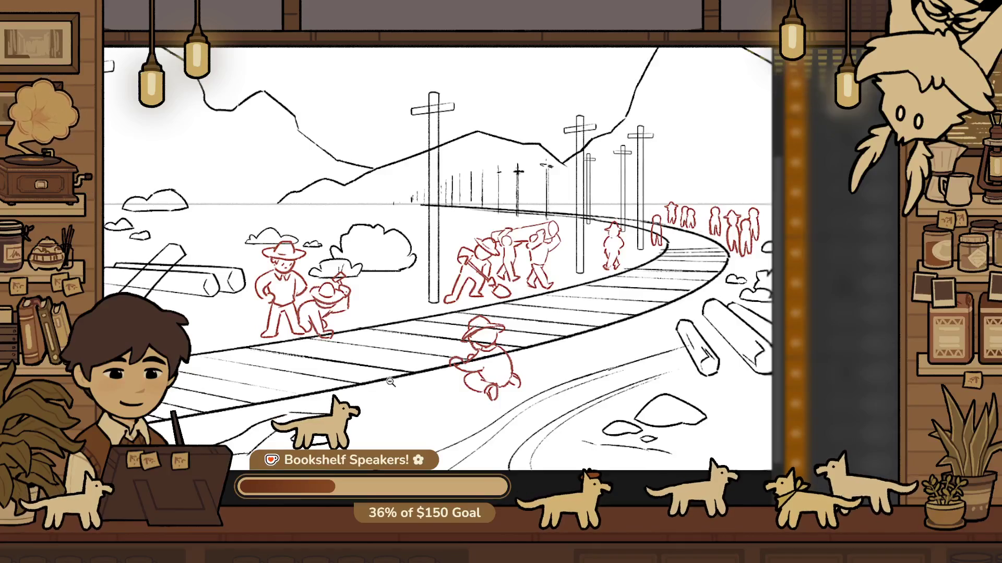
pyautogui.click(532, 224)
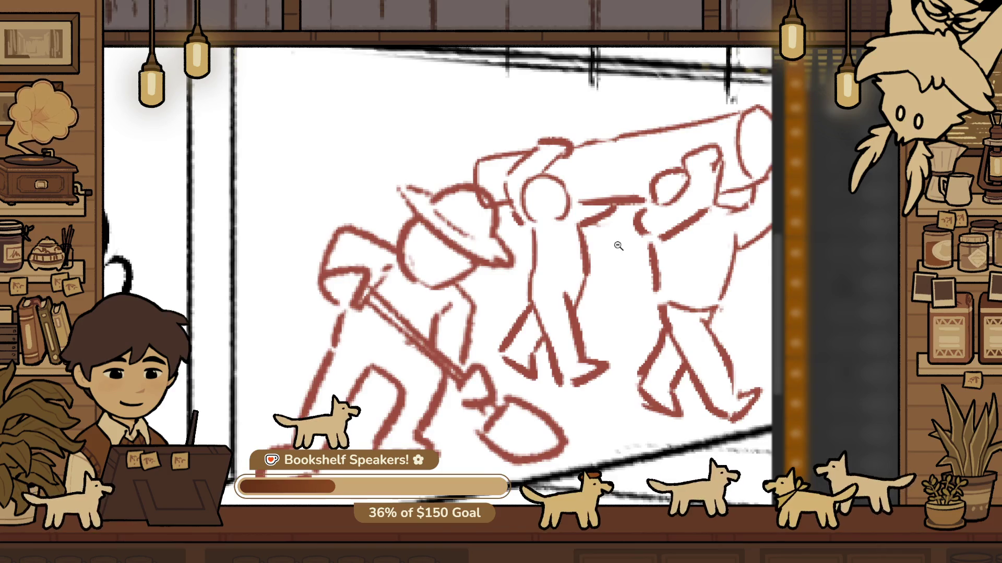
pyautogui.keyDown('alt'); pyautogui.click(618, 245); pyautogui.keyUp('alt')
pyautogui.moveTo(618, 246); pyautogui.dragTo(400, 309)
pyautogui.moveTo(489, 233); pyautogui.dragTo(514, 192)
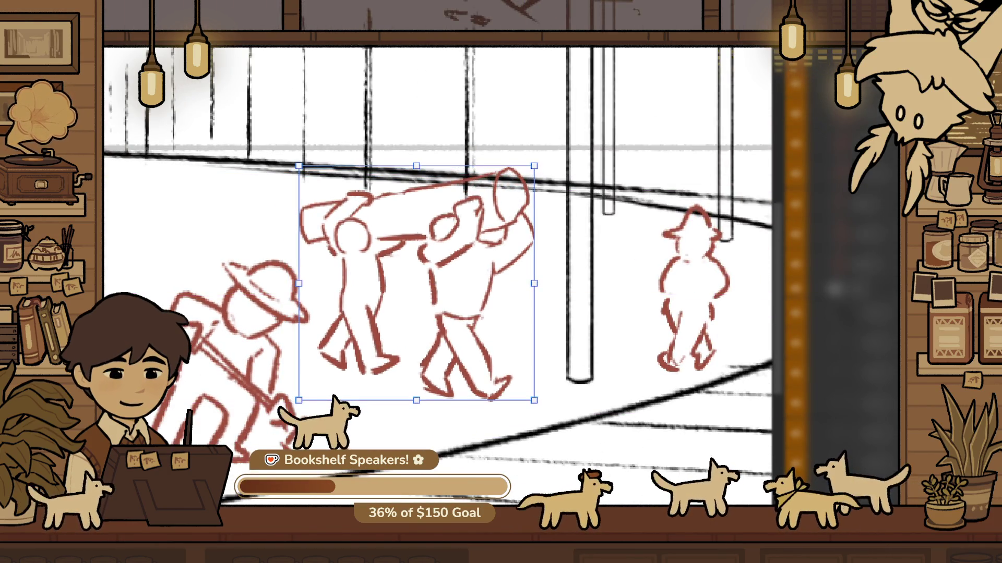
pyautogui.press('z')
# Try stretching and shifting the log carriers down-left, then undo back to their original spot
pyautogui.keyDown('alt'); pyautogui.click(391, 317); pyautogui.keyUp('alt')
pyautogui.keyDown('alt'); pyautogui.click(392, 317); pyautogui.keyUp('alt')
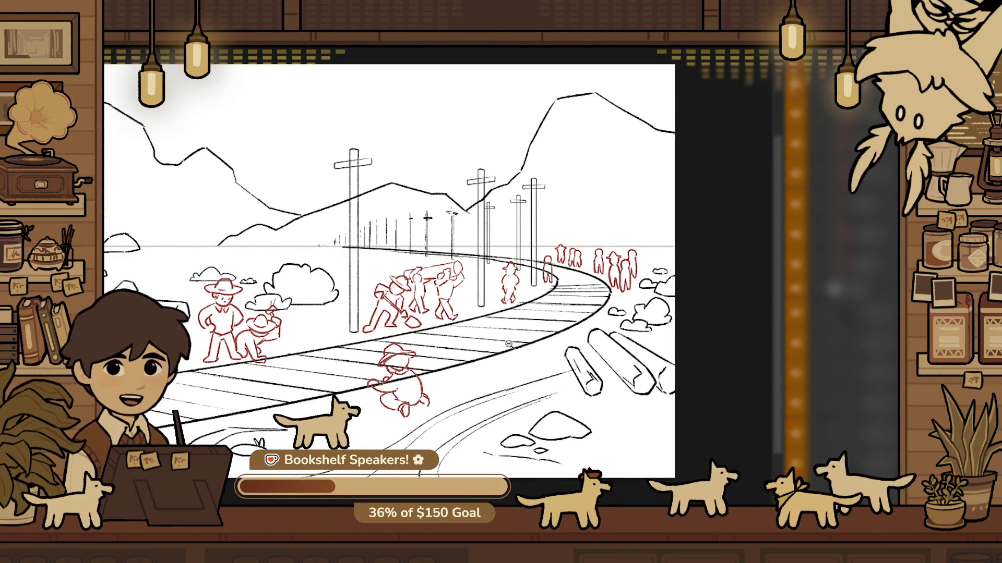
pyautogui.keyDown('alt'); pyautogui.click(490, 339); pyautogui.keyUp('alt')
pyautogui.press('v')
pyautogui.press('z')
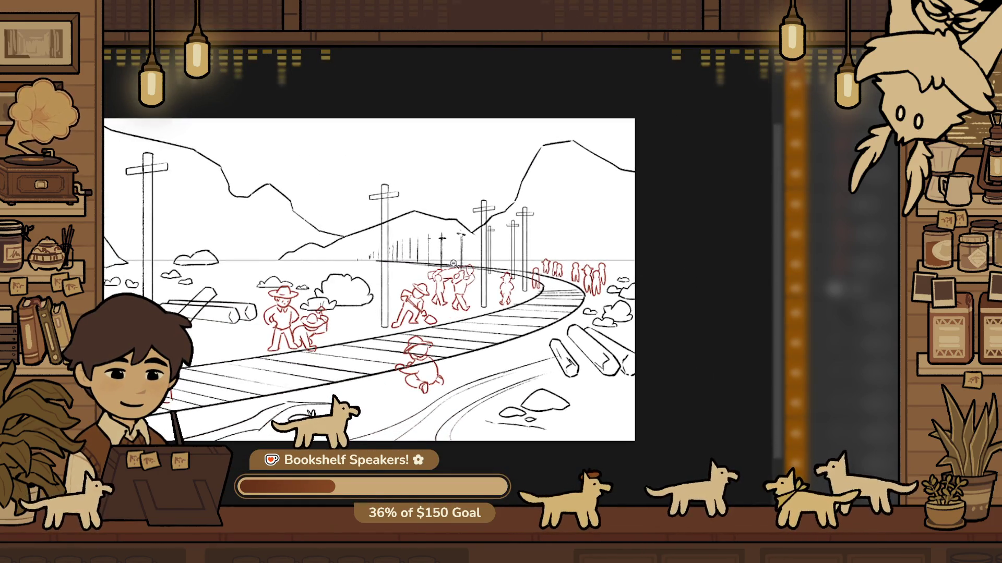
pyautogui.click(453, 263)
pyautogui.press('v')
pyautogui.moveTo(391, 339); pyautogui.dragTo(383, 338)
pyautogui.moveTo(459, 330); pyautogui.dragTo(365, 366)
pyautogui.hotkey('ctrl', 'z')
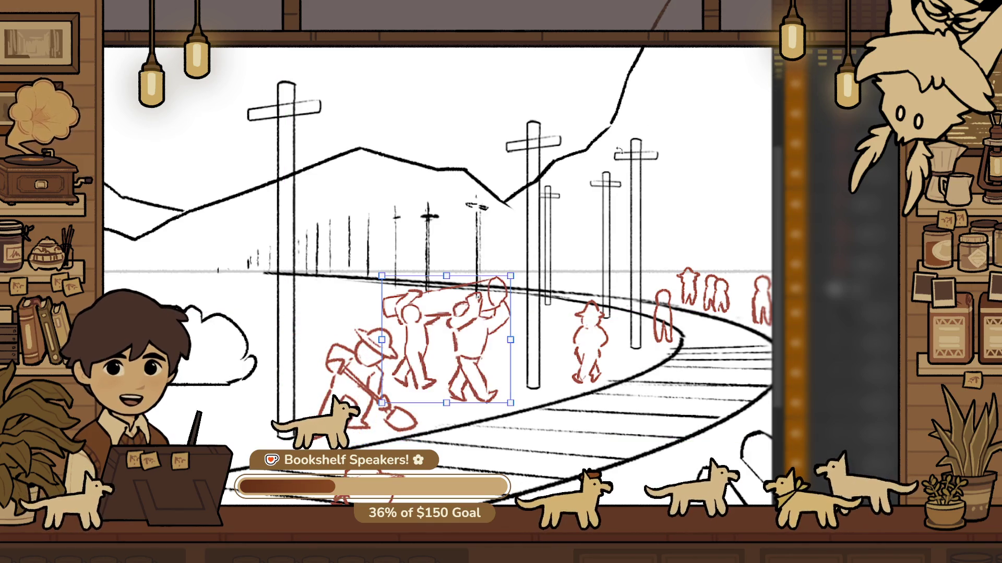
pyautogui.hotkey('ctrl', 'z')
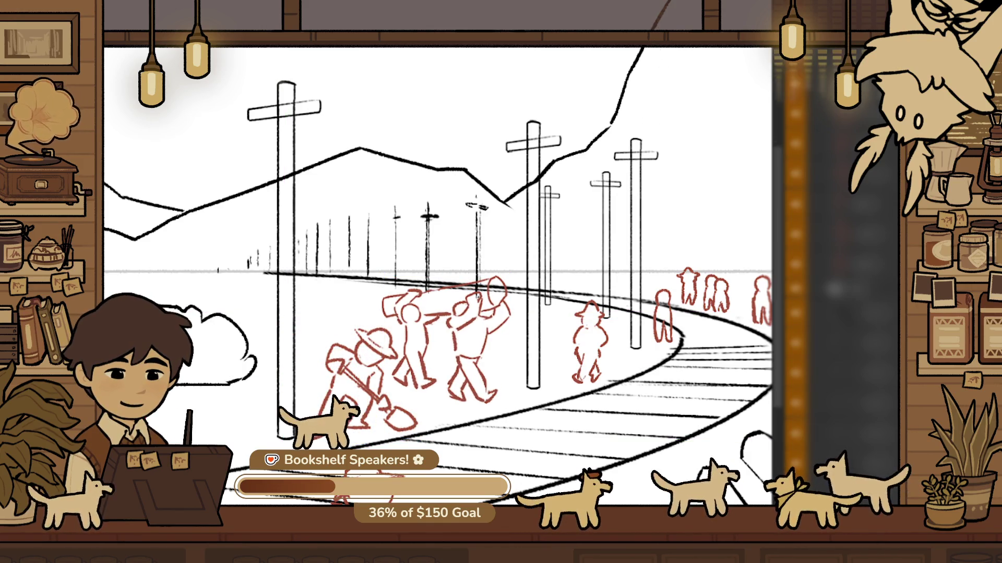
pyautogui.scroll(-5, 535, 383)
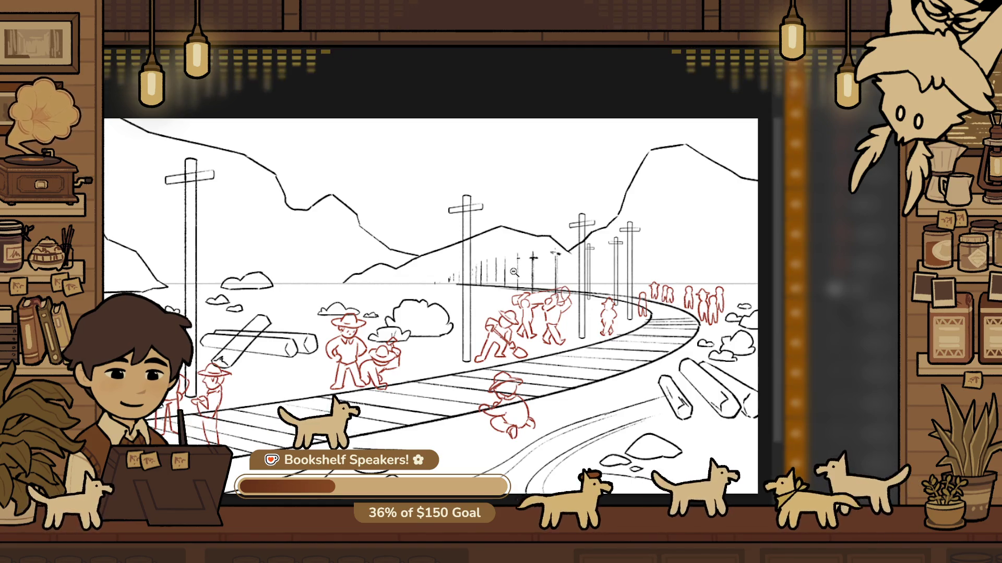
pyautogui.press('m')
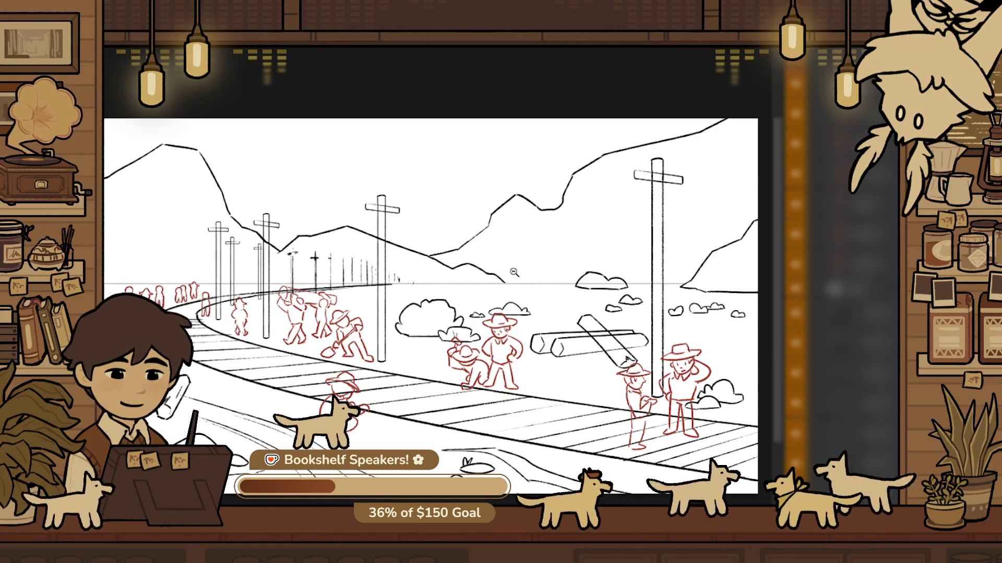
pyautogui.press('m')
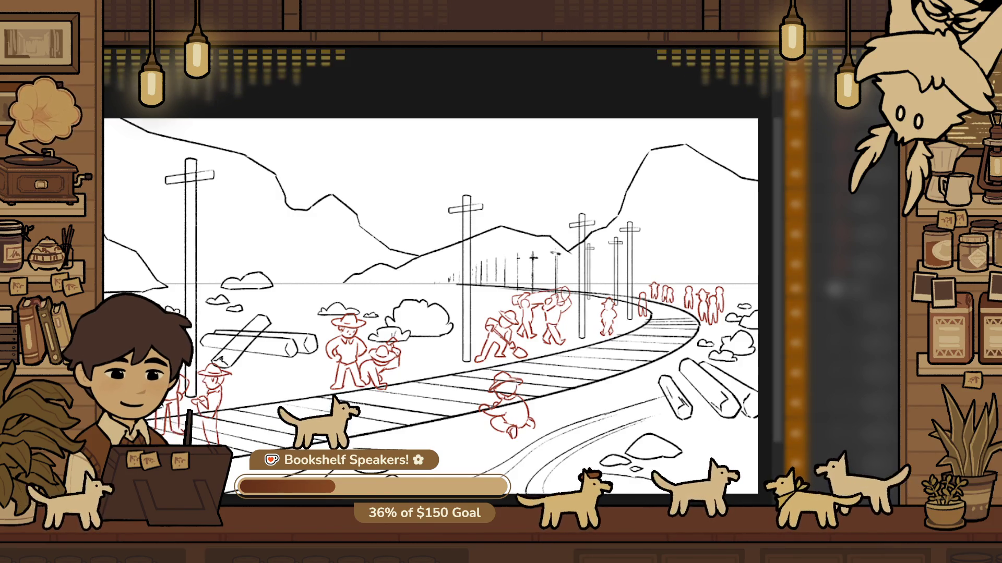
pyautogui.moveTo(819, 389); pyautogui.dragTo(685, 369)
# Try a red stroke below the logs, then undo it
pyautogui.scroll(3, 685, 370)
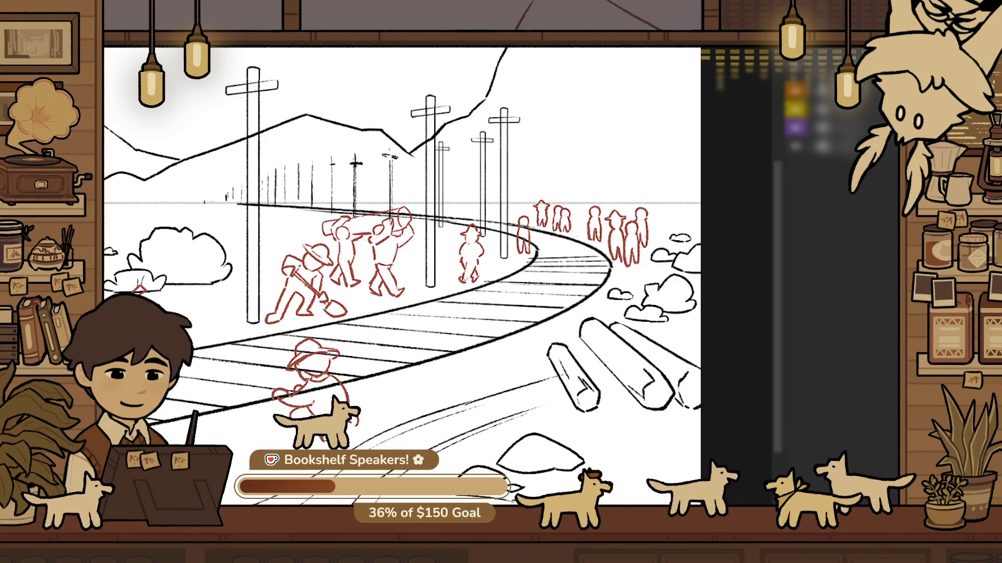
pyautogui.moveTo(524, 493); pyautogui.dragTo(613, 388)
pyautogui.hotkey('ctrl', 'z')
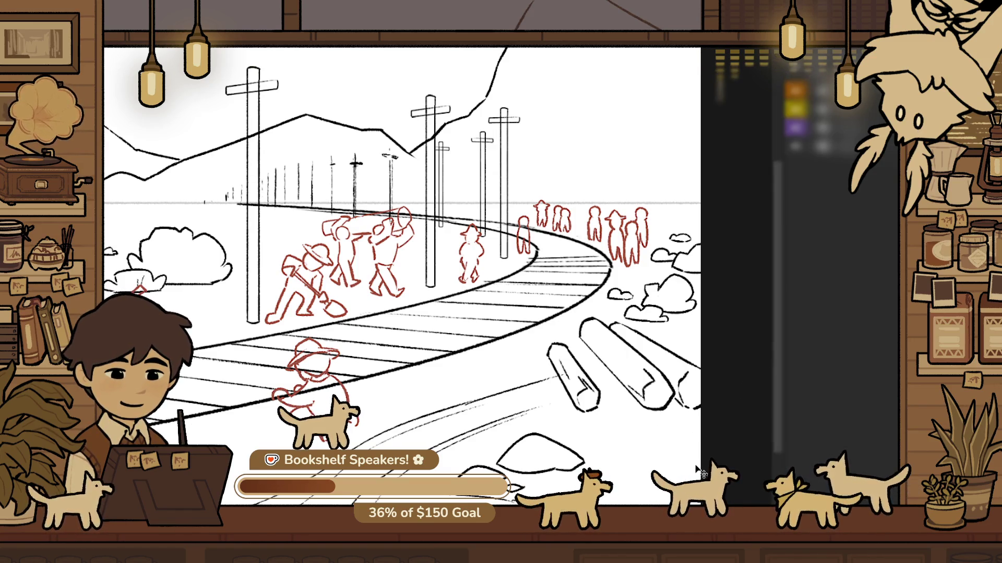
pyautogui.keyDown('alt'); pyautogui.click(625, 471); pyautogui.keyUp('alt')
pyautogui.click(625, 471)
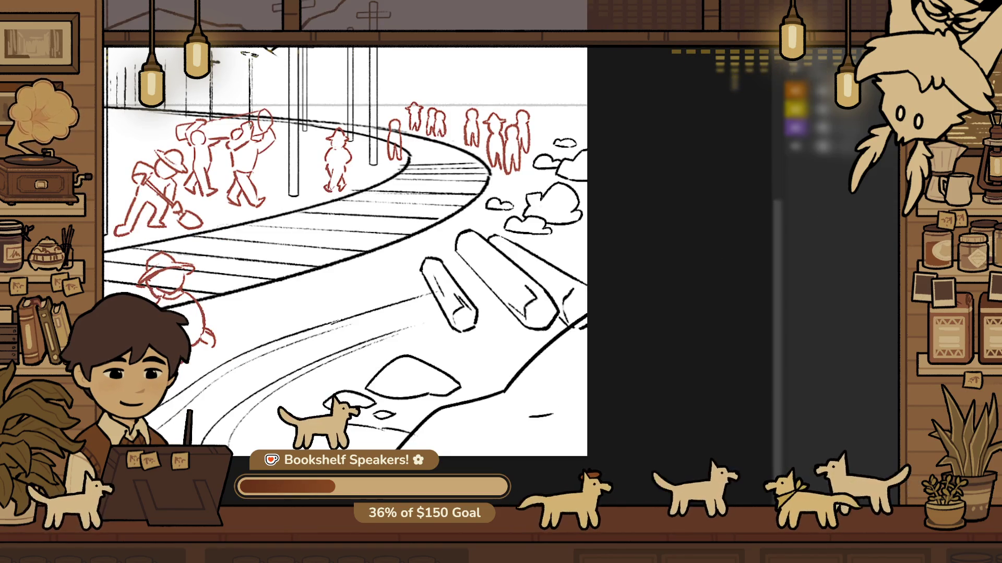
# On a new layer, select the ground below the bottom-right contour and fill it grey
pyautogui.hotkey('ctrl', 'shift', 'n')
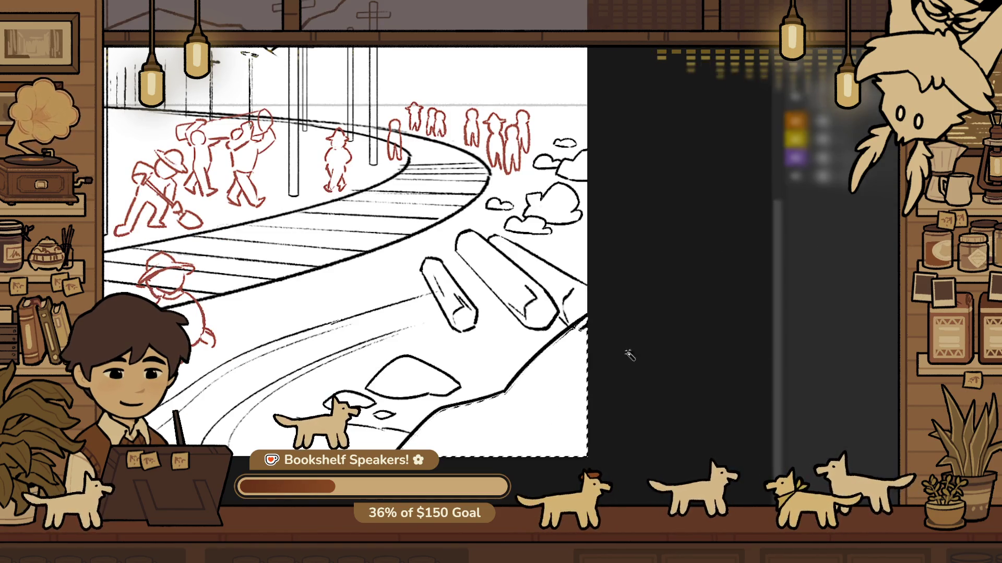
pyautogui.click(550, 421)
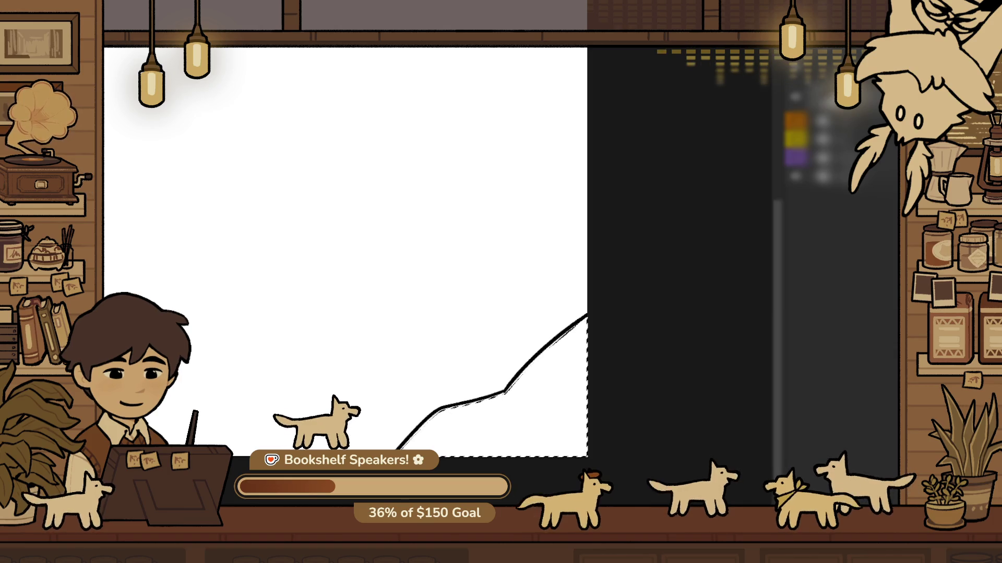
pyautogui.hotkey('alt', 'BackSpace')
pyautogui.scroll(-3, 675, 297)
pyautogui.scroll(3, 628, 405)
pyautogui.scroll(-1, 758, 312)
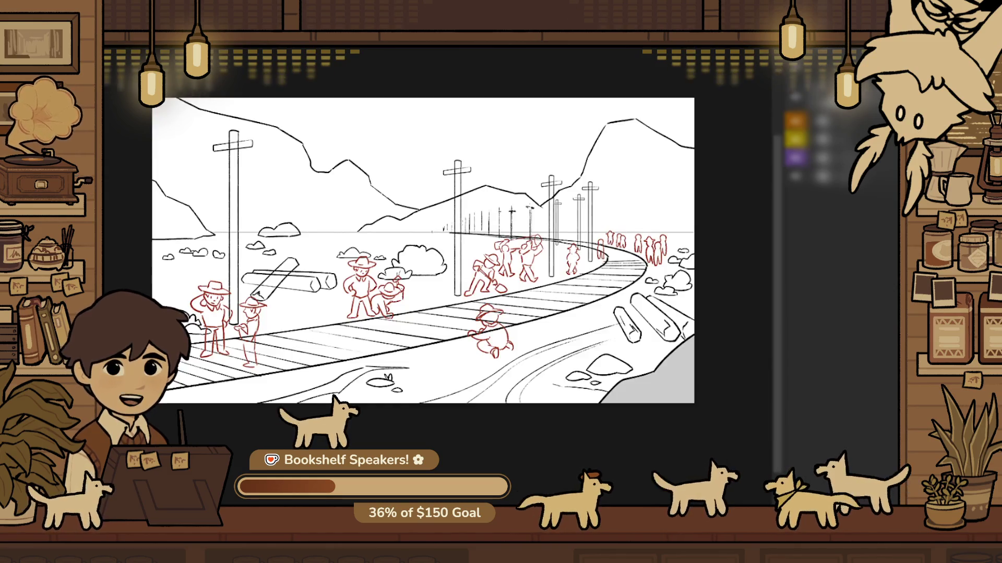
# Skew the grey rock shape so its bottom edge slants left
pyautogui.scroll(3, 722, 339)
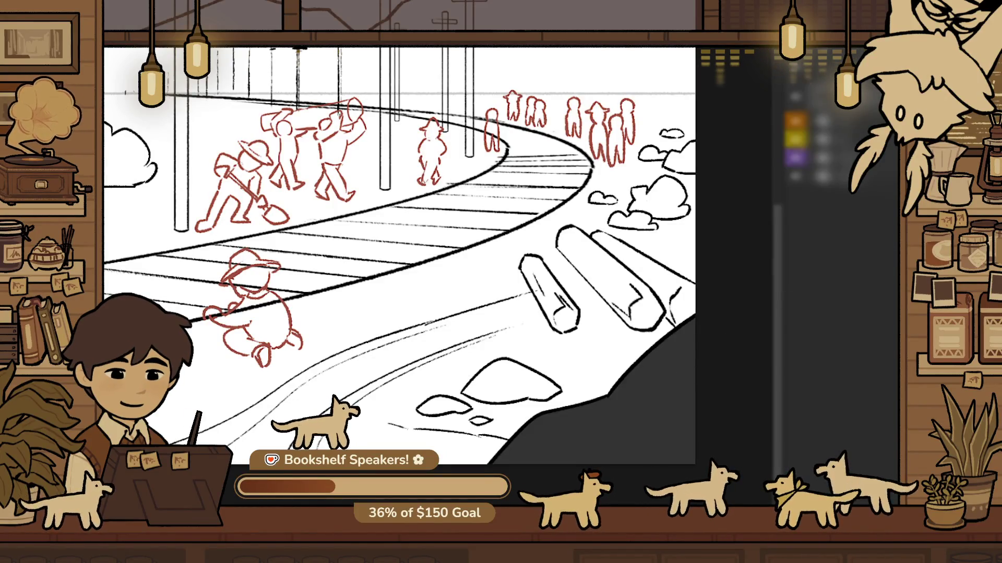
pyautogui.click(571, 376)
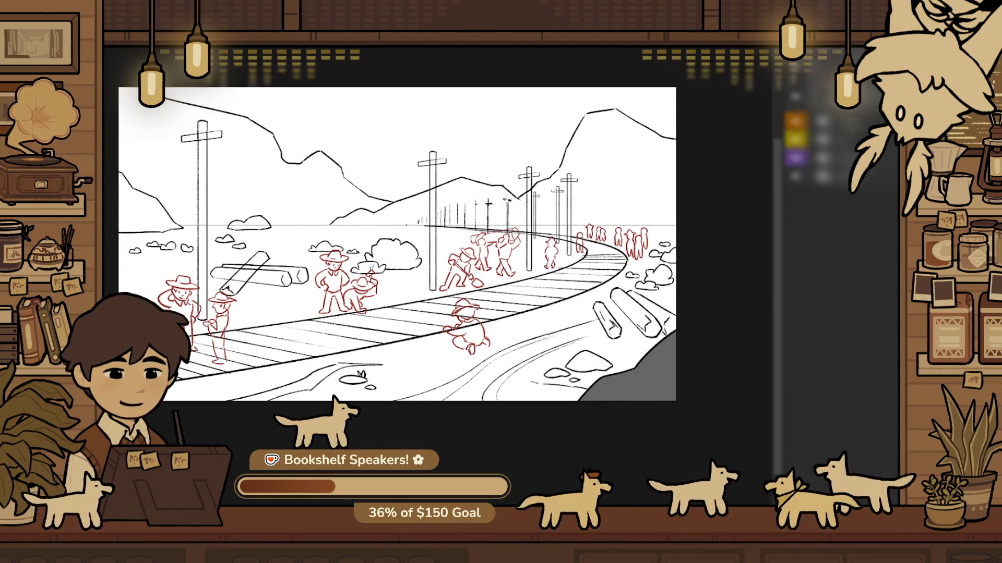
pyautogui.click(673, 358)
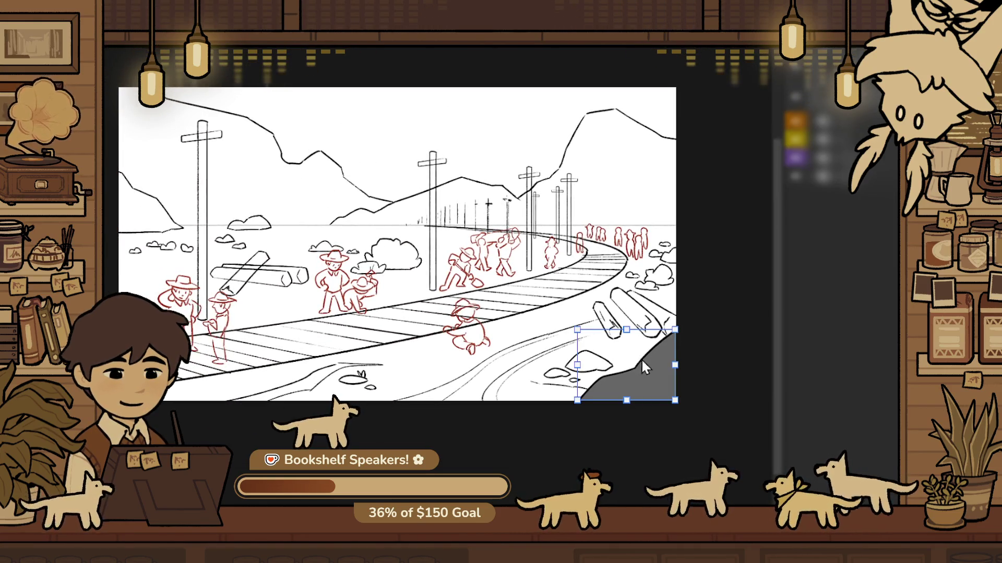
pyautogui.moveTo(642, 409); pyautogui.dragTo(611, 410)
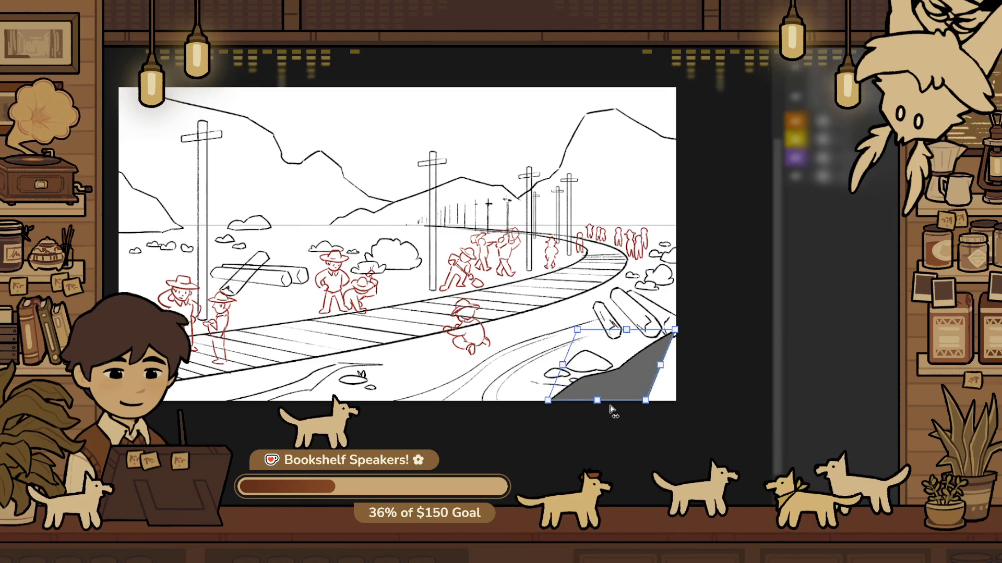
pyautogui.press('Return')
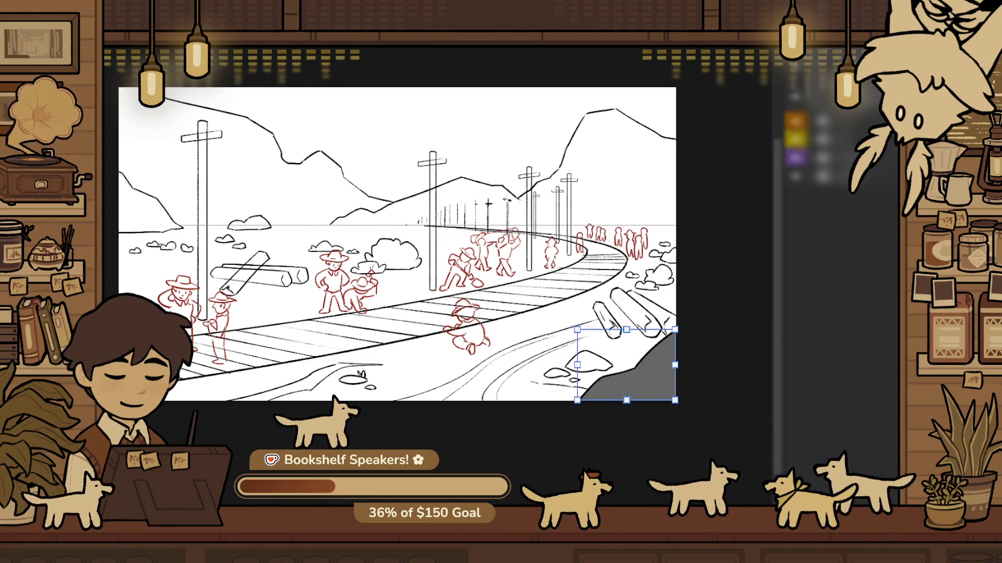
# Skew the grey shape further, pushing its bottom edge more to the left
pyautogui.press('c')
pyautogui.click(647, 349)
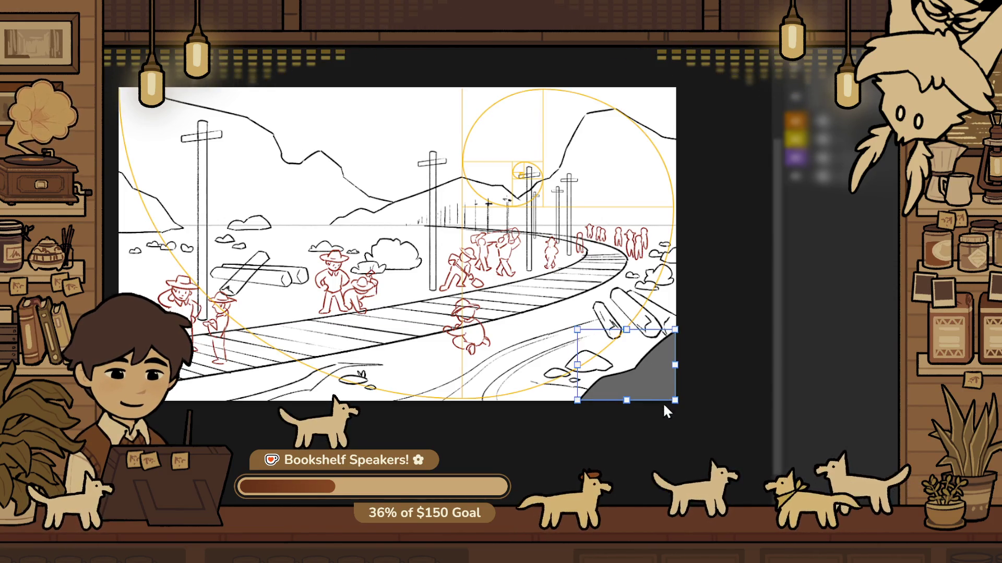
pyautogui.moveTo(626, 330); pyautogui.dragTo(652, 375)
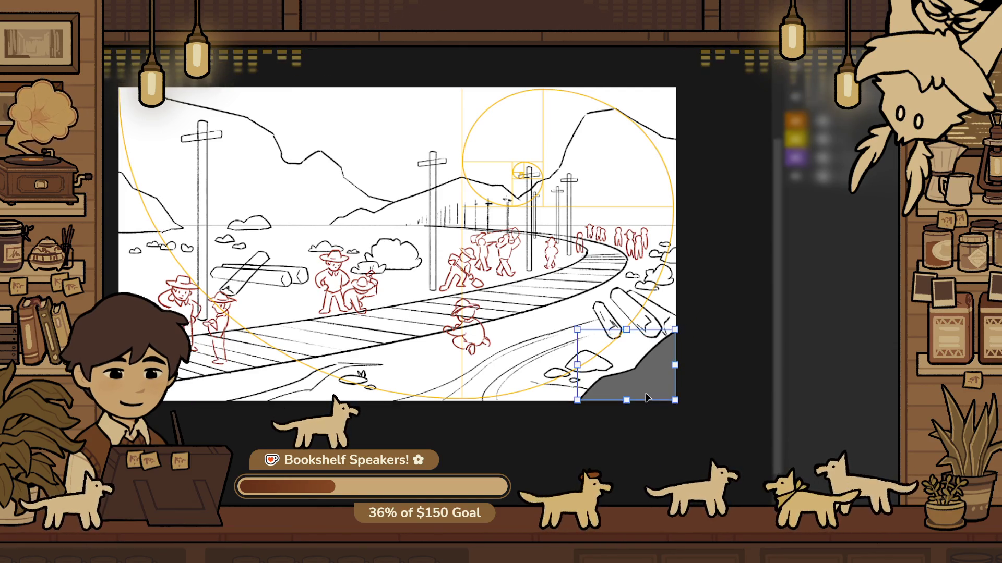
pyautogui.moveTo(651, 386); pyautogui.dragTo(674, 390)
pyautogui.hotkey('ctrl', 'z')
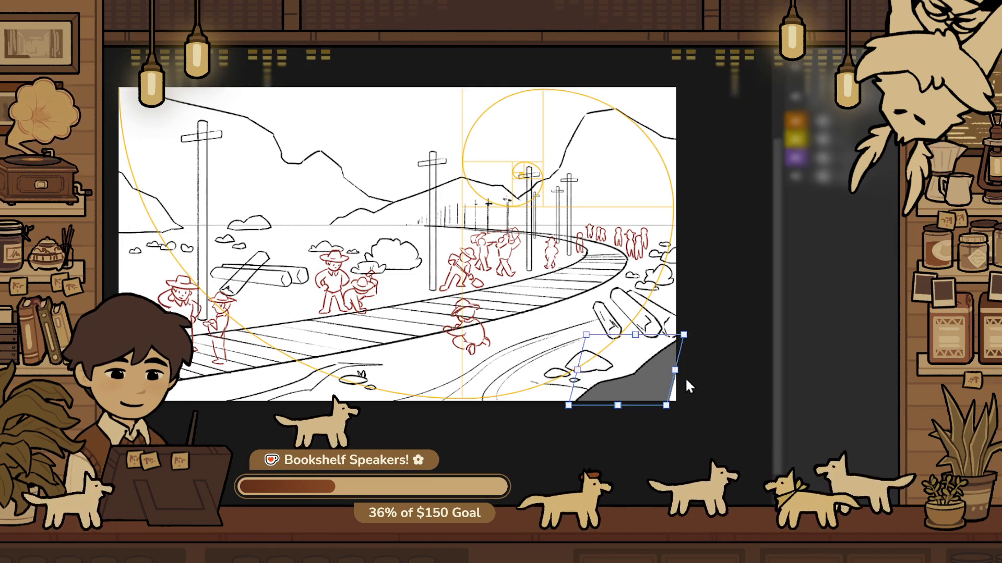
pyautogui.moveTo(630, 410); pyautogui.dragTo(617, 411)
pyautogui.press('Return')
# Switch to the Lasso tool and dismiss the golden-ratio overlay
pyautogui.scroll(5, 665, 352)
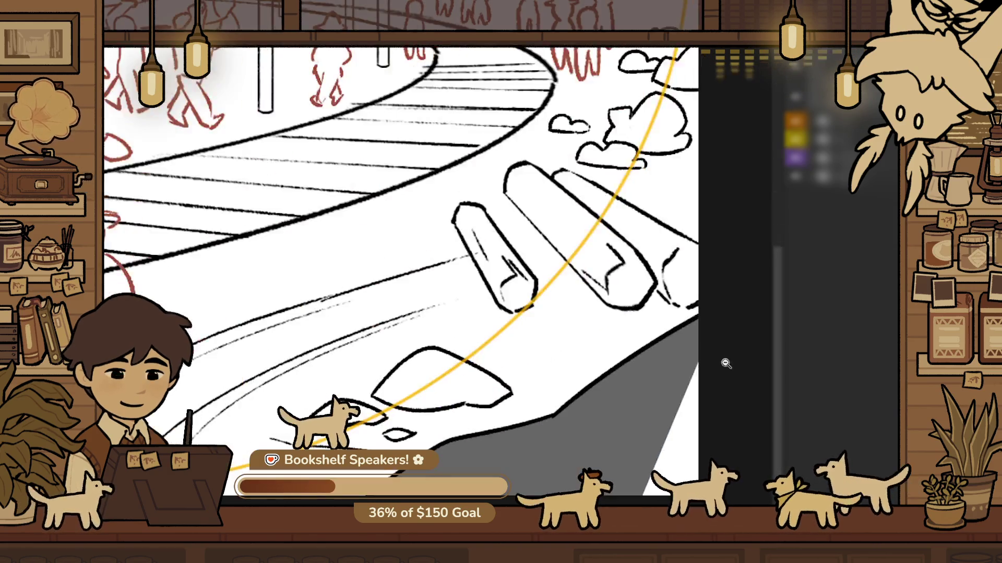
pyautogui.press('l')
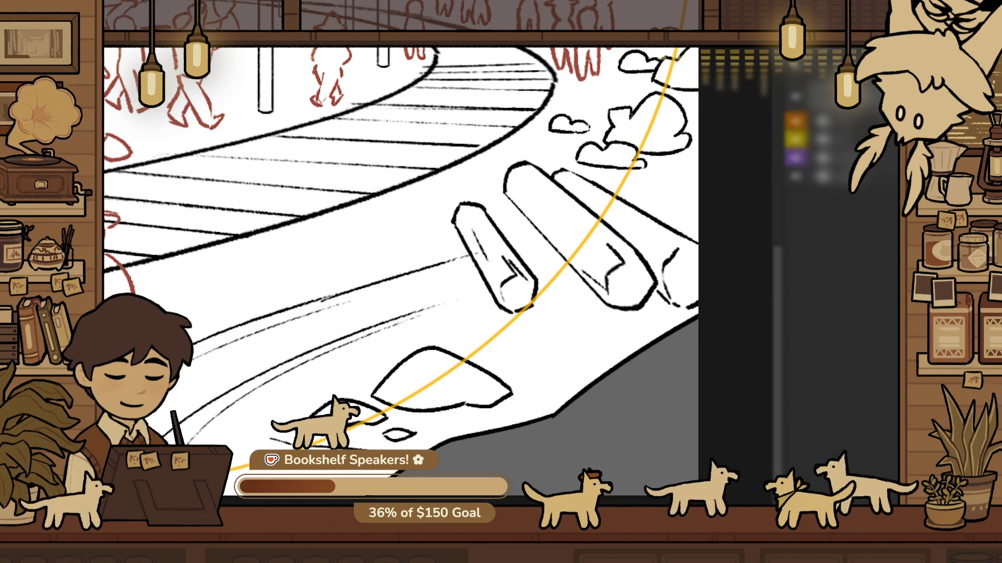
pyautogui.scroll(-5, 630, 417)
pyautogui.scroll(-3, 630, 417)
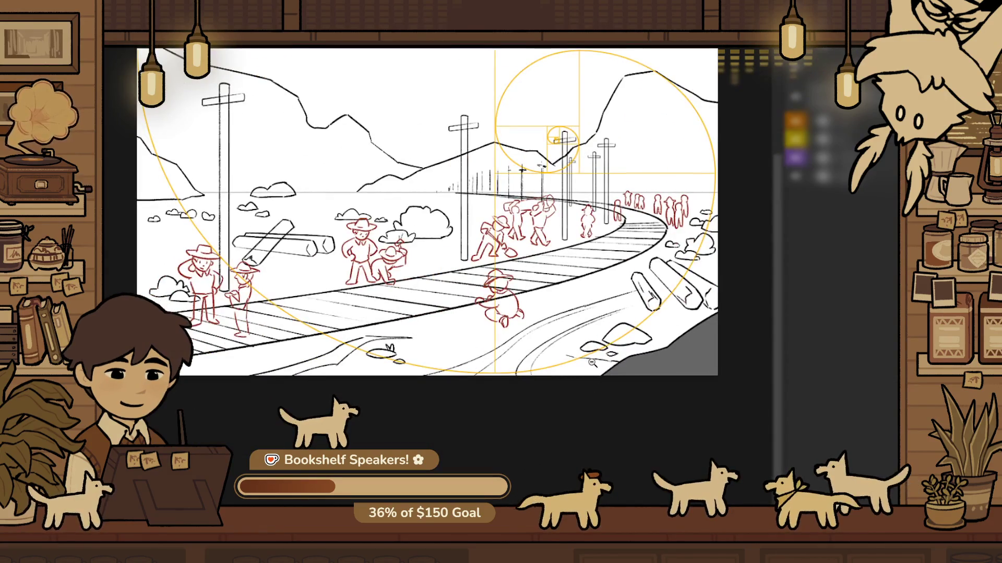
pyautogui.scroll(-1, 592, 384)
pyautogui.click(786, 134)
pyautogui.moveTo(661, 418); pyautogui.dragTo(691, 422)
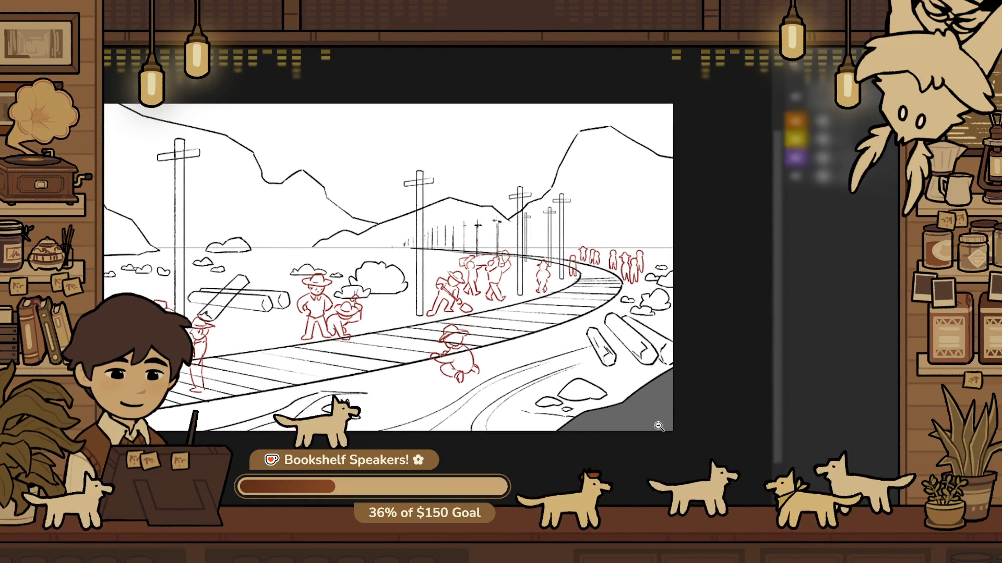
# Move the curving road lines below the track right and up
pyautogui.scroll(3, 663, 416)
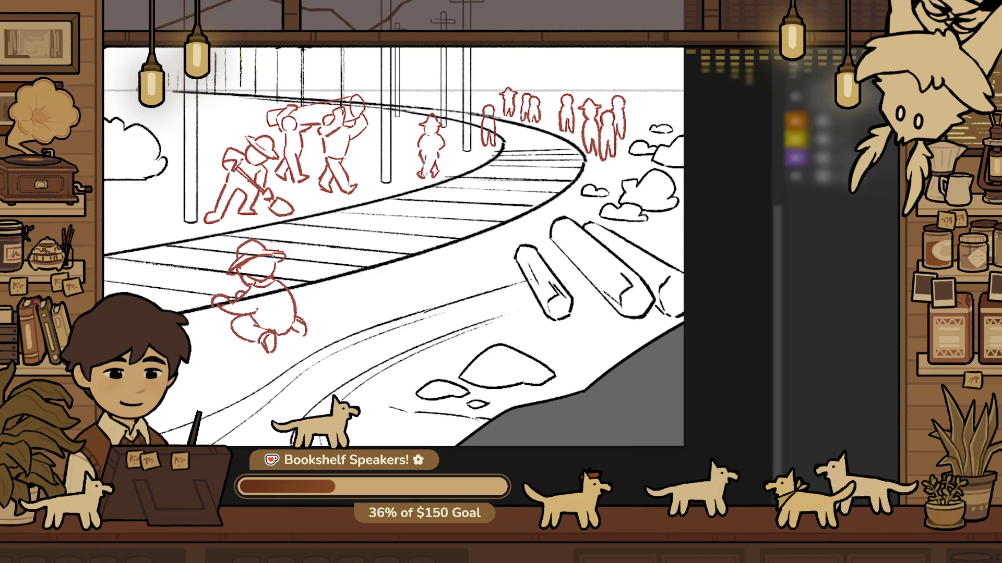
pyautogui.click(505, 417)
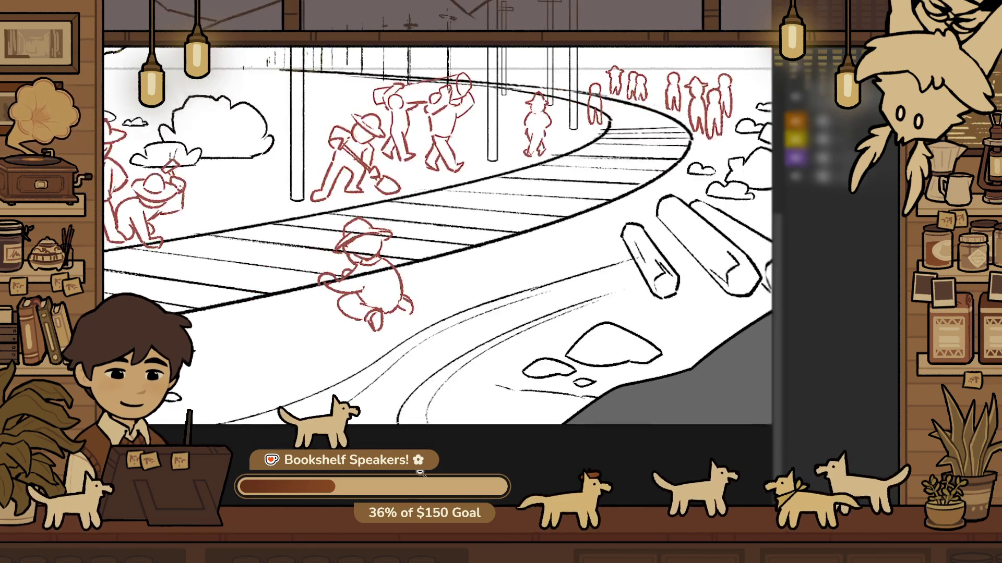
pyautogui.moveTo(363, 417); pyautogui.dragTo(395, 417)
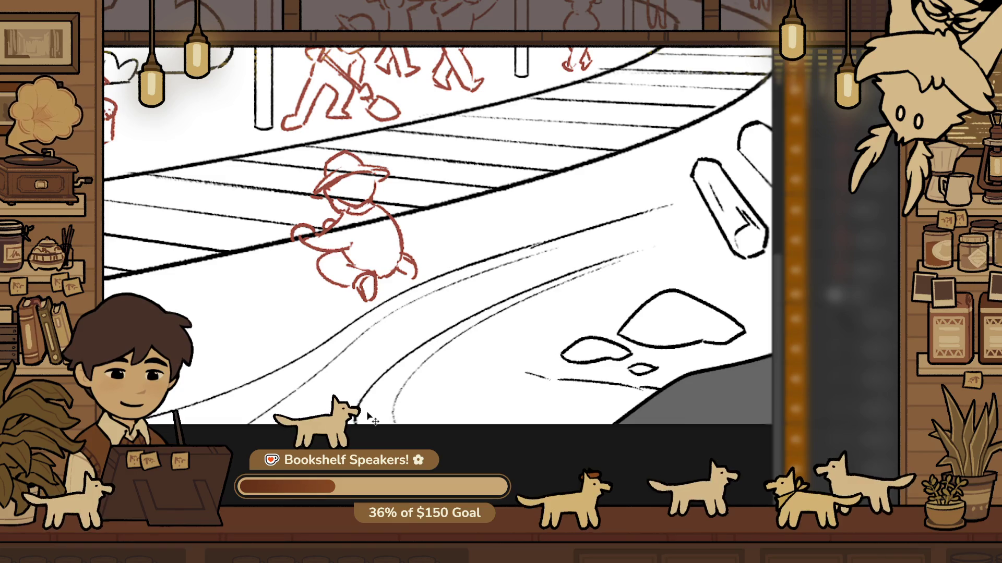
pyautogui.moveTo(383, 344); pyautogui.dragTo(426, 319)
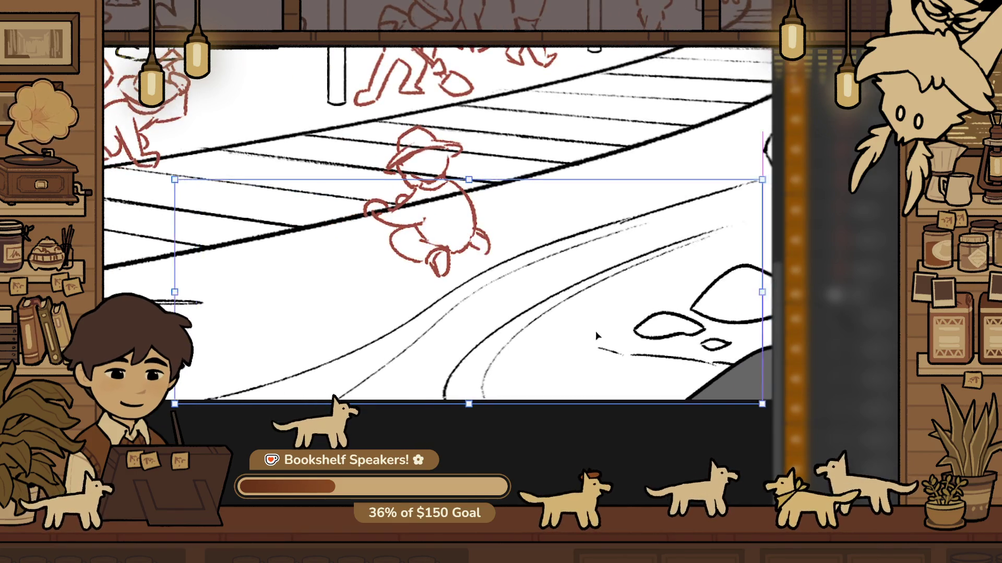
pyautogui.press('Return')
# Shift the small stone sketch beside the track slightly to the left
pyautogui.hotkey('ctrl', '0')
pyautogui.keyDown('ctrl'); pyautogui.keyDown('alt'); pyautogui.click(524, 288); pyautogui.keyUp('alt'); pyautogui.keyUp('ctrl')
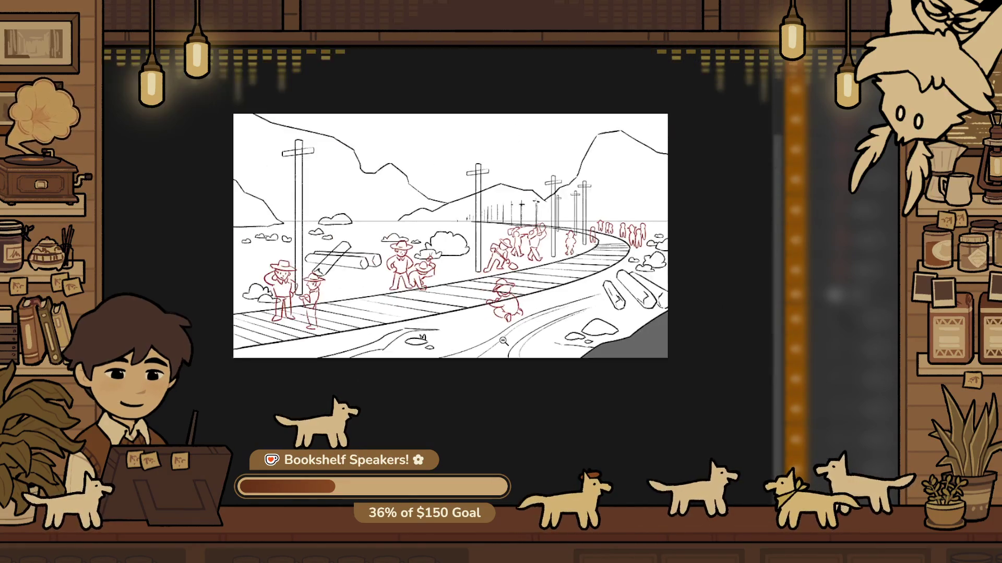
pyautogui.moveTo(398, 348); pyautogui.dragTo(518, 324)
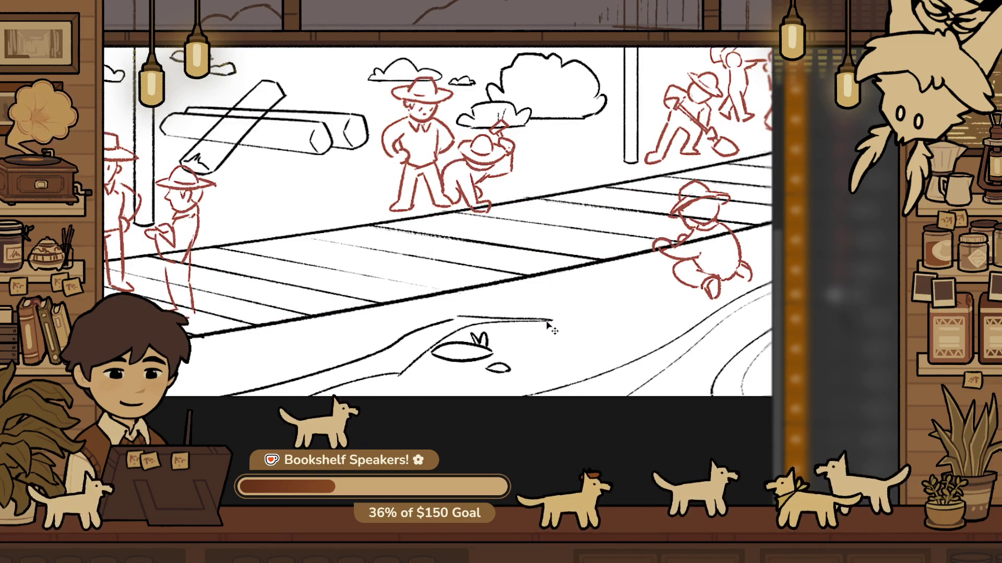
pyautogui.moveTo(499, 335); pyautogui.dragTo(476, 347)
pyautogui.click(499, 353)
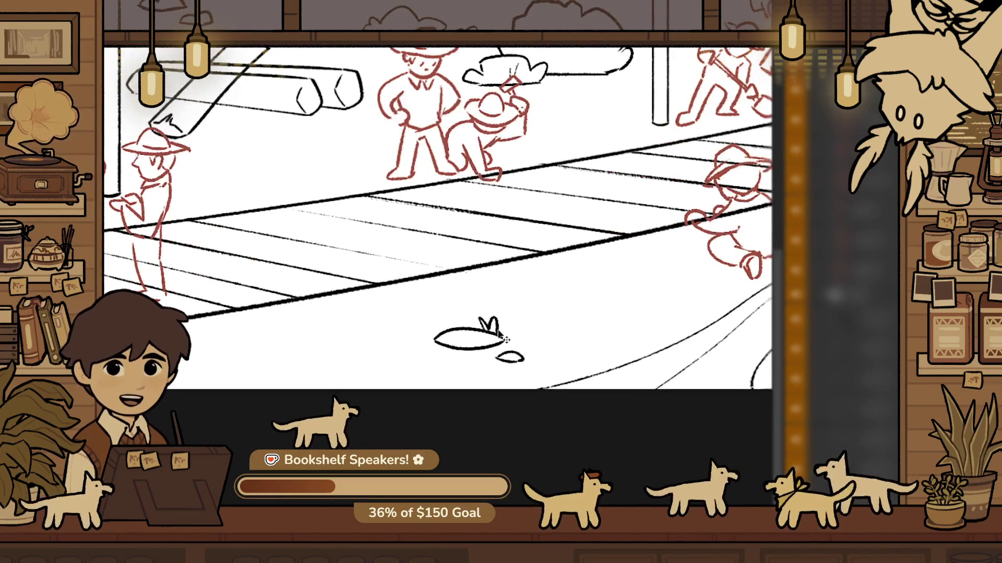
pyautogui.moveTo(447, 338); pyautogui.dragTo(416, 335)
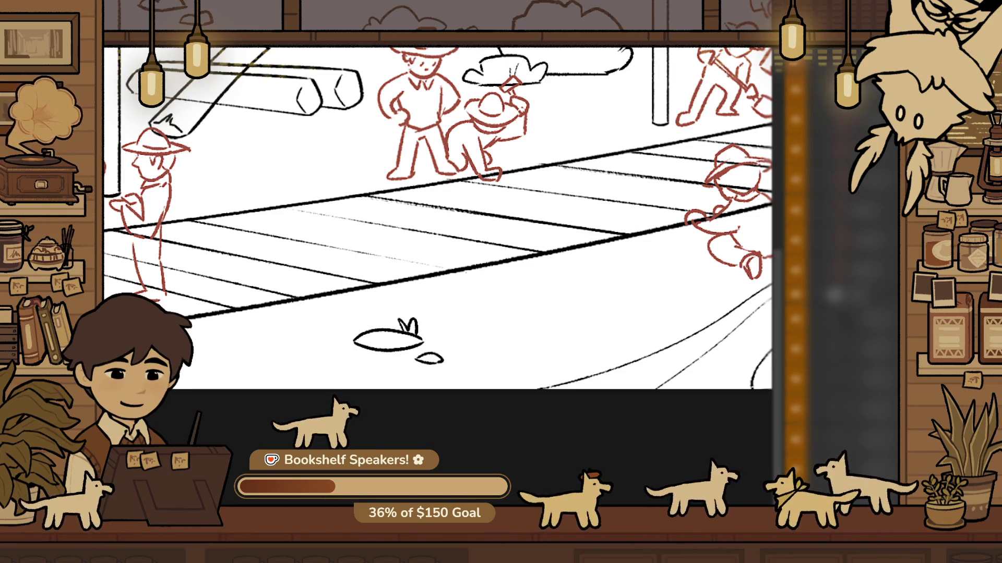
pyautogui.moveTo(457, 211); pyautogui.dragTo(417, 270)
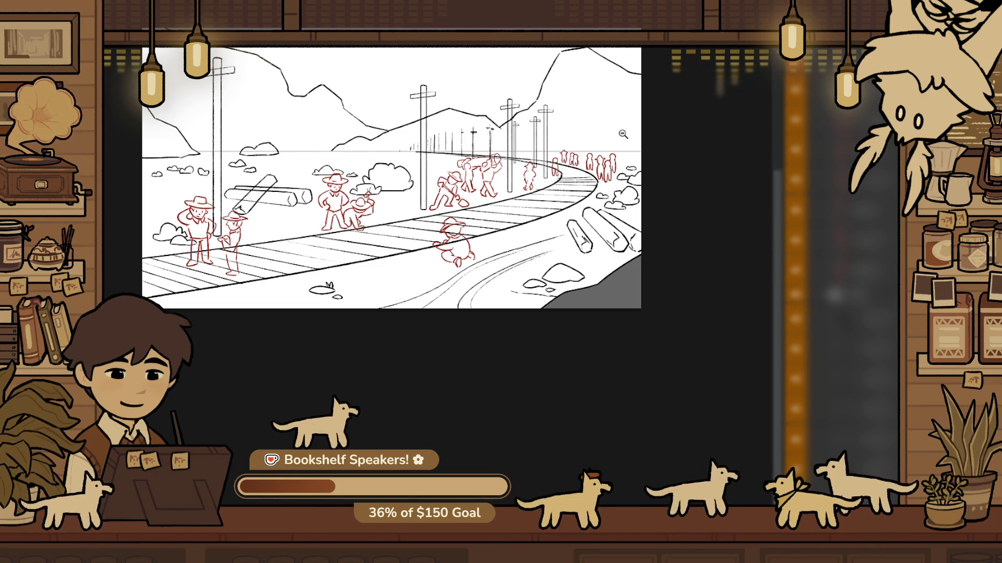
# Zoom in on the distant workers and try a grey stroke near the horizon, then undo it
pyautogui.moveTo(614, 126)
pyautogui.mouseDown()
pyautogui.moveTo(675, 147)
pyautogui.moveTo(706, 224)
pyautogui.mouseUp()
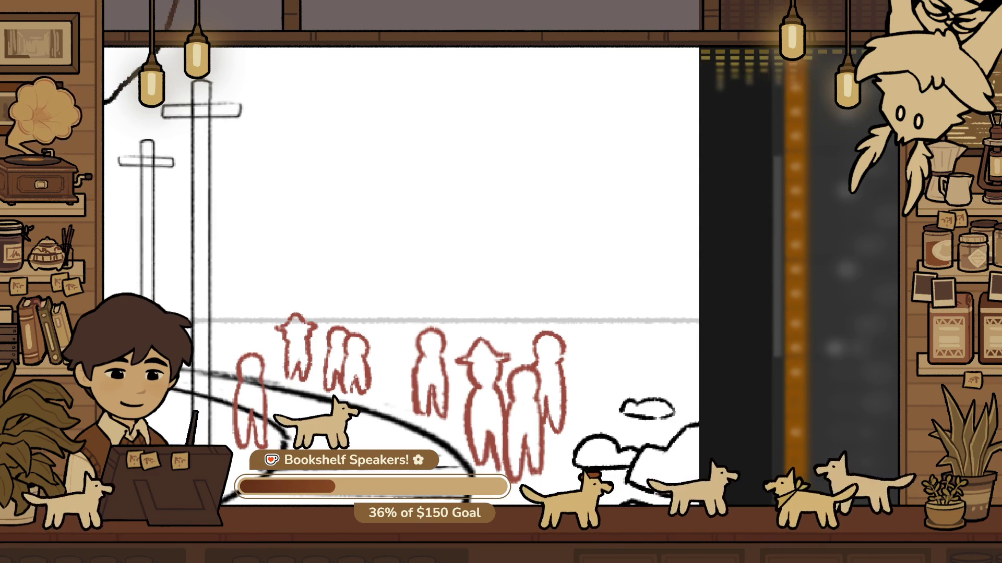
pyautogui.moveTo(470, 295); pyautogui.dragTo(600, 157)
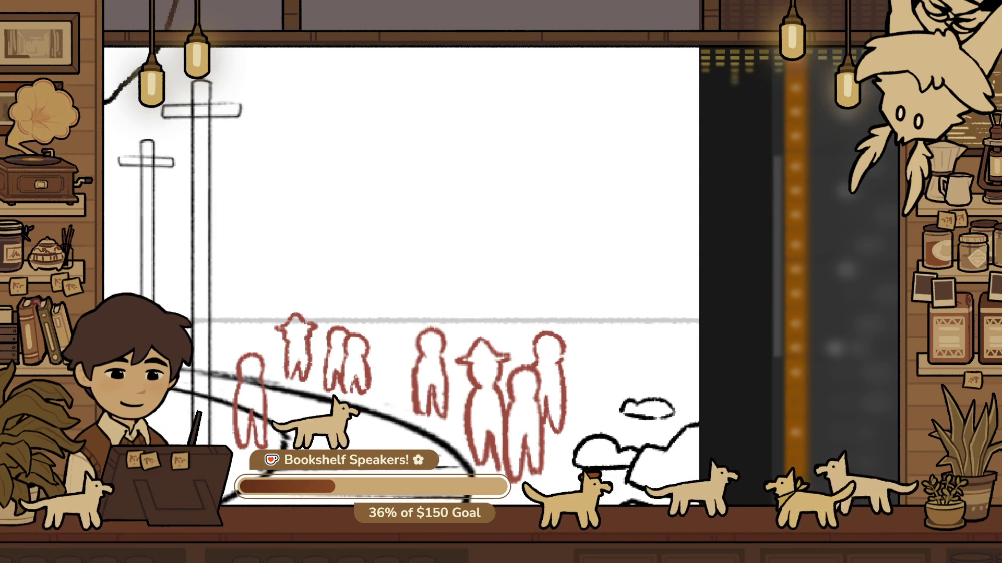
pyautogui.moveTo(566, 226); pyautogui.dragTo(544, 233)
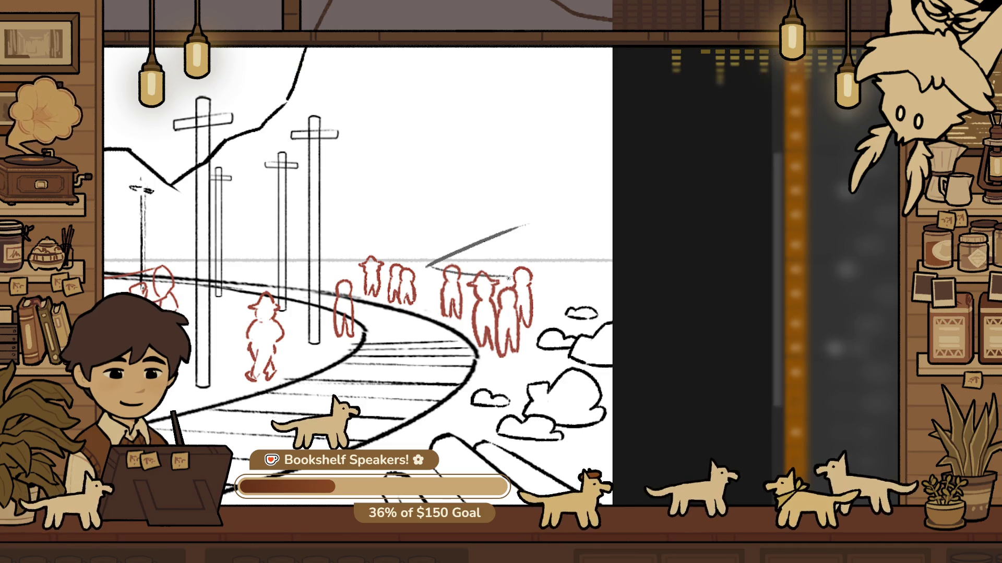
pyautogui.moveTo(591, 279); pyautogui.dragTo(533, 284)
pyautogui.hotkey('ctrl', 'z')
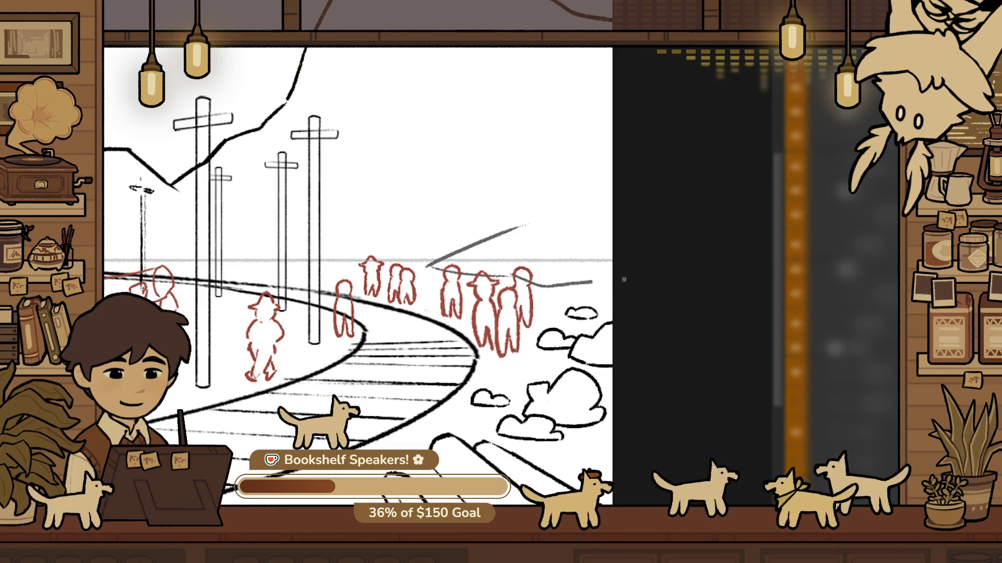
pyautogui.hotkey('ctrl', 'shift', 'z')
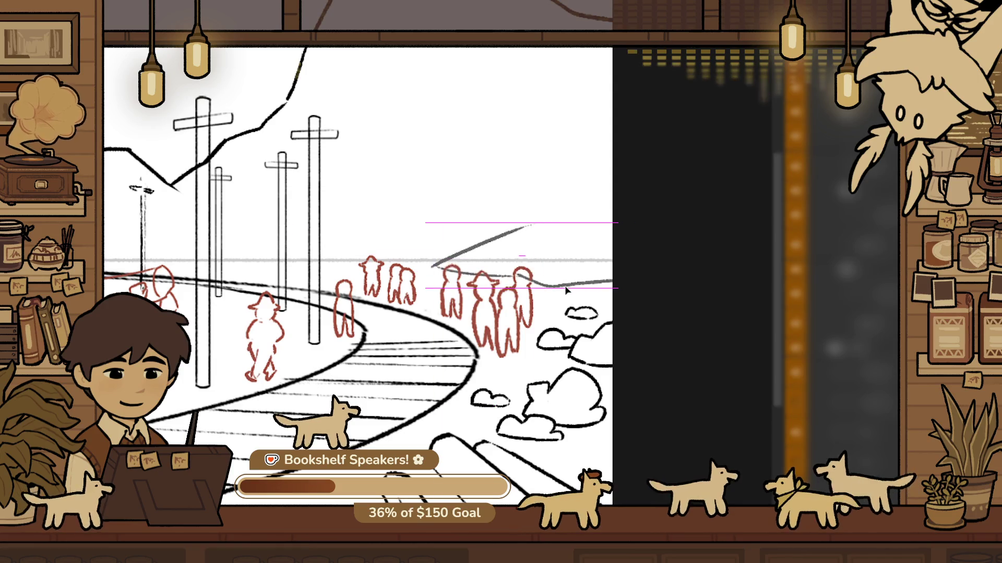
pyautogui.scroll(5, 555, 262)
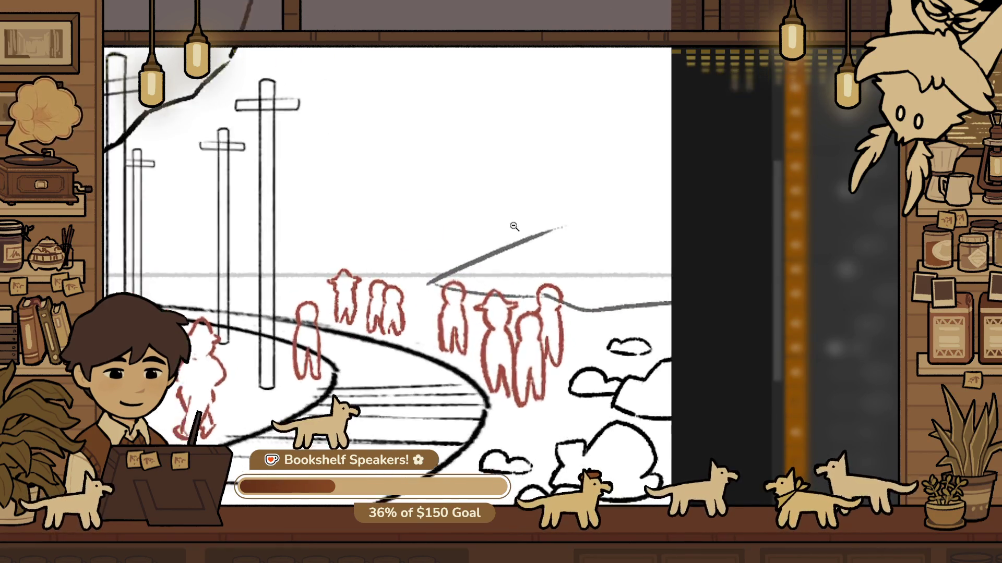
pyautogui.hotkey('ctrl', 'z')
# Sketch the mountain's jagged left edge and arched pointed top, undoing failed strokes
pyautogui.hotkey('ctrl', 'z')
pyautogui.moveTo(469, 184)
pyautogui.mouseDown()
pyautogui.moveTo(455, 224)
pyautogui.moveTo(465, 231)
pyautogui.moveTo(500, 131)
pyautogui.moveTo(547, 172)
pyautogui.mouseUp()
pyautogui.hotkey('ctrl', 'z')
pyautogui.hotkey('ctrl', 'z')
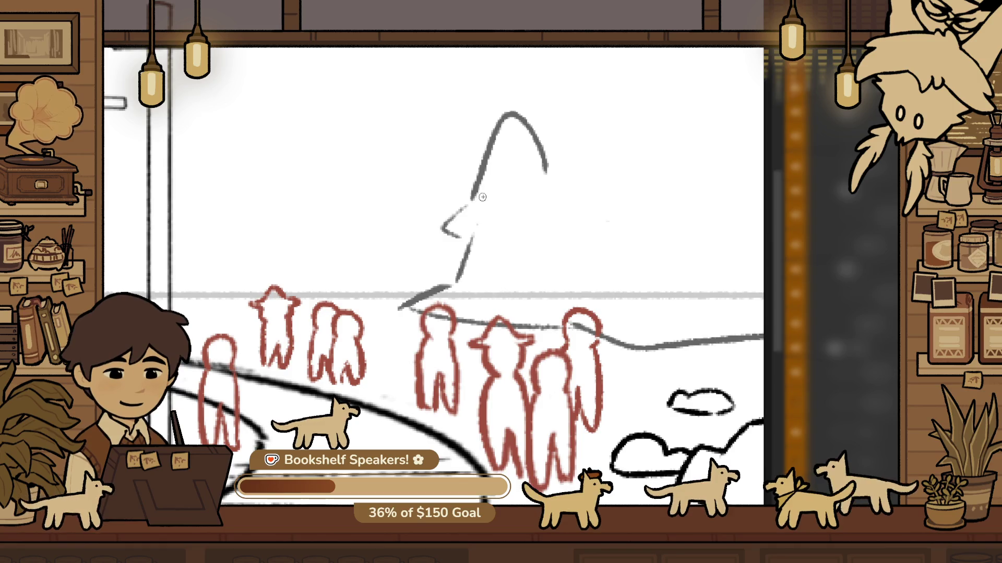
pyautogui.hotkey('ctrl', 'z')
pyautogui.moveTo(474, 180); pyautogui.dragTo(550, 165)
pyautogui.hotkey('ctrl', 'z')
pyautogui.moveTo(469, 215); pyautogui.dragTo(466, 242)
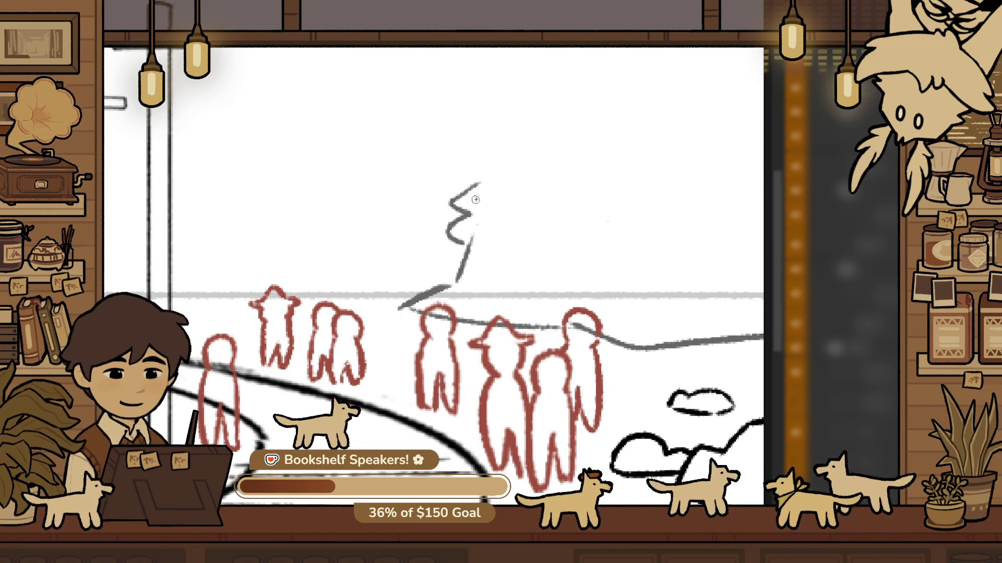
pyautogui.moveTo(480, 179); pyautogui.dragTo(581, 180)
pyautogui.hotkey('ctrl', 'z')
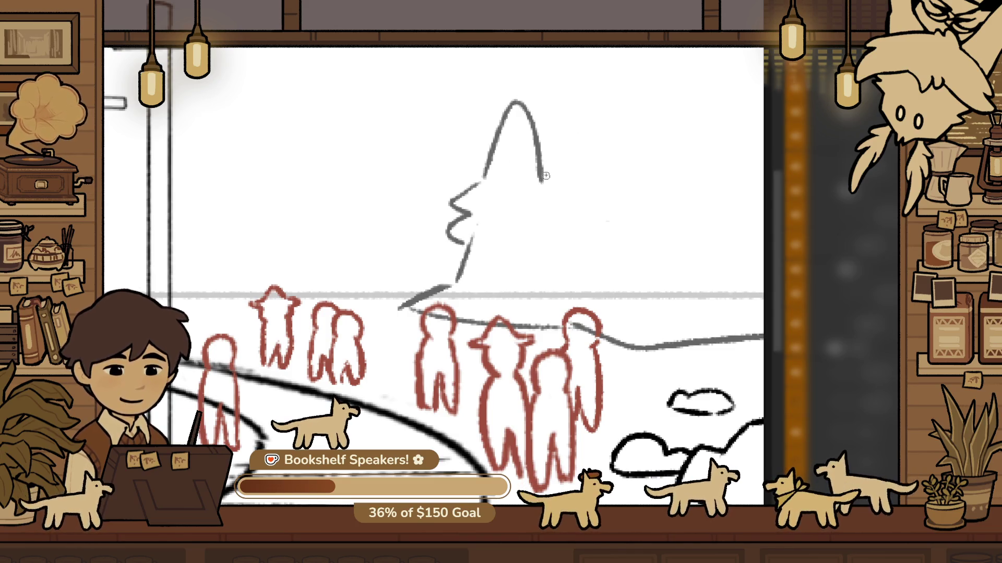
pyautogui.scroll(-3, 559, 183)
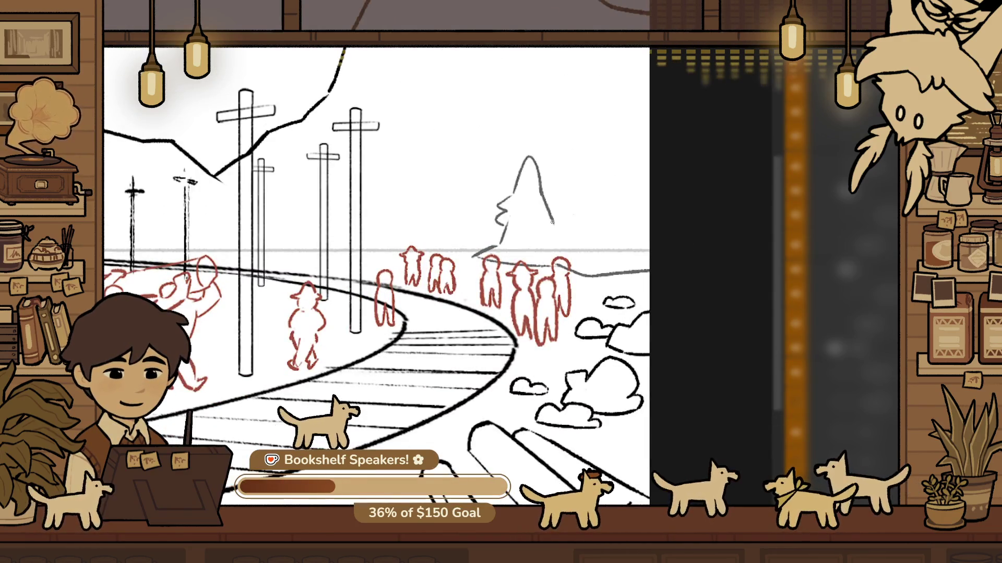
# Lasso the mountain sketch, scale it down with Ctrl+T and nudge it up and right
pyautogui.scroll(2, 552, 222)
pyautogui.moveTo(445, 157)
pyautogui.mouseDown()
pyautogui.moveTo(527, 250)
pyautogui.moveTo(489, 235)
pyautogui.moveTo(464, 246)
pyautogui.mouseUp()
pyautogui.hotkey('ctrl', 't')
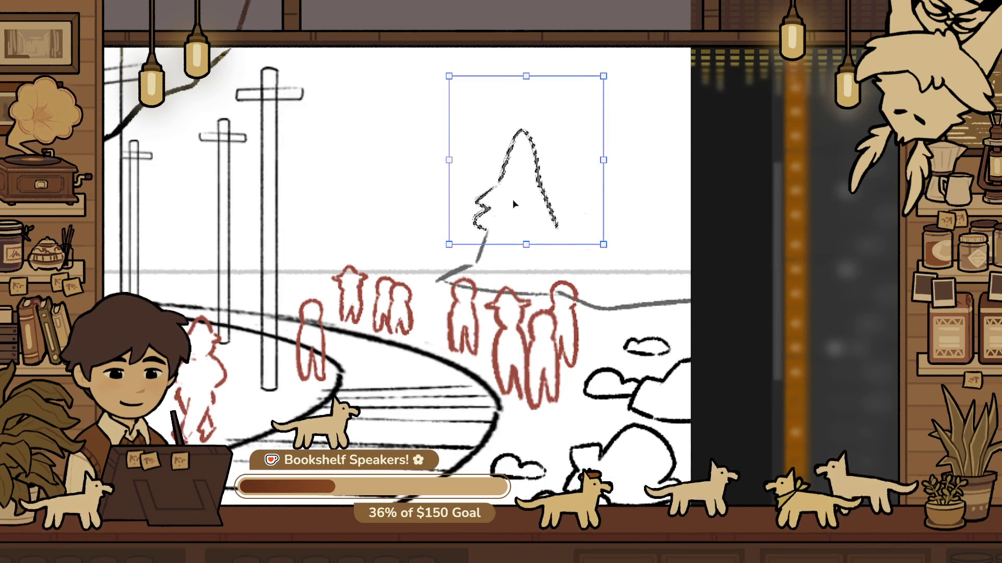
pyautogui.press('Return')
pyautogui.moveTo(496, 232); pyautogui.dragTo(501, 227)
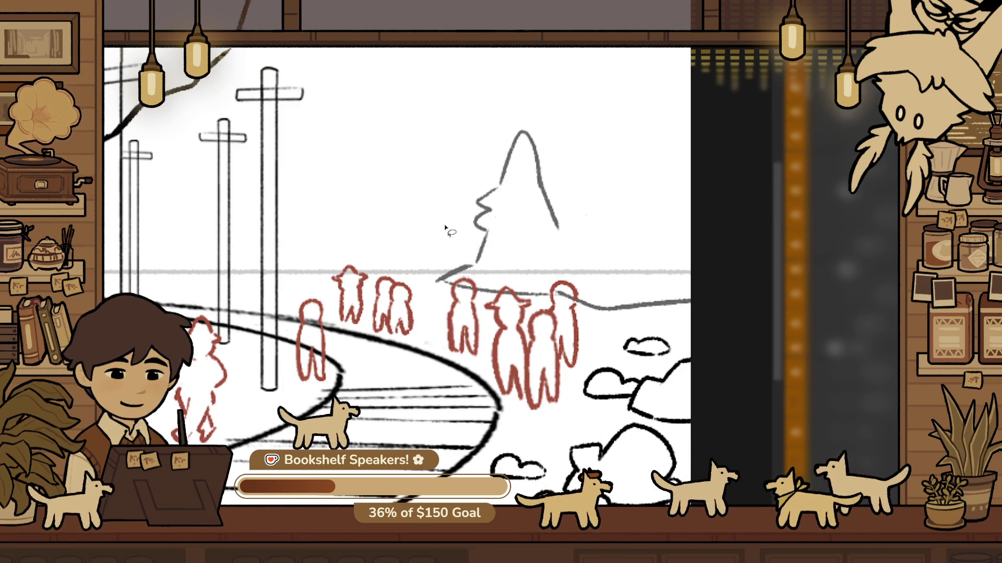
pyautogui.moveTo(519, 277); pyautogui.dragTo(522, 277)
pyautogui.hotkey('ctrl', 't')
pyautogui.moveTo(524, 89); pyautogui.dragTo(541, 222)
pyautogui.press('Return')
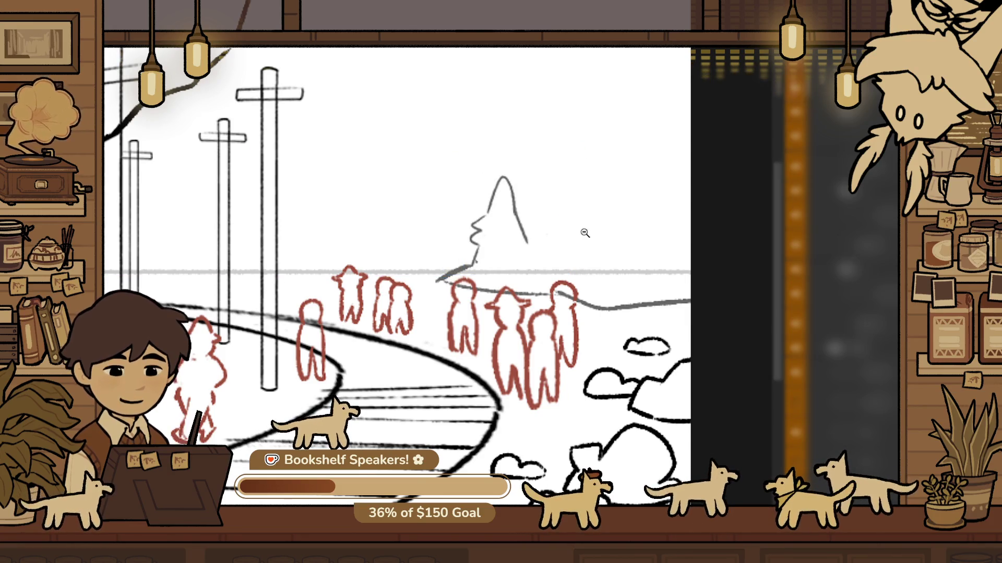
# Erase the line under the mountain and draw a ridge rising from its base toward the upper right
pyautogui.scroll(-3, 574, 237)
pyautogui.scroll(3, 579, 238)
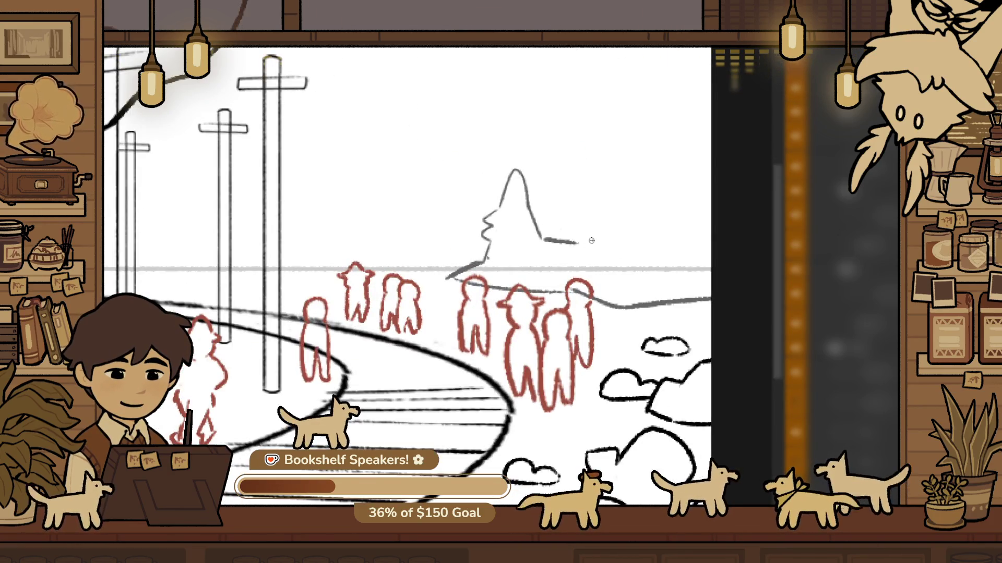
pyautogui.moveTo(592, 240); pyautogui.dragTo(568, 241)
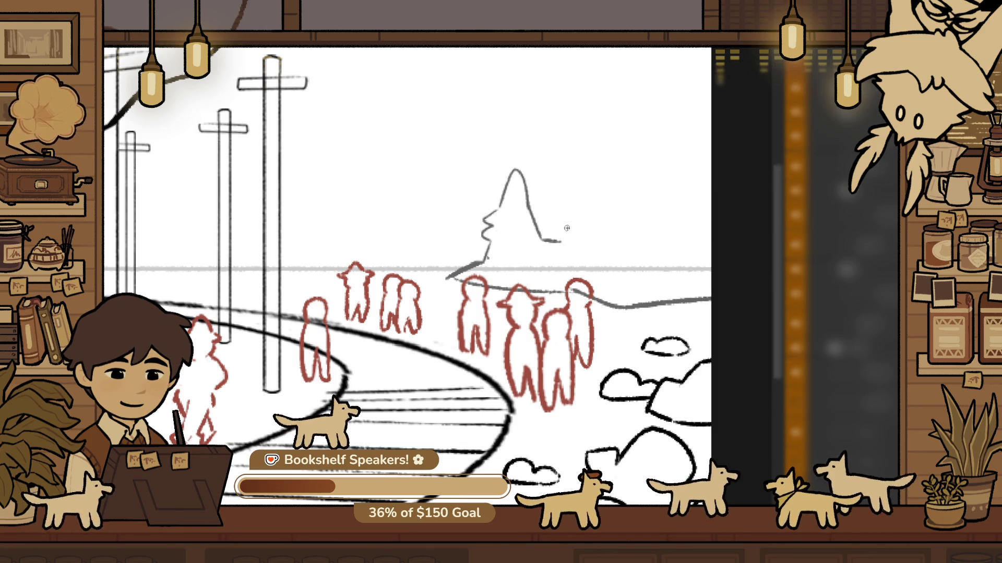
pyautogui.press('e')
pyautogui.press('p')
pyautogui.moveTo(538, 230)
pyautogui.mouseDown()
pyautogui.moveTo(601, 205)
pyautogui.moveTo(673, 133)
pyautogui.mouseUp()
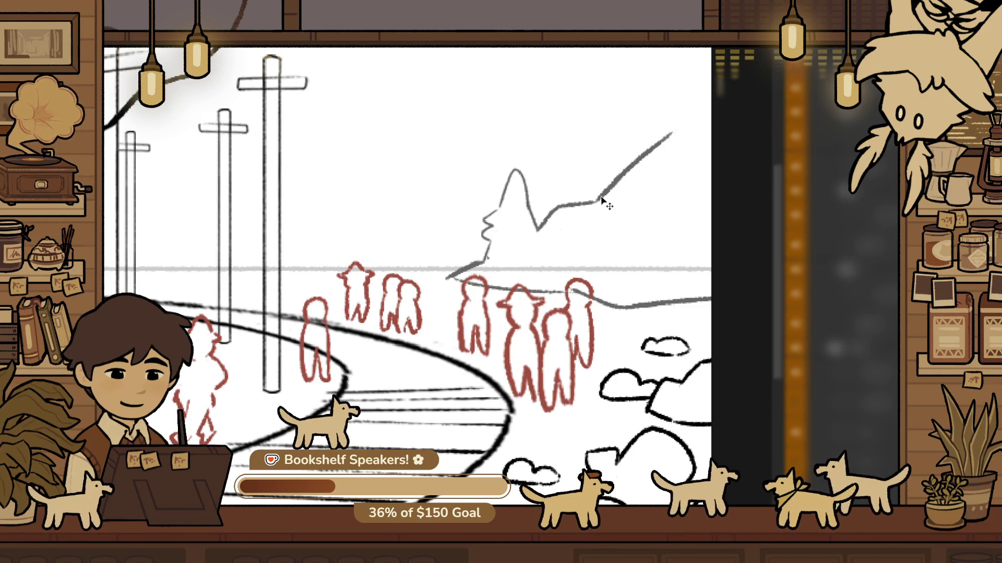
pyautogui.moveTo(601, 205); pyautogui.dragTo(677, 141)
pyautogui.keyDown('alt'); pyautogui.click(620, 240); pyautogui.keyUp('alt')
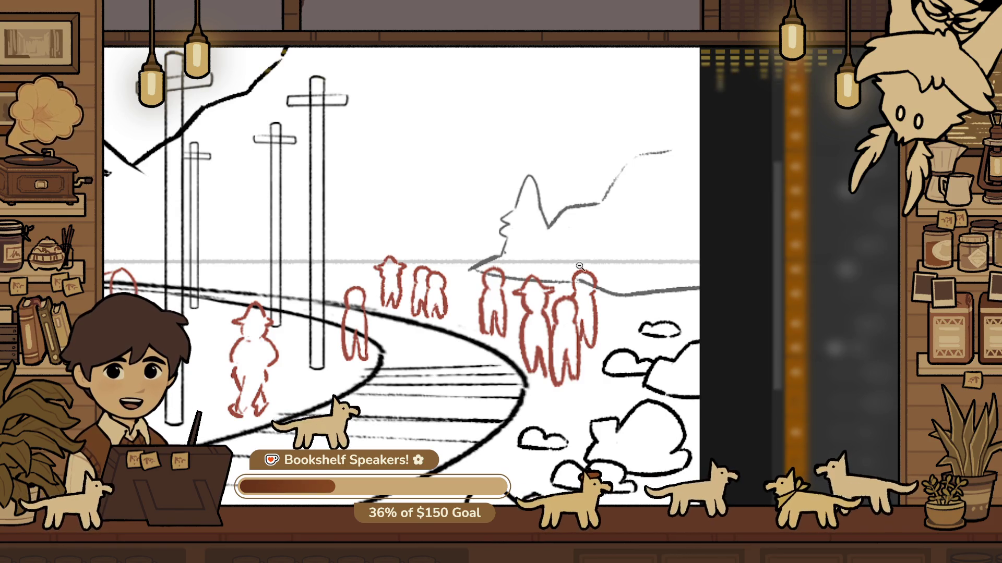
# Erase the faint right part of the ridge and redraw it climbing to the canvas top
pyautogui.scroll(2, 653, 141)
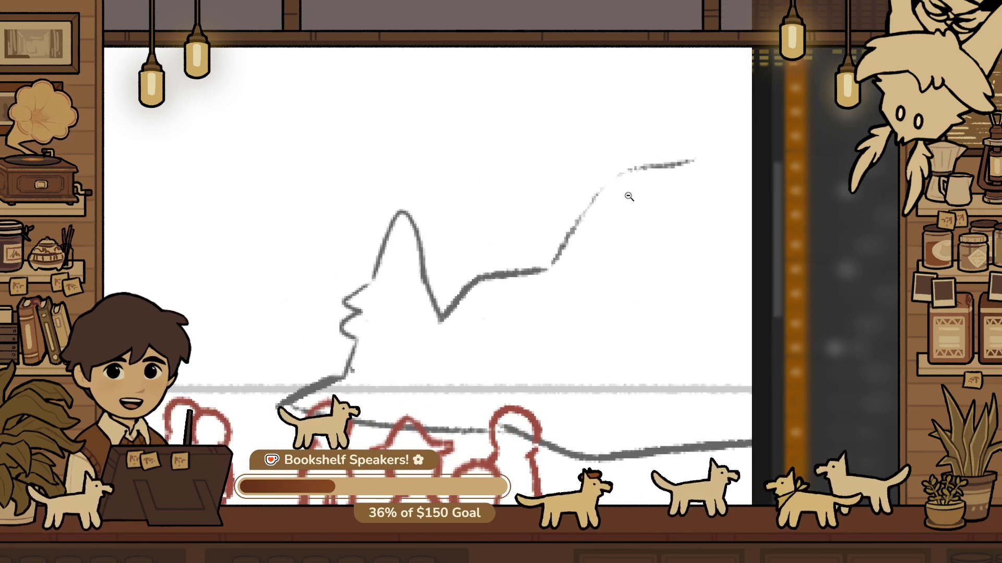
pyautogui.scroll(-3, 629, 196)
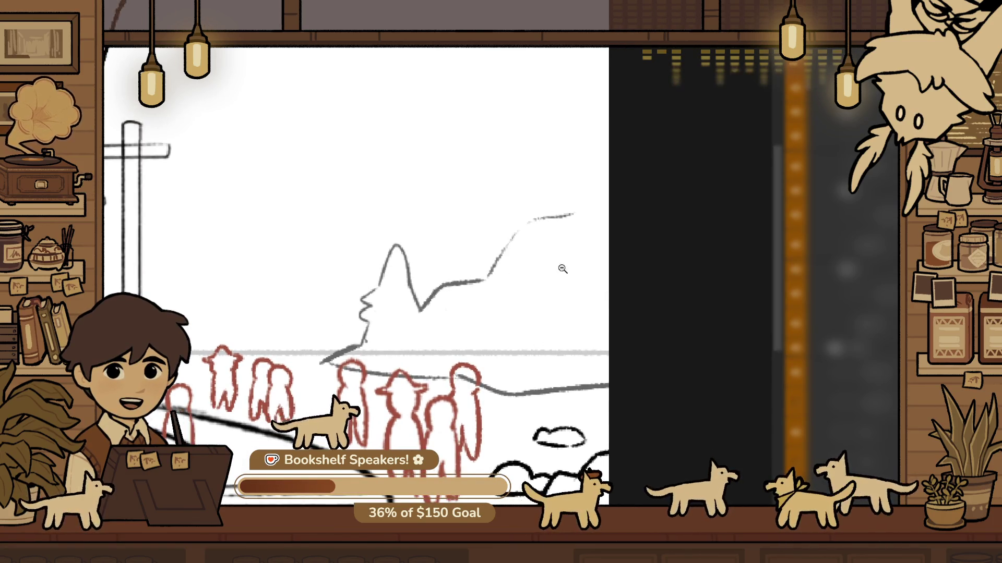
pyautogui.scroll(1, 563, 268)
pyautogui.scroll(-1, 462, 362)
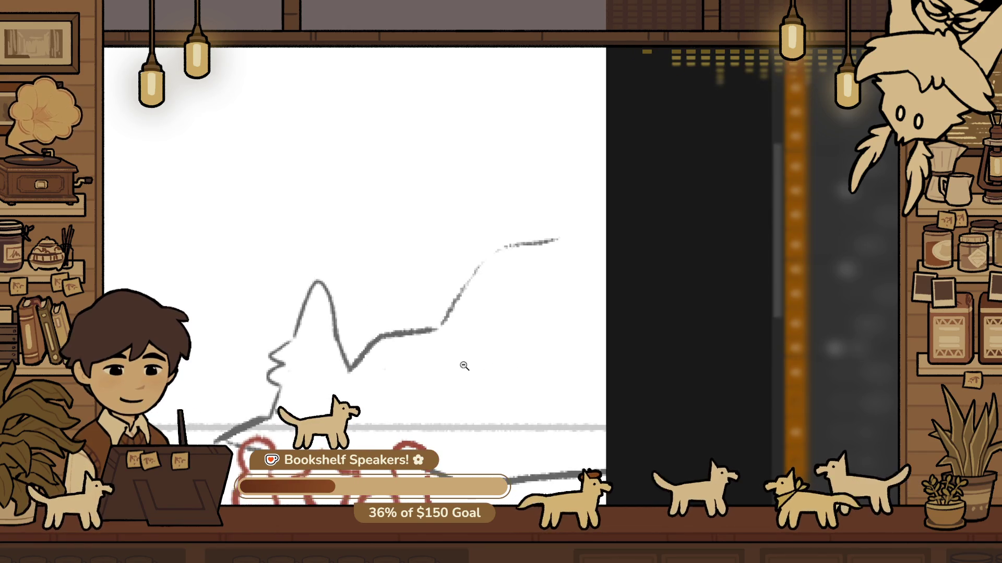
pyautogui.scroll(1, 463, 362)
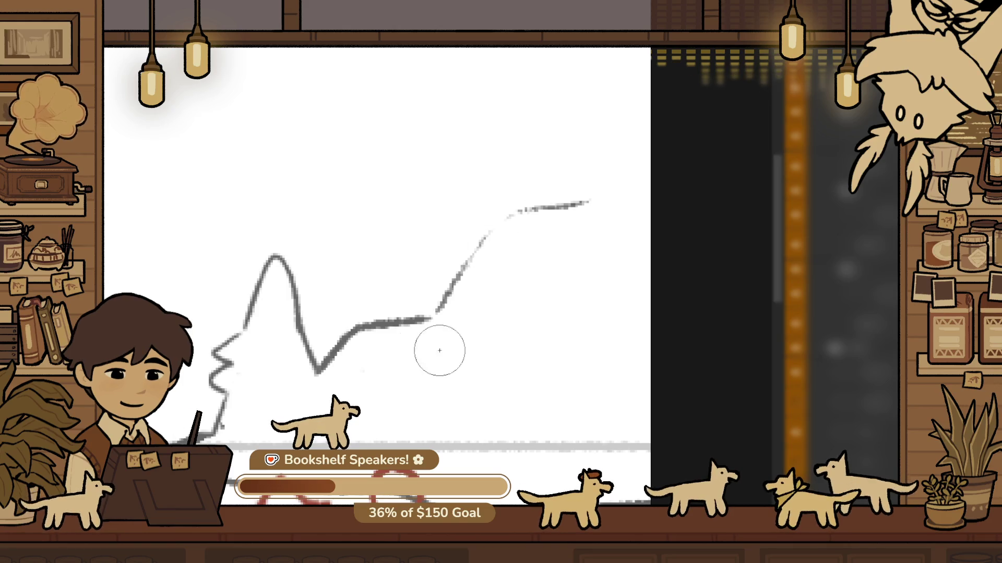
pyautogui.moveTo(395, 320); pyautogui.dragTo(573, 224)
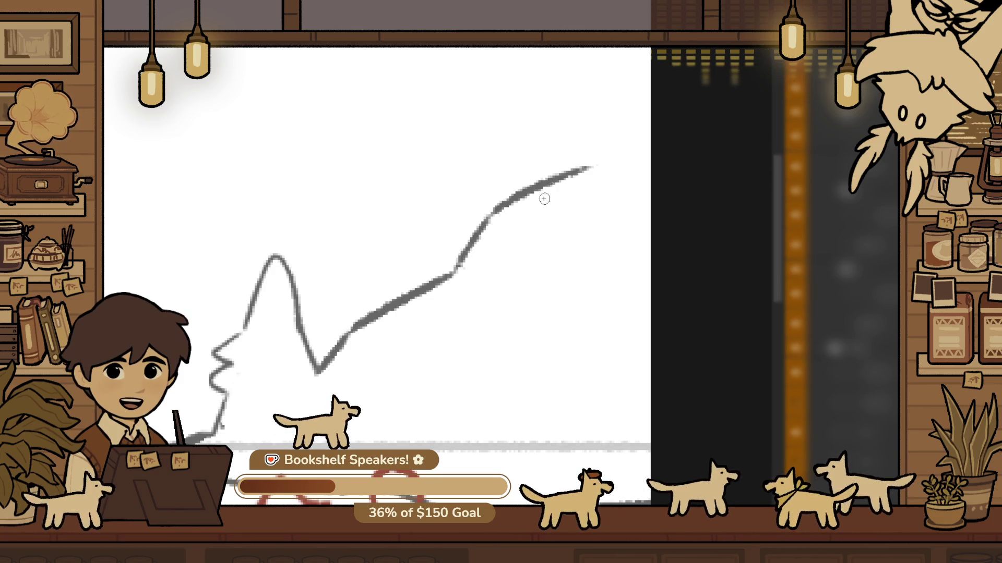
pyautogui.moveTo(595, 166)
pyautogui.mouseDown()
pyautogui.moveTo(647, 47)
pyautogui.moveTo(637, 26)
pyautogui.mouseUp()
pyautogui.moveTo(606, 100); pyautogui.dragTo(637, 72)
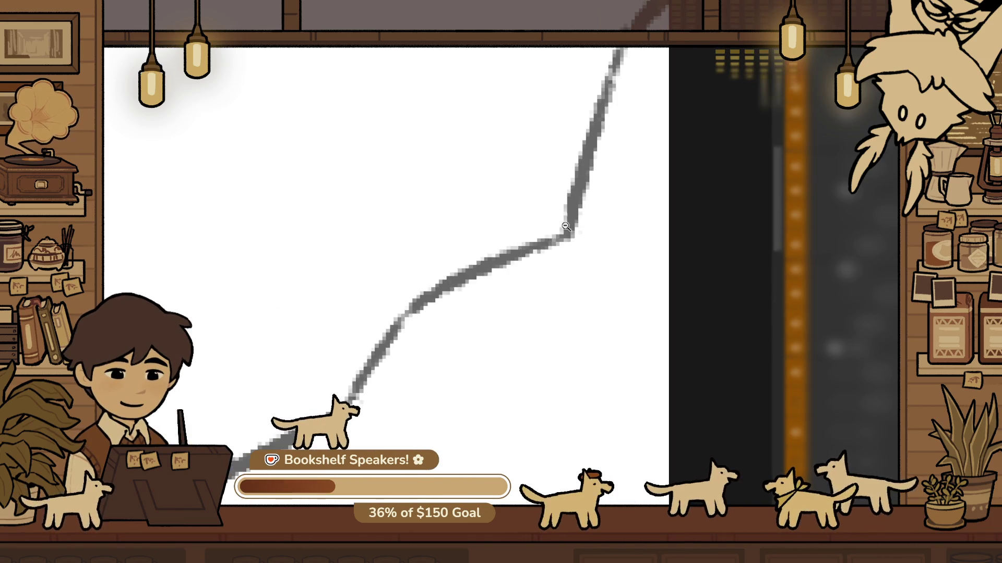
# Replace a section of the ridge line with a tall second peak
pyautogui.moveTo(401, 316); pyautogui.dragTo(501, 258)
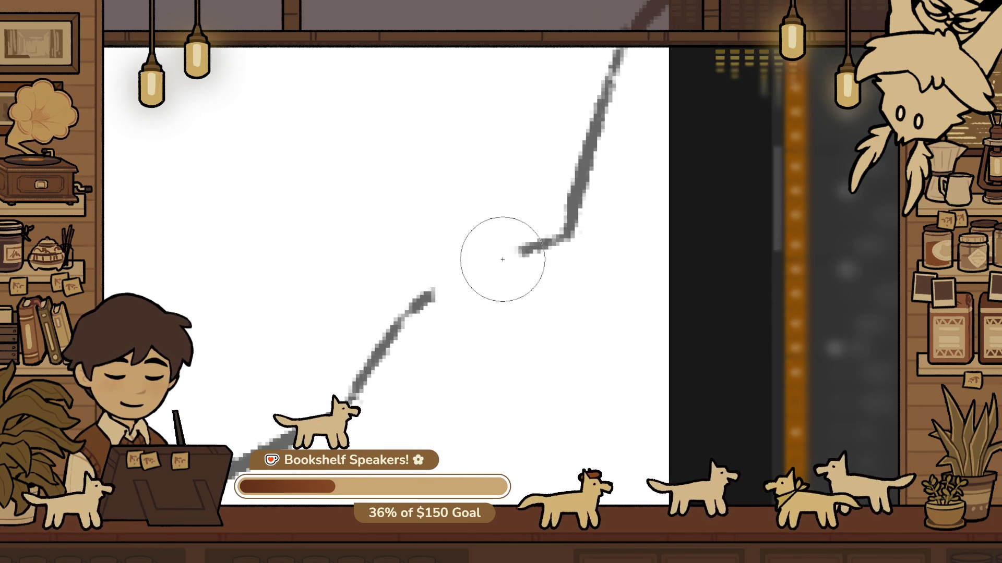
pyautogui.moveTo(402, 315)
pyautogui.mouseDown()
pyautogui.moveTo(459, 102)
pyautogui.moveTo(503, 256)
pyautogui.mouseUp()
pyautogui.keyDown('alt'); pyautogui.click(451, 269); pyautogui.keyUp('alt')
pyautogui.scroll(-6, 452, 269)
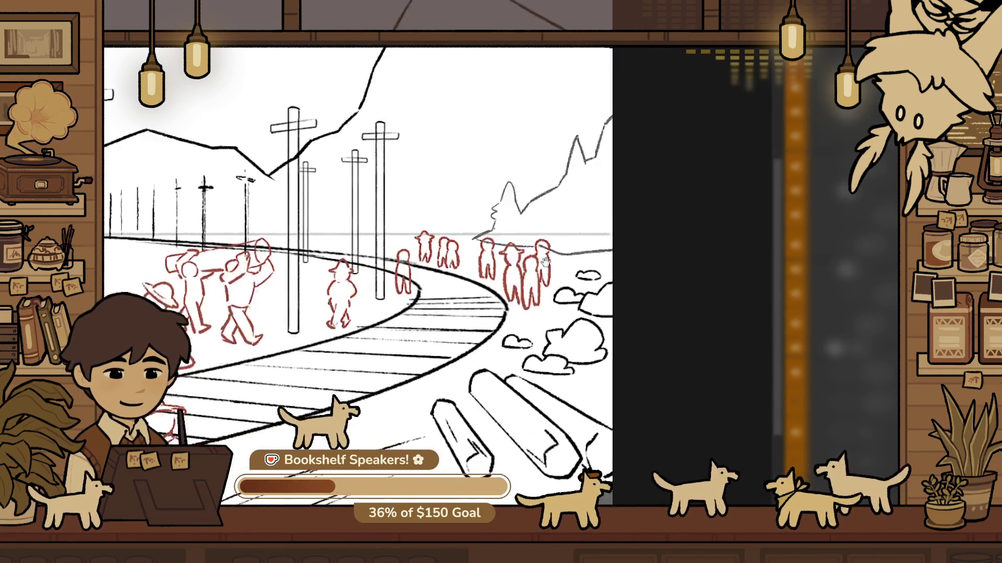
# Select the distant mountain ridge and try stretching it left and down, then cancel
pyautogui.scroll(6, 475, 313)
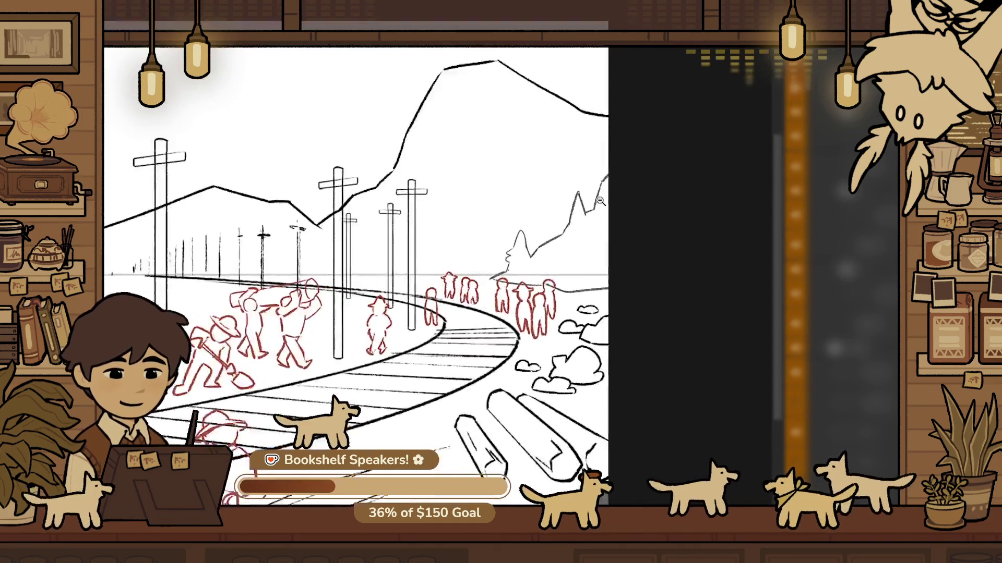
pyautogui.moveTo(489, 312)
pyautogui.mouseDown()
pyautogui.moveTo(460, 366)
pyautogui.moveTo(310, 278)
pyautogui.mouseUp()
pyautogui.hotkey('ctrl', 't')
pyautogui.moveTo(400, 369); pyautogui.dragTo(401, 388)
pyautogui.press('Escape')
# Redraw the distant mountain's slope and add a horizontal base joined to the lower line
pyautogui.press('e')
pyautogui.moveTo(448, 334); pyautogui.dragTo(397, 346)
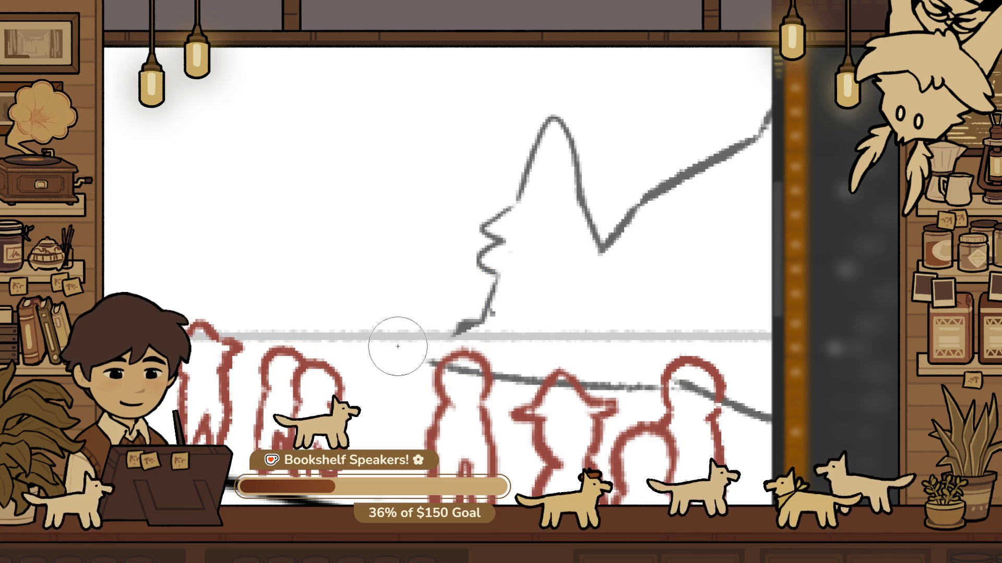
pyautogui.press('b')
pyautogui.moveTo(482, 310); pyautogui.dragTo(358, 353)
pyautogui.hotkey('ctrl', 'z')
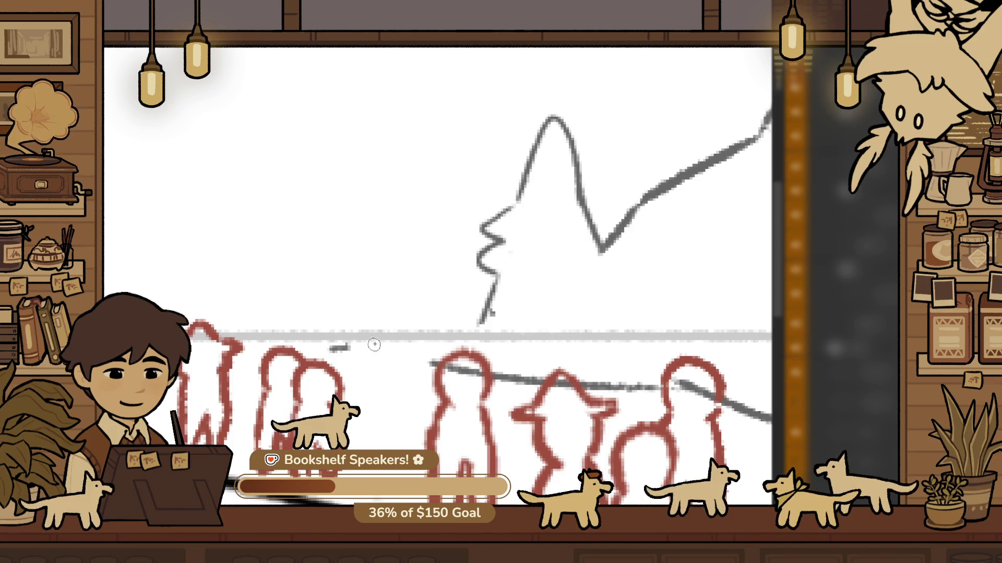
pyautogui.moveTo(440, 312)
pyautogui.mouseDown()
pyautogui.moveTo(370, 345)
pyautogui.moveTo(449, 314)
pyautogui.mouseUp()
pyautogui.hotkey('ctrl', 'z')
pyautogui.moveTo(377, 340); pyautogui.dragTo(468, 308)
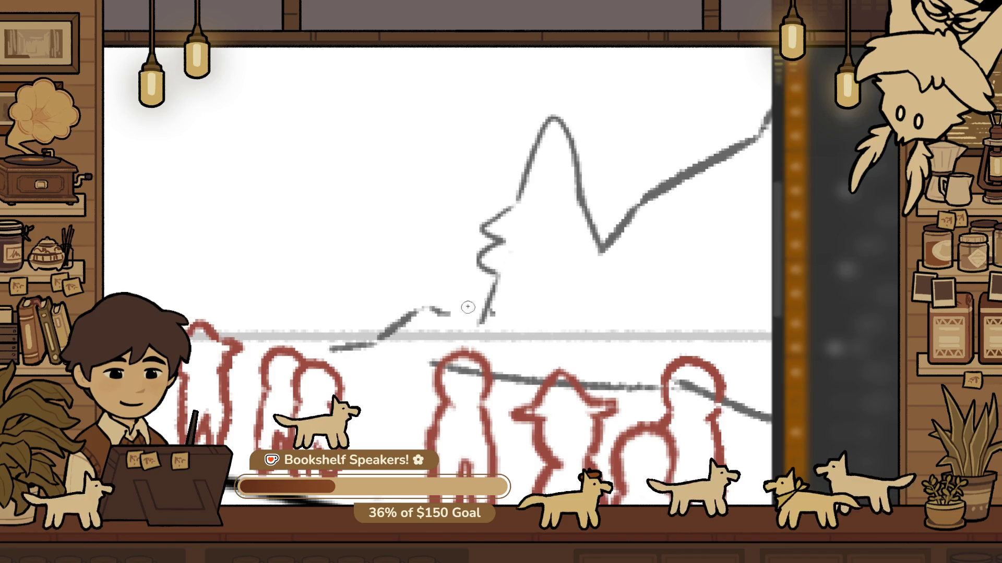
pyautogui.moveTo(360, 348); pyautogui.dragTo(422, 354)
pyautogui.moveTo(355, 352); pyautogui.dragTo(452, 358)
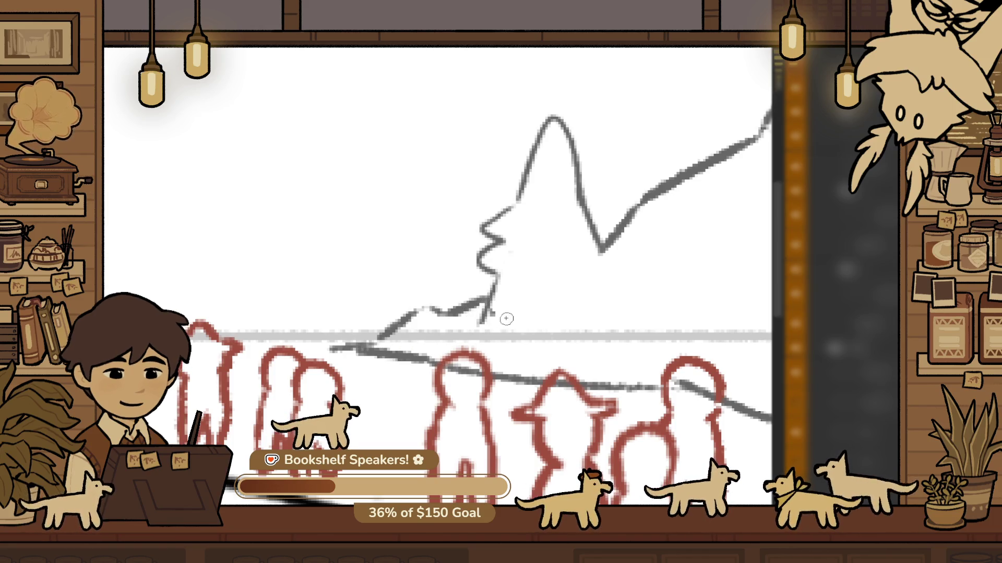
pyautogui.scroll(-3, 550, 312)
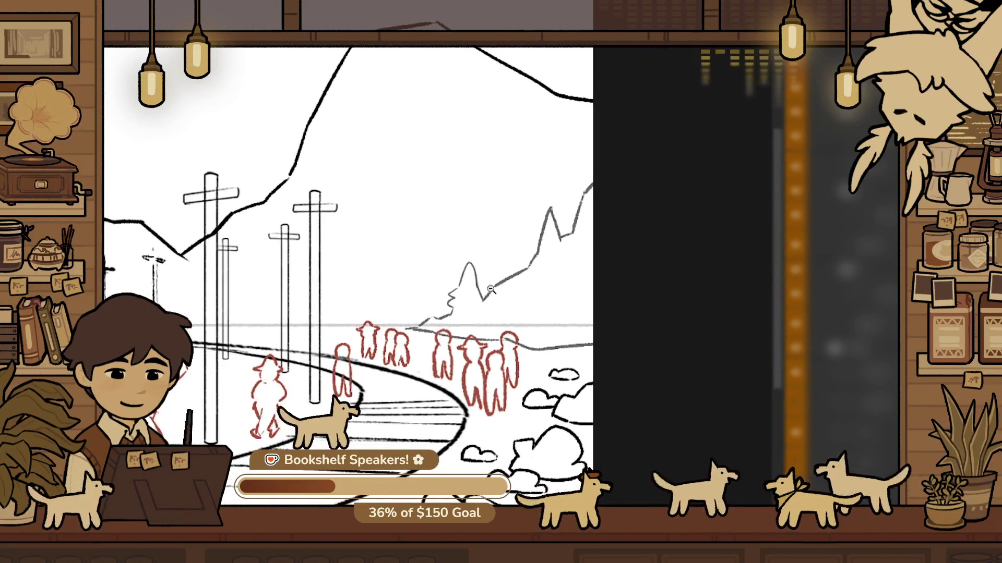
pyautogui.scroll(3, 440, 301)
# Add short strokes beside the peak and erase its right descending part
pyautogui.moveTo(453, 269); pyautogui.dragTo(482, 281)
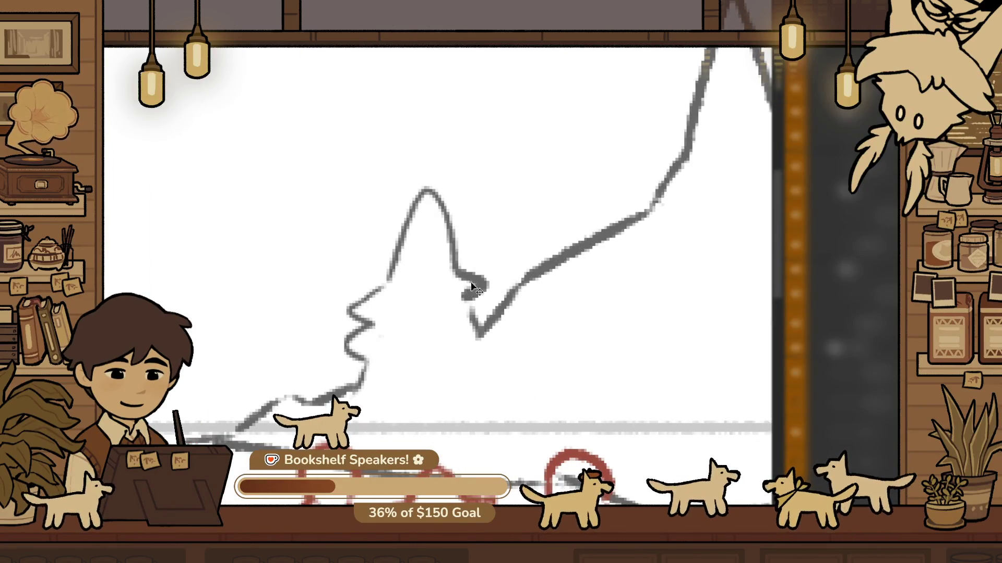
pyautogui.scroll(-2, 471, 286)
pyautogui.scroll(3, 600, 190)
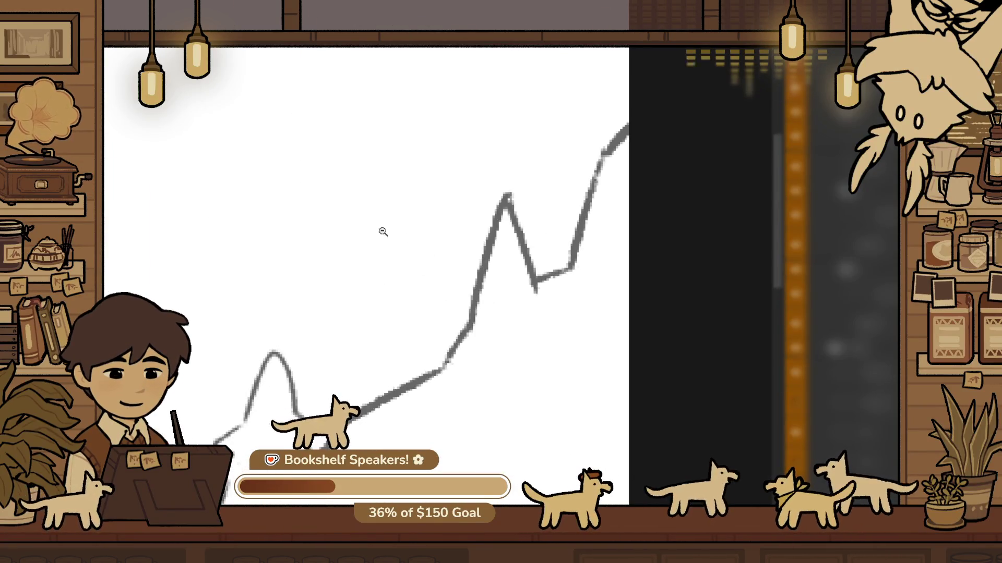
pyautogui.scroll(1, 492, 236)
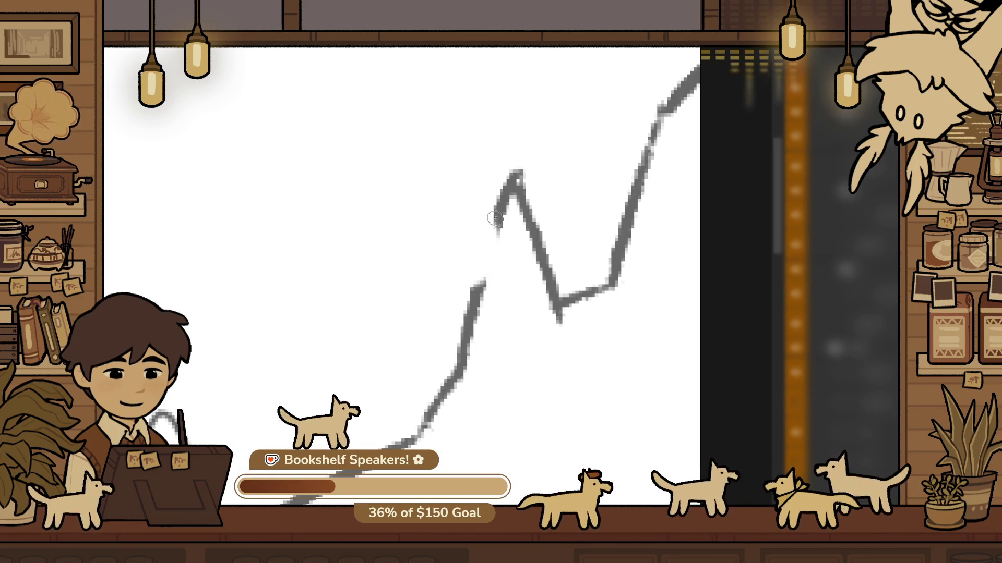
pyautogui.moveTo(472, 261); pyautogui.dragTo(495, 219)
pyautogui.moveTo(485, 282)
pyautogui.mouseDown()
pyautogui.moveTo(482, 233)
pyautogui.moveTo(485, 284)
pyautogui.mouseUp()
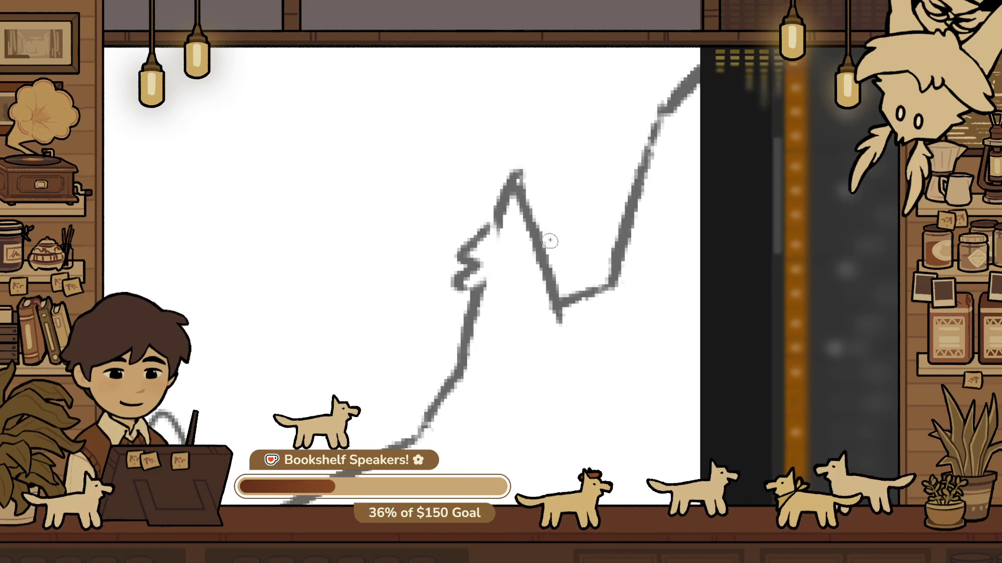
pyautogui.moveTo(561, 216); pyautogui.dragTo(539, 218)
pyautogui.scroll(-5, 543, 248)
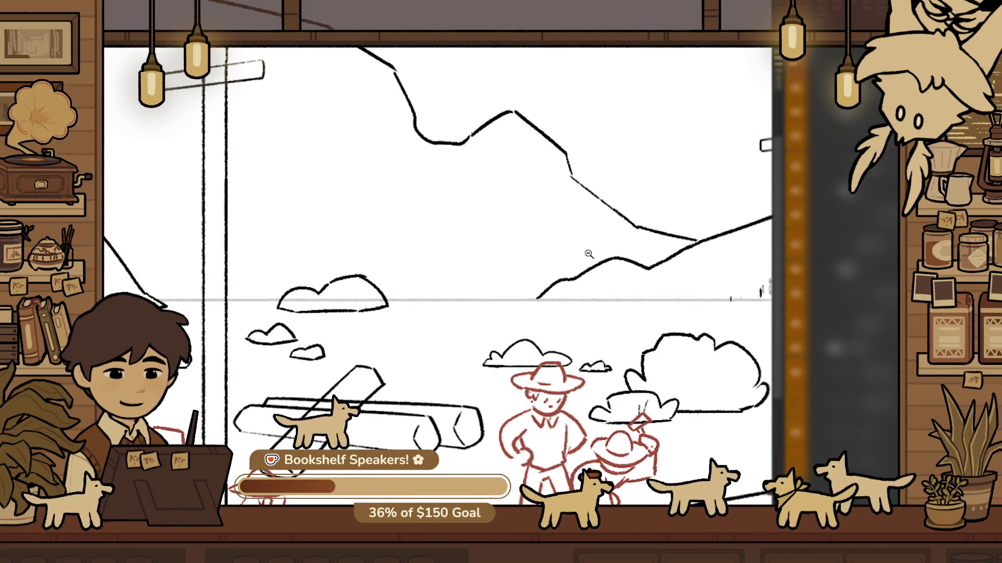
# Zoom out to the pole and mountains and sketch trial diagonal hill lines, undoing them
pyautogui.scroll(-1, 586, 253)
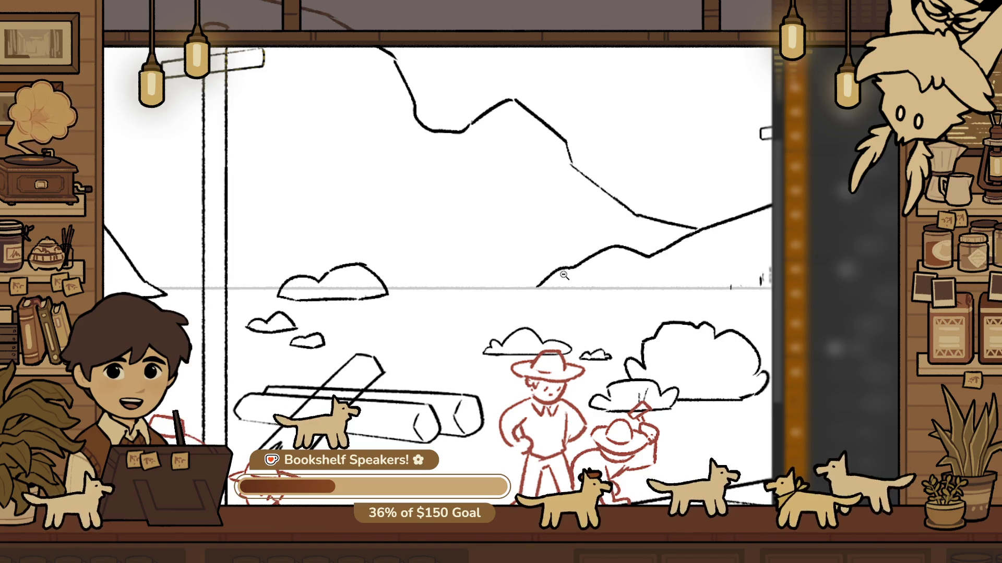
pyautogui.click(397, 311)
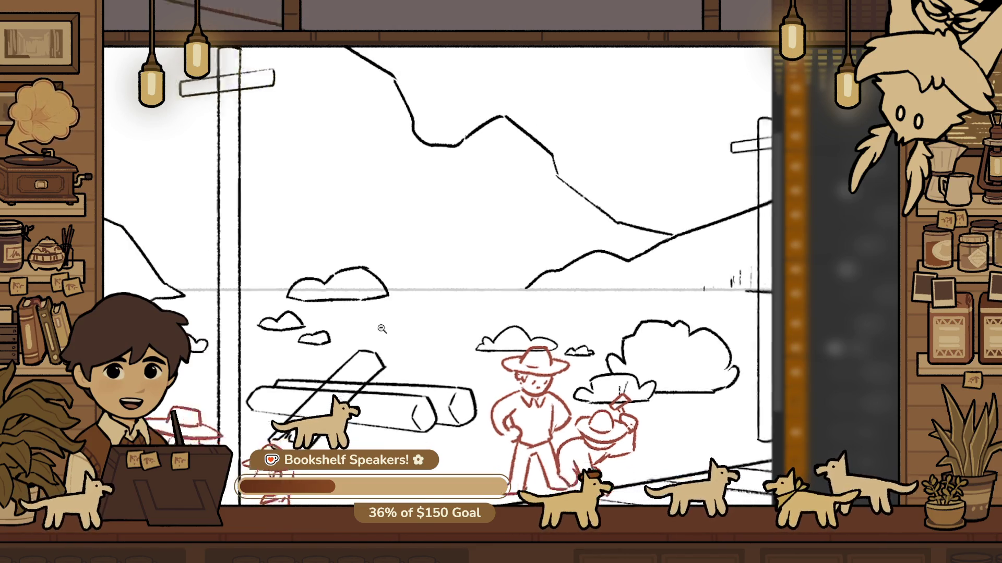
pyautogui.scroll(2, 428, 345)
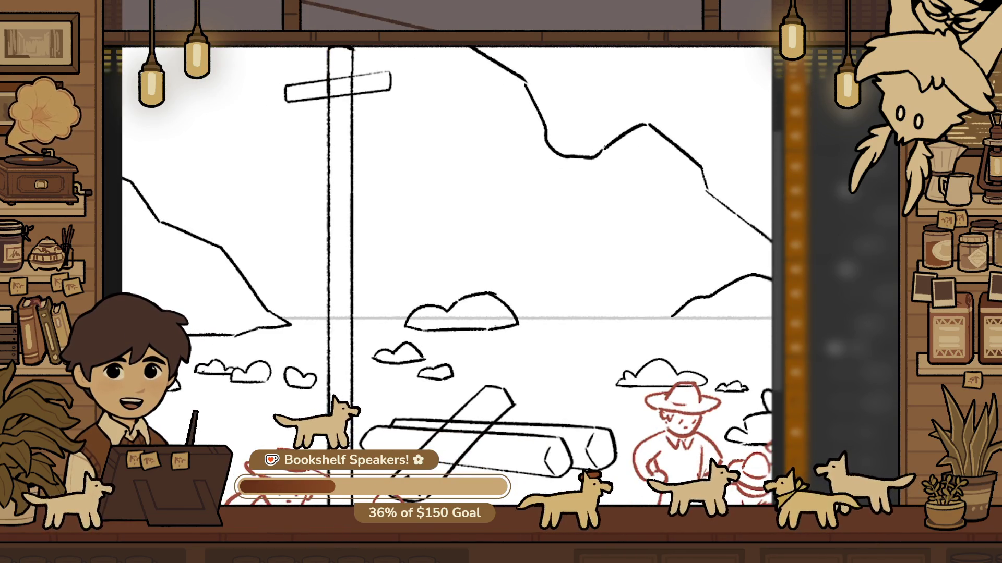
pyautogui.moveTo(171, 91); pyautogui.dragTo(448, 224)
pyautogui.hotkey('ctrl', 'z')
pyautogui.moveTo(124, 97); pyautogui.dragTo(467, 263)
pyautogui.hotkey('ctrl', 'z')
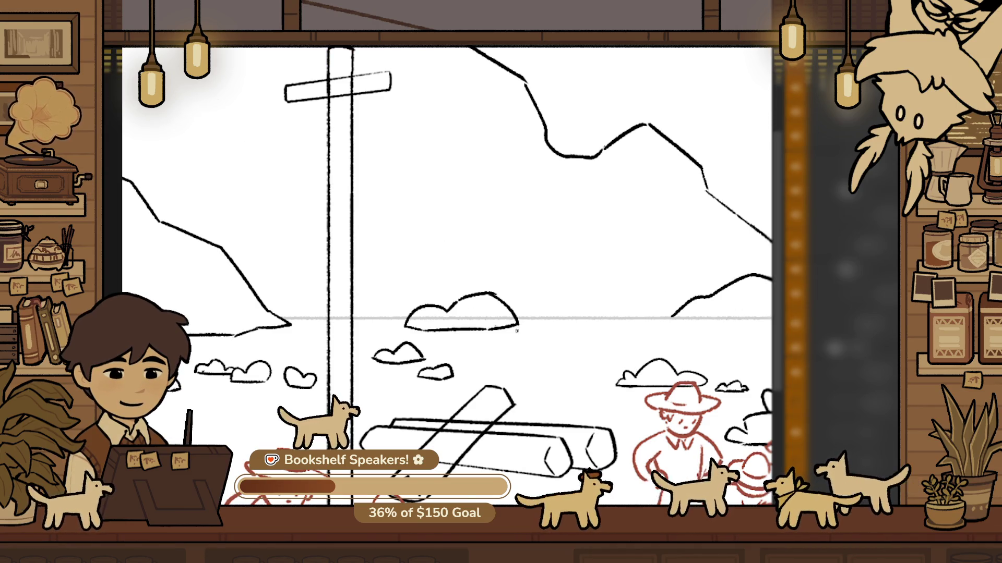
pyautogui.press('space')
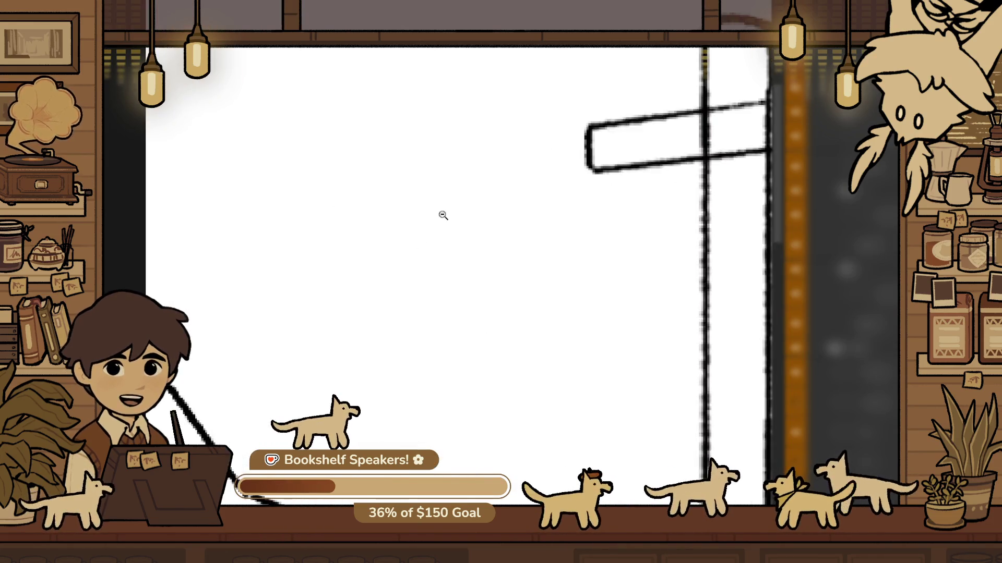
# Draw a long hill line behind the left telegraph pole after several retried strokes
pyautogui.moveTo(210, 117); pyautogui.dragTo(636, 273)
pyautogui.hotkey('ctrl', 'z')
pyautogui.moveTo(260, 226); pyautogui.dragTo(592, 263)
pyautogui.hotkey('ctrl', 'z')
pyautogui.moveTo(208, 167); pyautogui.dragTo(509, 269)
pyautogui.hotkey('ctrl', 'z')
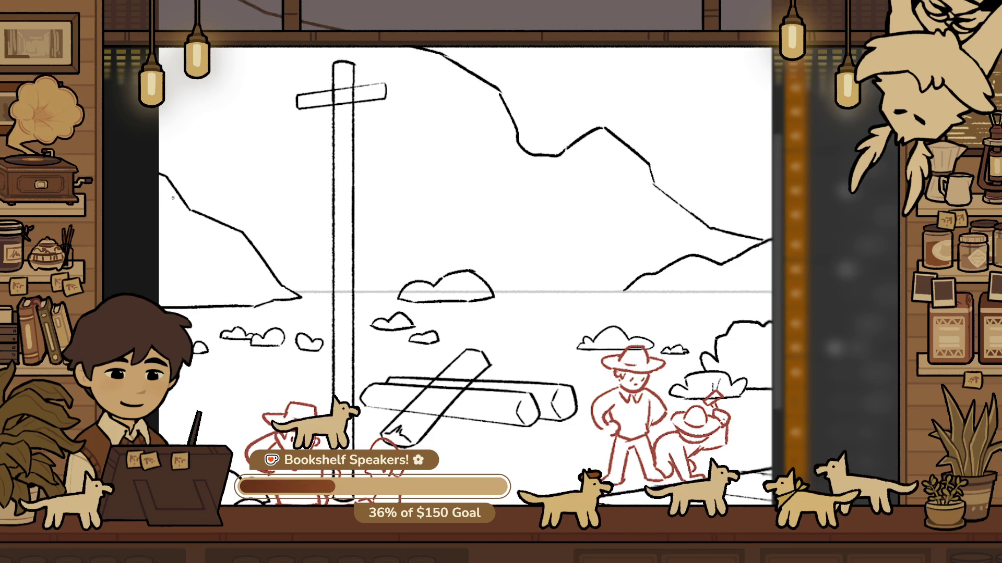
pyautogui.moveTo(173, 197); pyautogui.dragTo(444, 220)
pyautogui.hotkey('ctrl', 'z')
pyautogui.moveTo(211, 197); pyautogui.dragTo(509, 258)
pyautogui.hotkey('ctrl', 'z')
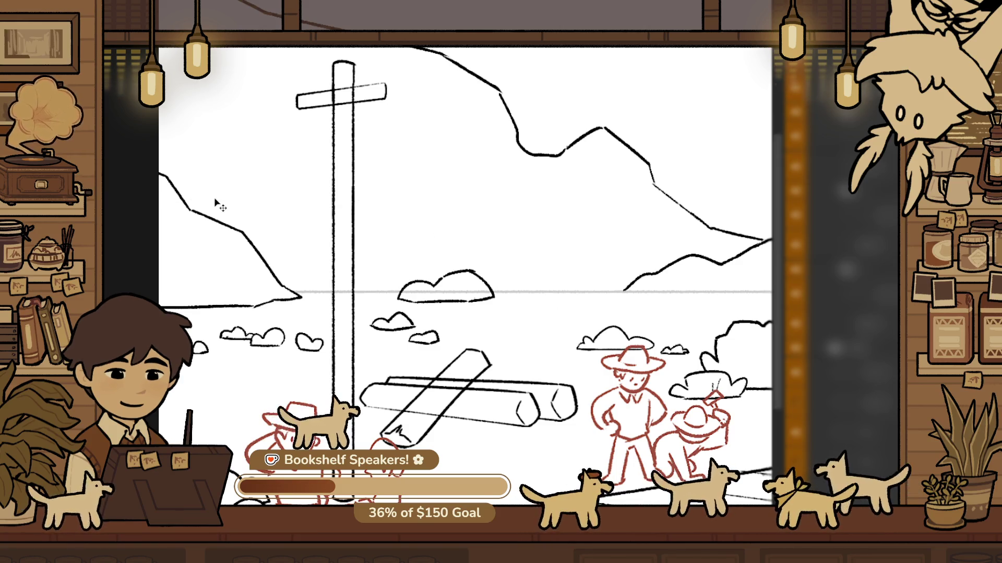
pyautogui.moveTo(167, 196); pyautogui.dragTo(429, 241)
pyautogui.moveTo(159, 185); pyautogui.dragTo(452, 238)
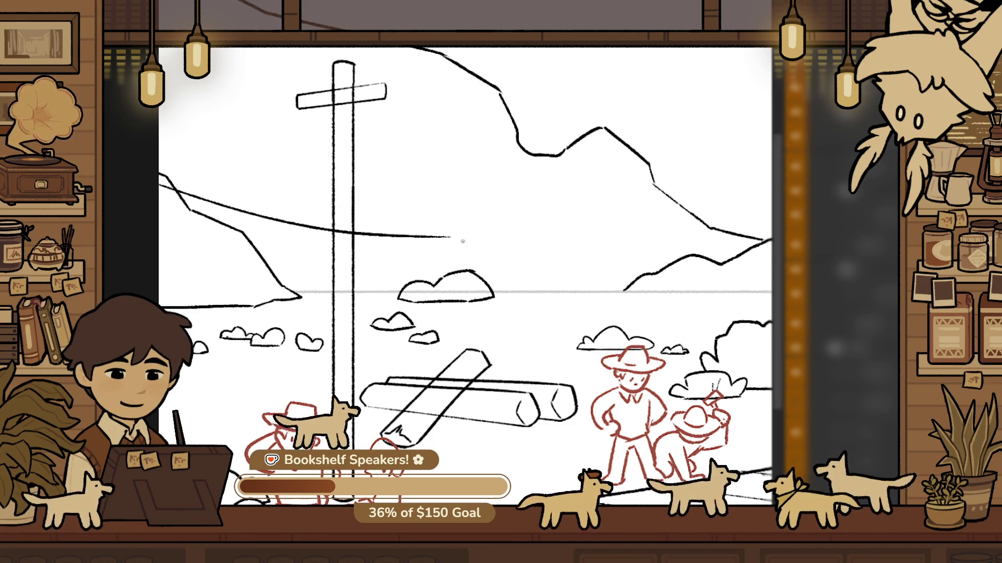
pyautogui.hotkey('ctrl', 'z')
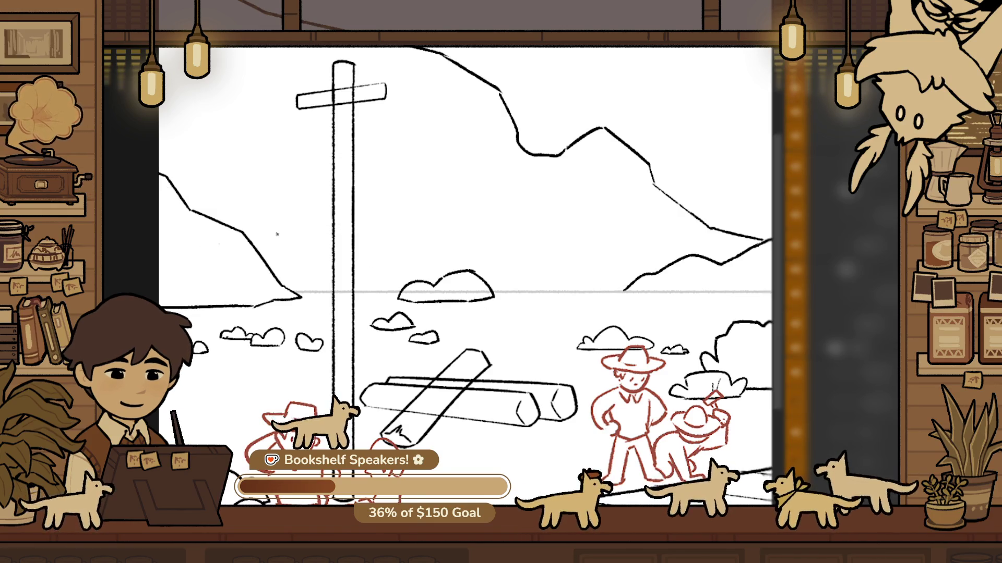
pyautogui.moveTo(220, 230); pyautogui.dragTo(532, 274)
pyautogui.hotkey('ctrl', 'z')
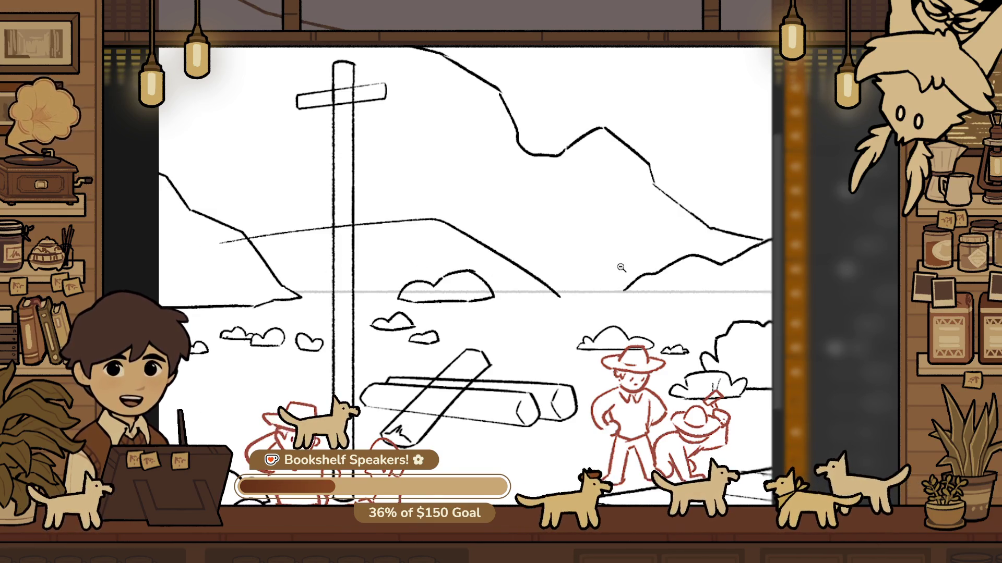
pyautogui.scroll(-5, 310, 235)
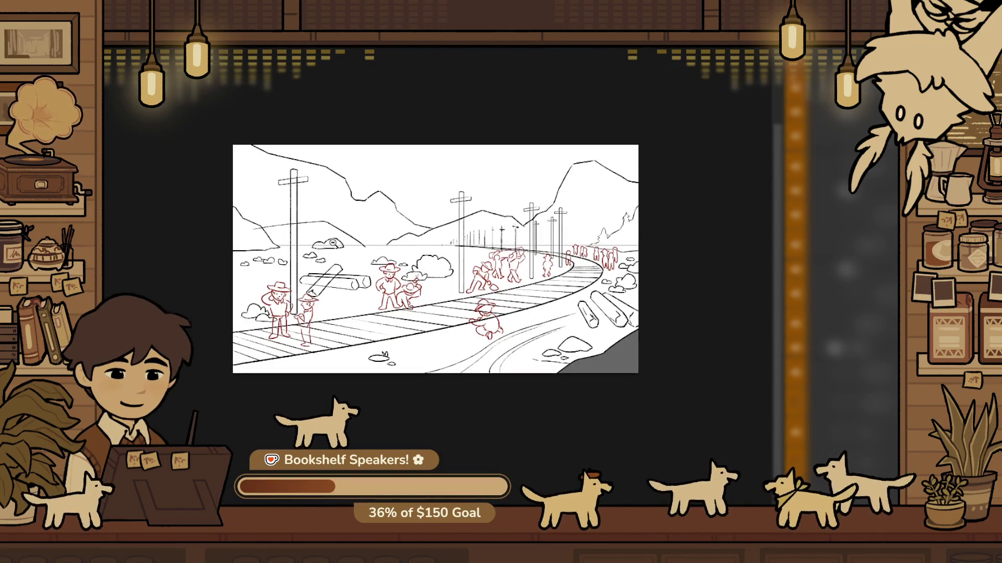
pyautogui.scroll(5, 332, 243)
# Shift the hill stroke into position and continue the line over a bump to the right
pyautogui.click(443, 268)
pyautogui.moveTo(443, 268)
pyautogui.mouseDown()
pyautogui.moveTo(416, 269)
pyautogui.moveTo(558, 306)
pyautogui.mouseUp()
pyautogui.press('Return')
pyautogui.scroll(3, 495, 292)
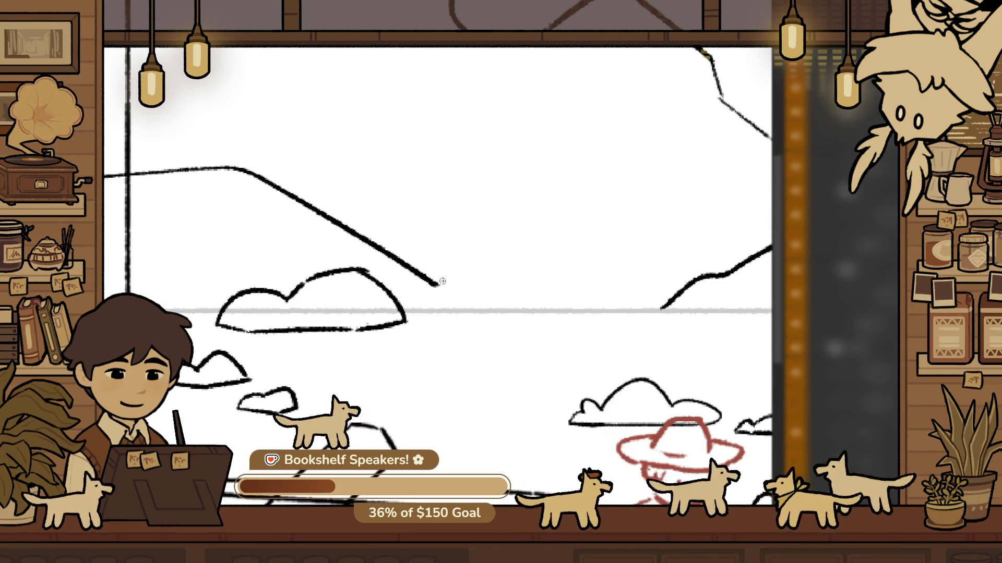
pyautogui.moveTo(435, 284); pyautogui.dragTo(553, 314)
# Stretch the middle ridge line slightly wider with Free Transform and commit it
pyautogui.scroll(-5, 527, 280)
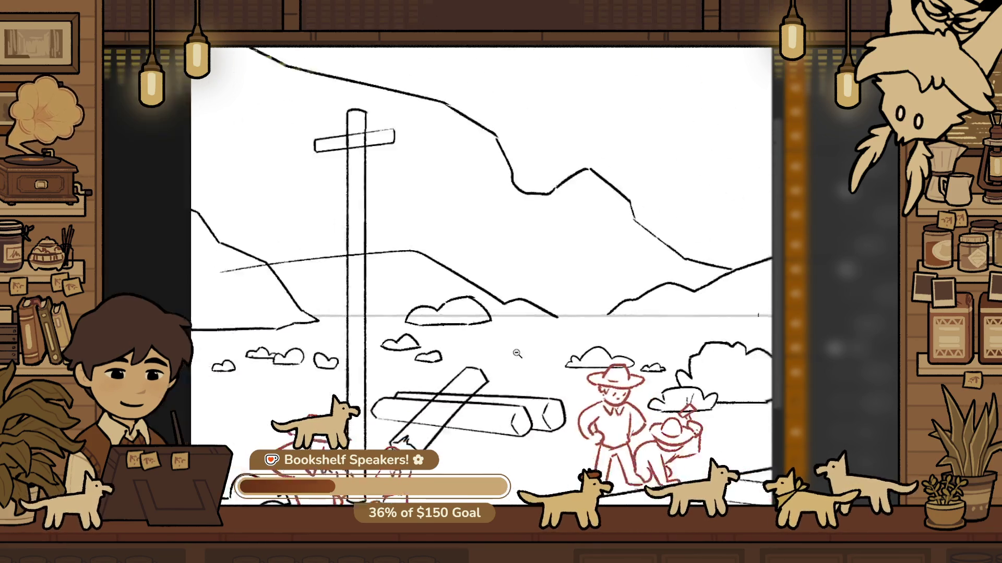
pyautogui.scroll(3, 303, 272)
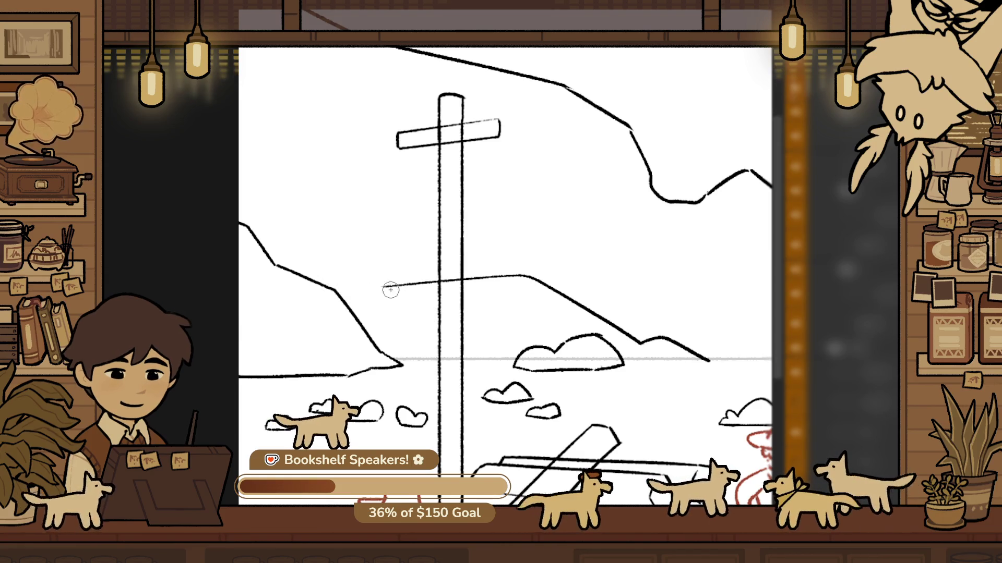
pyautogui.scroll(-4, 405, 308)
pyautogui.scroll(2, 361, 312)
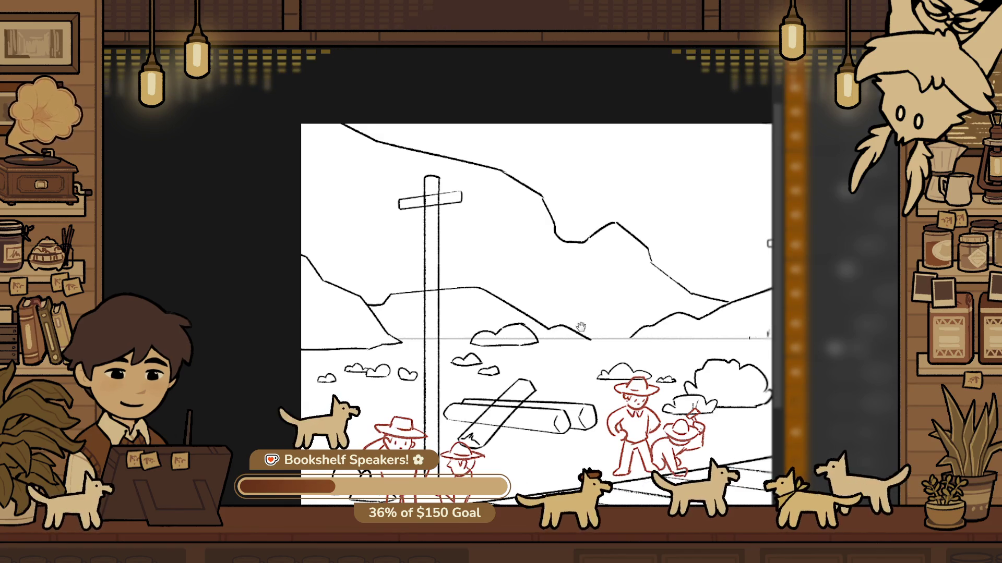
pyautogui.hotkey('ctrl', 't')
pyautogui.moveTo(534, 329); pyautogui.dragTo(542, 329)
pyautogui.press('Return')
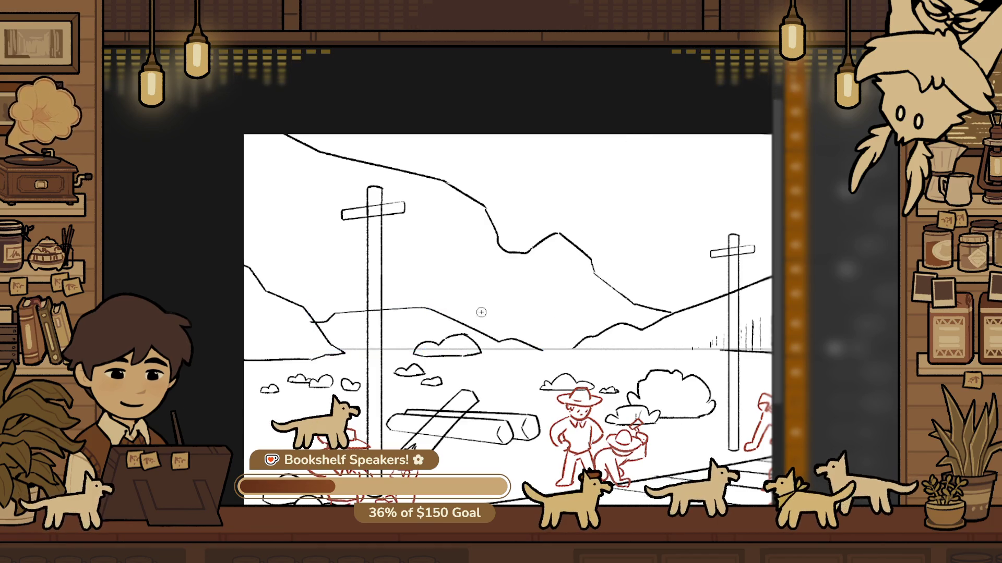
pyautogui.hotkey('ctrl', '0')
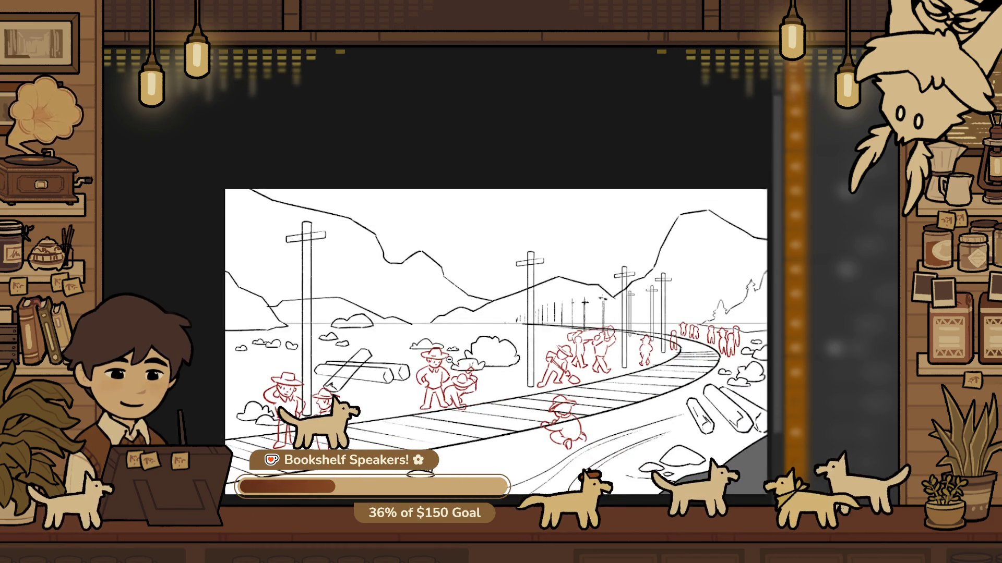
# Draw a winding curved path up the hillside behind the left telegraph pole
pyautogui.moveTo(304, 273); pyautogui.dragTo(421, 373)
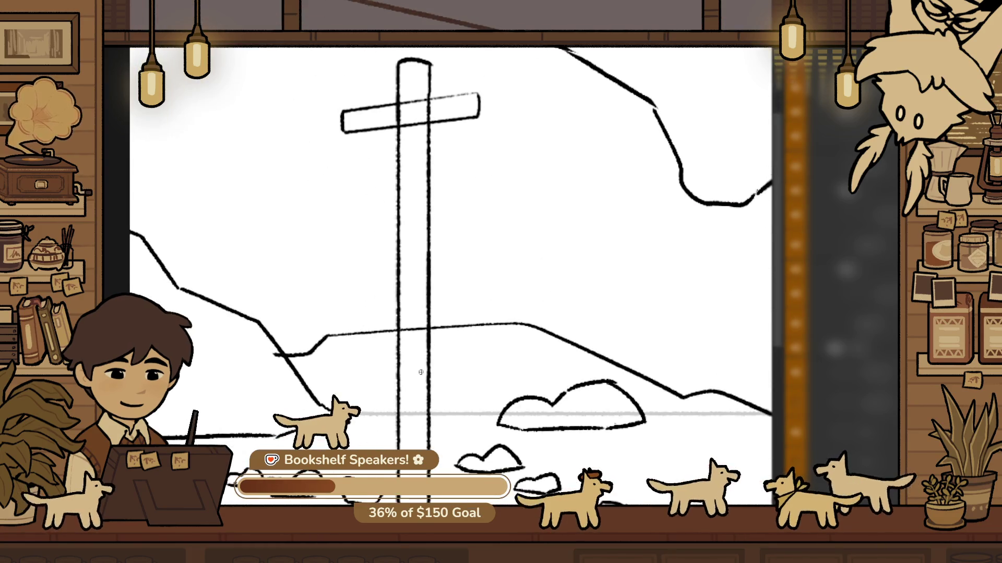
pyautogui.hotkey('ctrl', 'z')
pyautogui.moveTo(533, 337); pyautogui.dragTo(456, 417)
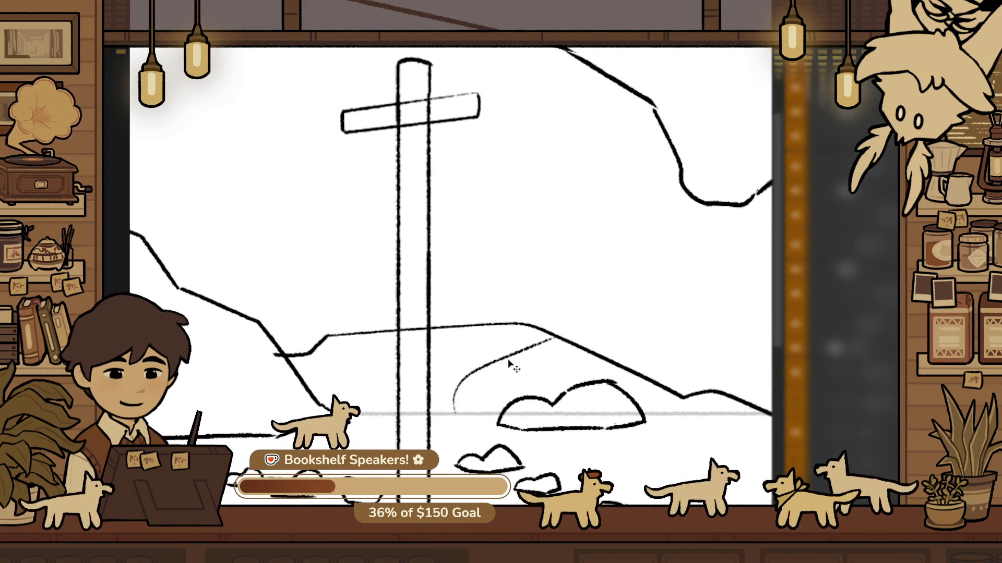
pyautogui.hotkey('ctrl', 'z')
pyautogui.hotkey('ctrl', 'z')
pyautogui.moveTo(459, 328); pyautogui.dragTo(500, 345)
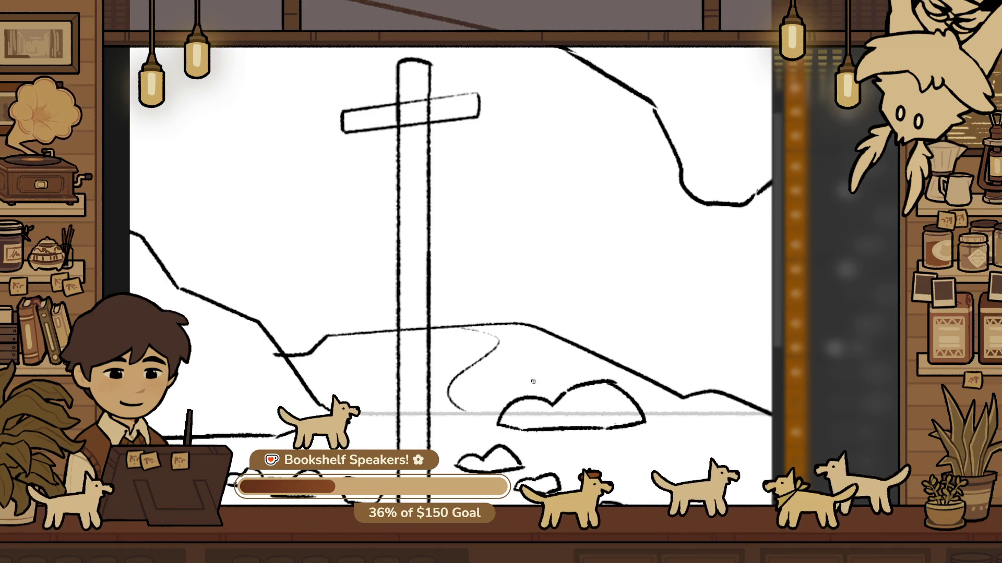
pyautogui.moveTo(472, 410); pyautogui.dragTo(553, 361)
pyautogui.scroll(-3, 562, 346)
pyautogui.scroll(5, 562, 346)
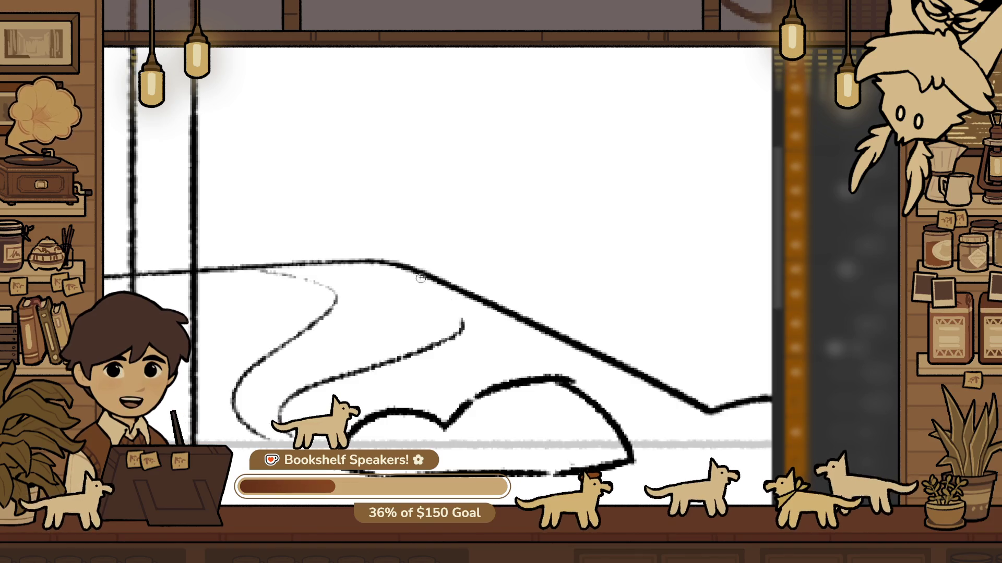
pyautogui.scroll(-5, 465, 339)
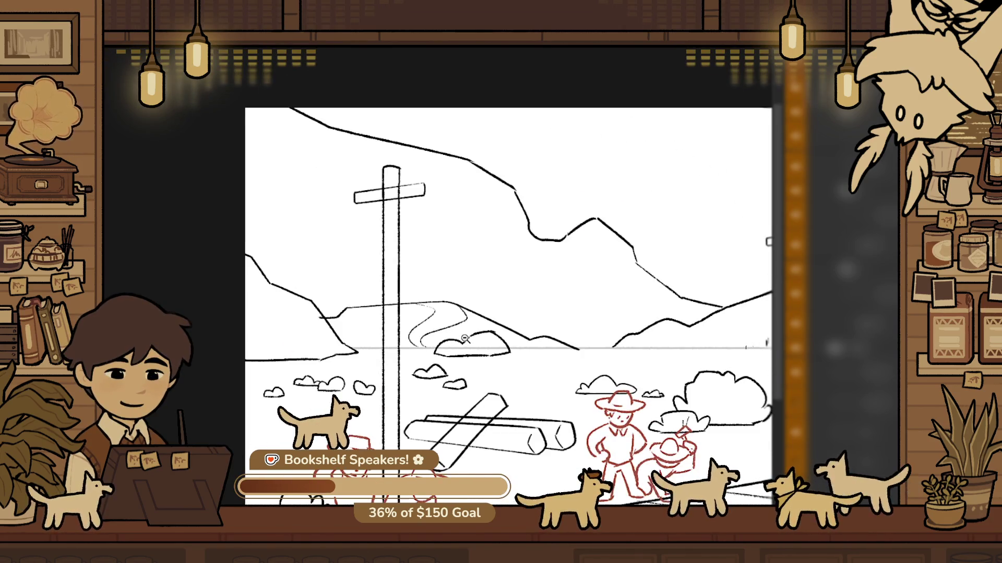
pyautogui.scroll(-3, 487, 311)
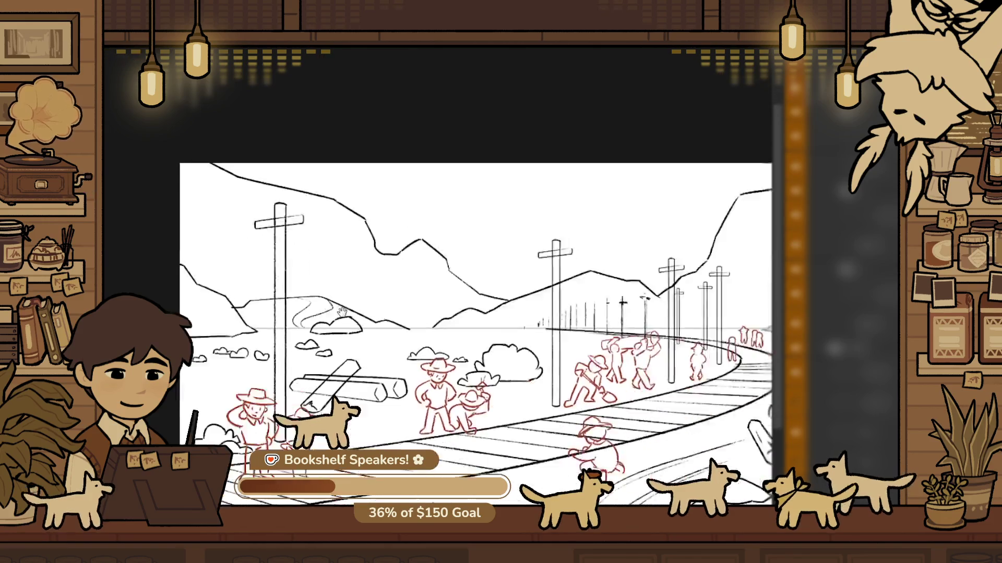
# Extend the upper-right ridge from its valley toward the drawing's right edge
pyautogui.scroll(2, 635, 288)
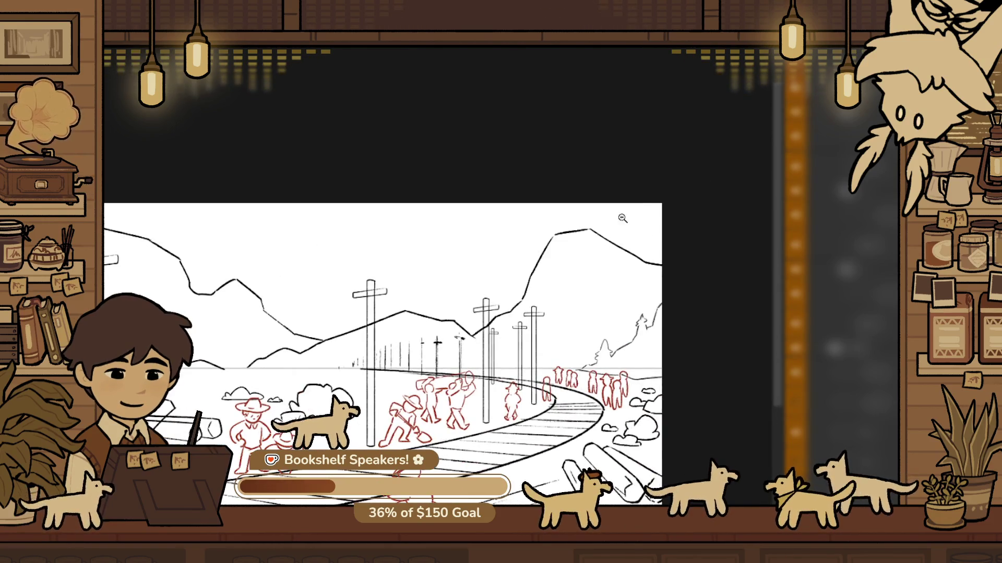
pyautogui.scroll(5, 678, 287)
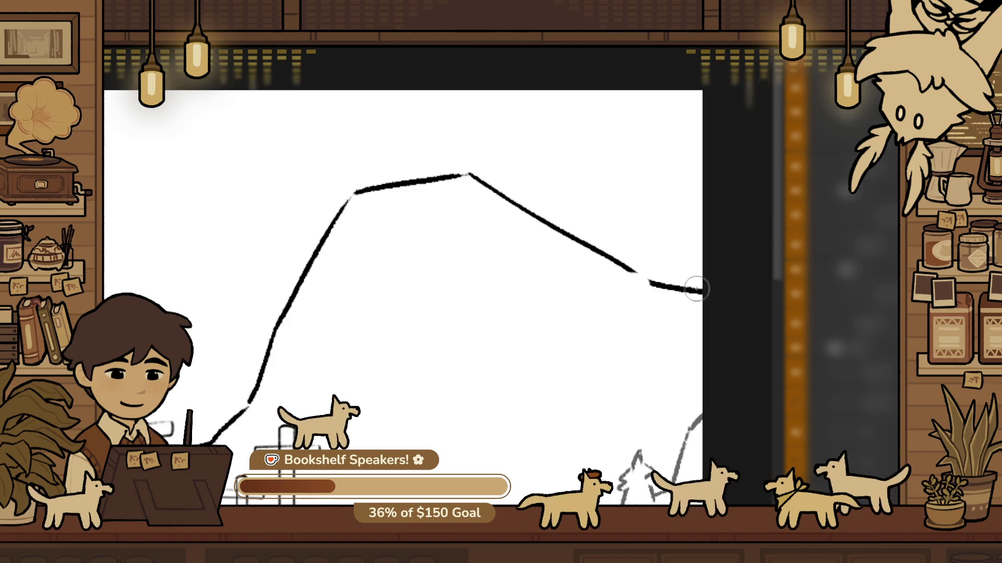
pyautogui.moveTo(636, 272); pyautogui.dragTo(678, 245)
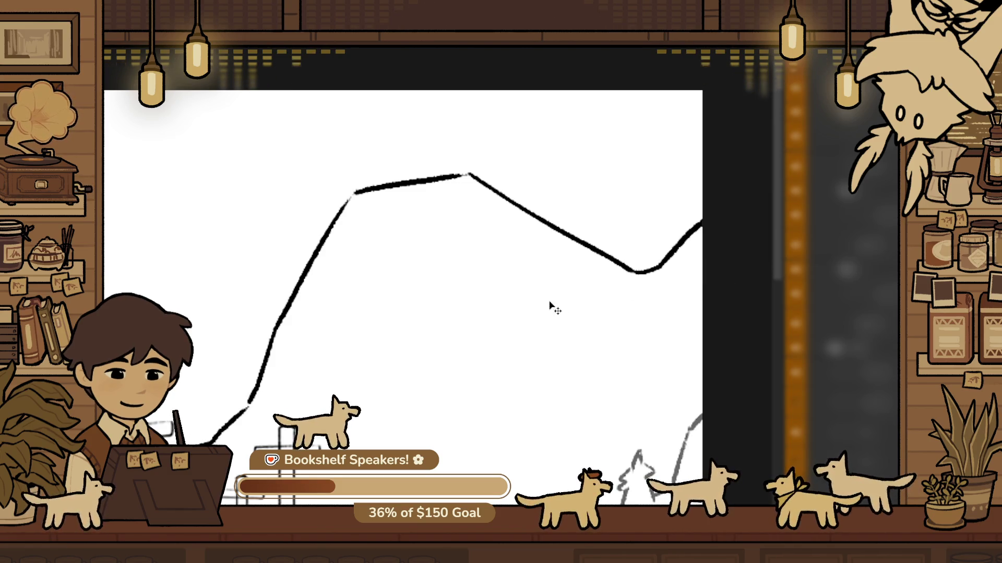
pyautogui.hotkey('ctrl', 'z')
pyautogui.moveTo(636, 271); pyautogui.dragTo(701, 289)
pyautogui.scroll(-1, 539, 277)
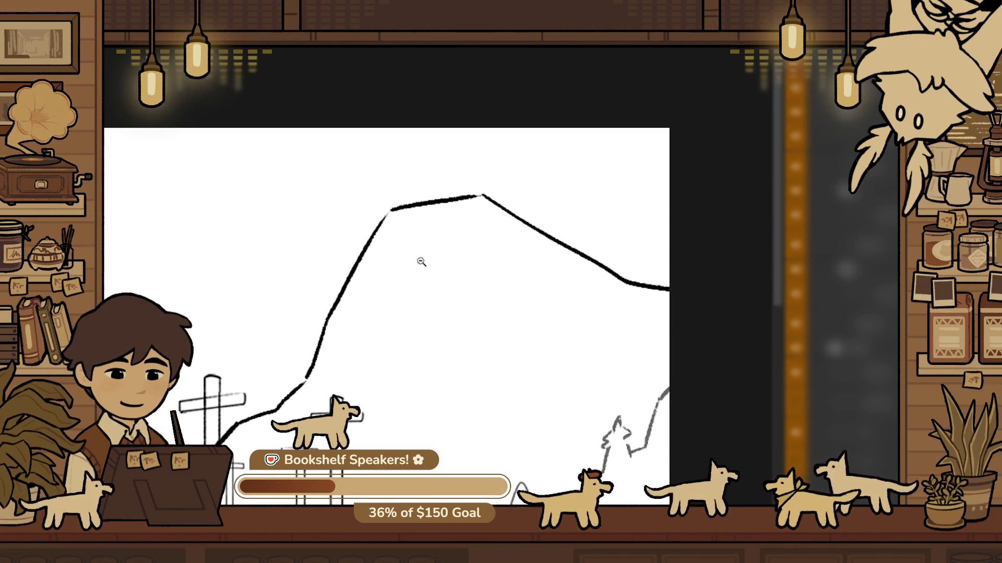
pyautogui.scroll(-5, 418, 261)
pyautogui.scroll(1, 420, 295)
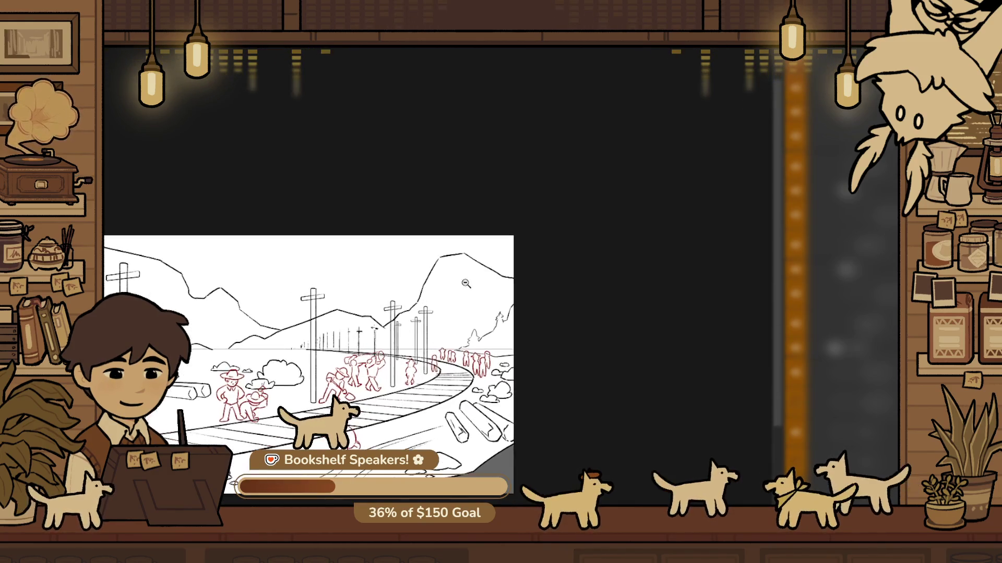
pyautogui.scroll(3, 423, 286)
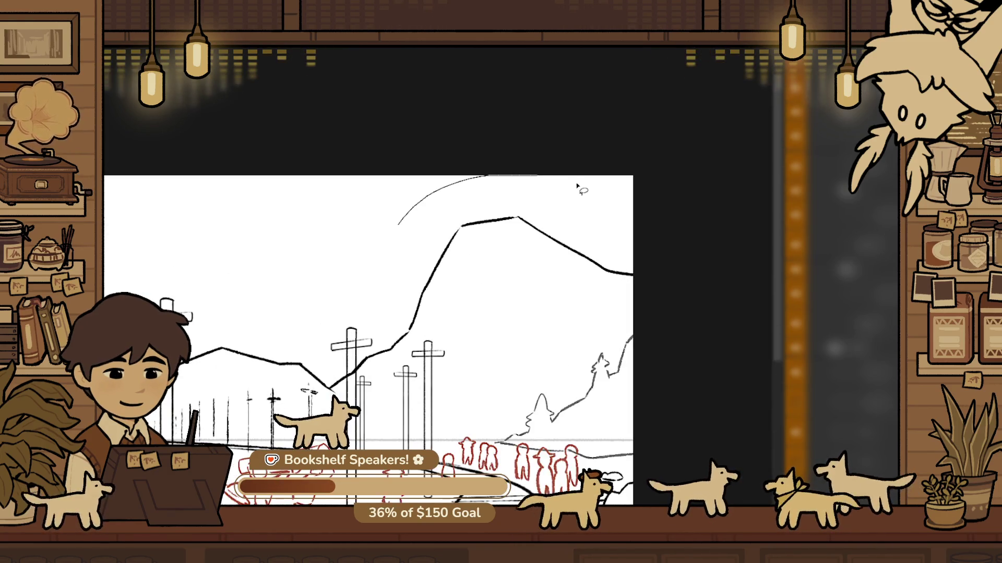
# Try shifting the upper ridge stroke down, cancel, and fit the whole sketch on screen
pyautogui.moveTo(420, 327)
pyautogui.mouseDown()
pyautogui.moveTo(383, 240)
pyautogui.moveTo(499, 183)
pyautogui.moveTo(532, 265)
pyautogui.moveTo(501, 183)
pyautogui.moveTo(515, 197)
pyautogui.mouseUp()
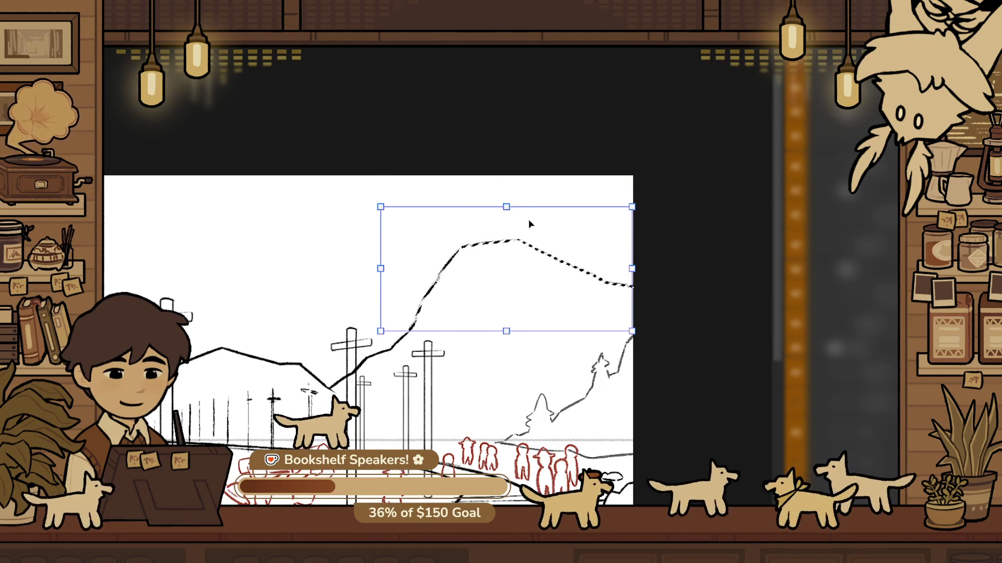
pyautogui.press('Escape')
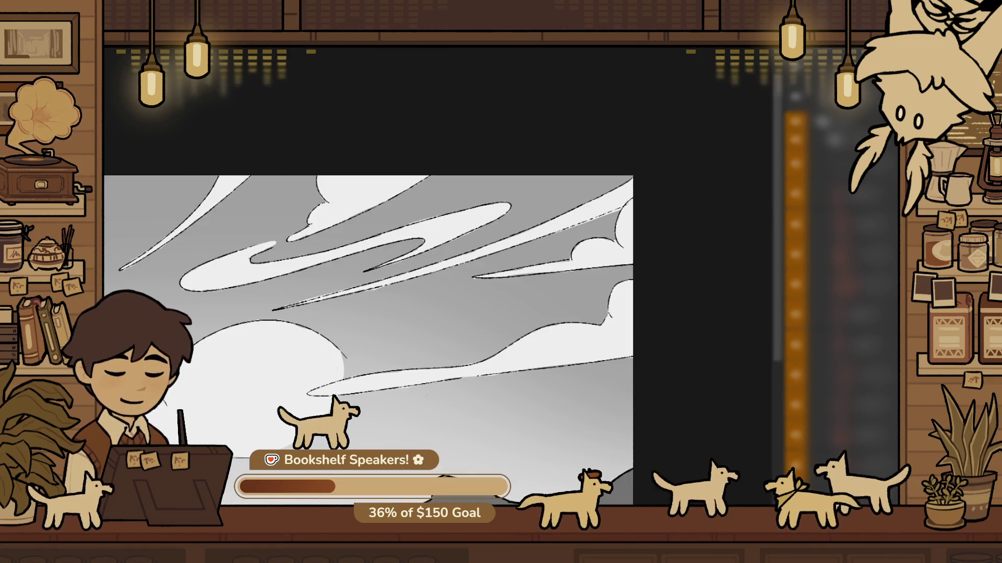
pyautogui.press('o')
pyautogui.hotkey('ctrl', '0')
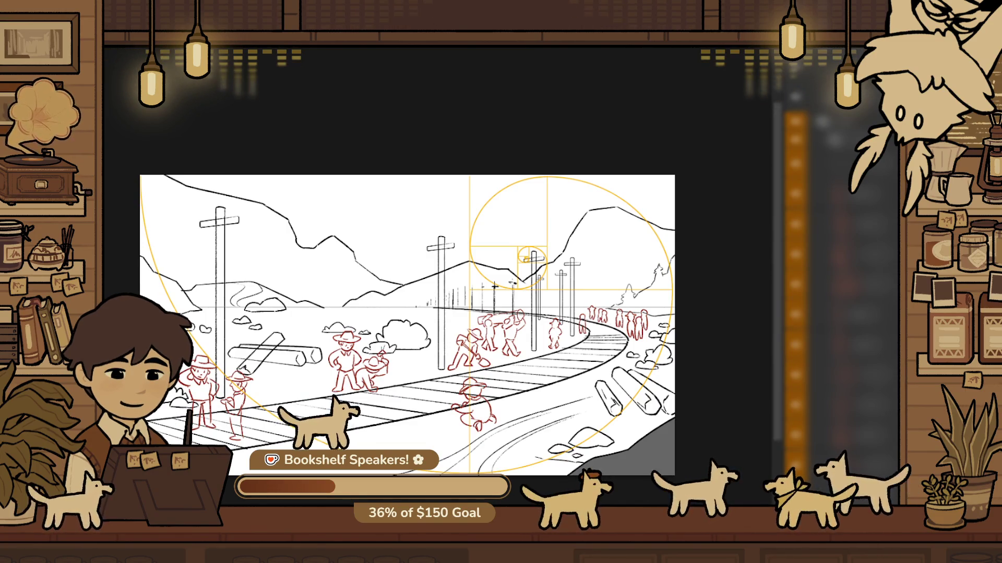
pyautogui.hotkey('ctrl', '0')
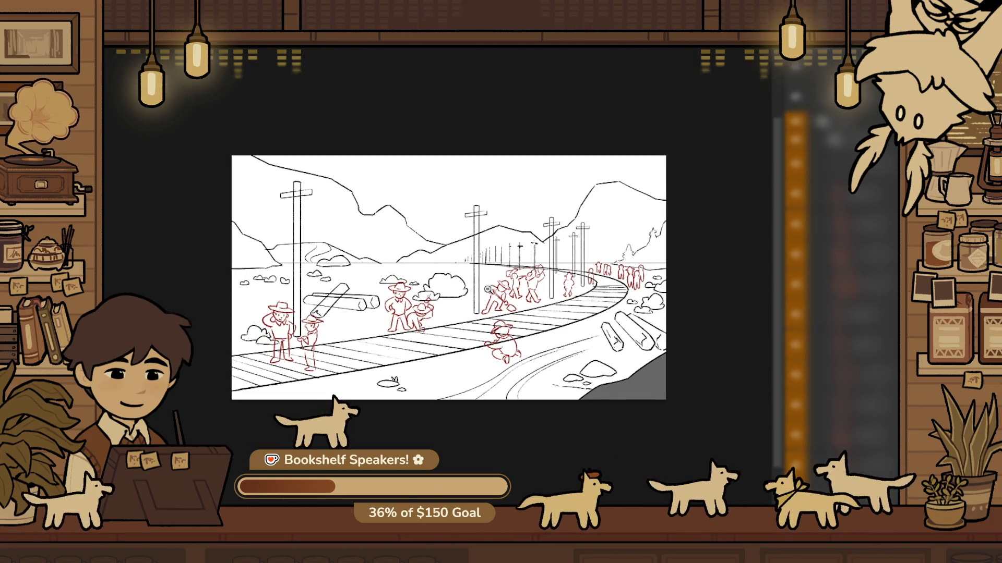
# Zoom into the bush behind the central workers and erase its top-left outline
pyautogui.scroll(5, 487, 289)
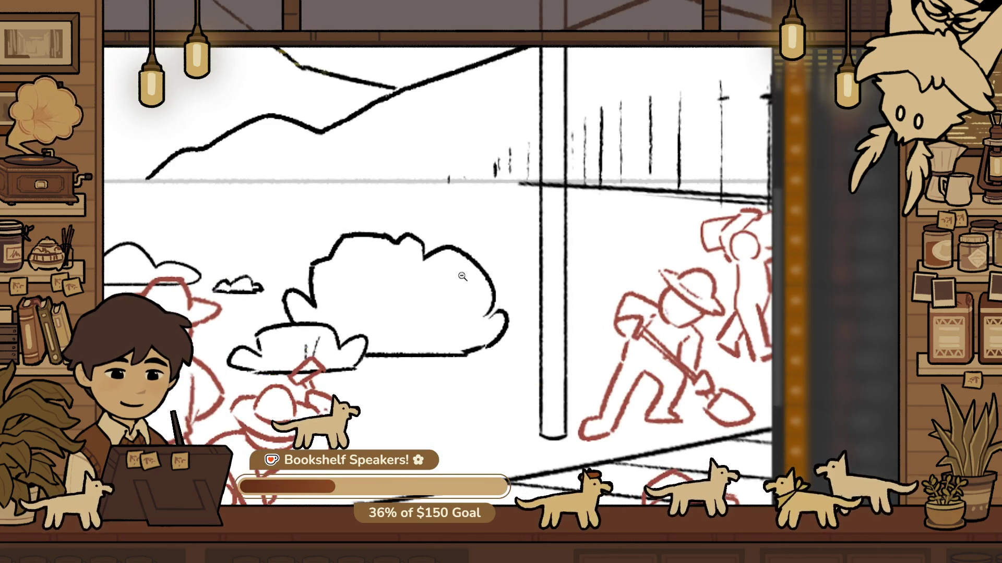
pyautogui.scroll(2, 462, 277)
pyautogui.moveTo(315, 170)
pyautogui.mouseDown()
pyautogui.moveTo(286, 217)
pyautogui.moveTo(371, 214)
pyautogui.moveTo(399, 254)
pyautogui.mouseUp()
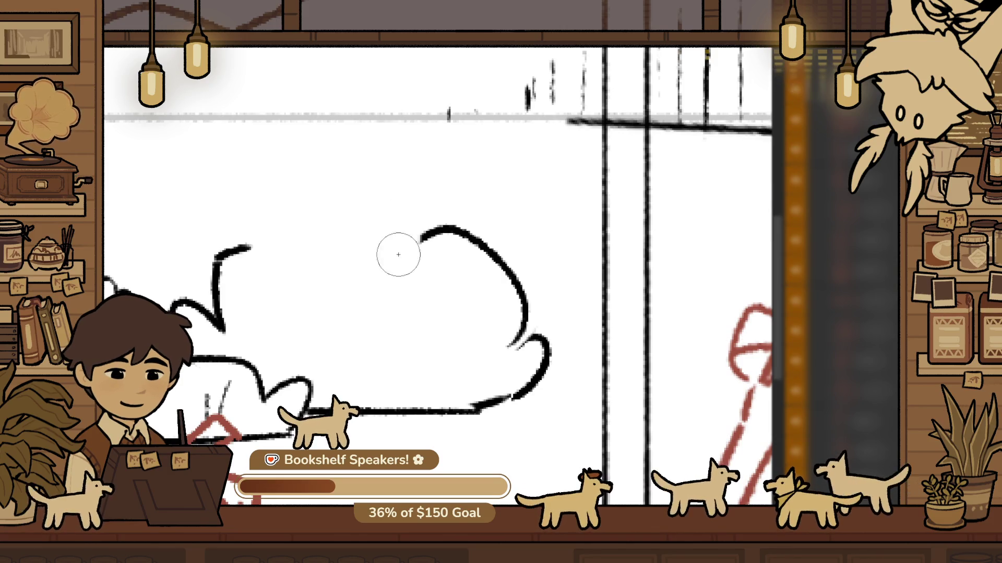
# Redraw a taller, lumpy bush top as several arching bumps joined to the existing outline
pyautogui.moveTo(245, 244); pyautogui.dragTo(305, 230)
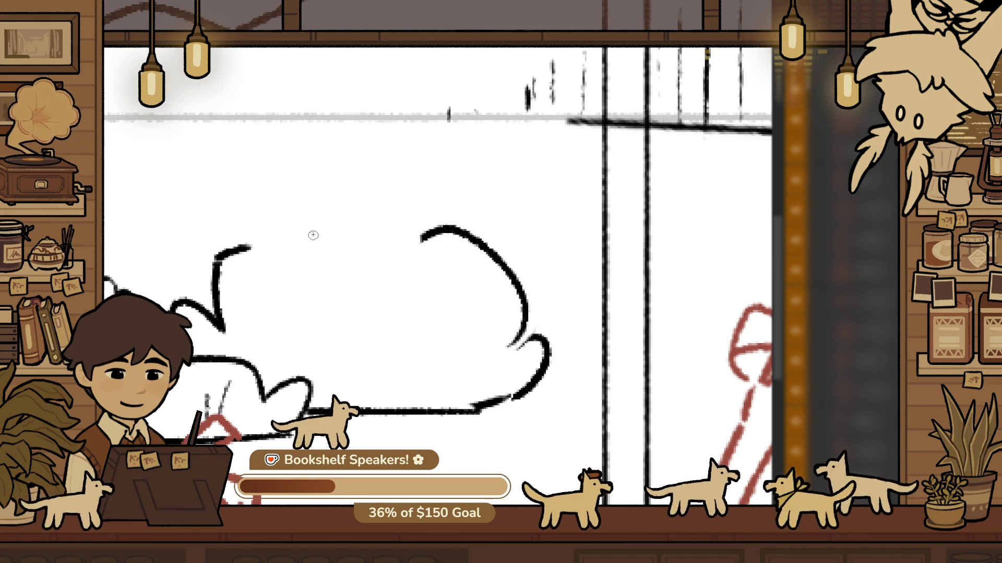
pyautogui.moveTo(216, 284)
pyautogui.mouseDown()
pyautogui.moveTo(307, 225)
pyautogui.moveTo(361, 282)
pyautogui.mouseUp()
pyautogui.moveTo(311, 223)
pyautogui.mouseDown()
pyautogui.moveTo(356, 257)
pyautogui.moveTo(383, 218)
pyautogui.mouseUp()
pyautogui.moveTo(417, 246); pyautogui.dragTo(421, 227)
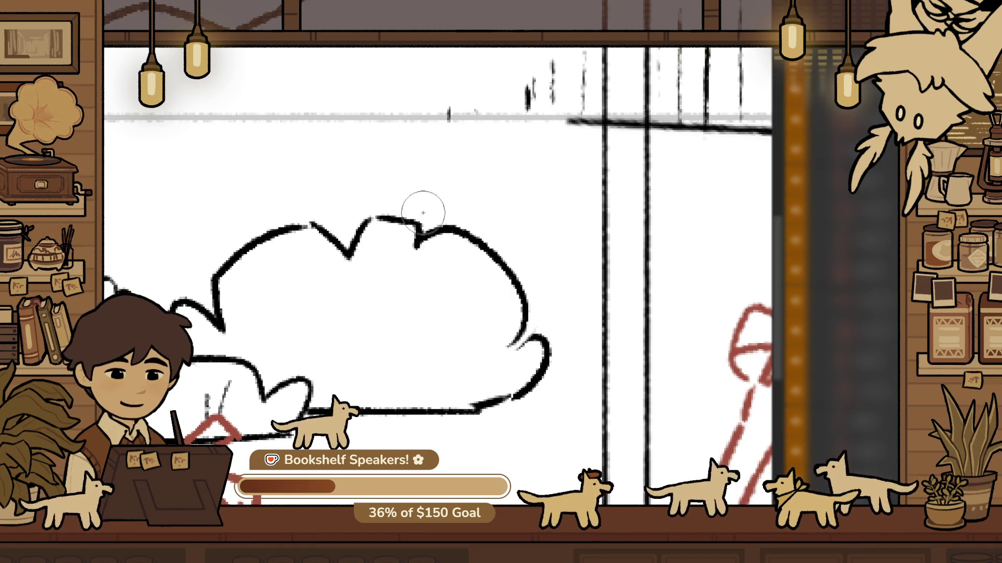
pyautogui.moveTo(349, 255)
pyautogui.mouseDown()
pyautogui.moveTo(436, 217)
pyautogui.moveTo(426, 233)
pyautogui.moveTo(490, 260)
pyautogui.mouseUp()
pyautogui.moveTo(439, 225); pyautogui.dragTo(508, 272)
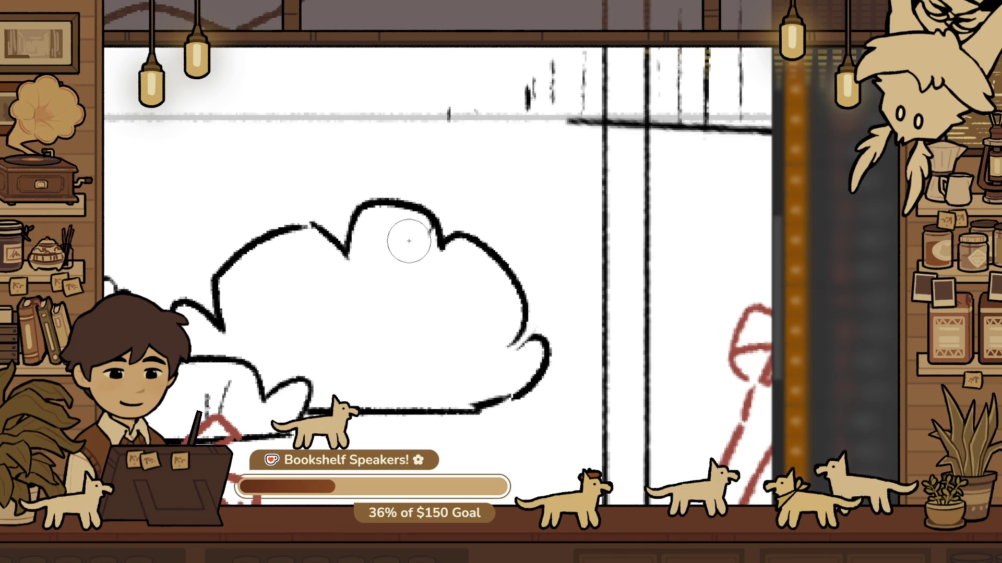
pyautogui.scroll(-3, 409, 241)
pyautogui.scroll(5, 545, 280)
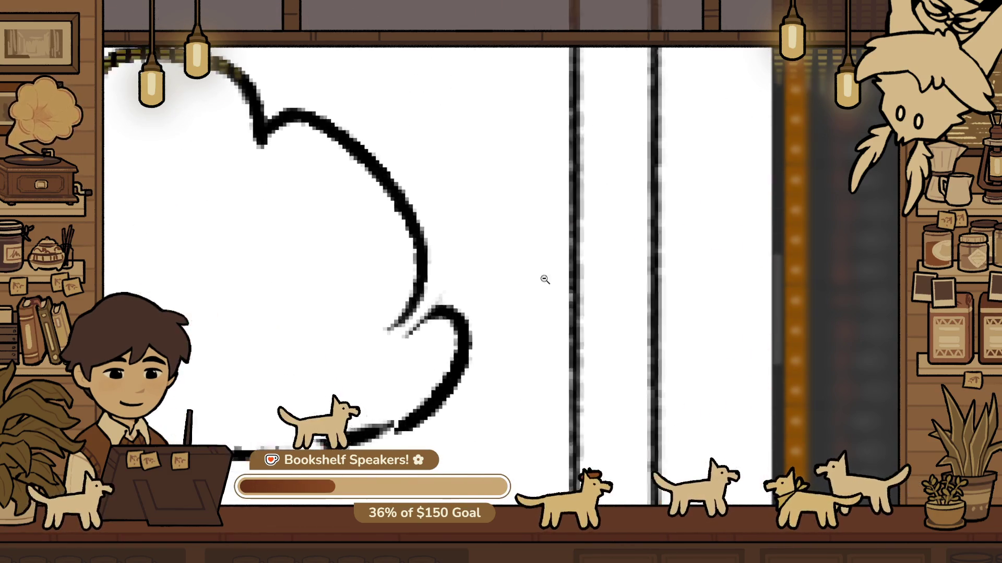
pyautogui.scroll(-1, 402, 327)
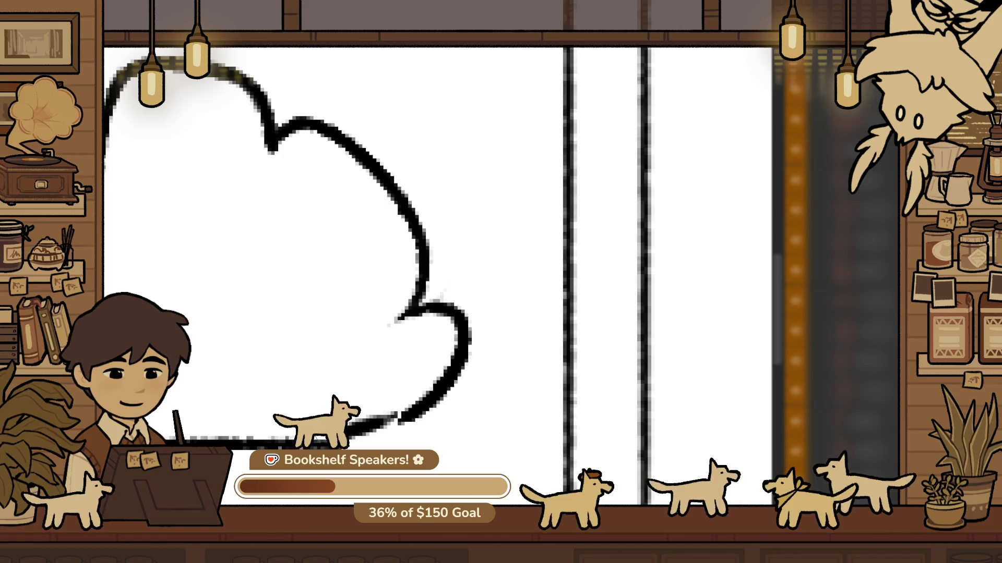
pyautogui.scroll(-5, 390, 408)
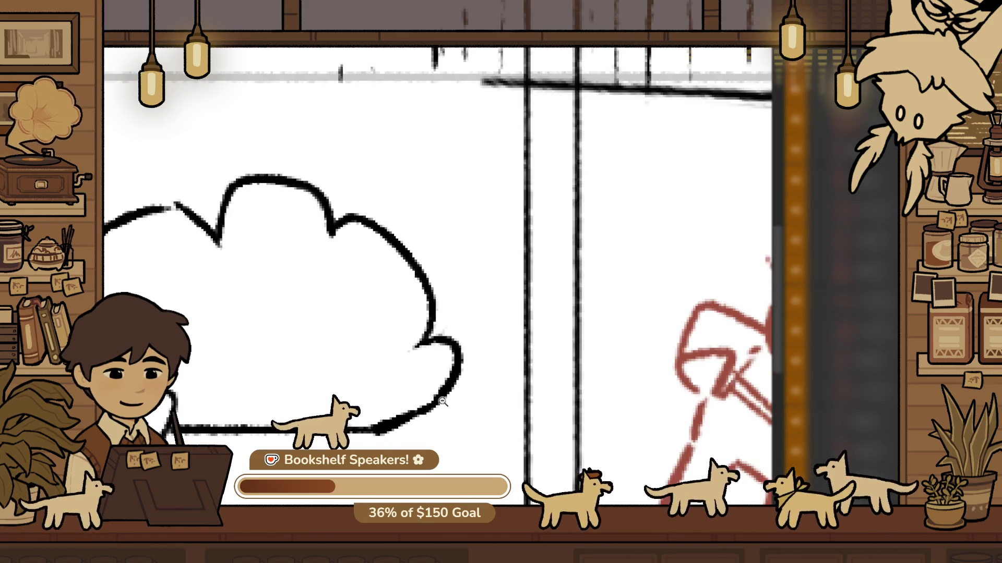
pyautogui.scroll(-2, 470, 283)
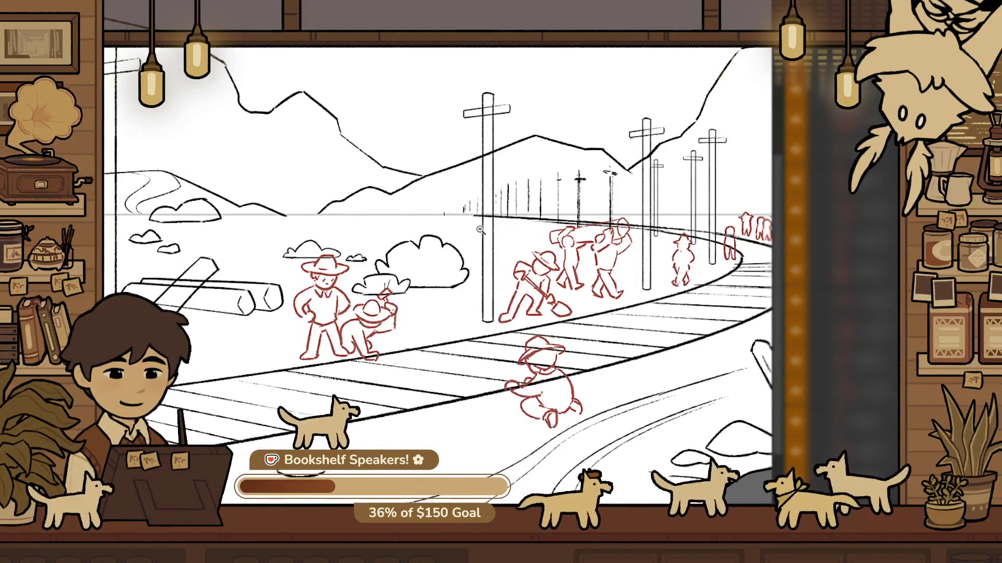
# Shift the bush slightly right with a transform, keeping its original height
pyautogui.scroll(-2, 479, 229)
pyautogui.scroll(5, 452, 248)
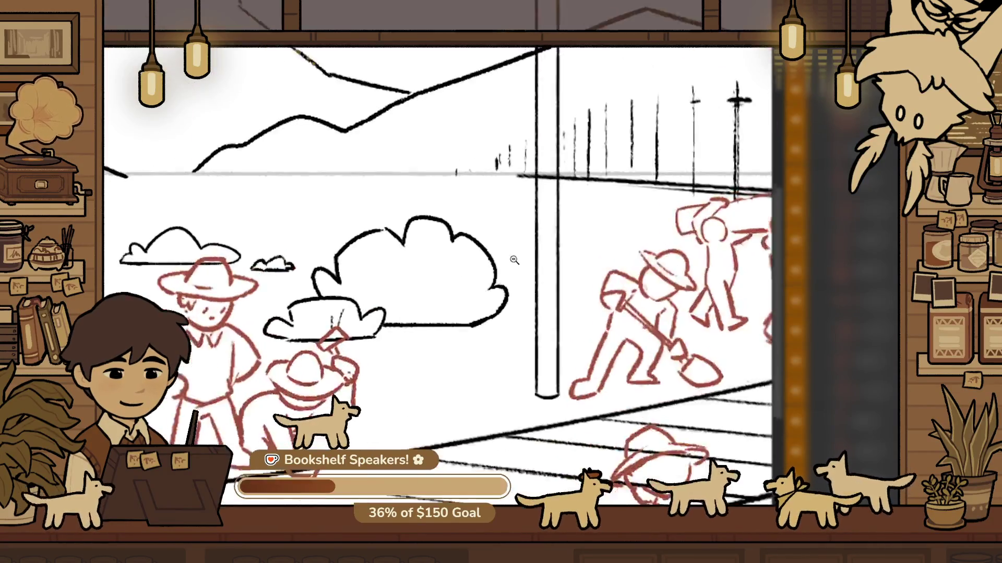
pyautogui.click(425, 261)
pyautogui.moveTo(382, 211); pyautogui.dragTo(397, 253)
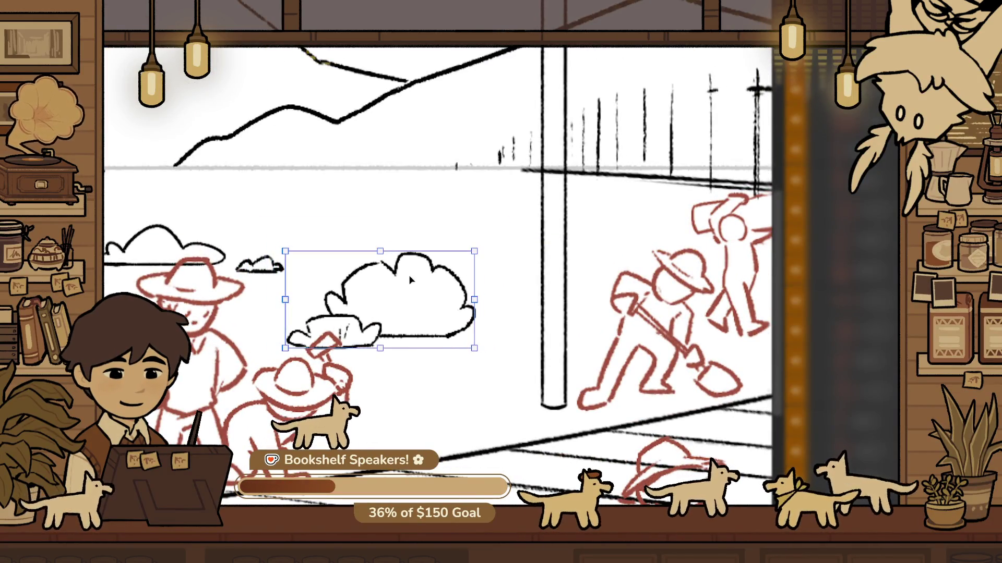
pyautogui.hotkey('ctrl', 'z')
pyautogui.moveTo(380, 212)
pyautogui.mouseDown()
pyautogui.moveTo(386, 240)
pyautogui.moveTo(380, 223)
pyautogui.moveTo(480, 236)
pyautogui.mouseUp()
pyautogui.hotkey('ctrl', 'z')
pyautogui.moveTo(514, 269)
pyautogui.mouseDown()
pyautogui.moveTo(544, 270)
pyautogui.moveTo(503, 266)
pyautogui.mouseUp()
pyautogui.press('Return')
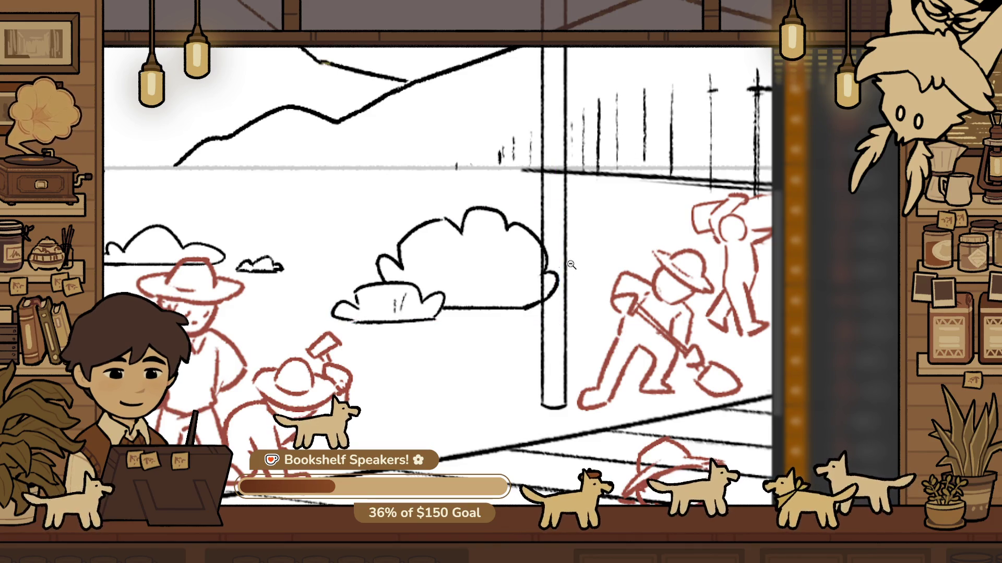
# Draw a small new bush outline near the telegraph pole, undoing the strokes that went astray
pyautogui.moveTo(555, 301)
pyautogui.mouseDown()
pyautogui.moveTo(527, 329)
pyautogui.moveTo(484, 287)
pyautogui.mouseUp()
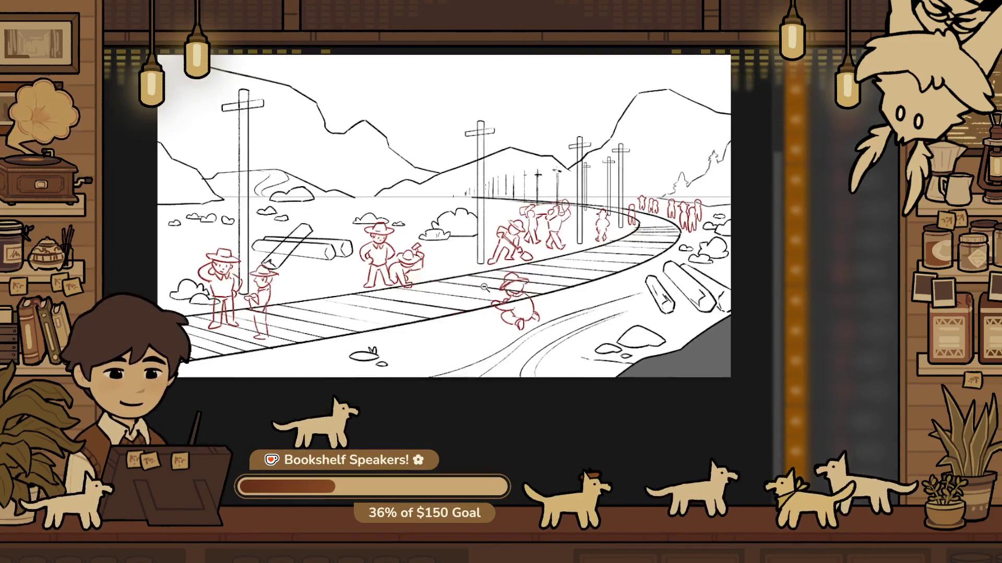
pyautogui.moveTo(498, 229)
pyautogui.mouseDown()
pyautogui.moveTo(483, 243)
pyautogui.moveTo(506, 236)
pyautogui.mouseUp()
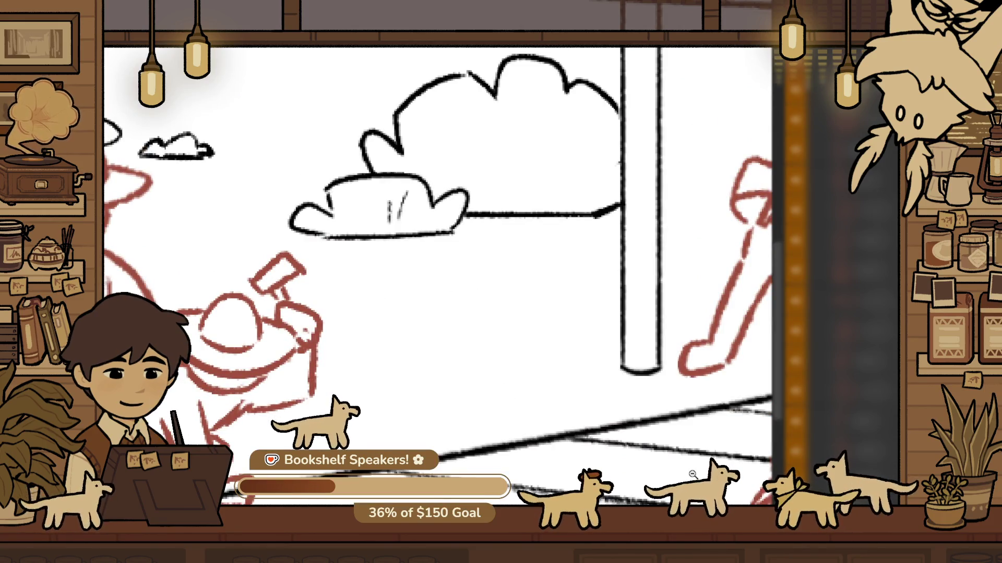
pyautogui.moveTo(621, 319)
pyautogui.mouseDown()
pyautogui.moveTo(524, 308)
pyautogui.moveTo(487, 318)
pyautogui.moveTo(511, 333)
pyautogui.moveTo(545, 333)
pyautogui.moveTo(457, 304)
pyautogui.moveTo(545, 308)
pyautogui.moveTo(538, 293)
pyautogui.mouseUp()
pyautogui.hotkey('ctrl', 'z')
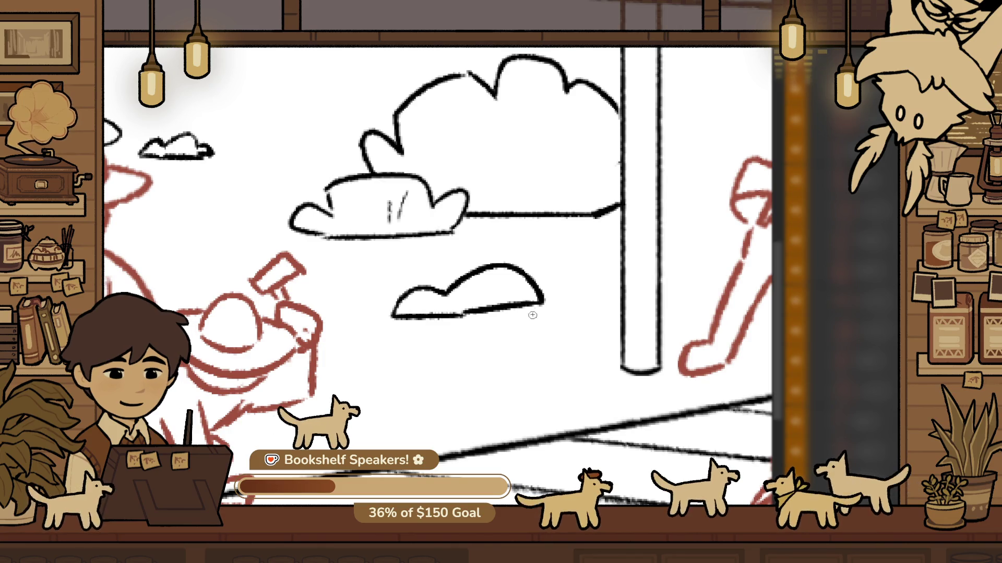
pyautogui.click(536, 316)
pyautogui.hotkey('ctrl', 'z')
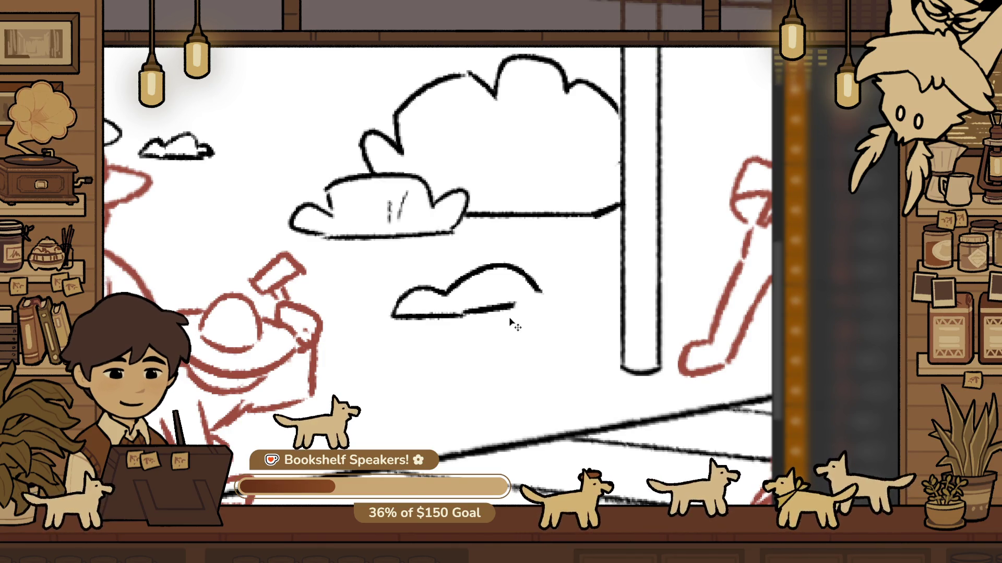
pyautogui.moveTo(505, 320); pyautogui.dragTo(491, 339)
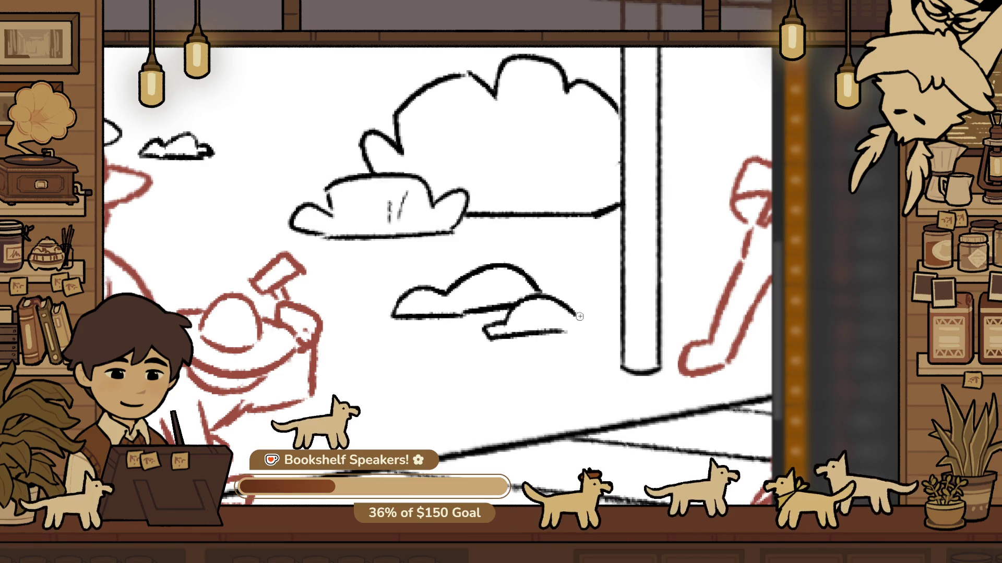
pyautogui.hotkey('ctrl', '0')
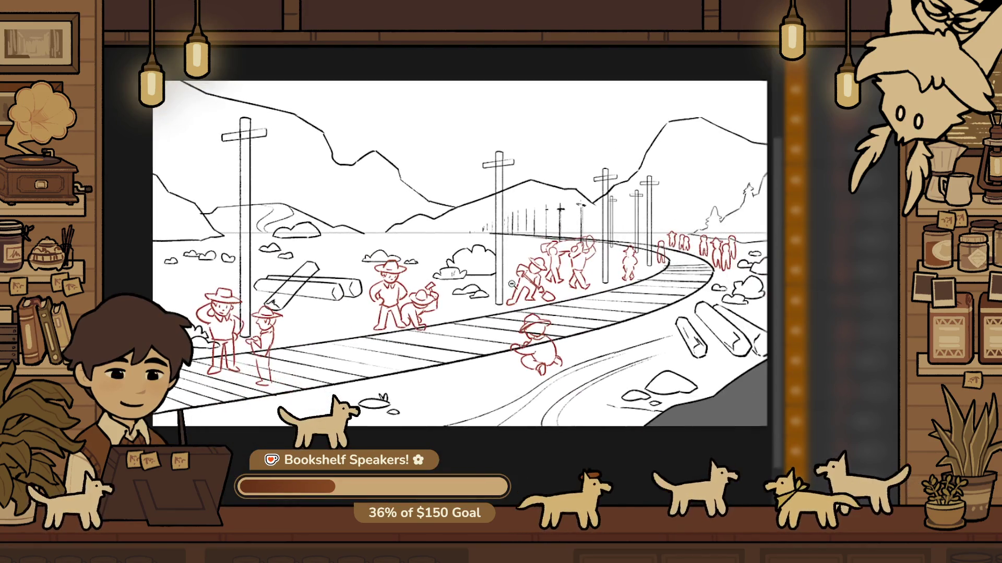
# Mirror the canvas view and zoom out, recentring the sketch to check the composition
pyautogui.press('h')
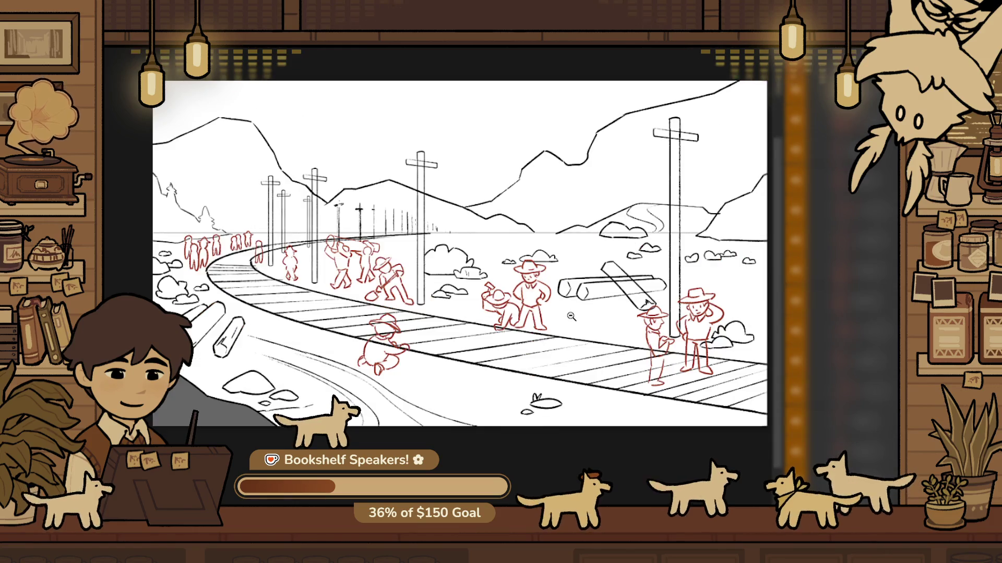
pyautogui.keyDown('alt'); pyautogui.click(571, 317); pyautogui.keyUp('alt')
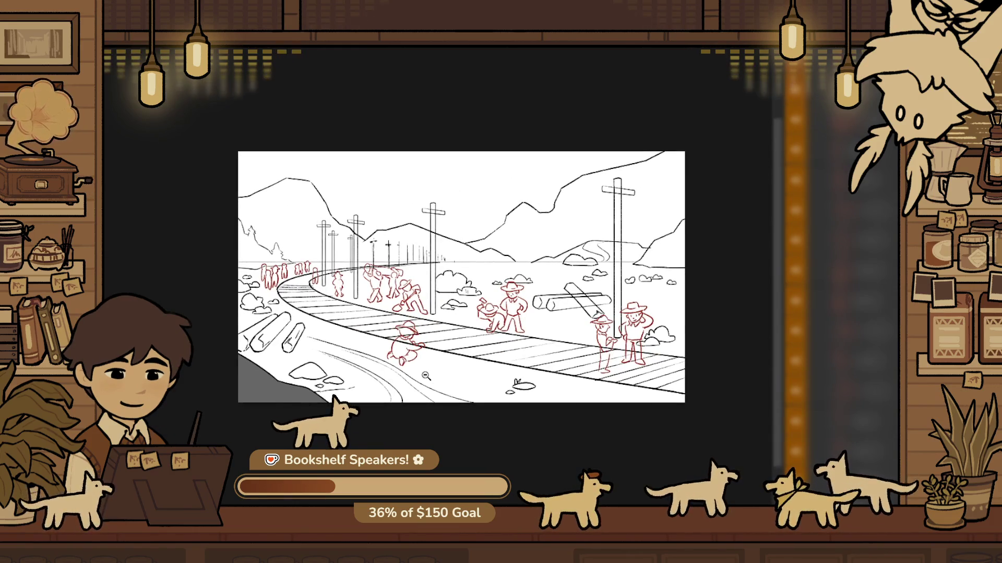
pyautogui.scroll(2, 211, 383)
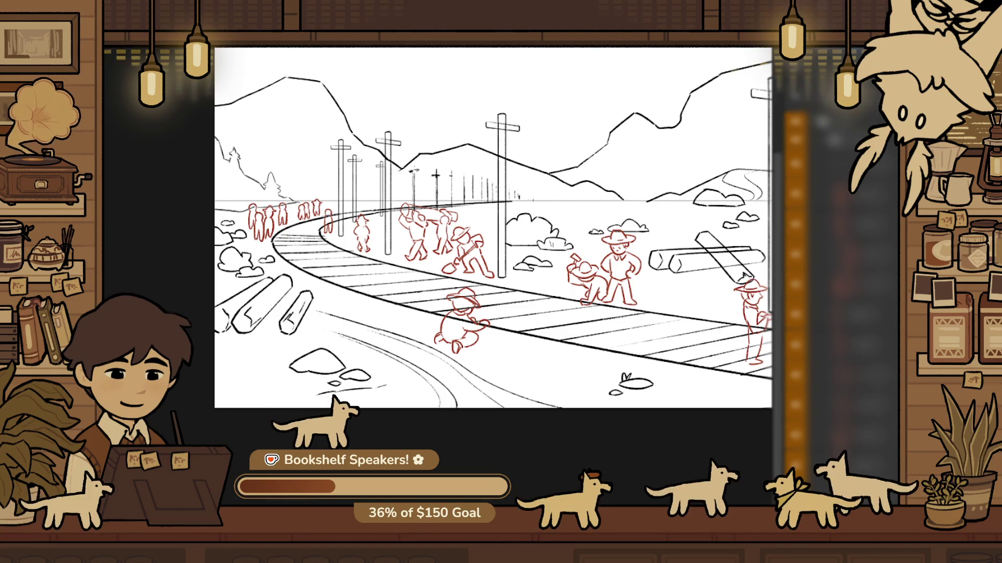
pyautogui.keyDown('alt'); pyautogui.click(583, 168); pyautogui.keyUp('alt')
pyautogui.scroll(-3, 582, 168)
pyautogui.scroll(2, 540, 295)
pyautogui.scroll(-2, 540, 295)
pyautogui.moveTo(540, 295); pyautogui.dragTo(525, 315)
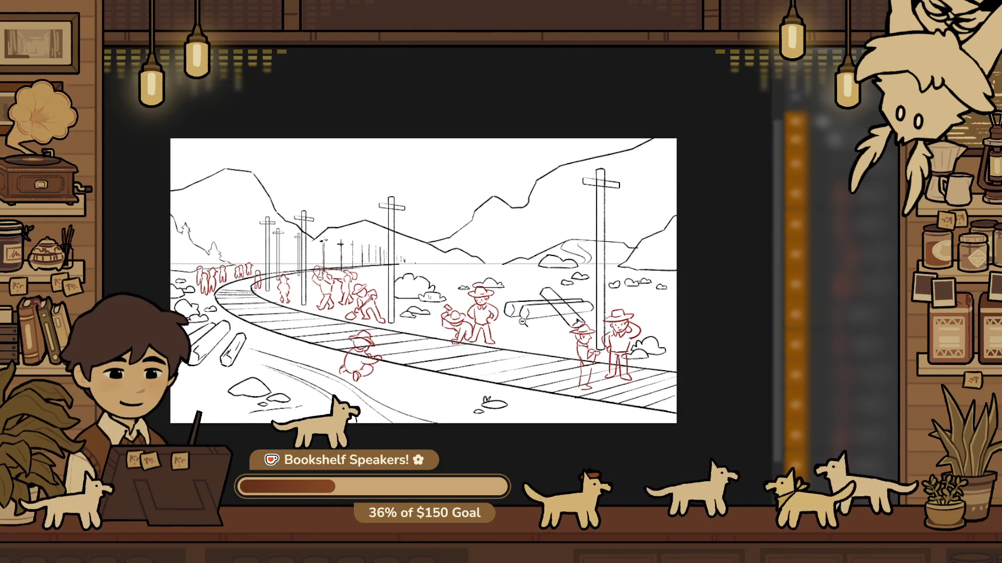
# Flip the view back to its normal, unmirrored orientation
pyautogui.press('h')
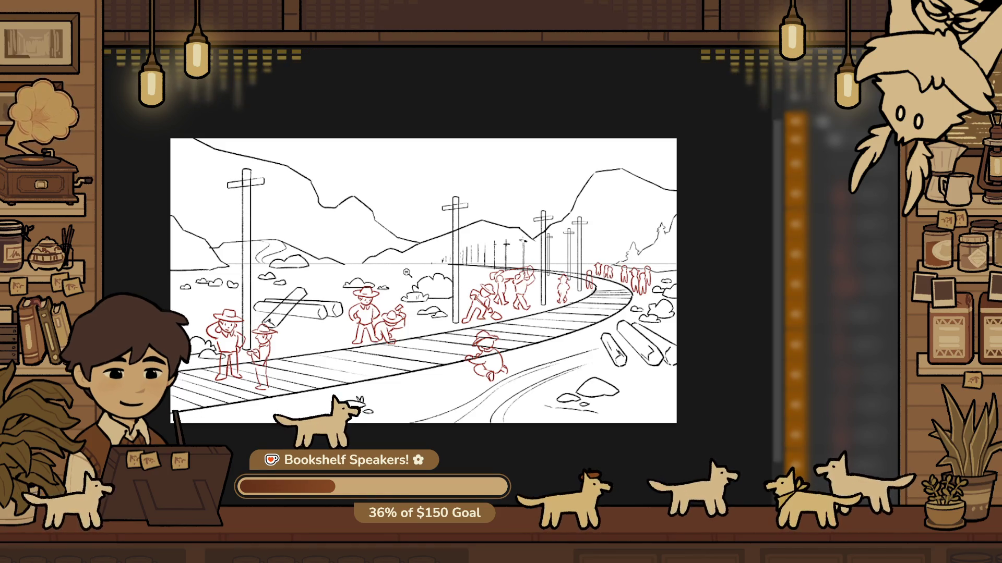
pyautogui.scroll(2, 406, 272)
pyautogui.scroll(-2, 412, 277)
pyautogui.scroll(6, 425, 287)
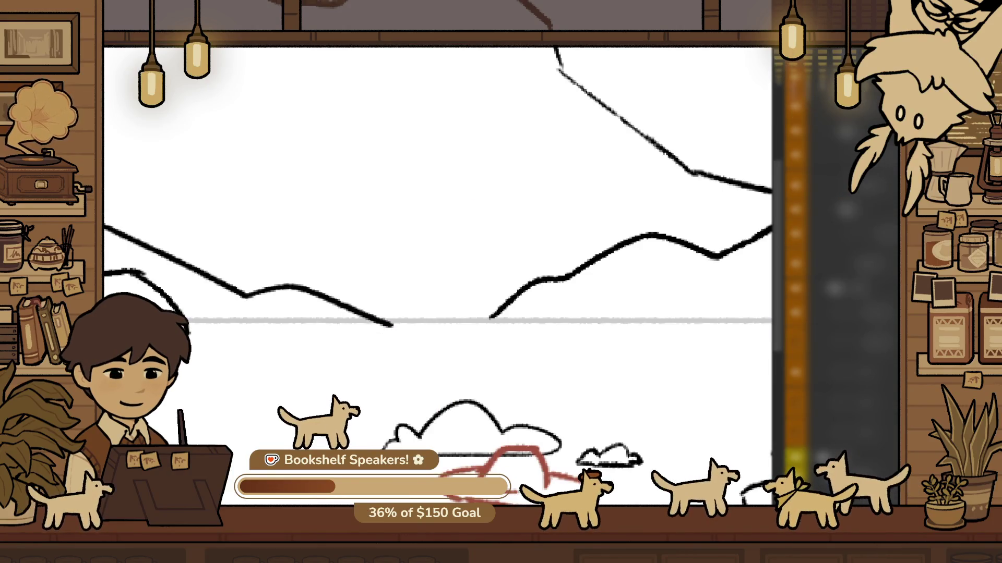
pyautogui.moveTo(699, 312)
pyautogui.mouseDown()
pyautogui.moveTo(406, 371)
pyautogui.moveTo(354, 397)
pyautogui.moveTo(457, 447)
pyautogui.mouseUp()
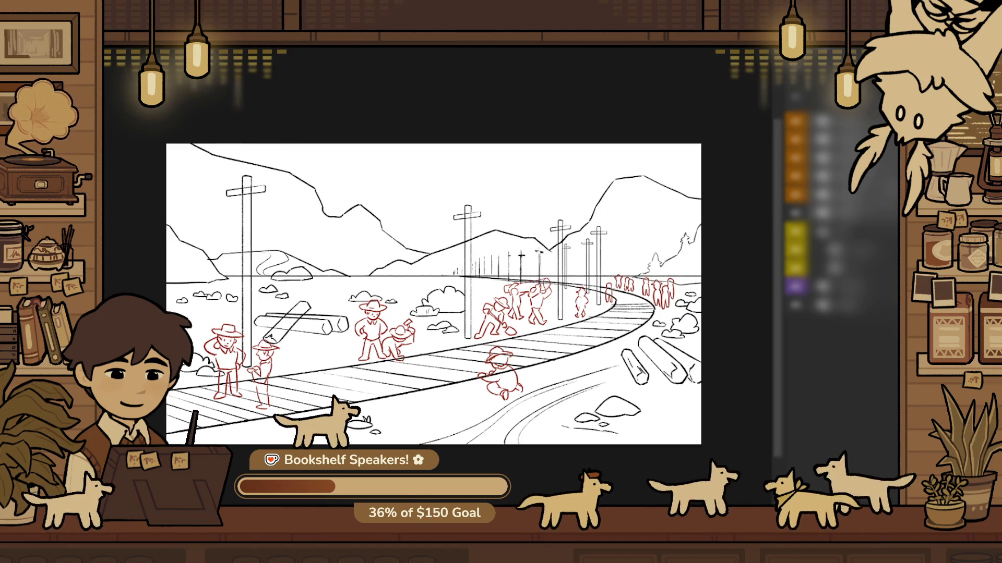
# Hide and reshow the mountains layer to compare the scene with and without it
pyautogui.click(797, 235)
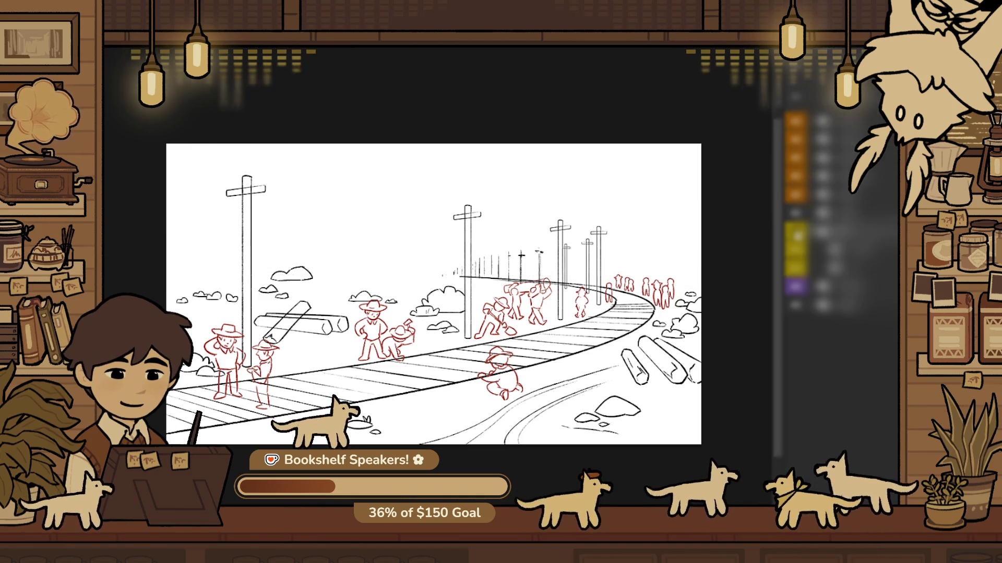
pyautogui.click(797, 235)
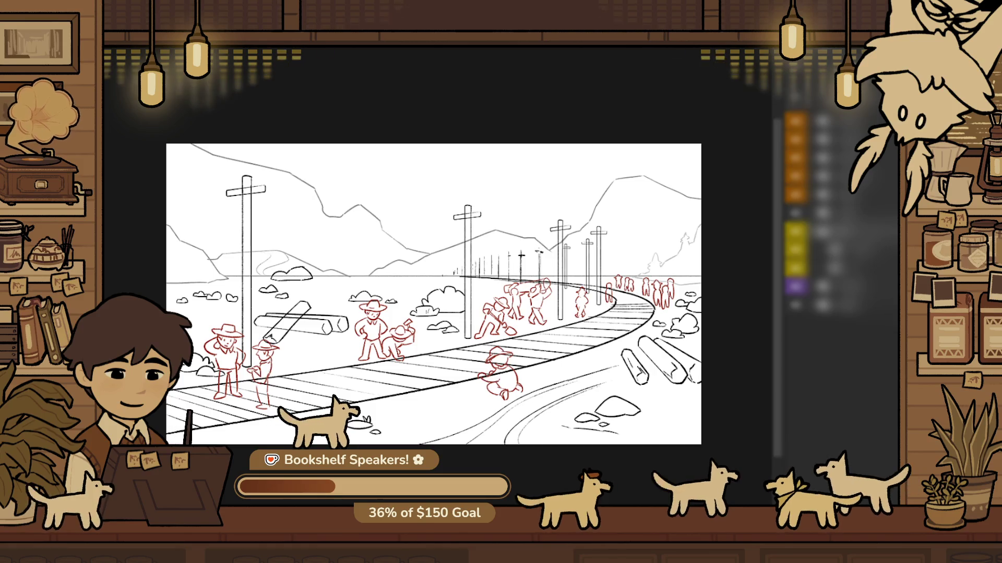
pyautogui.scroll(2, 617, 336)
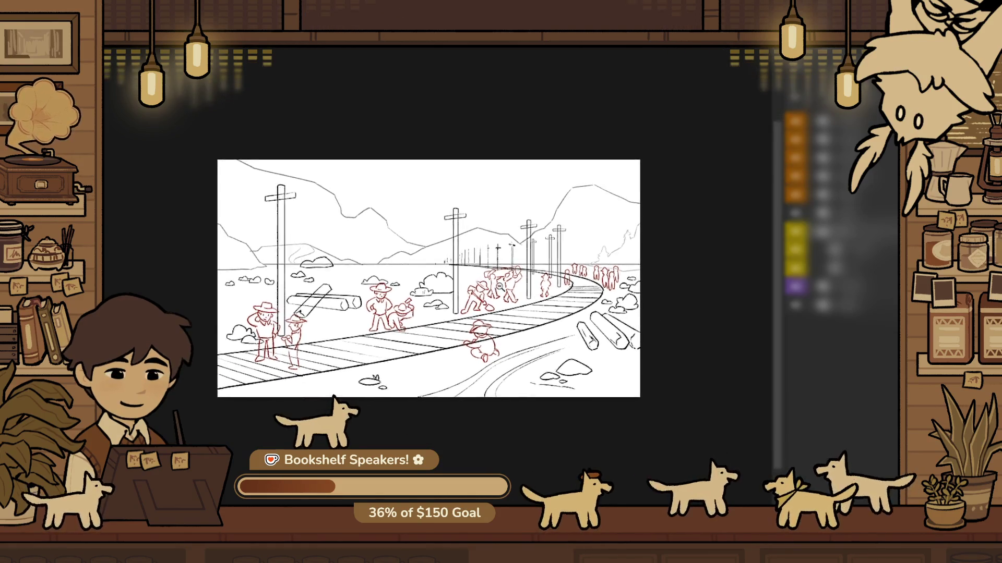
pyautogui.scroll(3, 510, 357)
pyautogui.scroll(-1, 510, 357)
pyautogui.moveTo(510, 356); pyautogui.dragTo(539, 344)
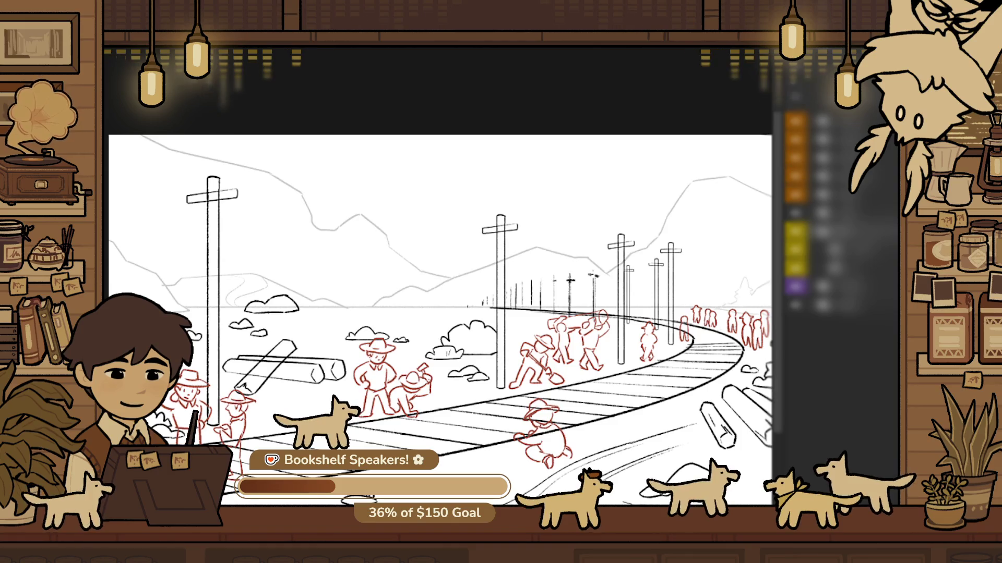
# Zoom in on the logs and left figures and expand the layer group holding the logs
pyautogui.click(461, 259)
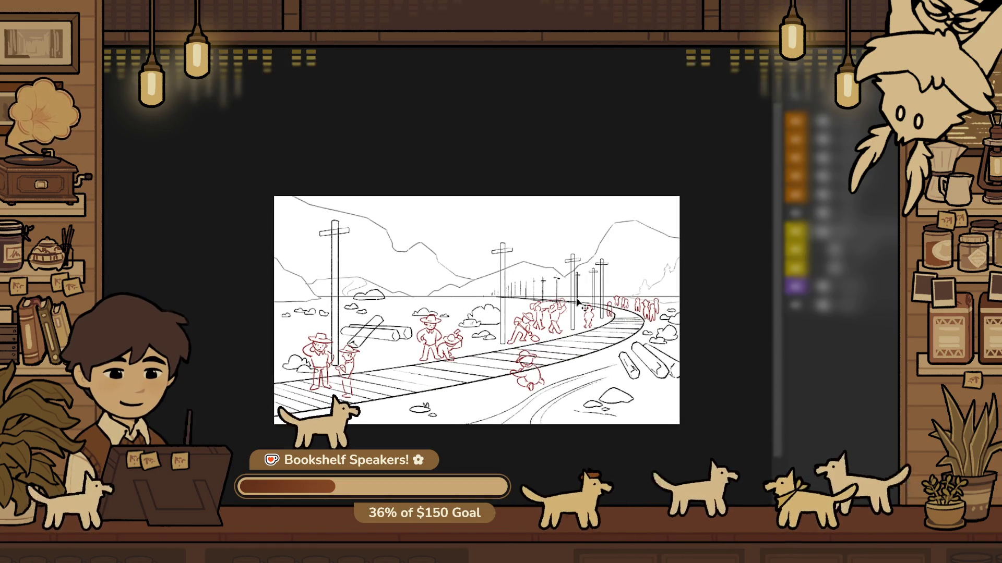
pyautogui.click(546, 315)
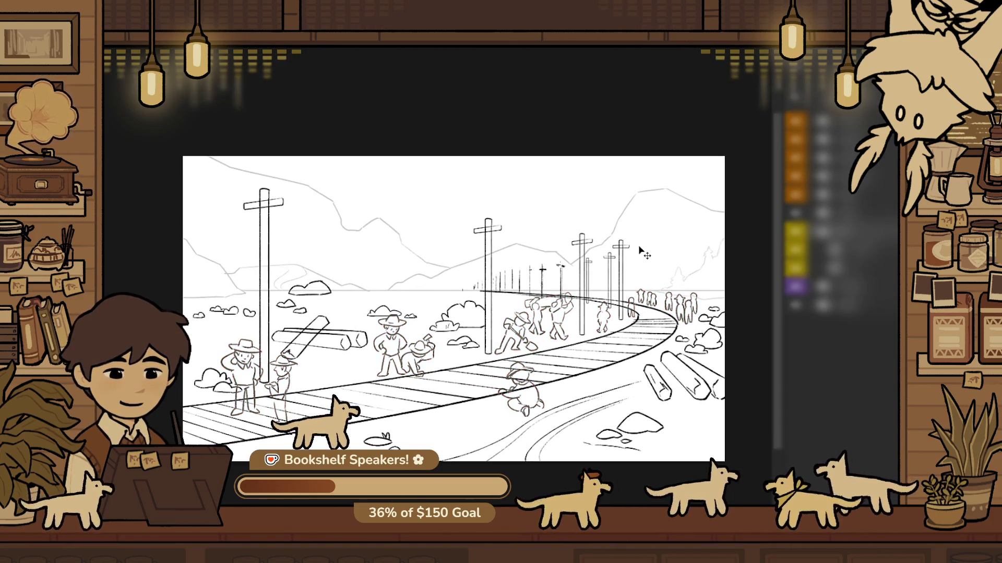
pyautogui.click(628, 265)
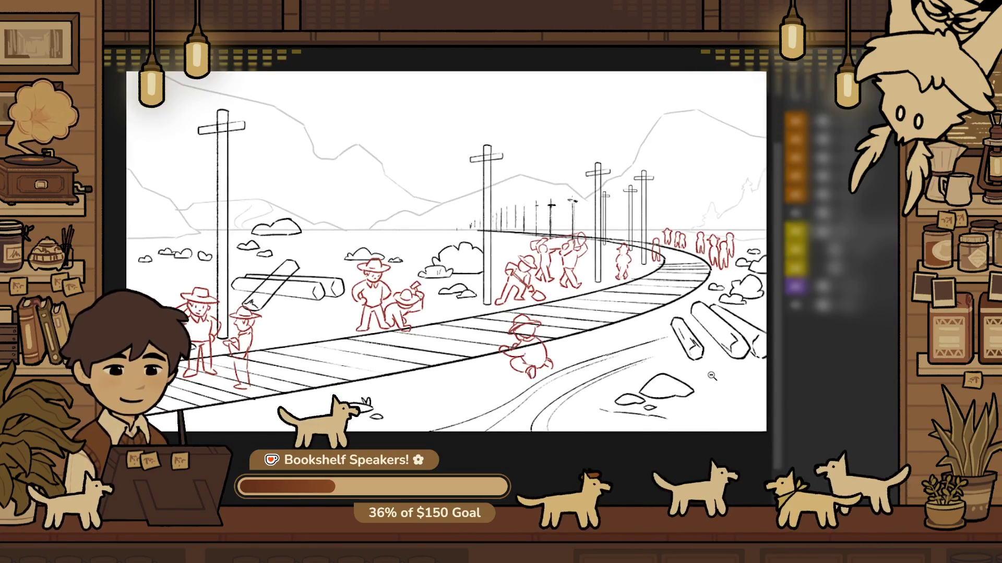
pyautogui.keyDown('alt'); pyautogui.click(694, 378); pyautogui.keyUp('alt')
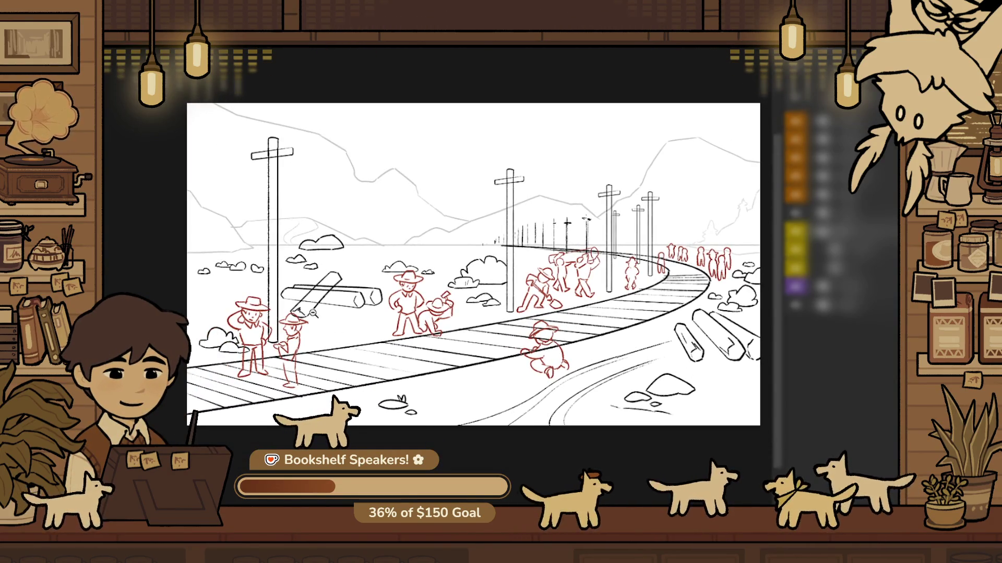
pyautogui.click(291, 308)
pyautogui.keyDown('ctrl'); pyautogui.click(328, 338); pyautogui.keyUp('ctrl')
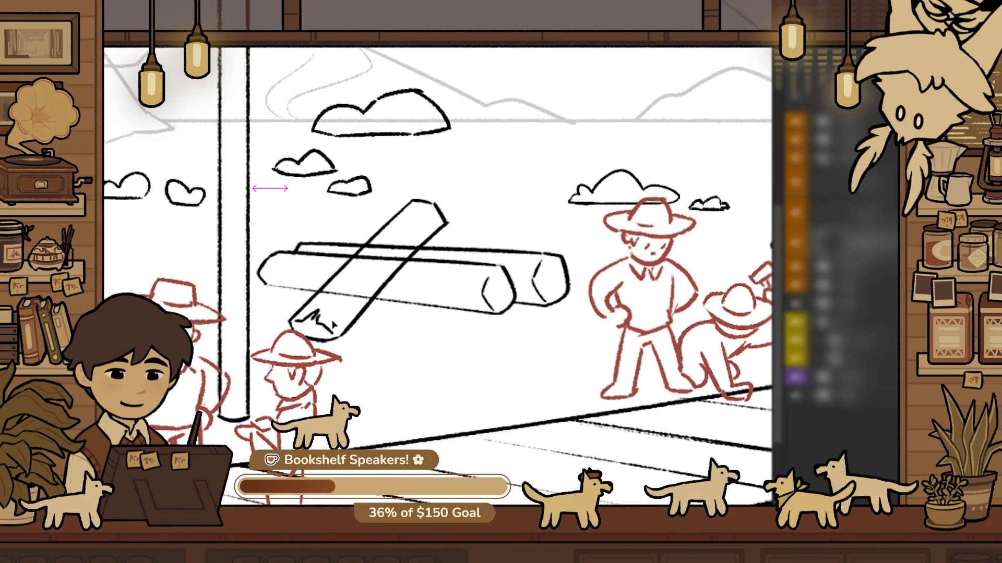
# Nudge the crossed logs right with two Shift+Right presses in Free Transform, then commit
pyautogui.keyDown('alt'); pyautogui.click(468, 241); pyautogui.keyUp('alt')
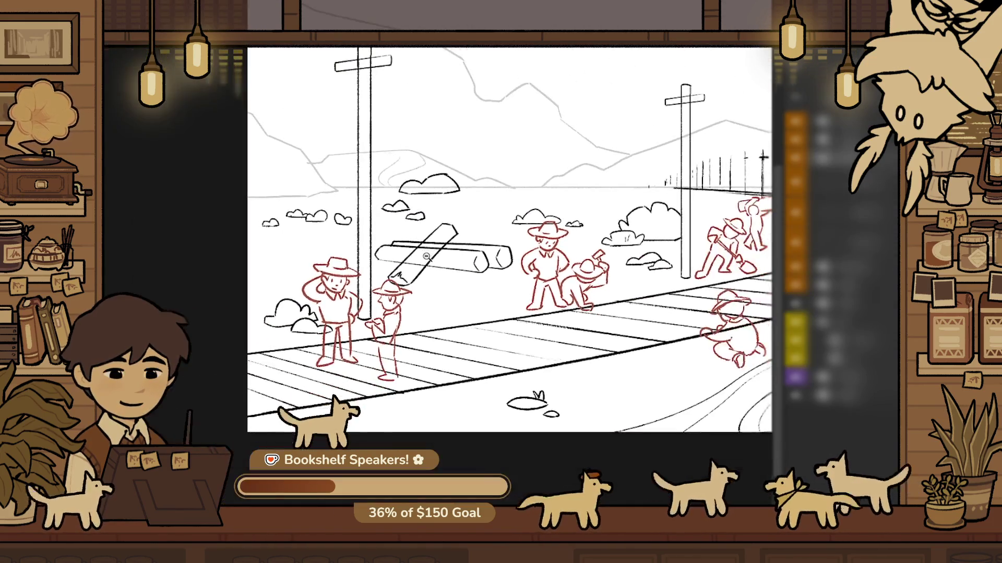
pyautogui.hotkey('ctrl', 't')
pyautogui.moveTo(467, 259); pyautogui.dragTo(494, 279)
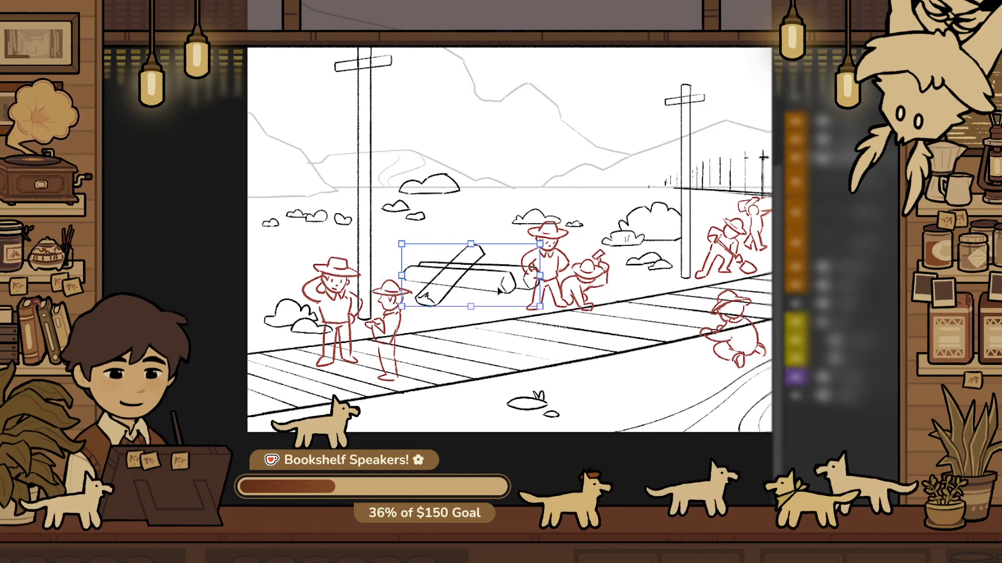
pyautogui.hotkey('ctrl', 'z')
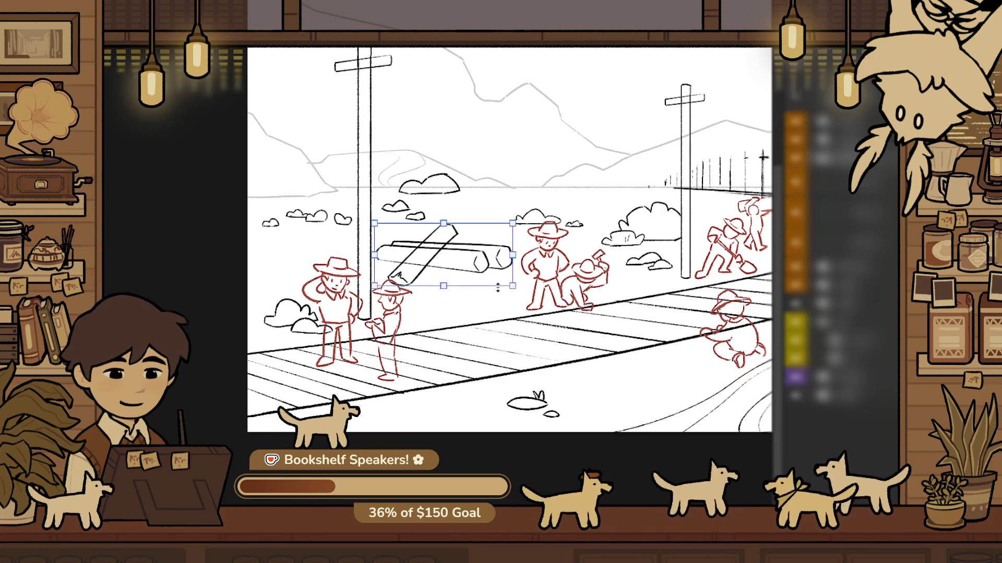
pyautogui.hotkey('shift', 'Right')
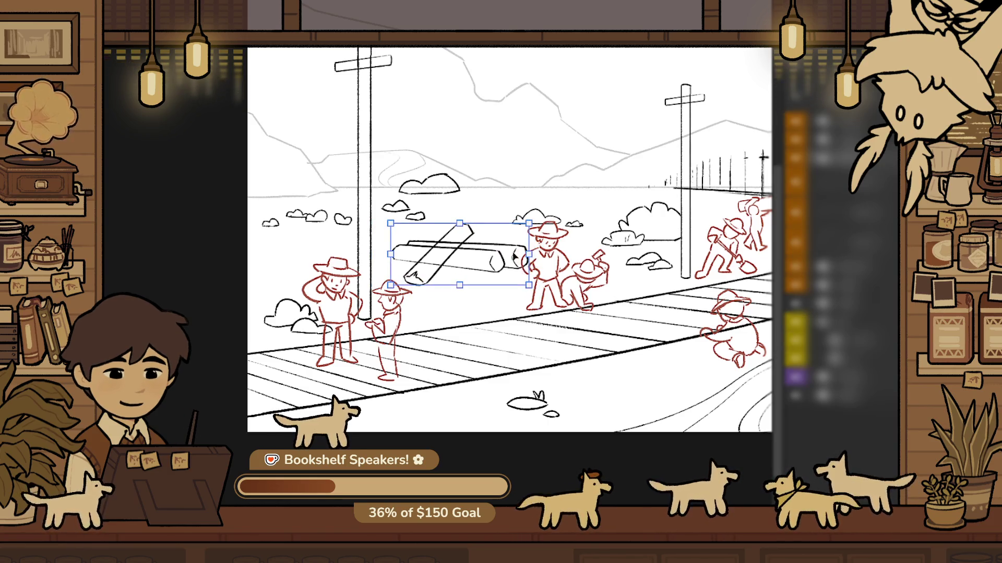
pyautogui.hotkey('shift', 'Right')
pyautogui.press('Return')
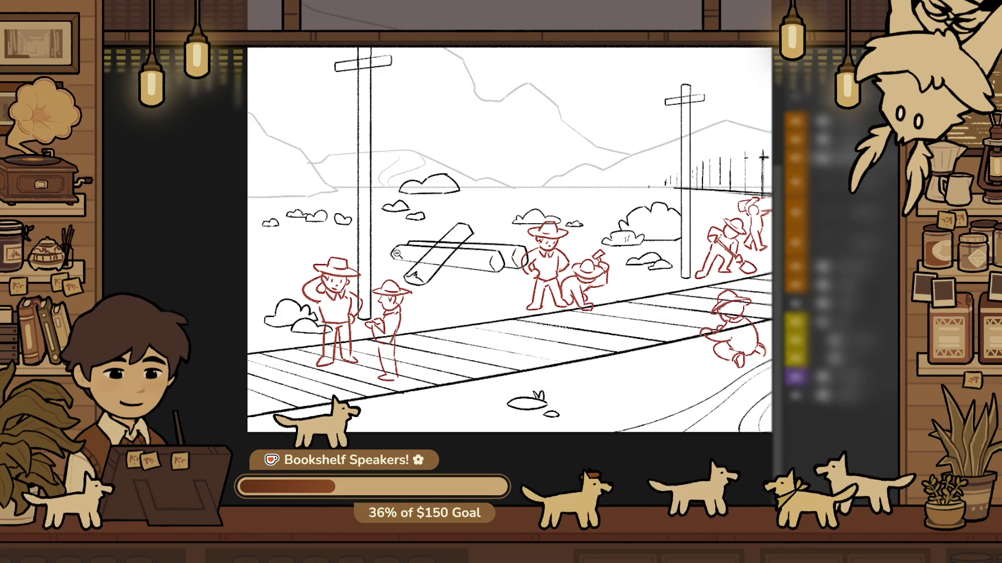
# Move the heart-shaped cloud down and to the left, nearer the pole
pyautogui.moveTo(346, 205)
pyautogui.mouseDown()
pyautogui.moveTo(430, 224)
pyautogui.moveTo(431, 211)
pyautogui.mouseUp()
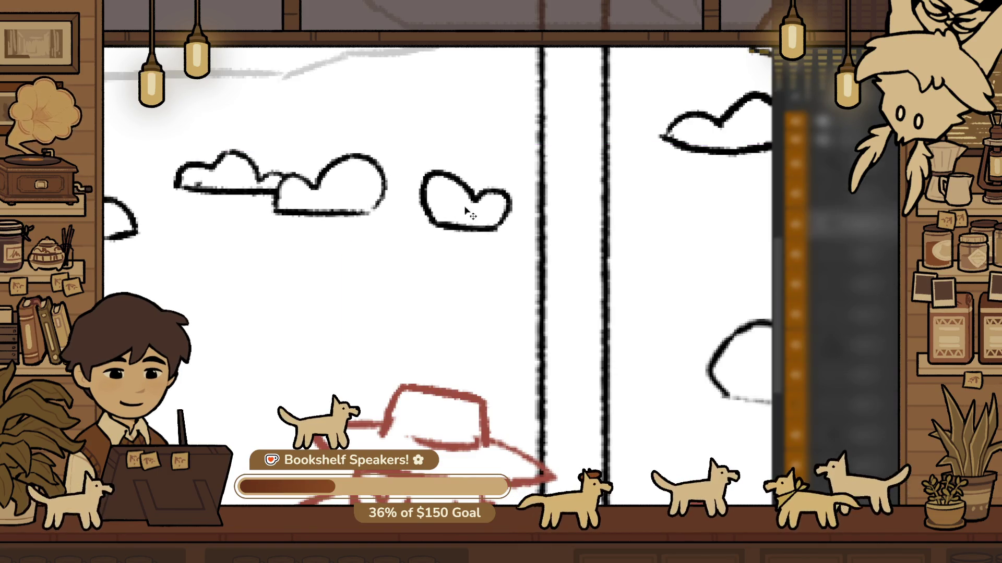
pyautogui.moveTo(523, 147); pyautogui.dragTo(447, 130)
pyautogui.moveTo(515, 174)
pyautogui.mouseDown()
pyautogui.moveTo(310, 257)
pyautogui.moveTo(287, 277)
pyautogui.moveTo(300, 290)
pyautogui.mouseUp()
pyautogui.press('Return')
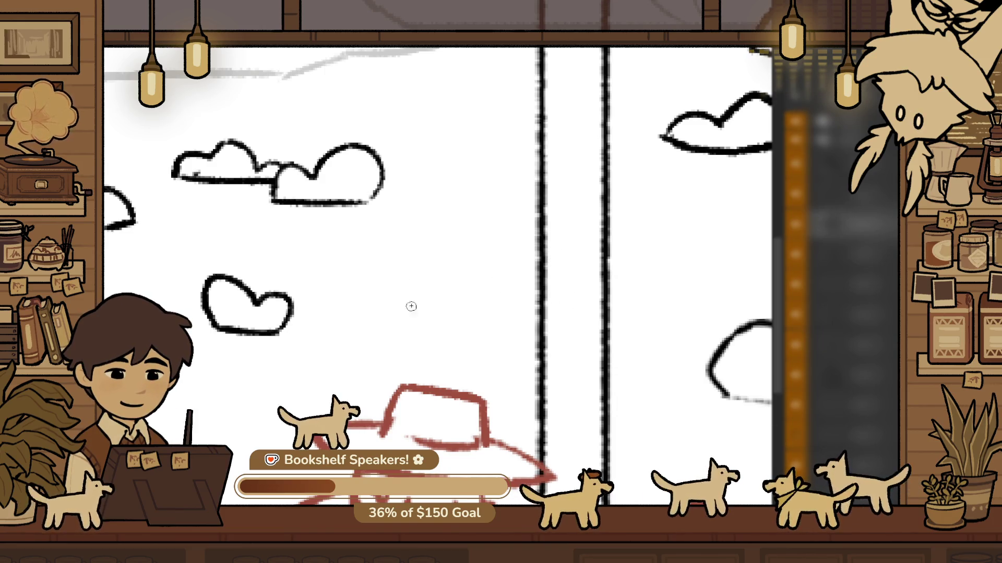
# Try drawing a new cloud's top arc and bottom line, undoing each attempt
pyautogui.moveTo(399, 318); pyautogui.dragTo(598, 331)
pyautogui.hotkey('ctrl', 'z')
pyautogui.moveTo(367, 308); pyautogui.dragTo(574, 322)
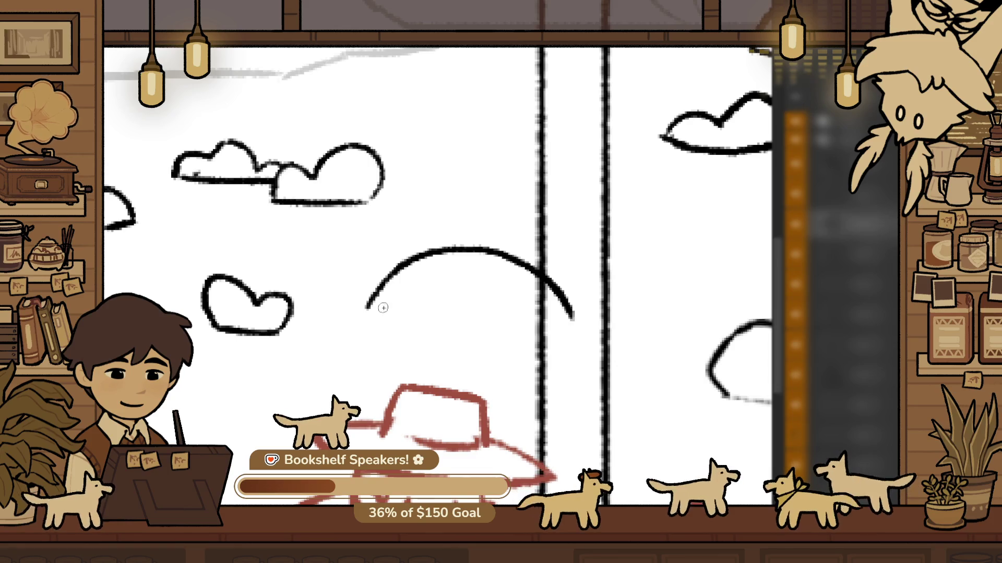
pyautogui.hotkey('ctrl', 'z')
pyautogui.moveTo(309, 351); pyautogui.dragTo(415, 370)
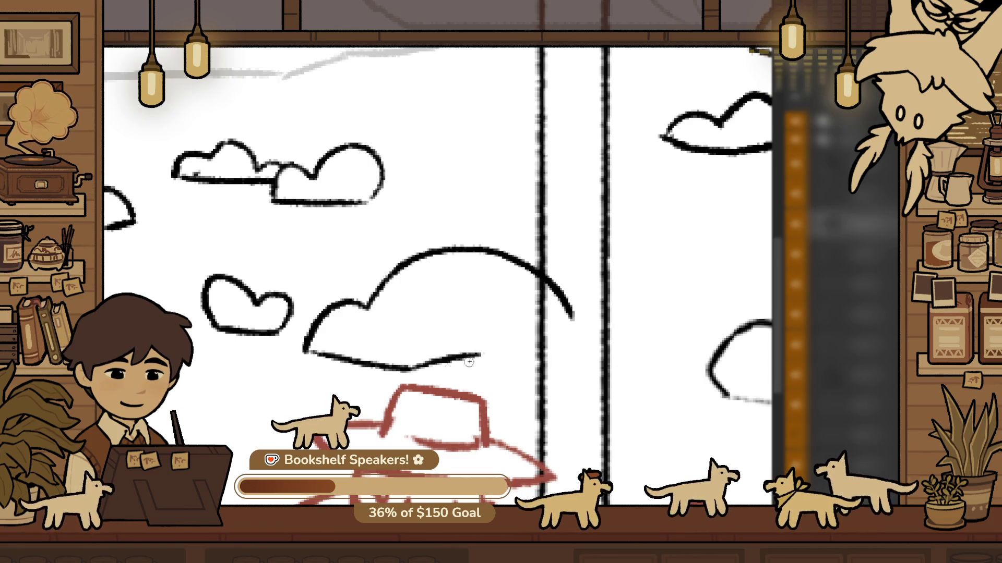
pyautogui.hotkey('ctrl', 'z')
pyautogui.moveTo(309, 350); pyautogui.dragTo(474, 363)
pyautogui.hotkey('ctrl', 'z')
pyautogui.moveTo(307, 350)
pyautogui.mouseDown()
pyautogui.moveTo(553, 350)
pyautogui.moveTo(578, 331)
pyautogui.mouseUp()
pyautogui.hotkey('ctrl', 'z')
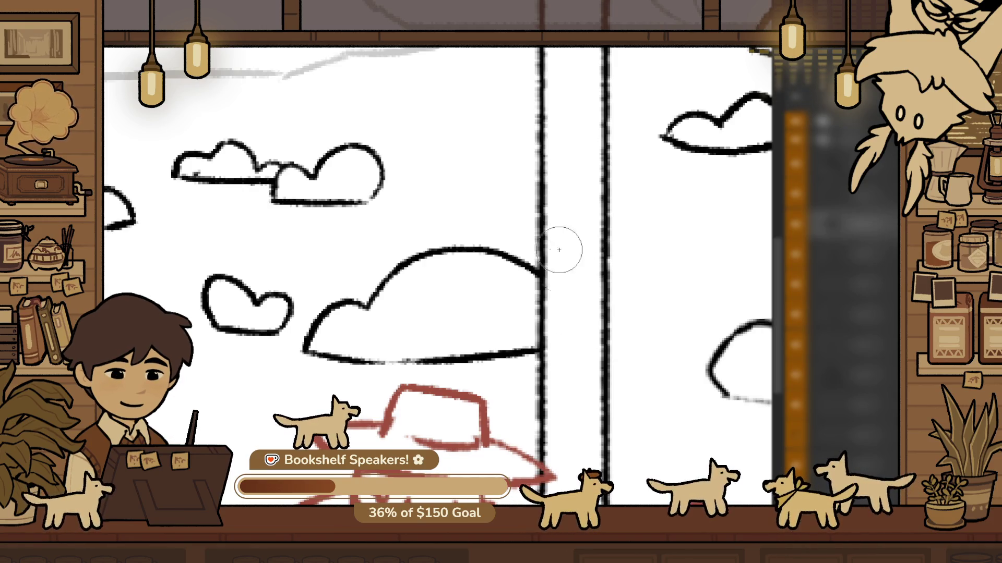
# Select the cloud's edge beside the pole, remove it, then restore the removed stroke
pyautogui.scroll(-5, 406, 293)
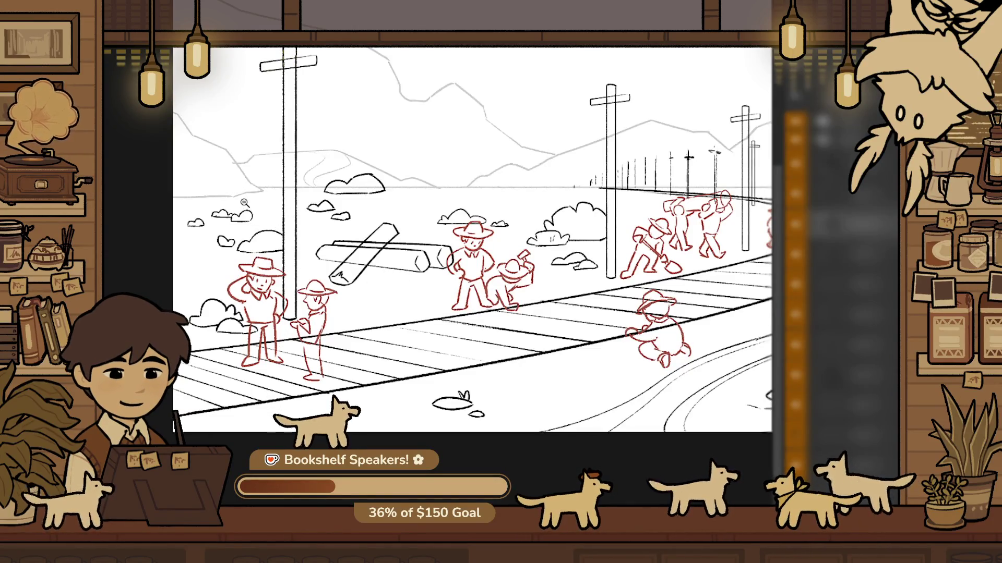
pyautogui.scroll(5, 248, 214)
pyautogui.moveTo(329, 433); pyautogui.dragTo(393, 360)
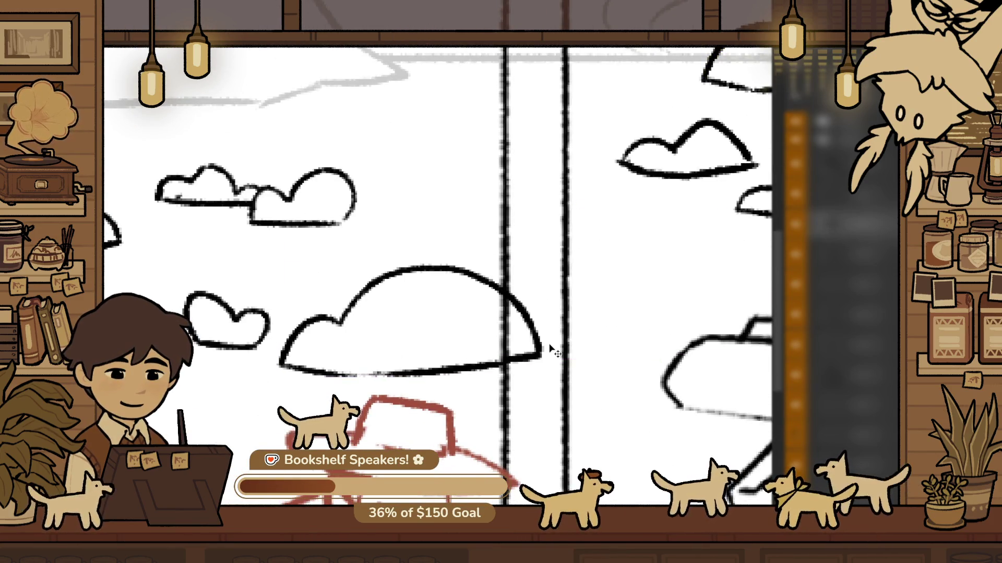
pyautogui.moveTo(505, 289); pyautogui.dragTo(522, 385)
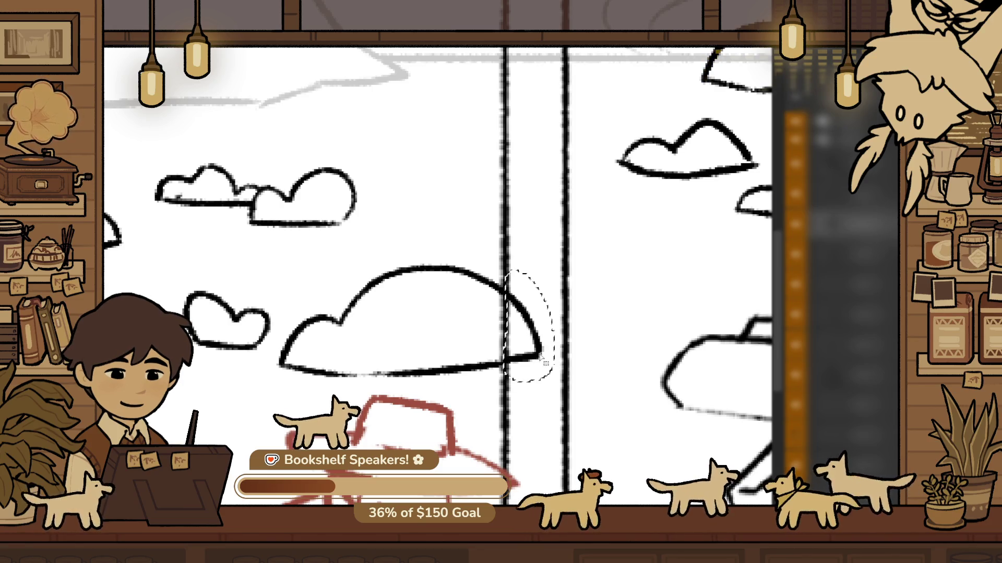
pyautogui.hotkey('ctrl', 'z')
pyautogui.hotkey('ctrl', 'z')
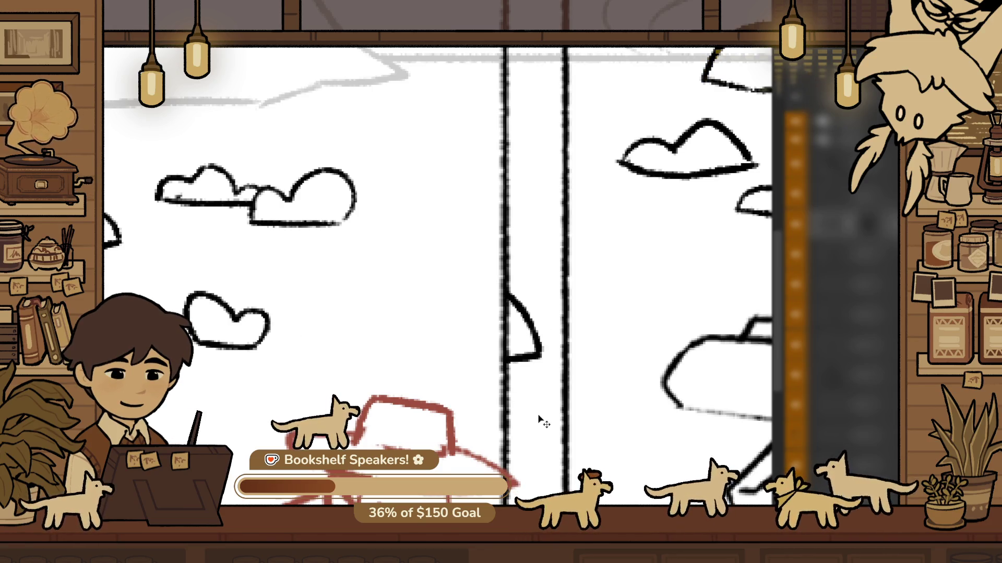
pyautogui.hotkey('ctrl', 'y')
pyautogui.scroll(-5, 574, 402)
pyautogui.scroll(-3, 595, 387)
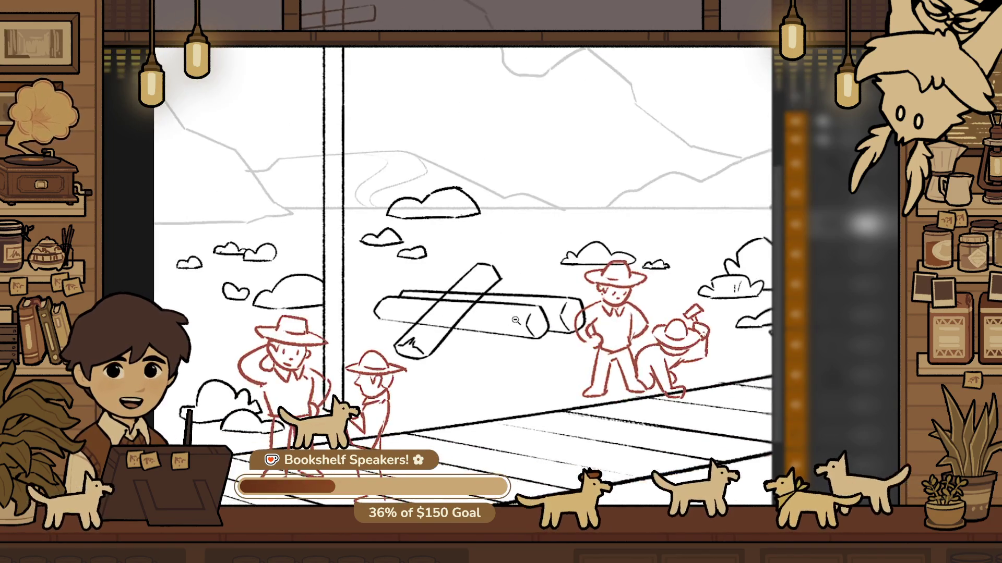
# Zoom out and flip the view horizontally to check the drawing
pyautogui.moveTo(595, 386)
pyautogui.mouseDown()
pyautogui.moveTo(395, 245)
pyautogui.moveTo(467, 319)
pyautogui.mouseUp()
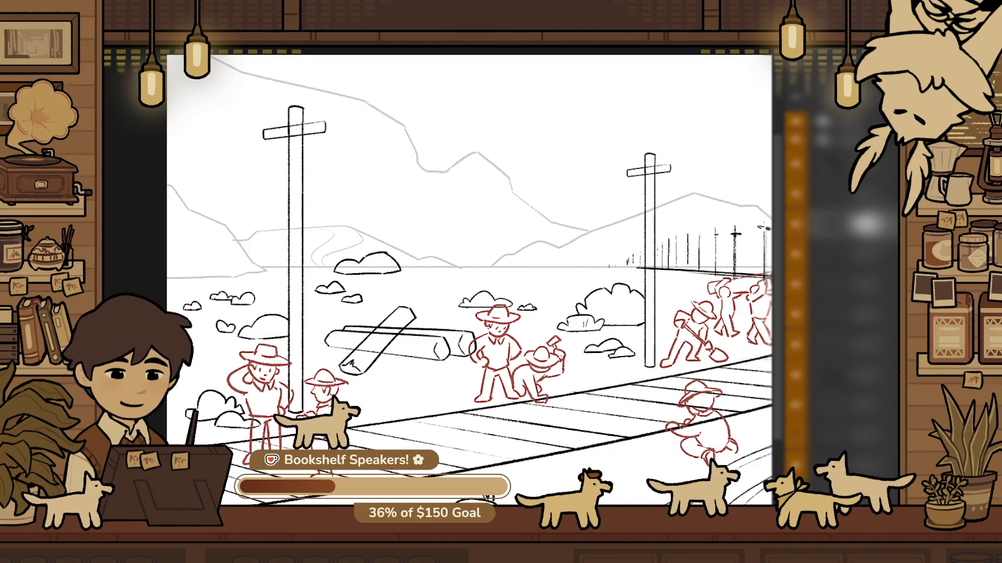
pyautogui.press('m')
pyautogui.scroll(-3, 603, 264)
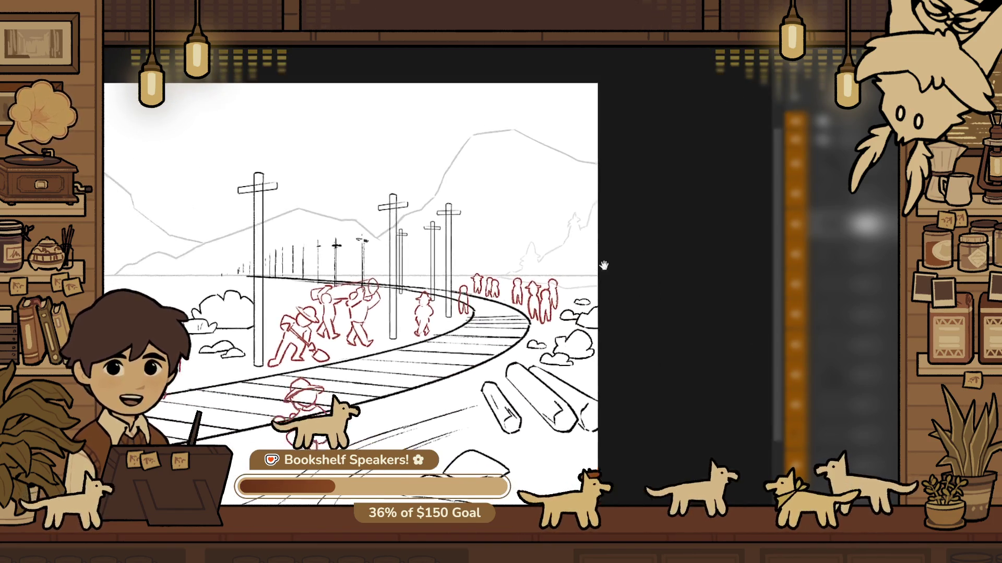
pyautogui.scroll(5, 611, 201)
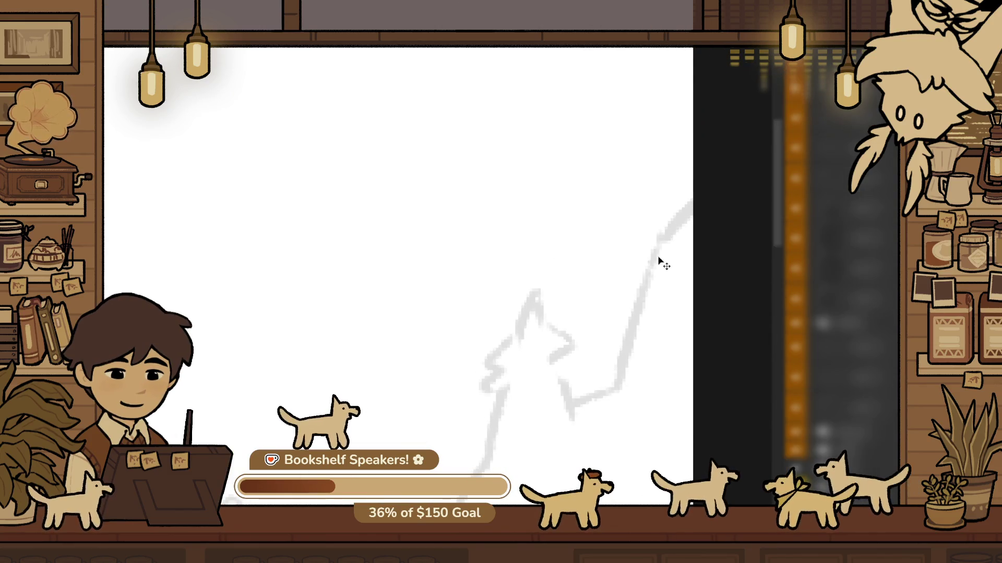
# Erase the faint grey mountain line and the horizon line right of the mountain's base
pyautogui.moveTo(681, 174); pyautogui.dragTo(621, 381)
pyautogui.hotkey('ctrl', 'z')
pyautogui.moveTo(688, 205); pyautogui.dragTo(649, 253)
pyautogui.moveTo(691, 164); pyautogui.dragTo(648, 245)
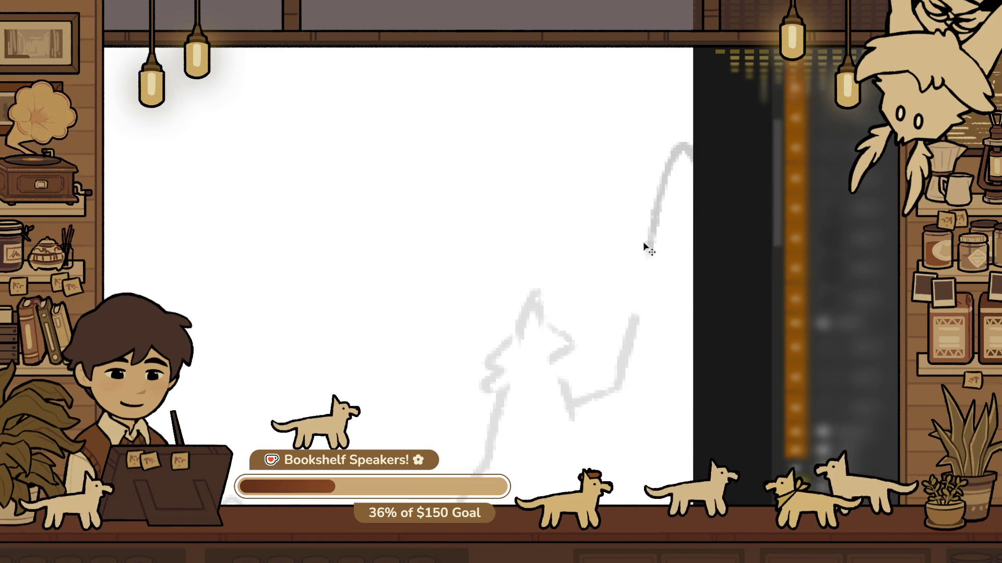
pyautogui.hotkey('ctrl', 'z')
pyautogui.hotkey('ctrl', 'shift', 'z')
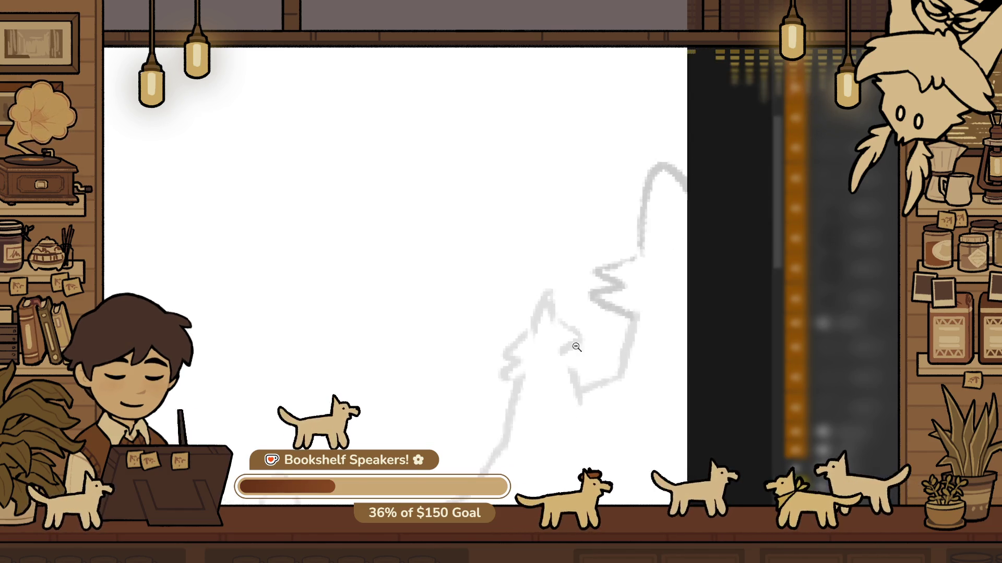
pyautogui.scroll(-5, 628, 292)
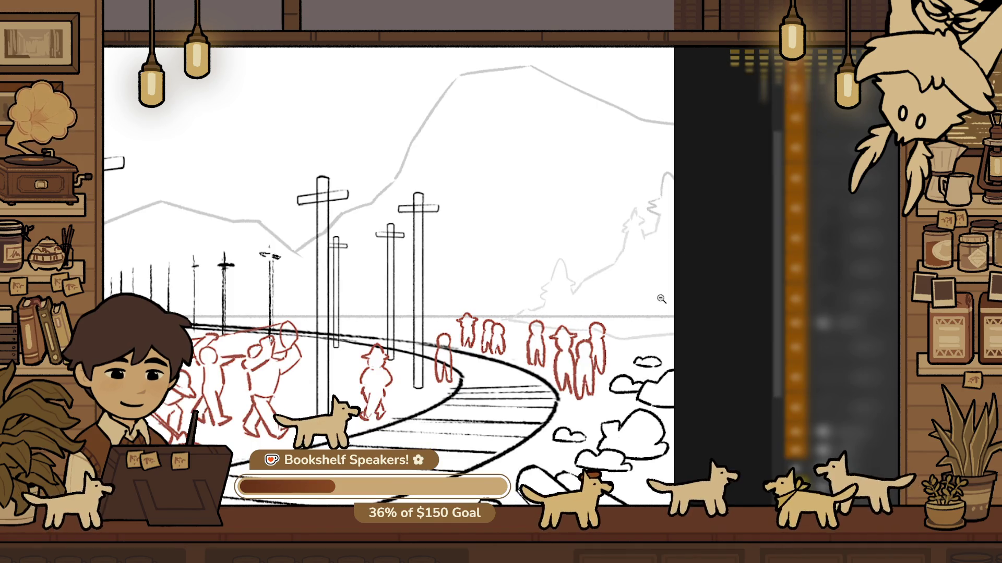
pyautogui.scroll(4, 638, 311)
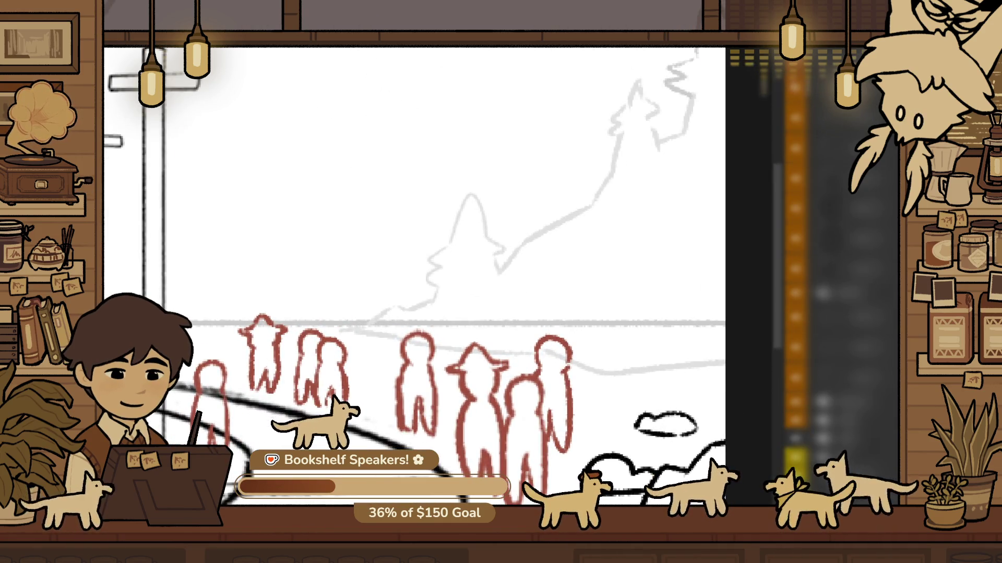
pyautogui.moveTo(396, 300)
pyautogui.mouseDown()
pyautogui.moveTo(621, 306)
pyautogui.moveTo(668, 323)
pyautogui.moveTo(452, 328)
pyautogui.mouseUp()
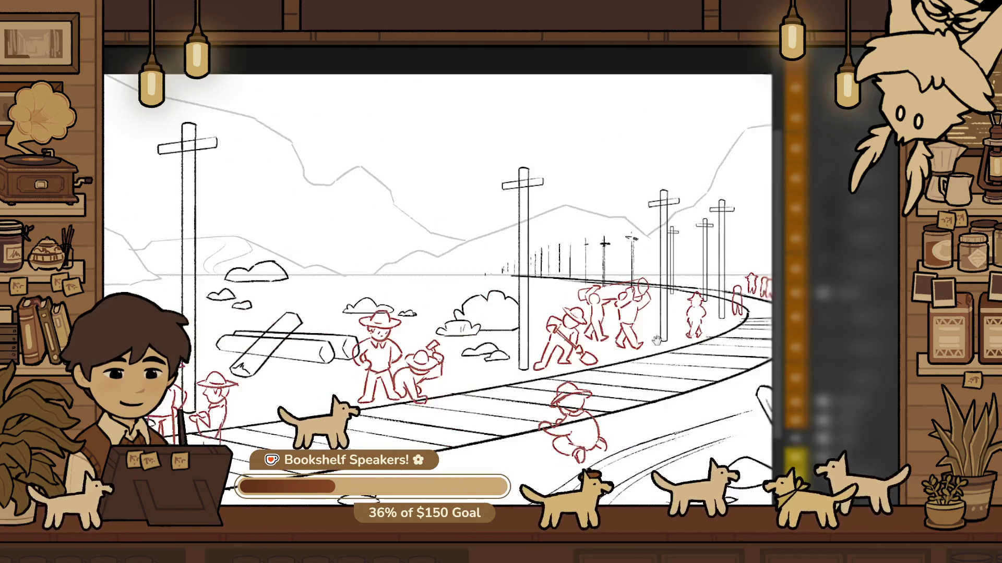
# Erase the grey guide line running through the cloud
pyautogui.moveTo(469, 285)
pyautogui.mouseDown()
pyautogui.moveTo(554, 324)
pyautogui.moveTo(634, 383)
pyautogui.mouseUp()
pyautogui.moveTo(418, 315)
pyautogui.mouseDown()
pyautogui.moveTo(557, 309)
pyautogui.moveTo(518, 376)
pyautogui.moveTo(440, 316)
pyautogui.moveTo(456, 270)
pyautogui.moveTo(416, 330)
pyautogui.moveTo(330, 385)
pyautogui.moveTo(537, 245)
pyautogui.mouseUp()
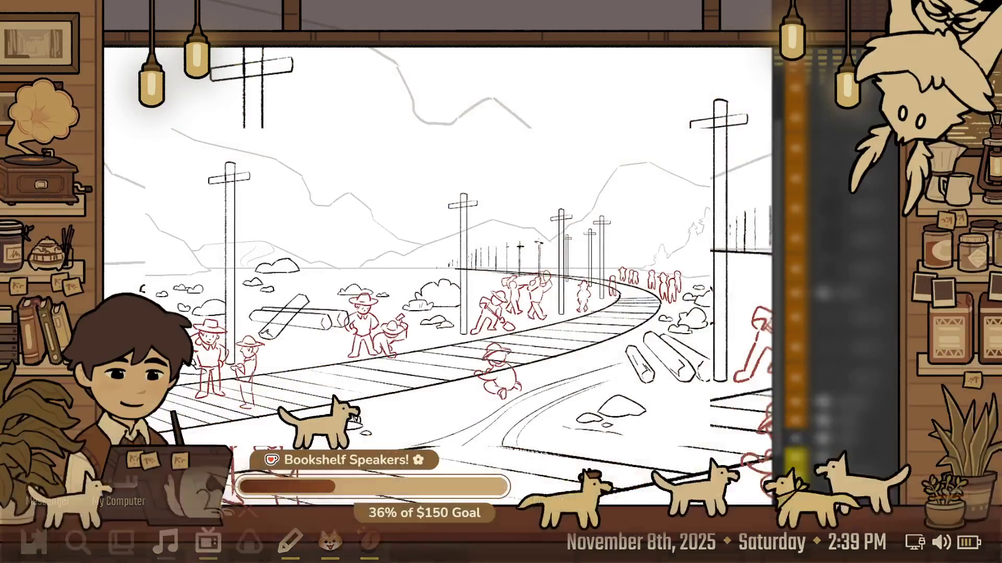
pyautogui.scroll(1, 465, 265)
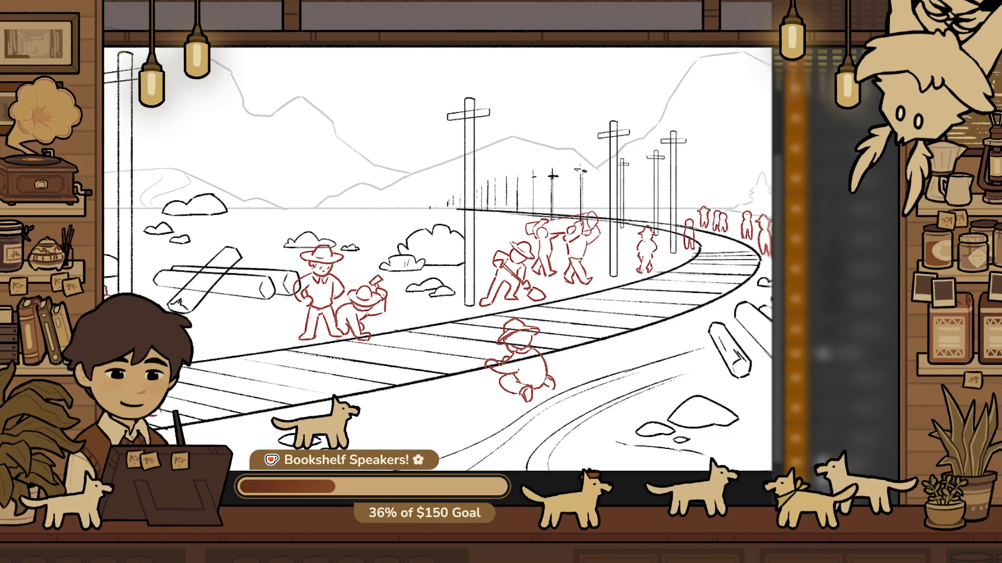
pyautogui.scroll(-2, 691, 382)
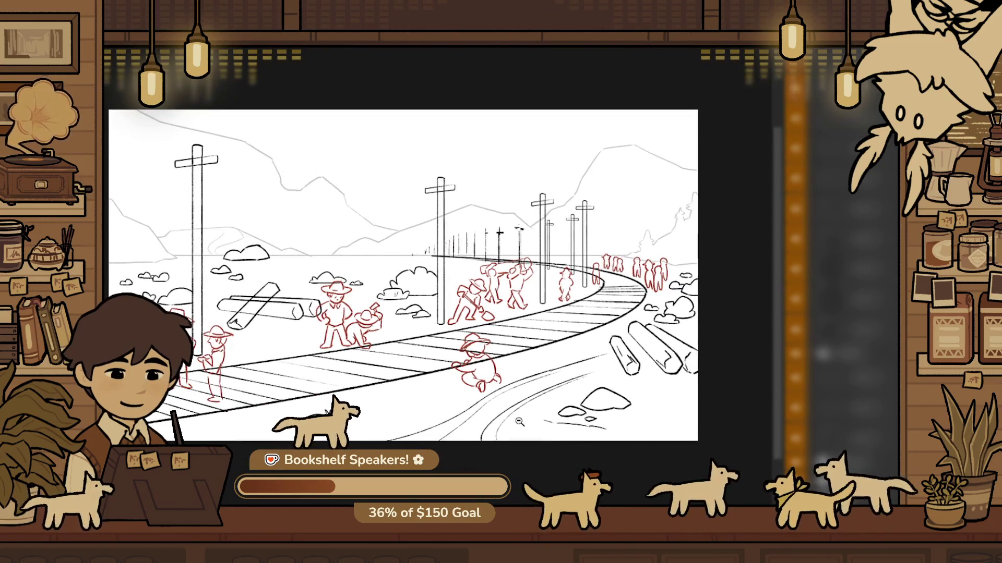
pyautogui.scroll(2, 479, 440)
pyautogui.scroll(6, 668, 308)
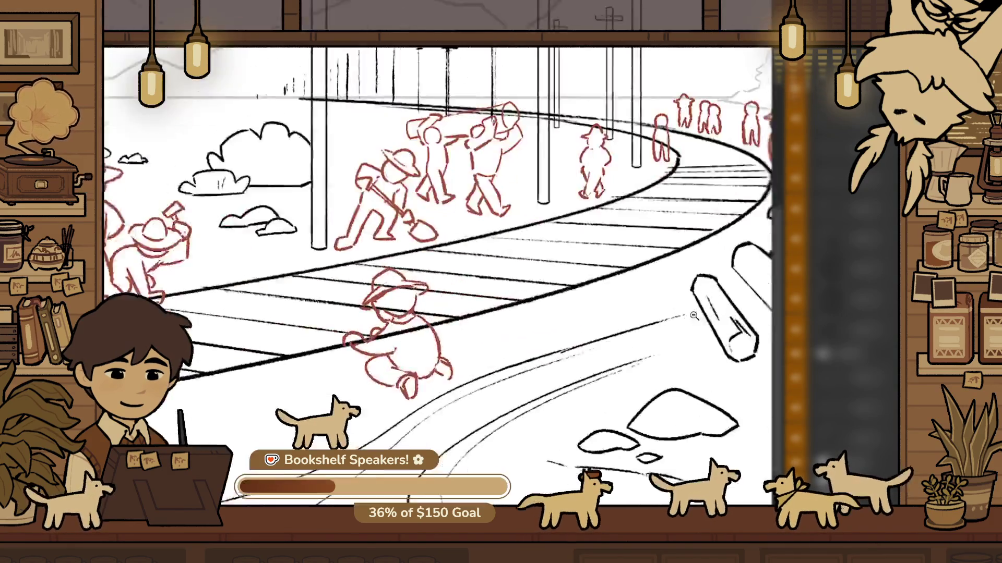
# Draw a faint curved ground stroke beside the logs, retrying it with undo
pyautogui.hotkey('ctrl', 'z')
pyautogui.moveTo(480, 347); pyautogui.dragTo(524, 298)
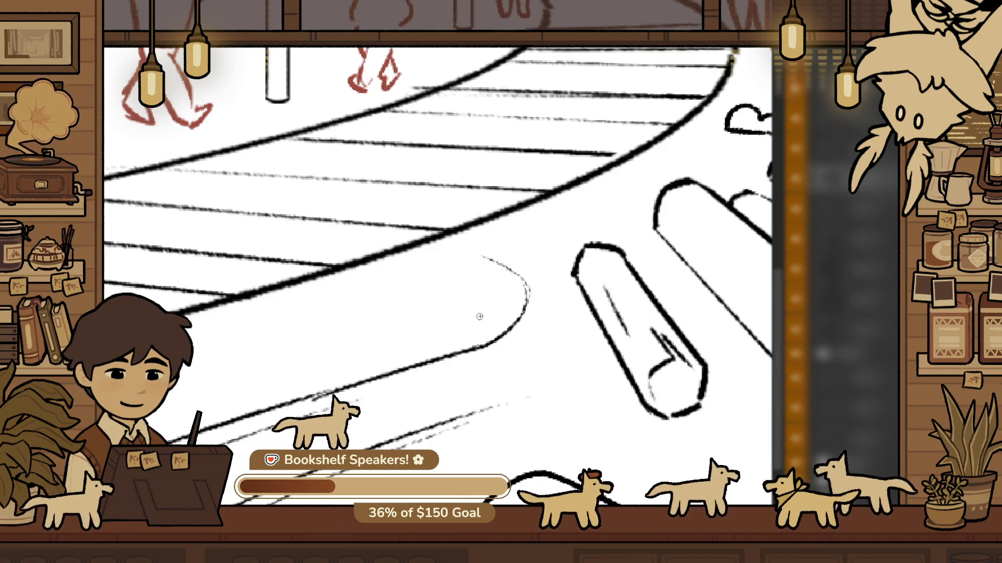
pyautogui.hotkey('ctrl', 'z')
pyautogui.moveTo(446, 282); pyautogui.dragTo(524, 291)
pyautogui.hotkey('ctrl', 'z')
pyautogui.moveTo(480, 257)
pyautogui.mouseDown()
pyautogui.moveTo(514, 284)
pyautogui.moveTo(553, 292)
pyautogui.moveTo(538, 386)
pyautogui.mouseUp()
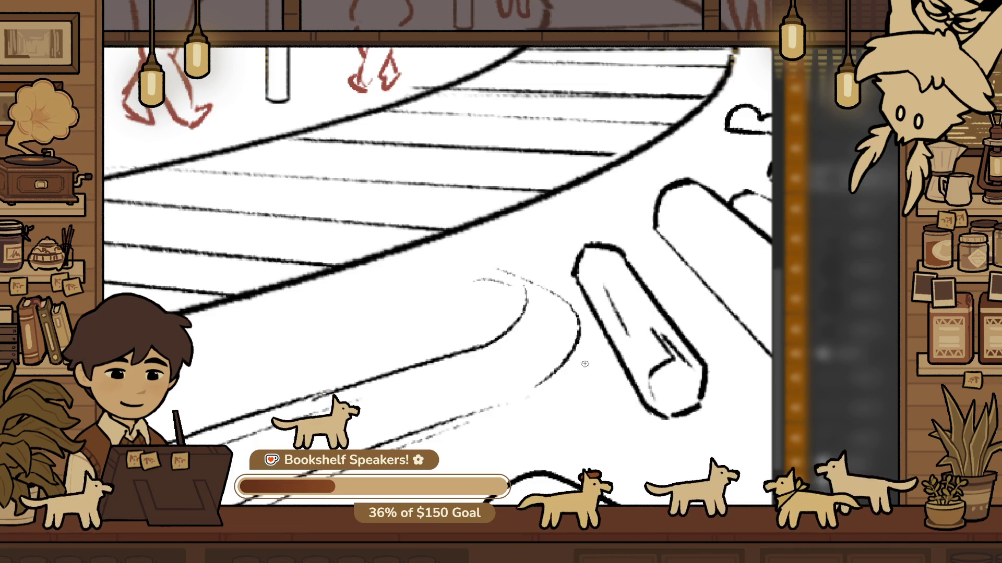
pyautogui.scroll(-5, 607, 362)
pyautogui.scroll(3, 556, 417)
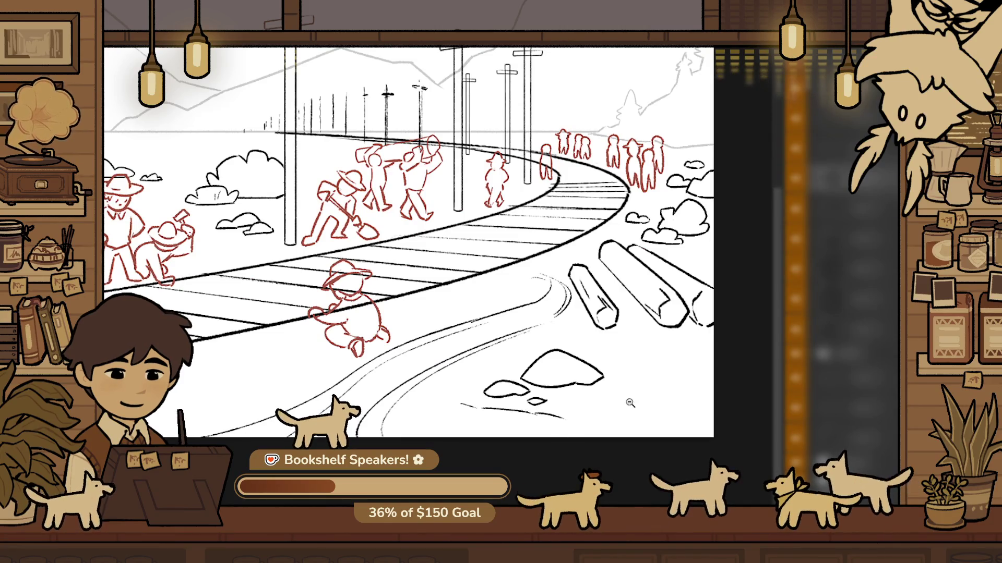
# Add a short and a long curved ground stroke at the lower right
pyautogui.moveTo(706, 380); pyautogui.dragTo(637, 370)
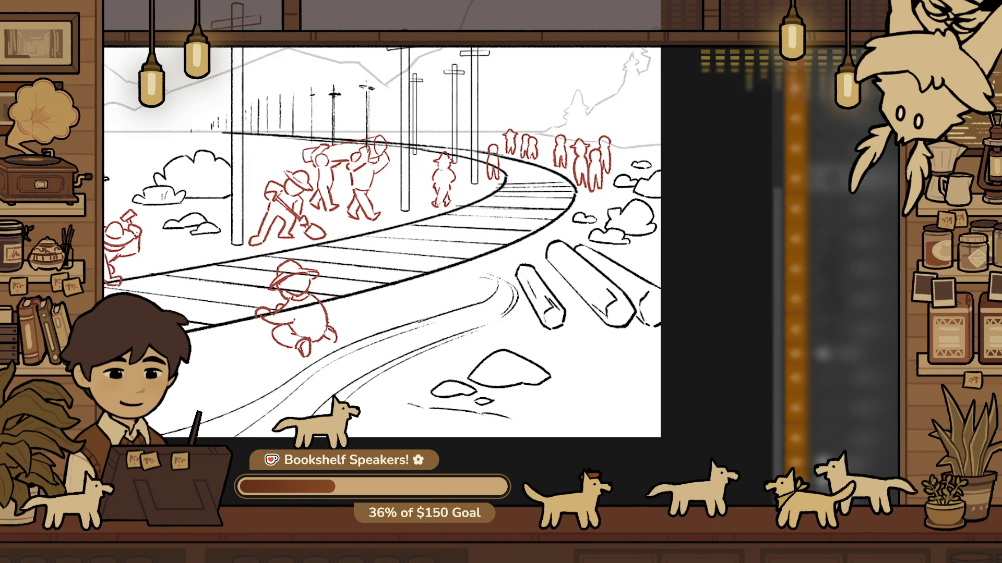
pyautogui.scroll(3, 616, 375)
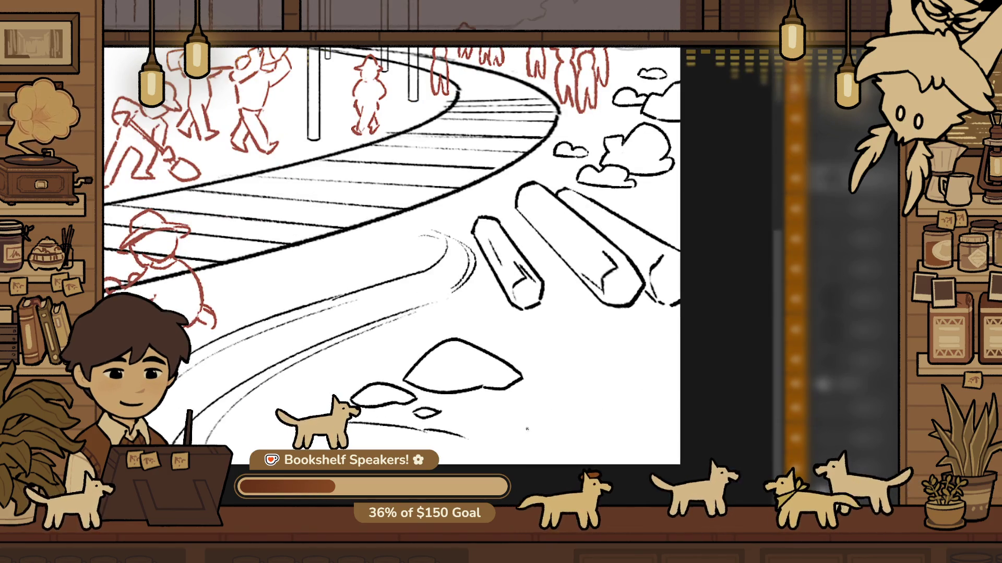
pyautogui.hotkey('ctrl', 'z')
pyautogui.moveTo(547, 449); pyautogui.dragTo(600, 435)
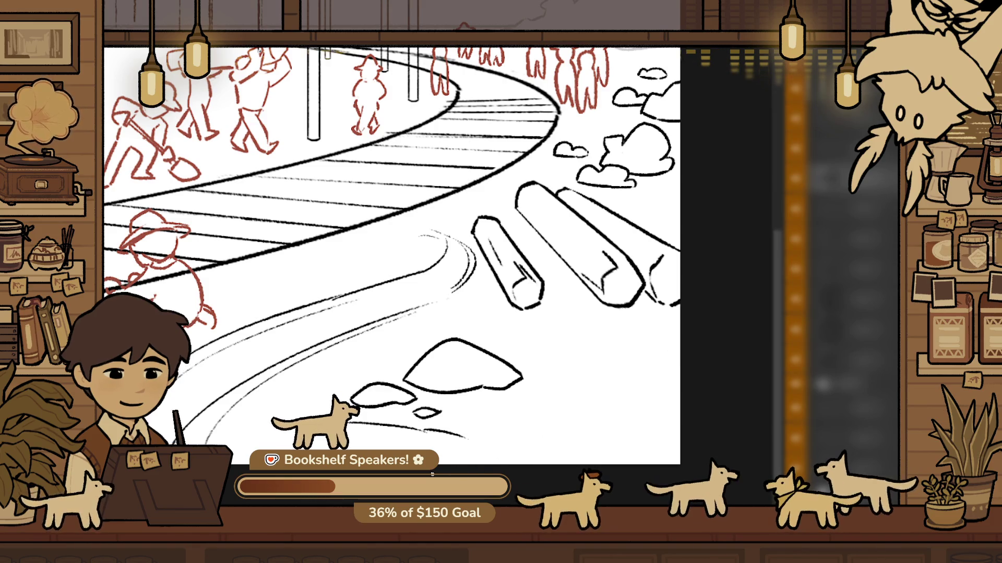
pyautogui.moveTo(522, 463); pyautogui.dragTo(679, 353)
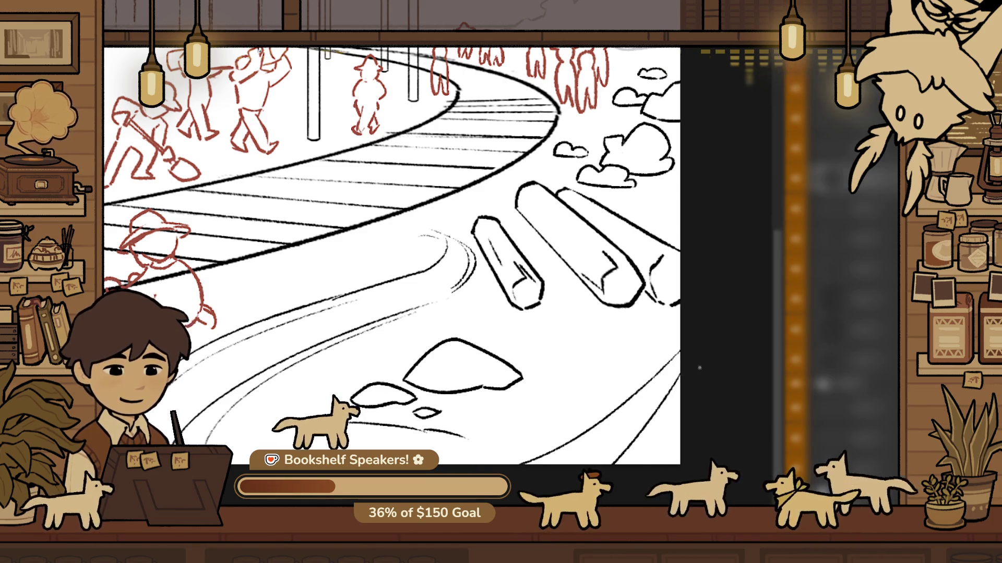
pyautogui.hotkey('ctrl', '0')
pyautogui.scroll(5, 659, 423)
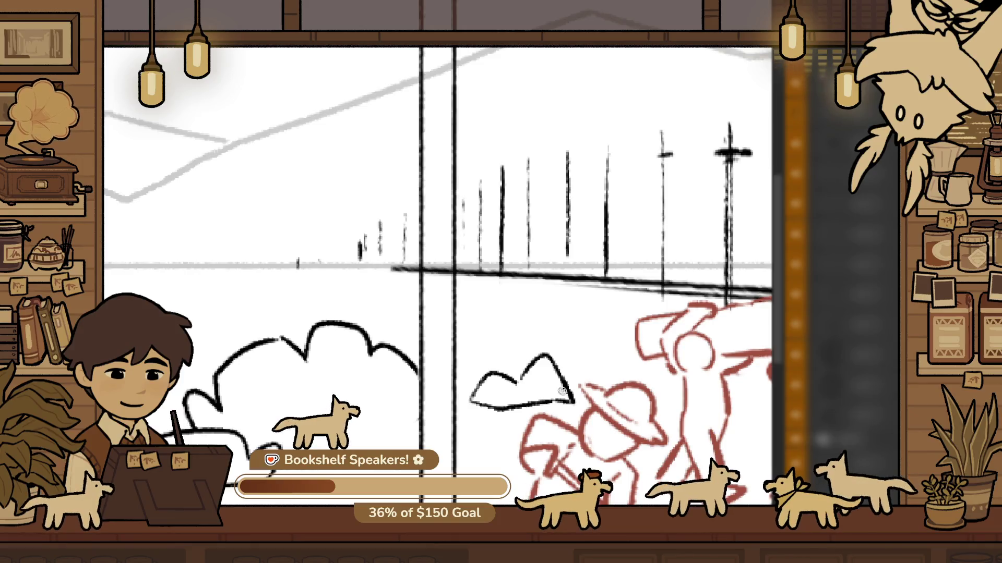
pyautogui.moveTo(533, 361); pyautogui.dragTo(509, 380)
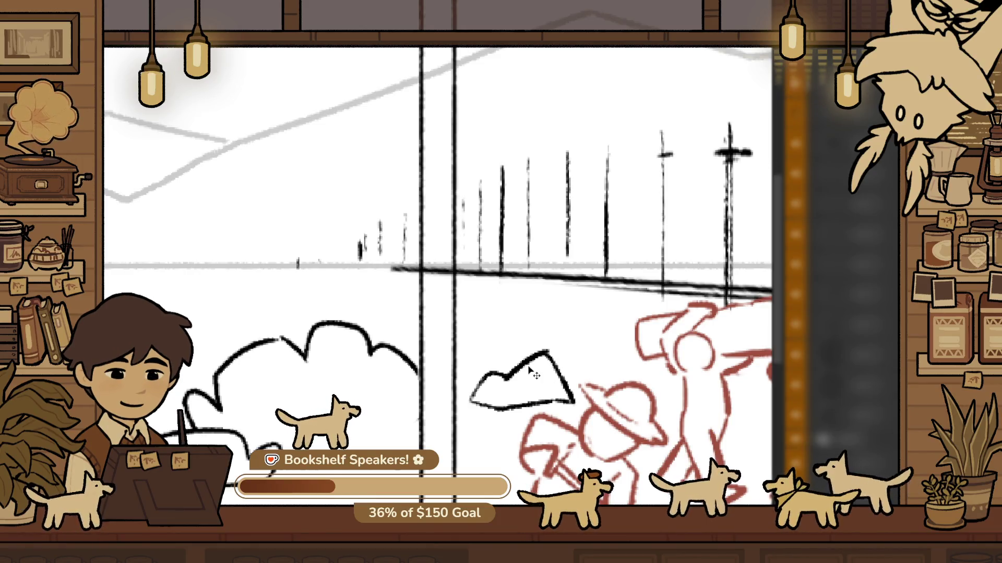
pyautogui.press('p')
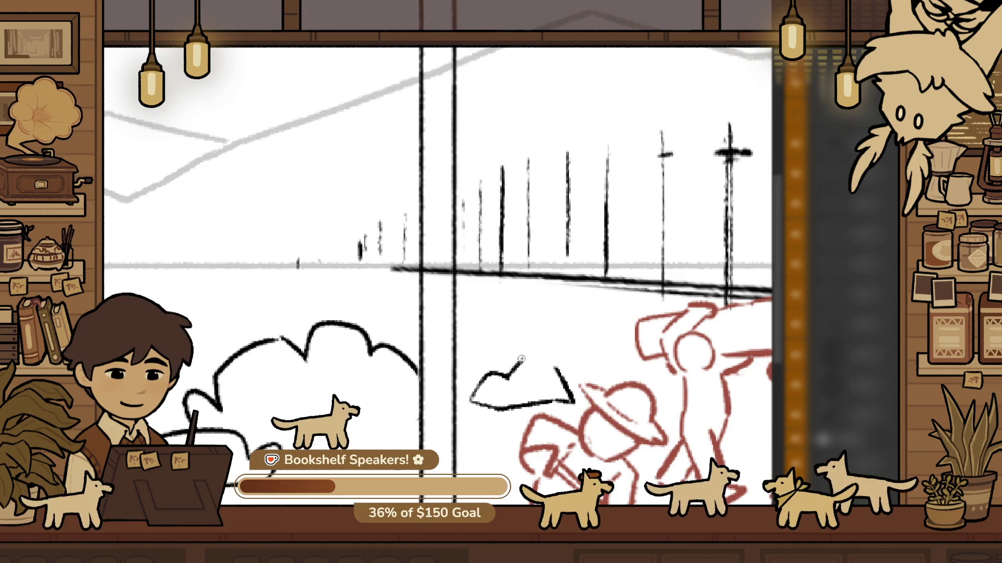
pyautogui.moveTo(520, 359); pyautogui.dragTo(558, 363)
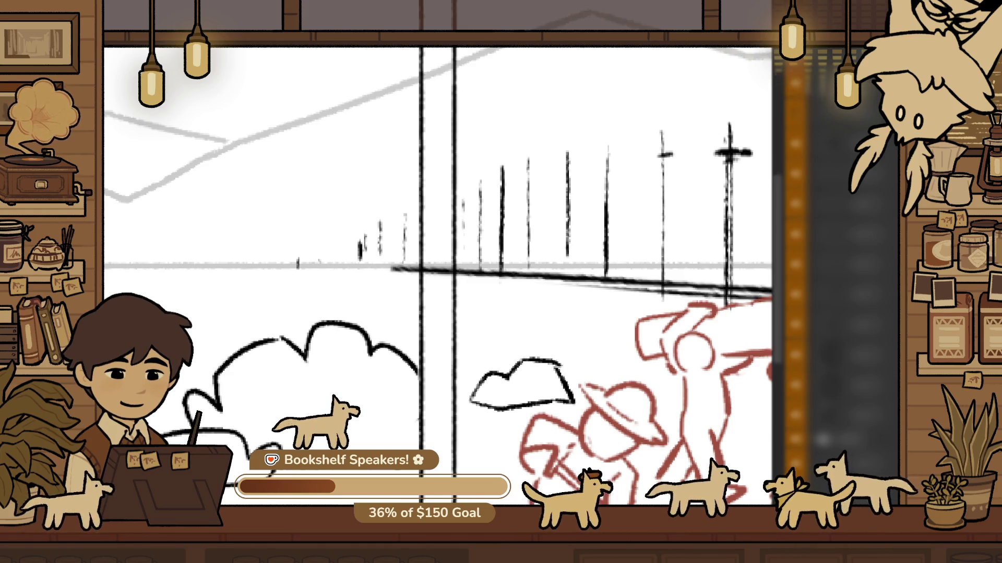
pyautogui.keyDown('alt'); pyautogui.click(528, 299); pyautogui.keyUp('alt')
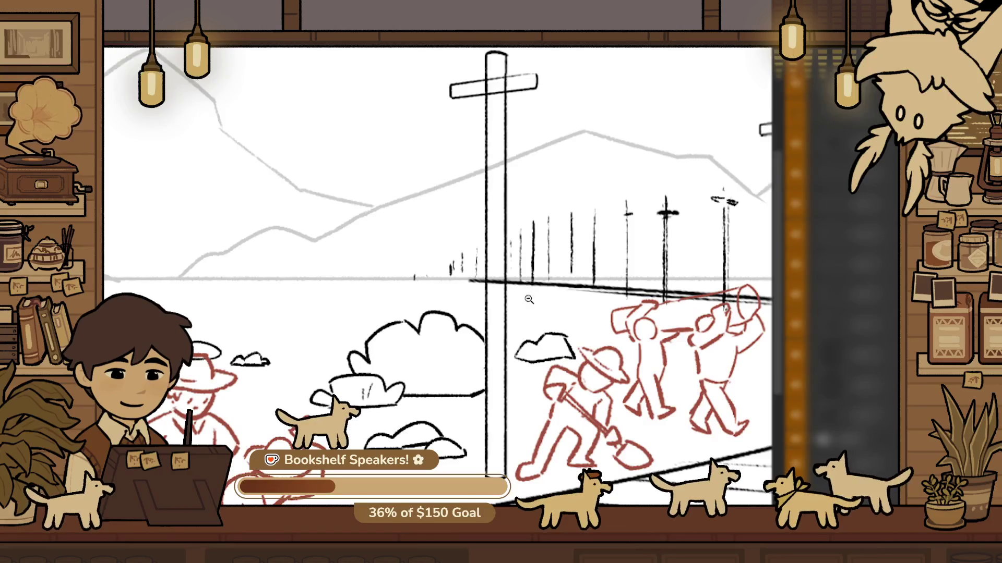
pyautogui.scroll(5, 571, 296)
pyautogui.moveTo(585, 413); pyautogui.dragTo(501, 353)
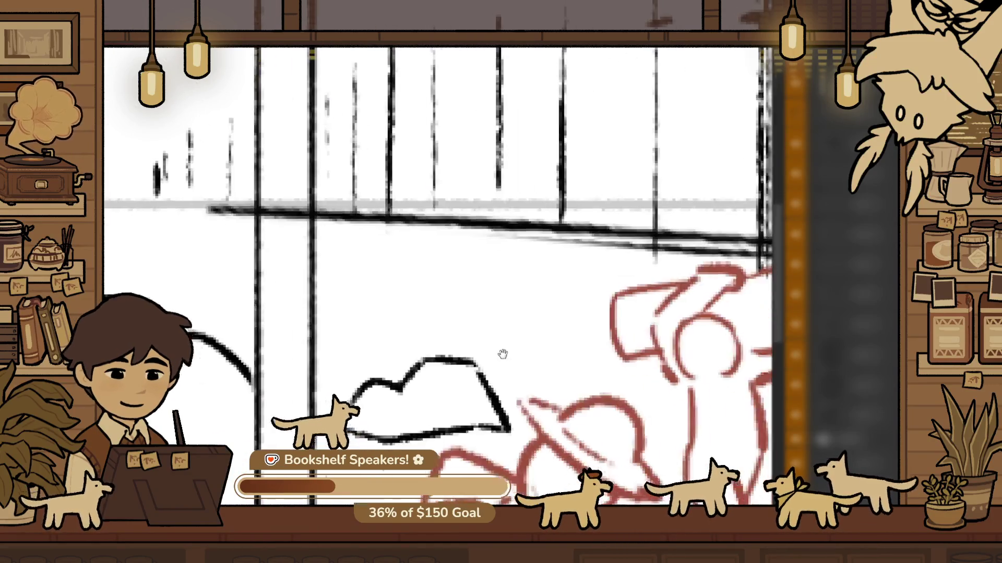
pyautogui.hotkey('ctrl', 'z')
pyautogui.moveTo(445, 435); pyautogui.dragTo(463, 427)
pyautogui.scroll(-5, 511, 426)
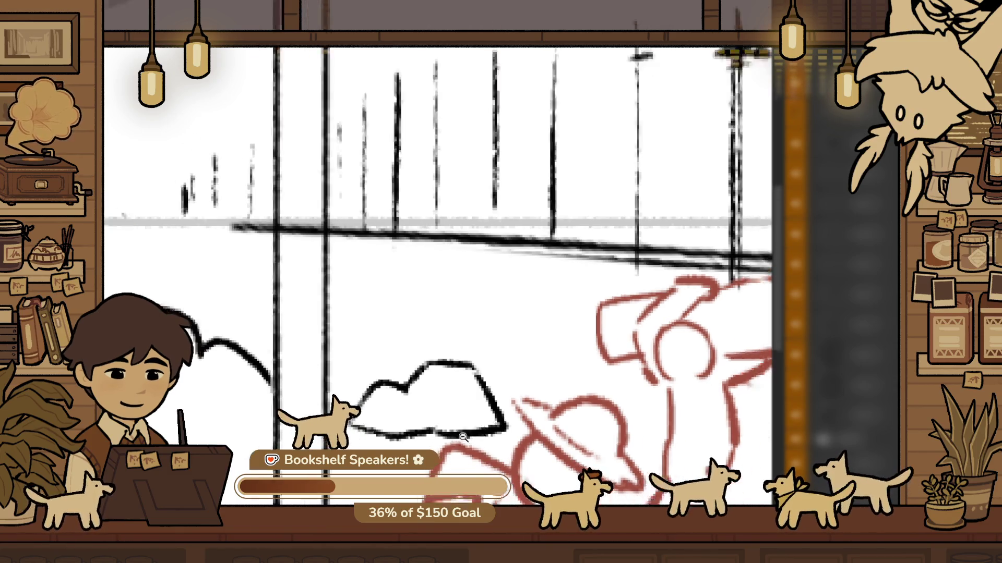
pyautogui.scroll(4, 515, 431)
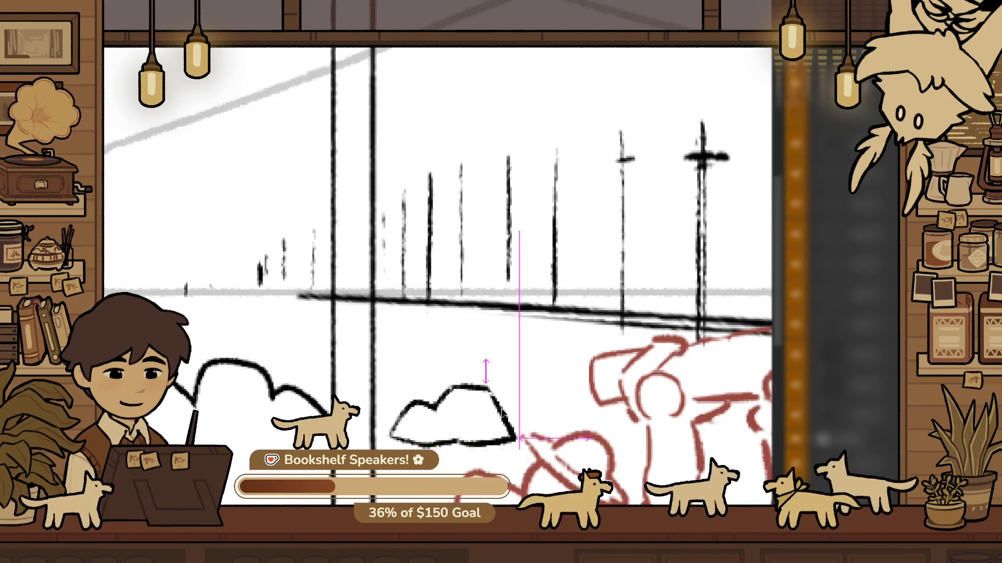
pyautogui.keyDown('ctrl'); pyautogui.keyDown('alt'); pyautogui.click(501, 383); pyautogui.keyUp('alt'); pyautogui.keyUp('ctrl')
pyautogui.keyDown('ctrl'); pyautogui.keyDown('alt'); pyautogui.click(501, 383); pyautogui.keyUp('alt'); pyautogui.keyUp('ctrl')
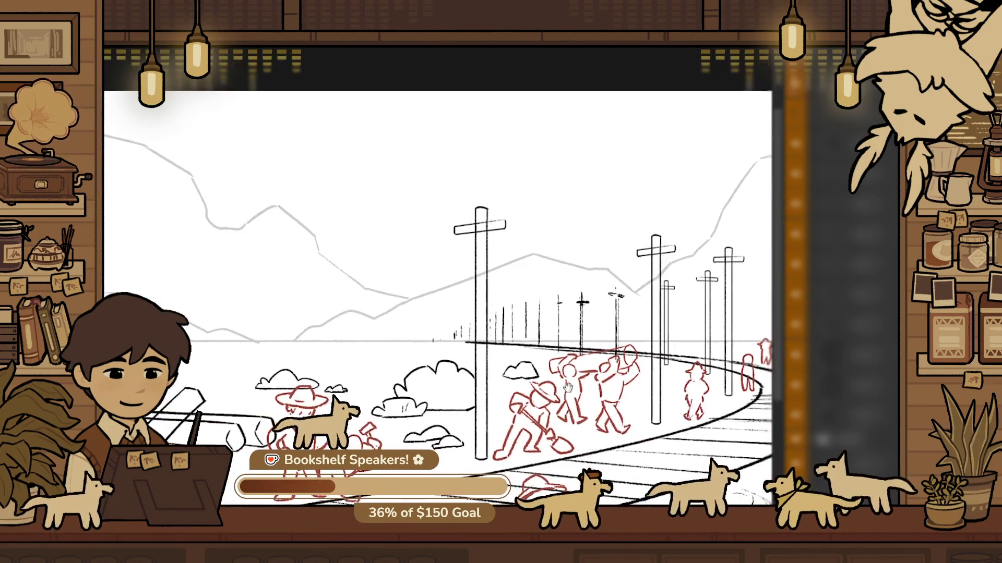
pyautogui.keyDown('ctrl'); pyautogui.keyDown('alt'); pyautogui.click(423, 358); pyautogui.keyUp('alt'); pyautogui.keyUp('ctrl')
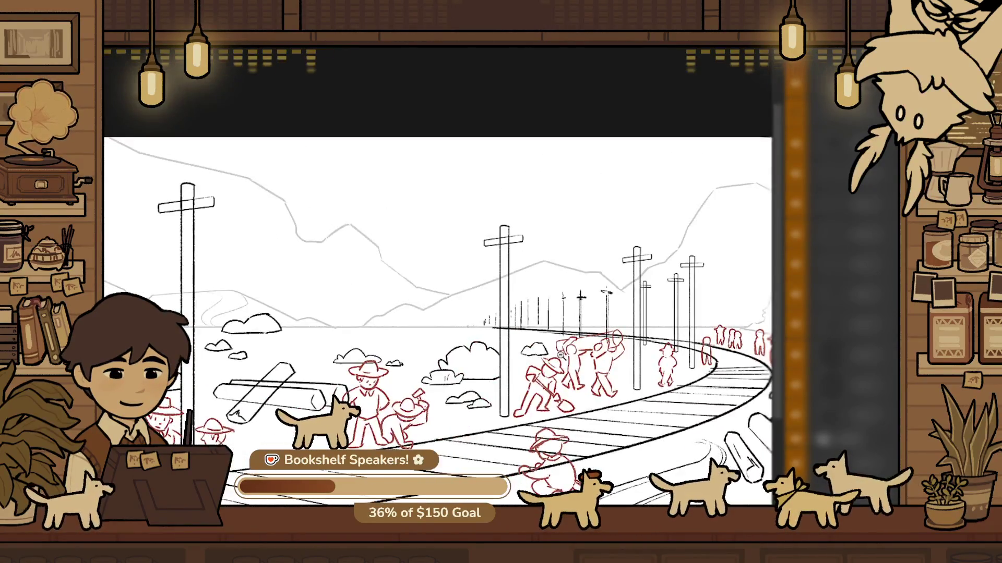
pyautogui.scroll(1, 398, 331)
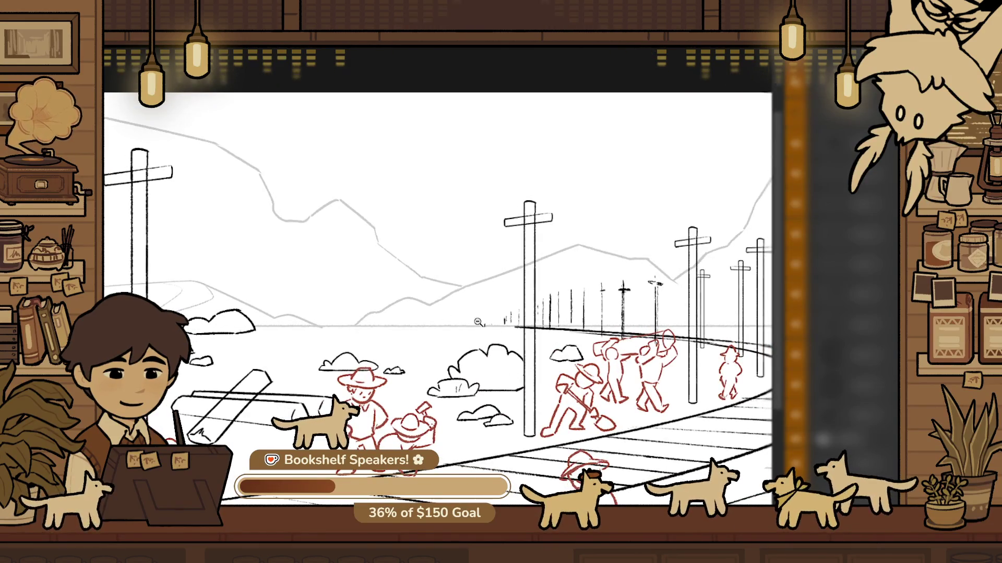
pyautogui.scroll(1, 455, 346)
pyautogui.keyDown('alt'); pyautogui.click(454, 347); pyautogui.keyUp('alt')
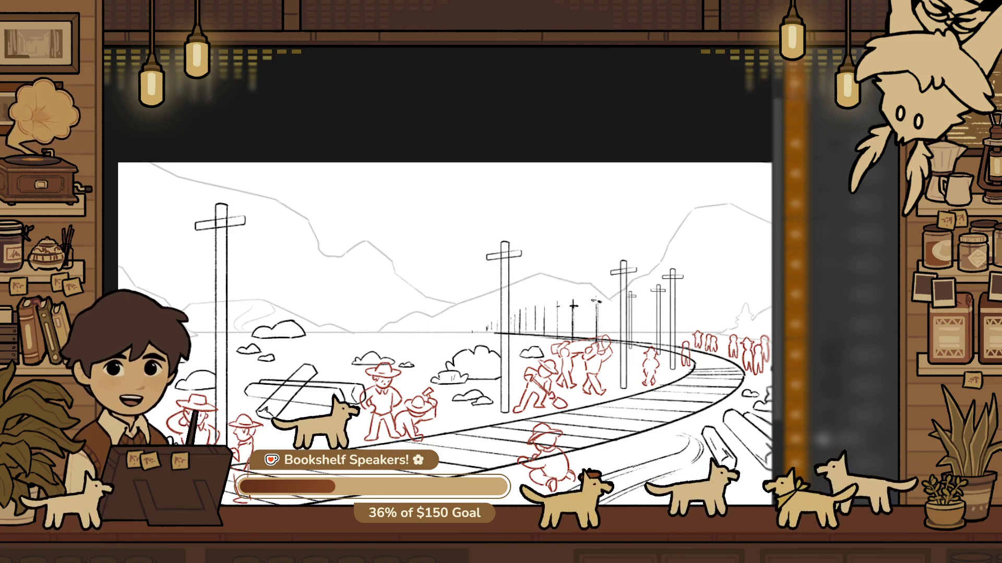
pyautogui.click(463, 337)
# Draw a small puffy bush outline on the horizon just left of the tall pole
pyautogui.click(463, 337)
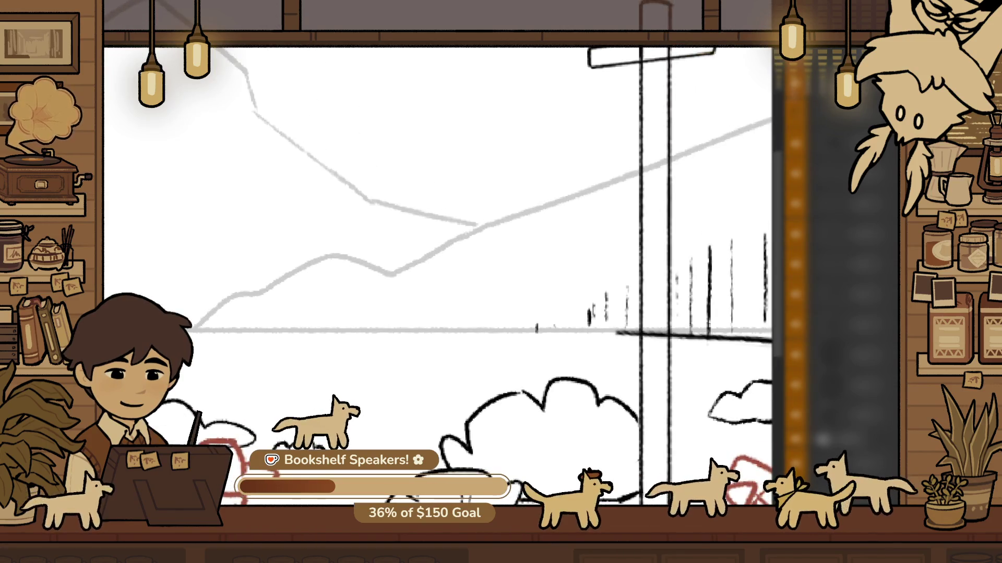
pyautogui.click(422, 368)
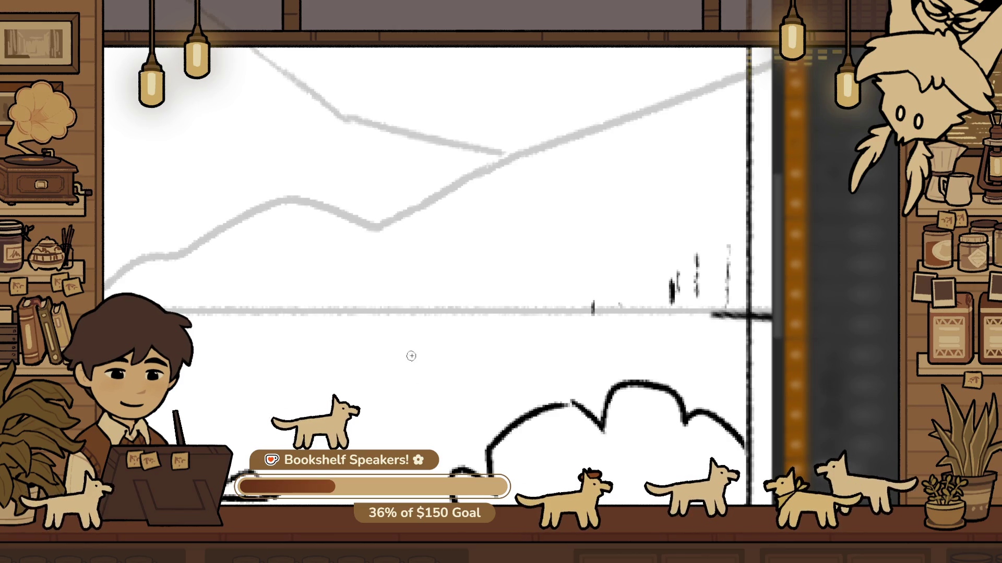
pyautogui.moveTo(381, 391)
pyautogui.mouseDown()
pyautogui.moveTo(469, 383)
pyautogui.moveTo(357, 399)
pyautogui.mouseUp()
pyautogui.hotkey('ctrl', 'z')
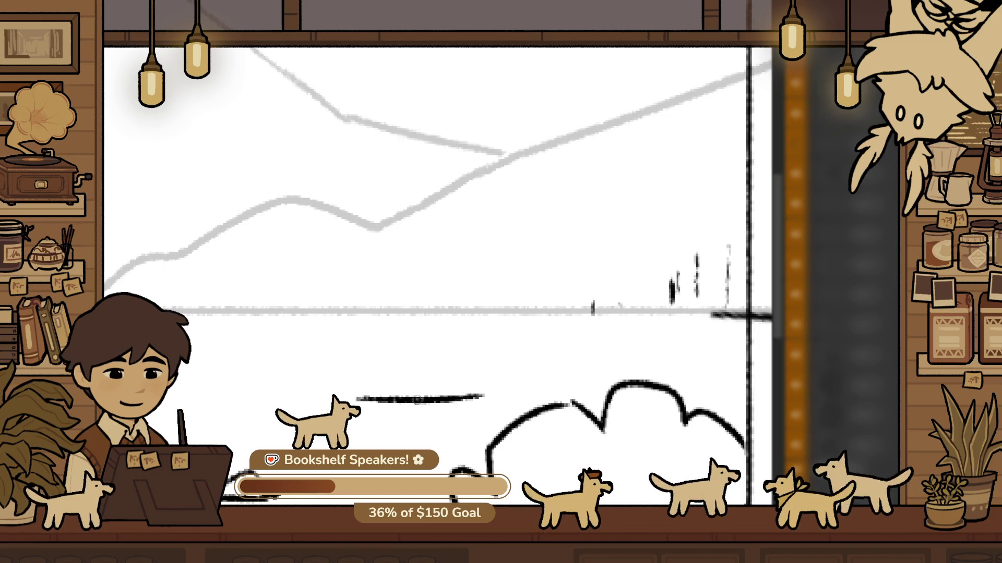
pyautogui.moveTo(420, 369)
pyautogui.mouseDown()
pyautogui.moveTo(380, 364)
pyautogui.moveTo(463, 335)
pyautogui.moveTo(496, 386)
pyautogui.moveTo(520, 379)
pyautogui.mouseUp()
# Rework the bush's right-side arc, erasing it and undoing a wavy redraw
pyautogui.scroll(-3, 523, 381)
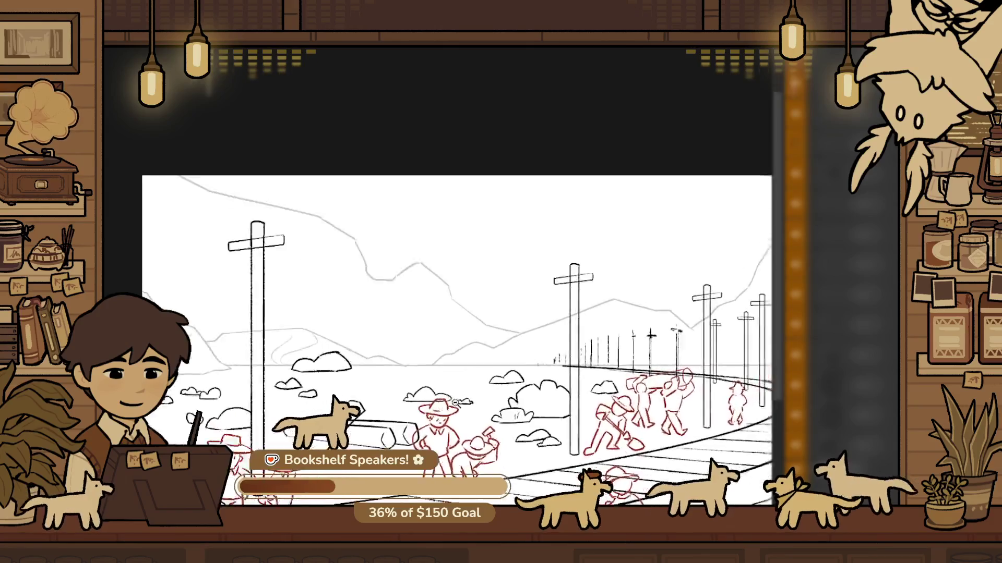
pyautogui.scroll(3, 523, 381)
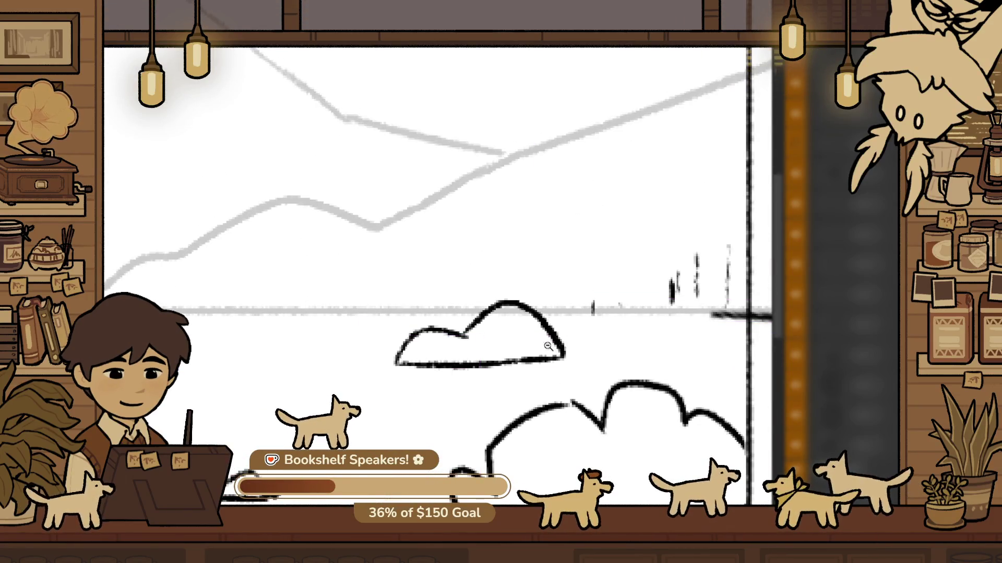
pyautogui.scroll(-3, 517, 378)
pyautogui.scroll(-2, 497, 374)
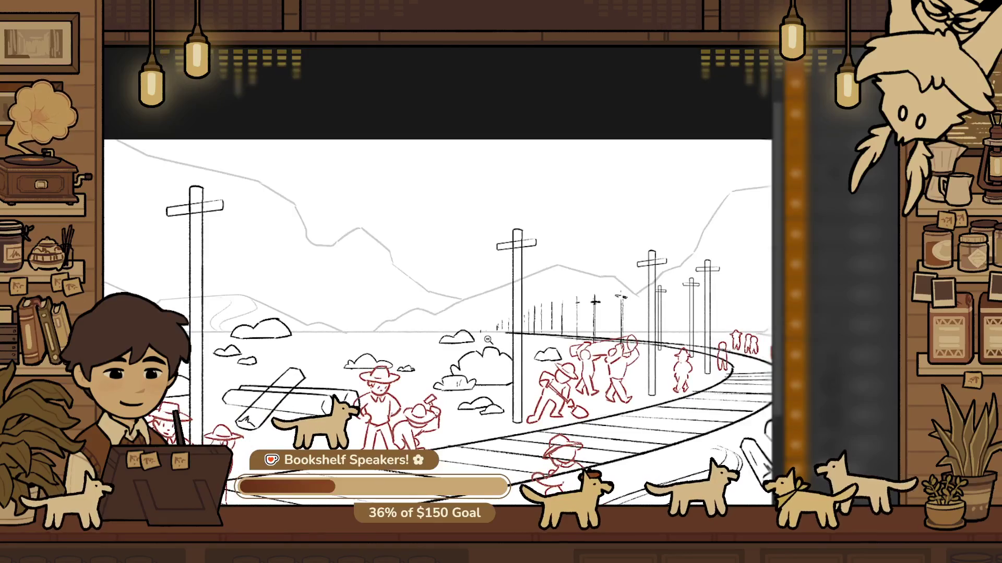
pyautogui.scroll(5, 537, 371)
pyautogui.moveTo(536, 372); pyautogui.dragTo(514, 392)
pyautogui.press('e')
pyautogui.moveTo(490, 355); pyautogui.dragTo(563, 390)
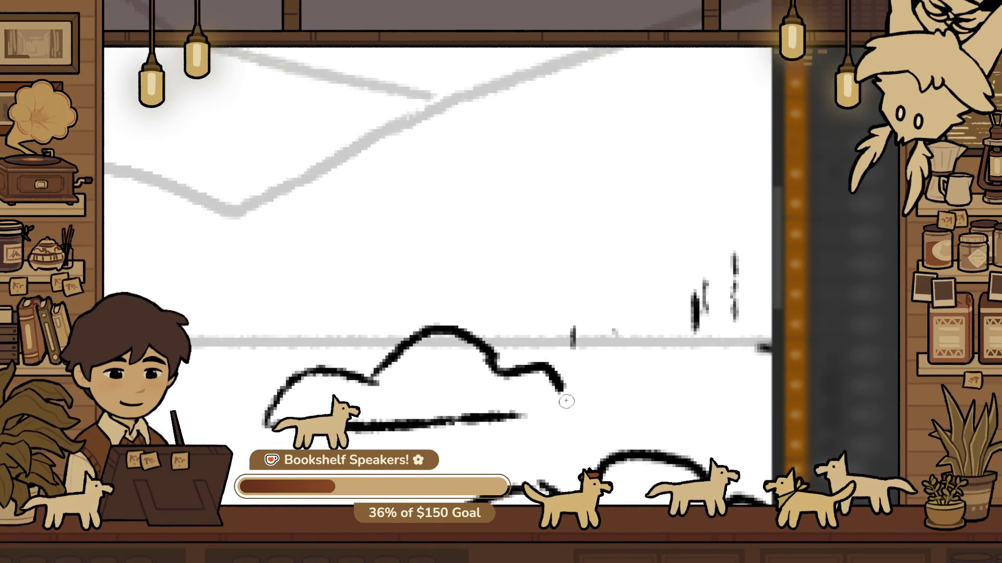
pyautogui.hotkey('ctrl', 'z')
pyautogui.hotkey('ctrl', 'z')
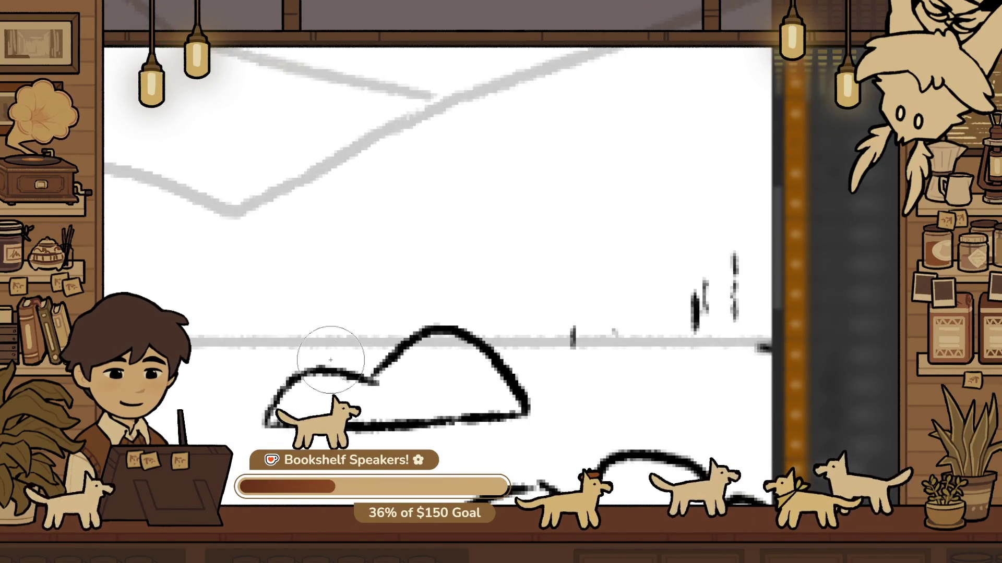
pyautogui.press('b')
pyautogui.moveTo(507, 381)
pyautogui.mouseDown()
pyautogui.moveTo(490, 377)
pyautogui.moveTo(561, 412)
pyautogui.mouseUp()
pyautogui.scroll(-2, 579, 412)
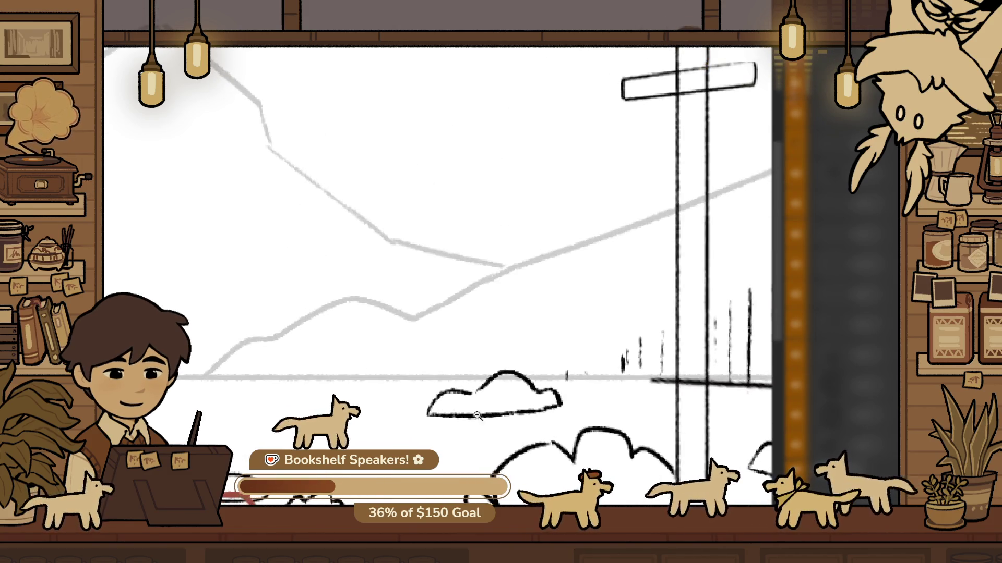
pyautogui.scroll(2, 459, 391)
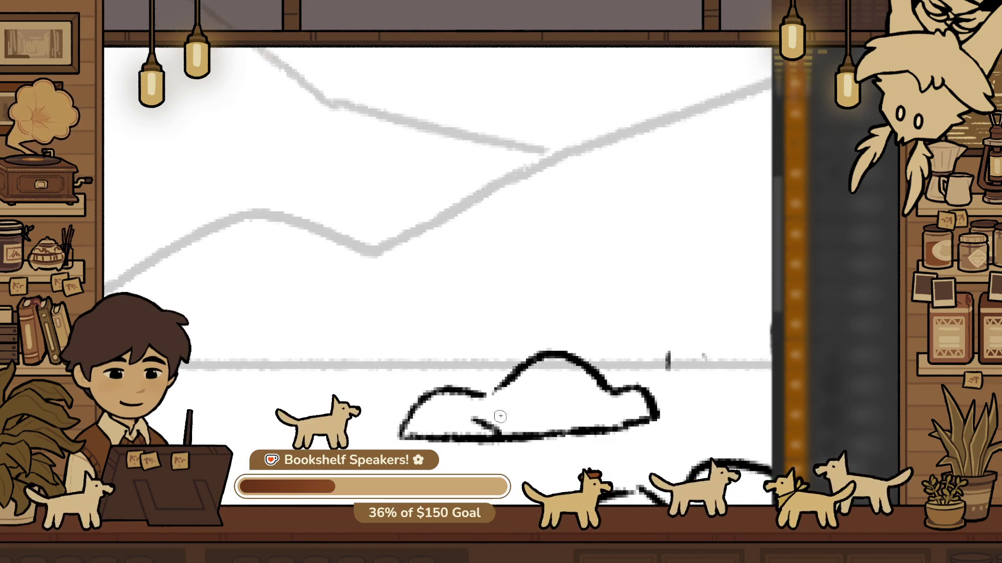
pyautogui.scroll(-3, 602, 312)
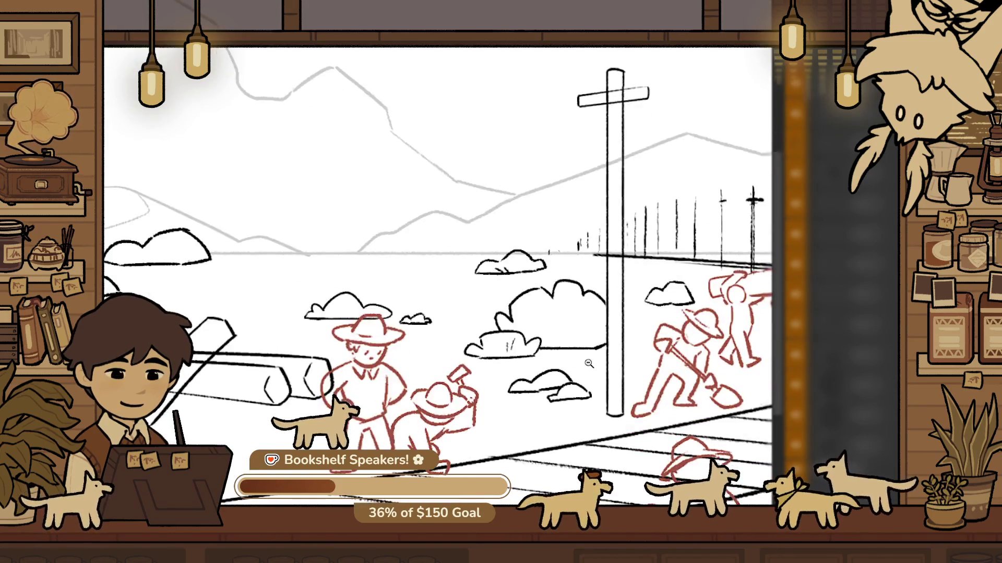
# With a smaller brush, join the lower bush's outline up to the large bush
pyautogui.scroll(1, 586, 296)
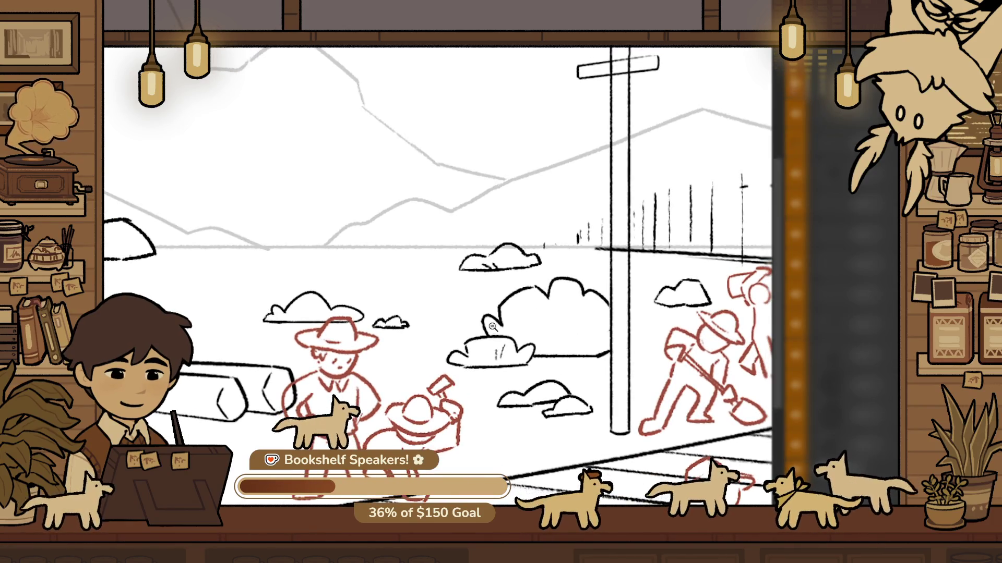
pyautogui.scroll(3, 492, 326)
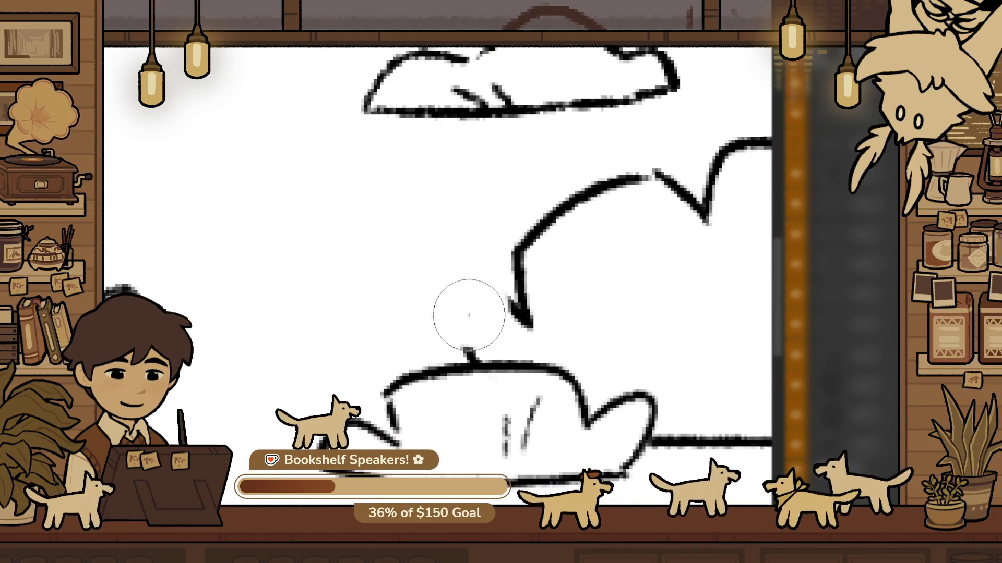
pyautogui.press('[')
pyautogui.press('[')
pyautogui.press('[')
pyautogui.moveTo(447, 366)
pyautogui.mouseDown()
pyautogui.moveTo(472, 326)
pyautogui.moveTo(528, 332)
pyautogui.mouseUp()
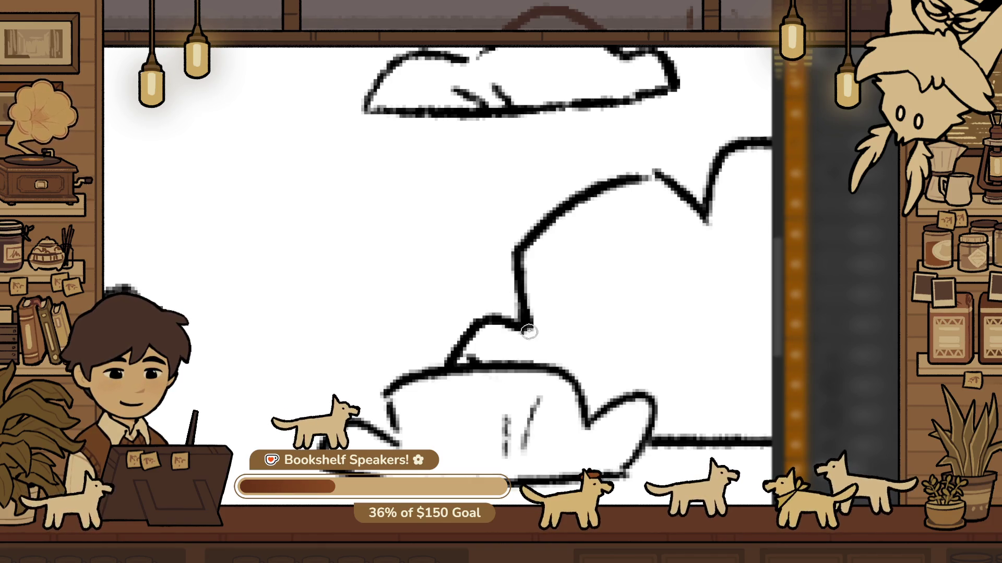
# Erase the large bush's right-hand bumps and redraw its right end curling into the base line
pyautogui.scroll(-5, 539, 334)
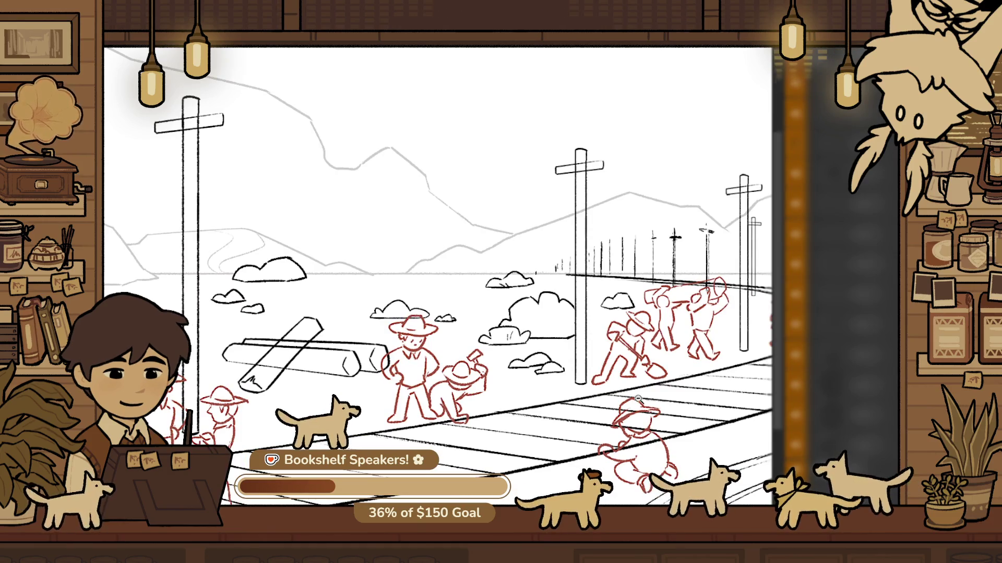
pyautogui.scroll(5, 597, 382)
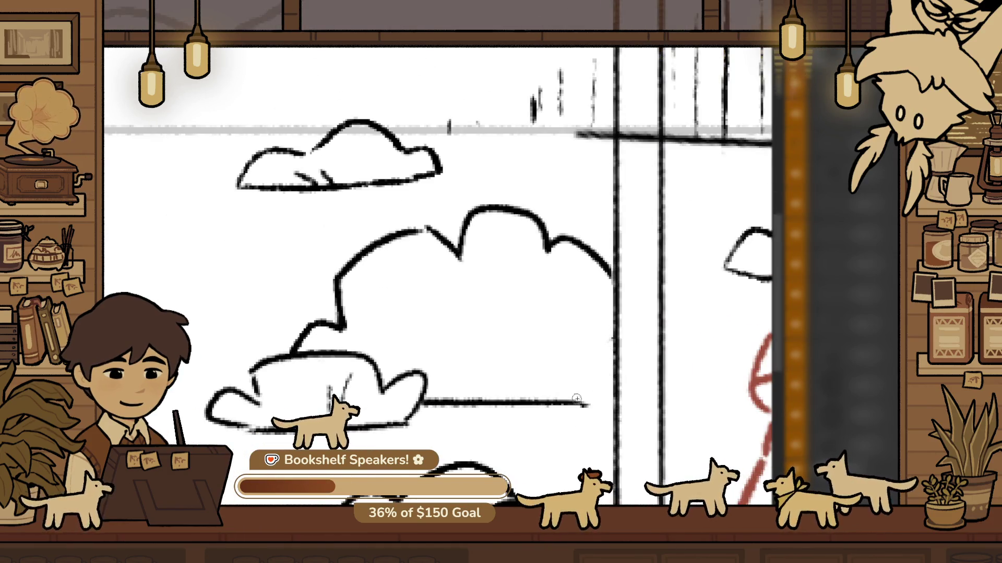
pyautogui.moveTo(600, 258)
pyautogui.mouseDown()
pyautogui.moveTo(581, 235)
pyautogui.moveTo(515, 237)
pyautogui.moveTo(588, 326)
pyautogui.moveTo(632, 347)
pyautogui.mouseUp()
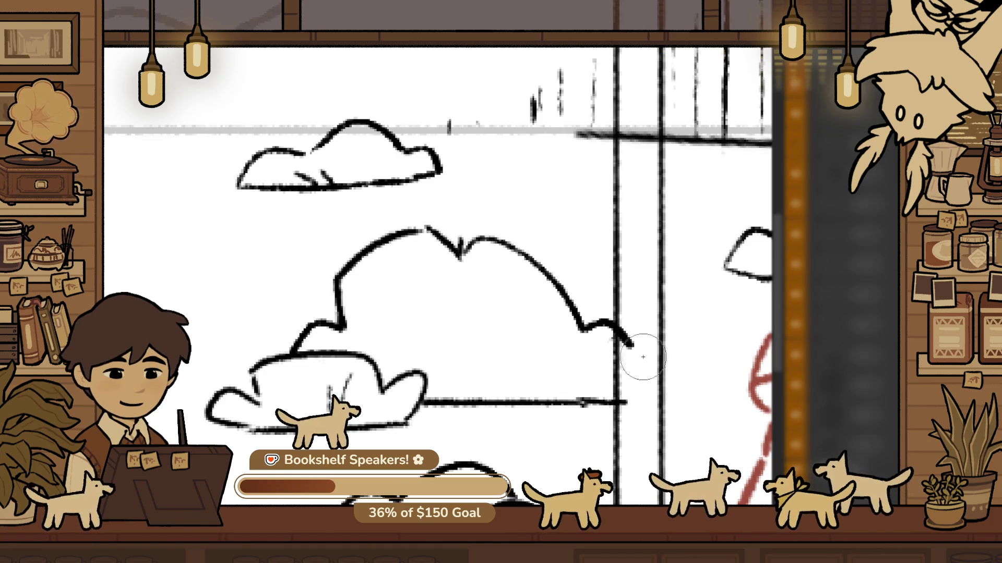
pyautogui.moveTo(651, 405); pyautogui.dragTo(571, 406)
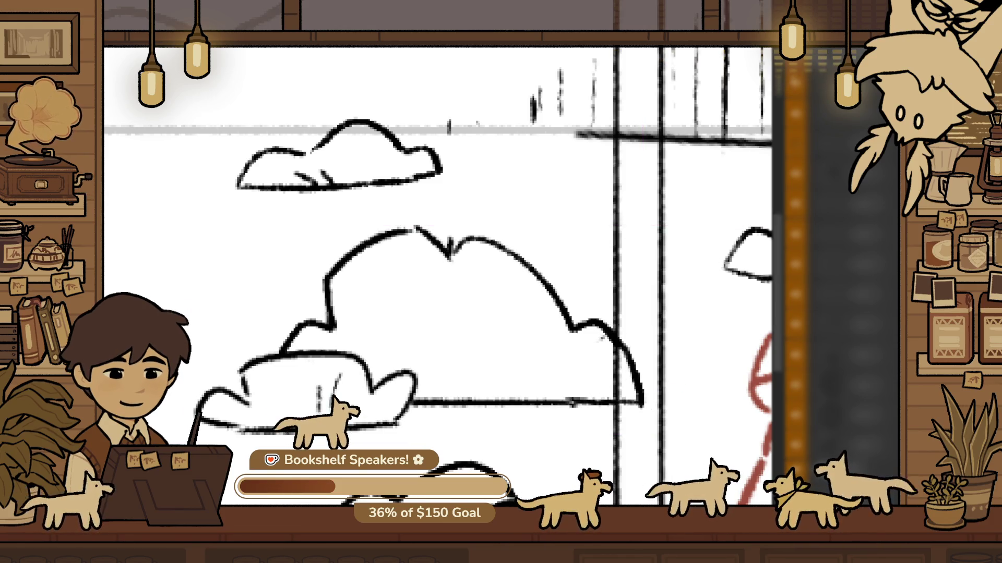
pyautogui.moveTo(640, 298)
pyautogui.mouseDown()
pyautogui.moveTo(639, 398)
pyautogui.moveTo(629, 365)
pyautogui.moveTo(593, 335)
pyautogui.mouseUp()
pyautogui.press('t')
pyautogui.moveTo(459, 257); pyautogui.dragTo(468, 245)
pyautogui.hotkey('ctrl', 'z')
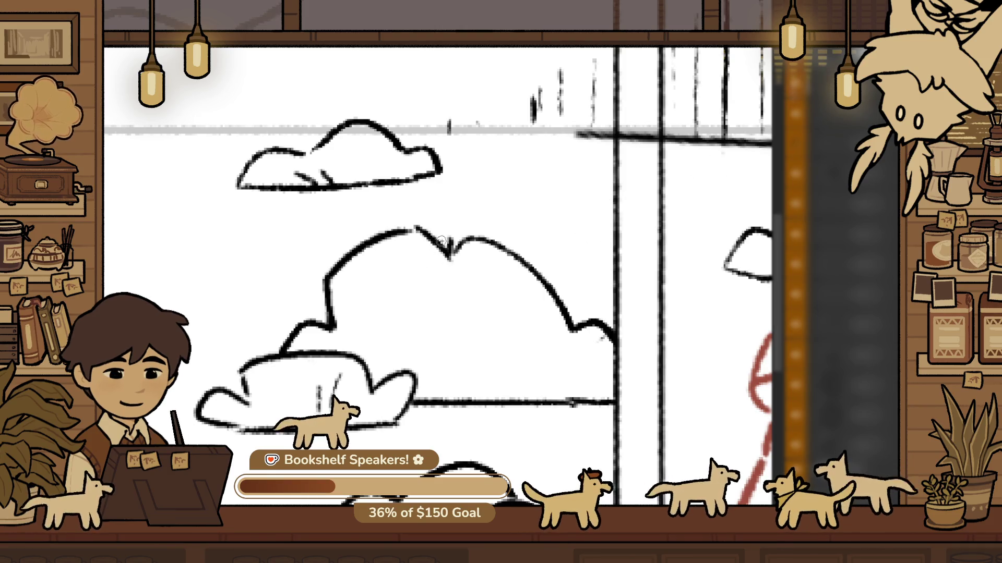
# Add a V-shaped fold line inside the large bush and view the whole sketch
pyautogui.moveTo(437, 334); pyautogui.dragTo(461, 340)
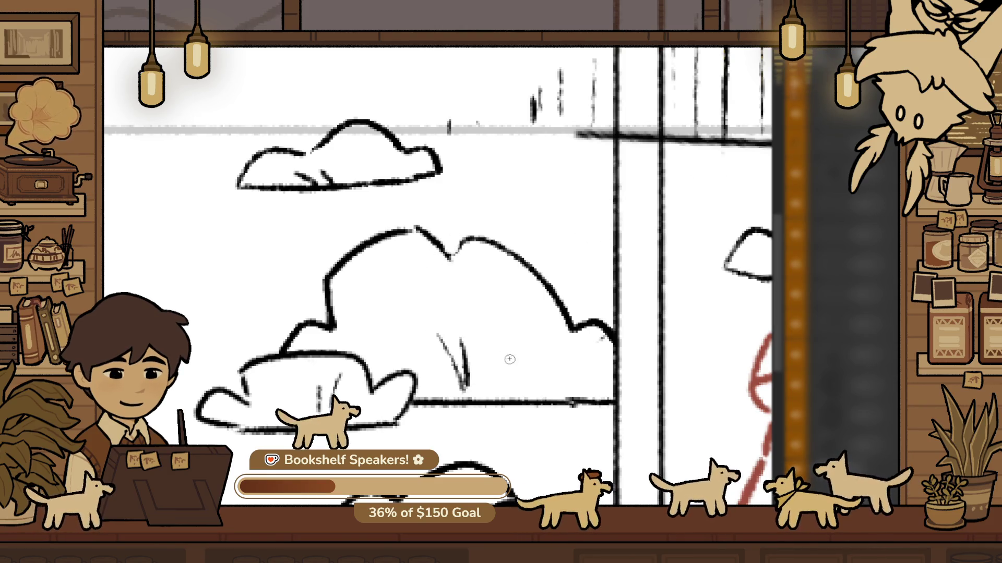
pyautogui.scroll(-5, 447, 327)
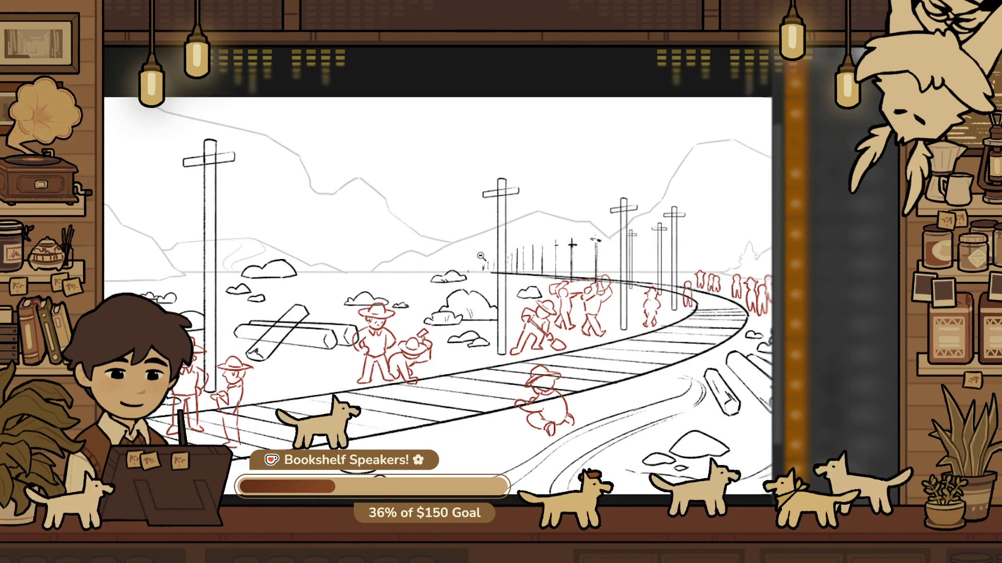
pyautogui.hotkey('ctrl', '-')
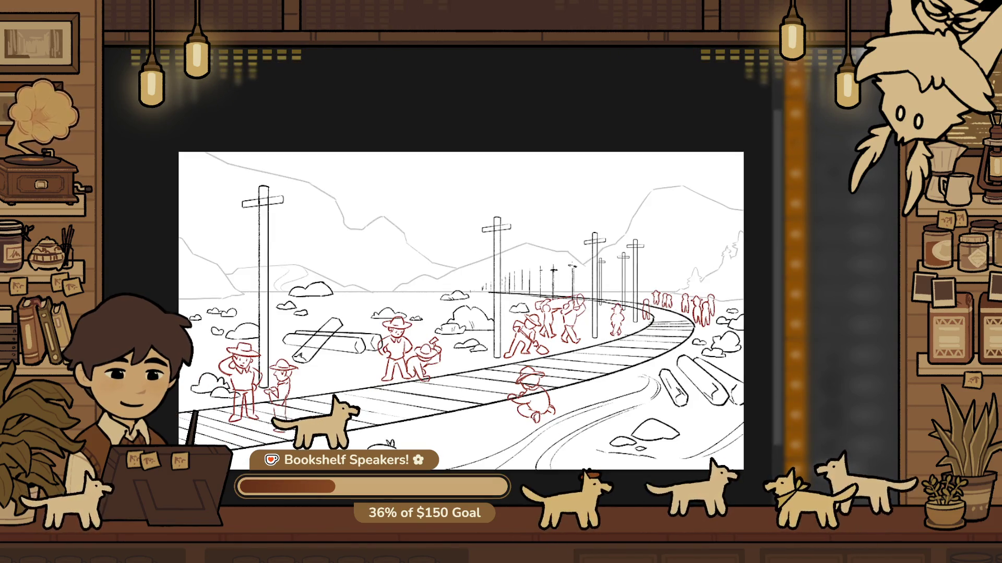
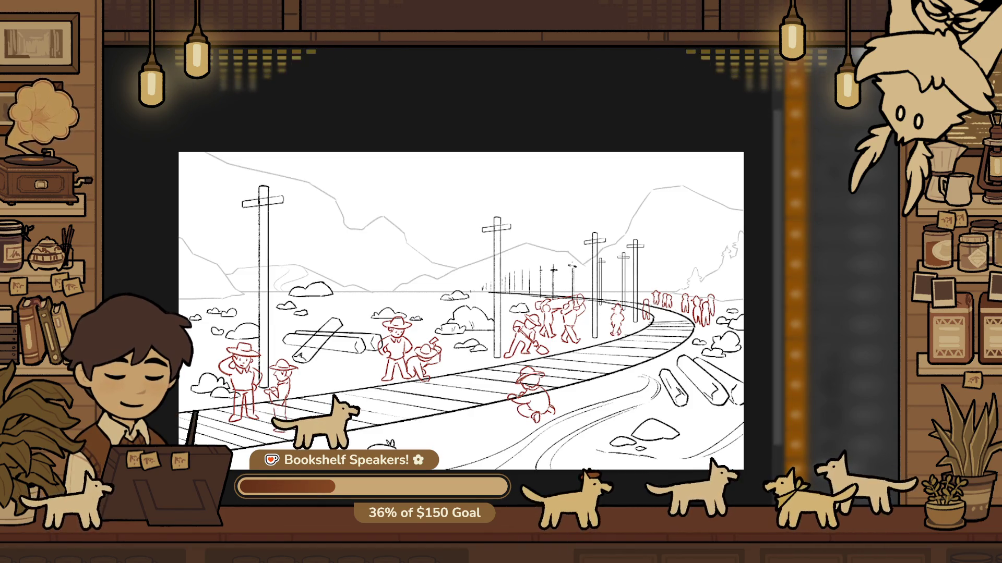
# Zoom in on the crossed logs and shift the log drawing up slightly
pyautogui.hotkey('ctrl', '+')
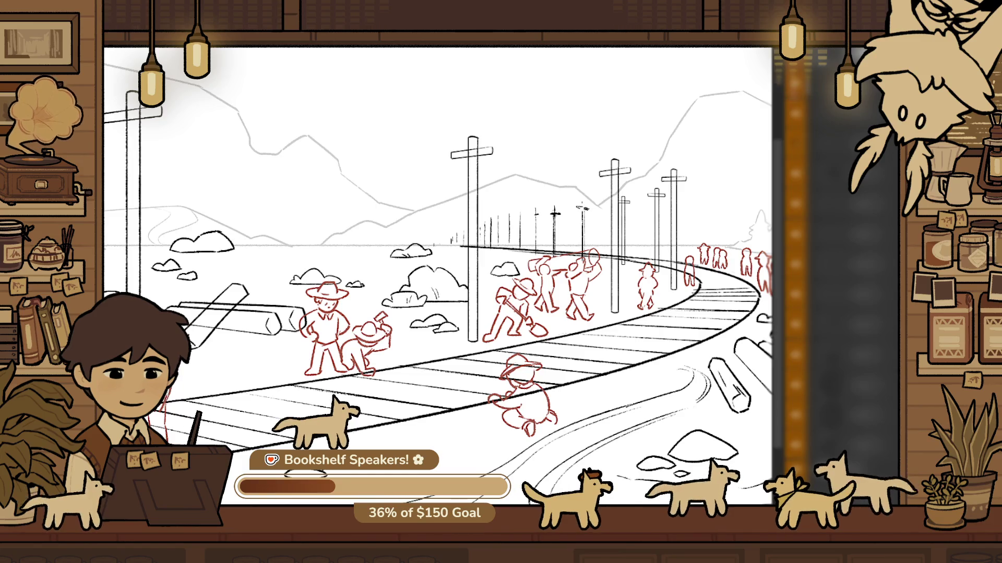
pyautogui.hotkey('ctrl', '+')
pyautogui.moveTo(579, 317)
pyautogui.mouseDown()
pyautogui.moveTo(656, 361)
pyautogui.moveTo(660, 375)
pyautogui.mouseUp()
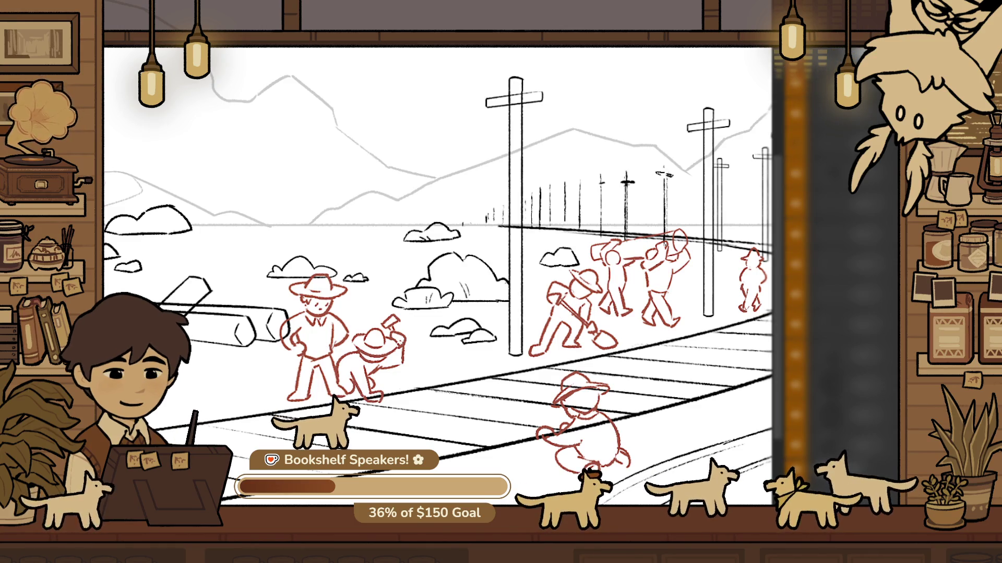
pyautogui.moveTo(244, 404); pyautogui.dragTo(411, 417)
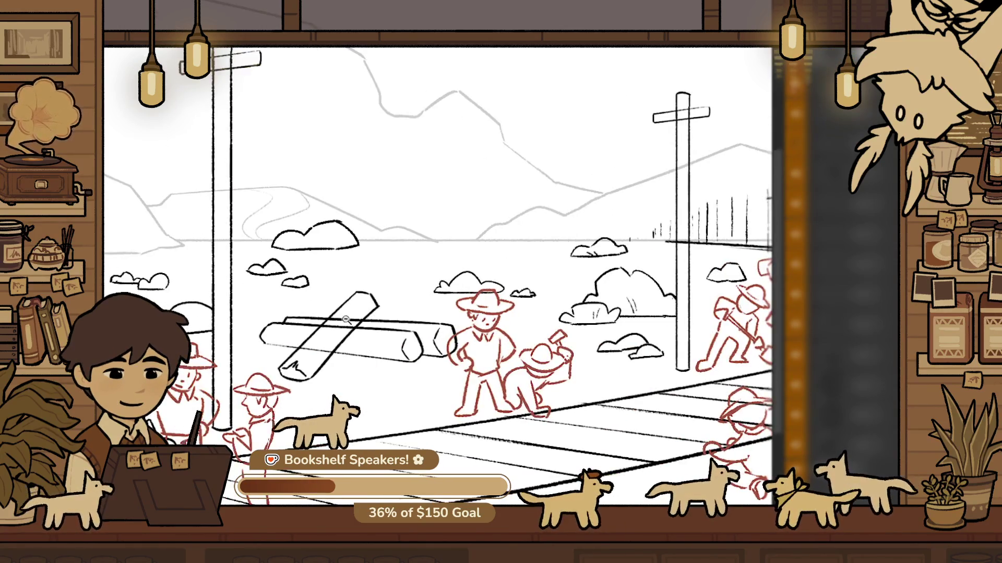
pyautogui.moveTo(346, 319); pyautogui.dragTo(436, 285)
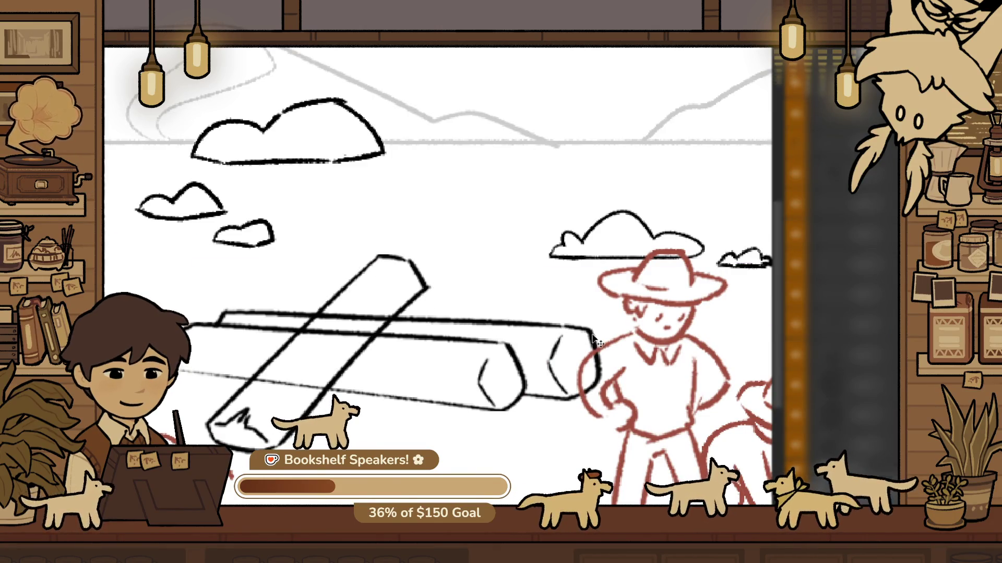
pyautogui.moveTo(508, 375); pyautogui.dragTo(525, 341)
# Select the diagonal log and nudge it up into place
pyautogui.scroll(-4, 524, 341)
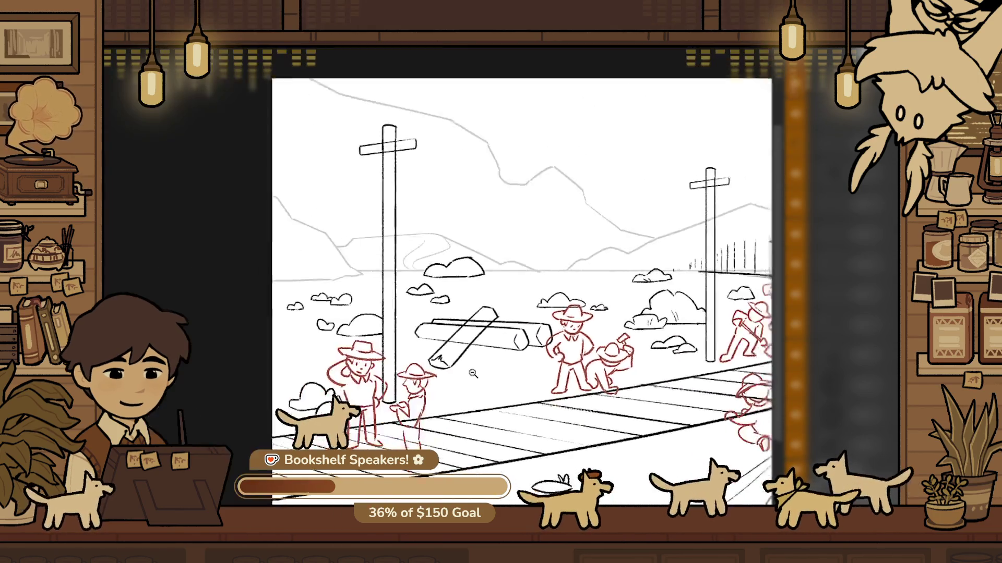
pyautogui.scroll(4, 537, 334)
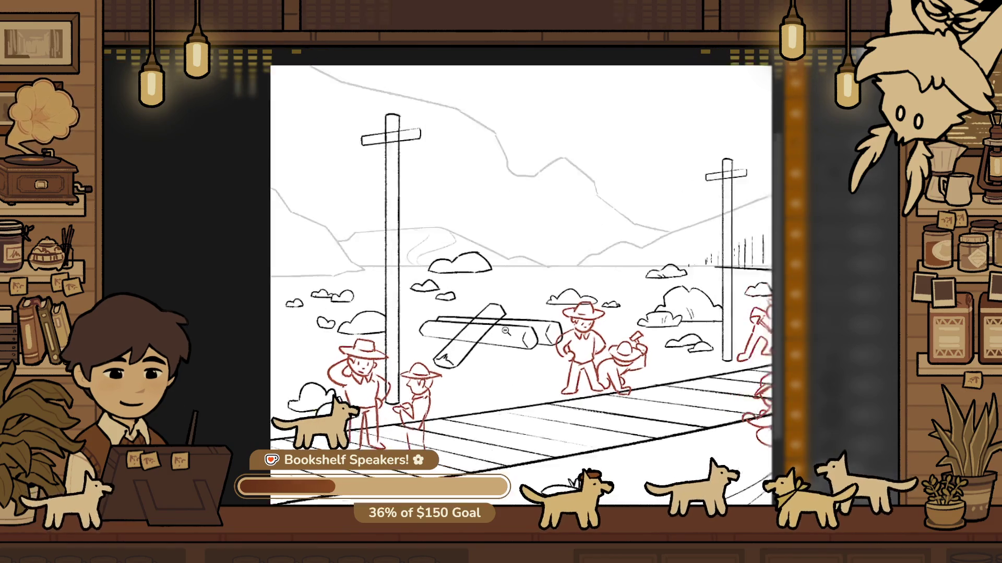
pyautogui.click(519, 287)
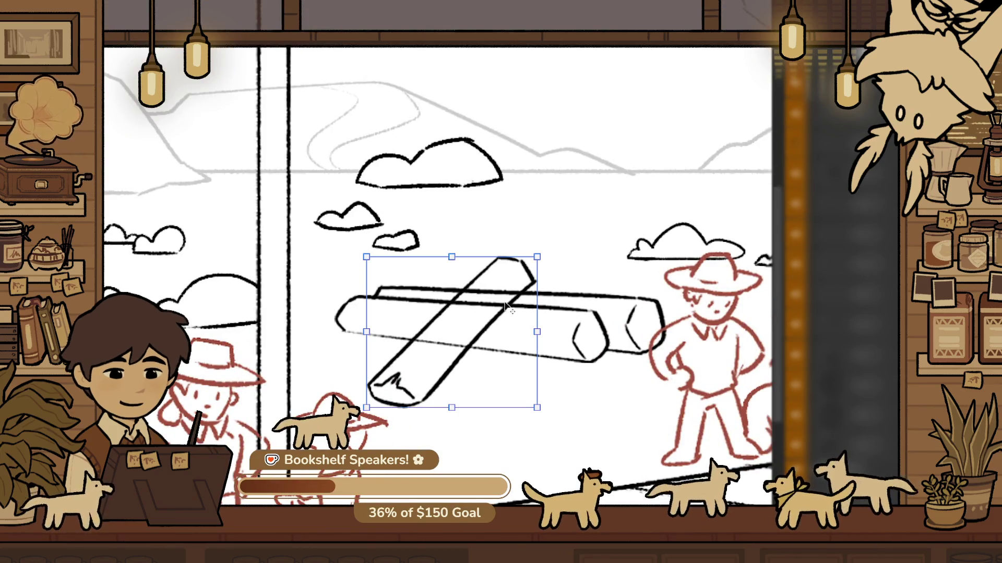
pyautogui.moveTo(519, 287); pyautogui.dragTo(527, 277)
pyautogui.scroll(4, 273, 322)
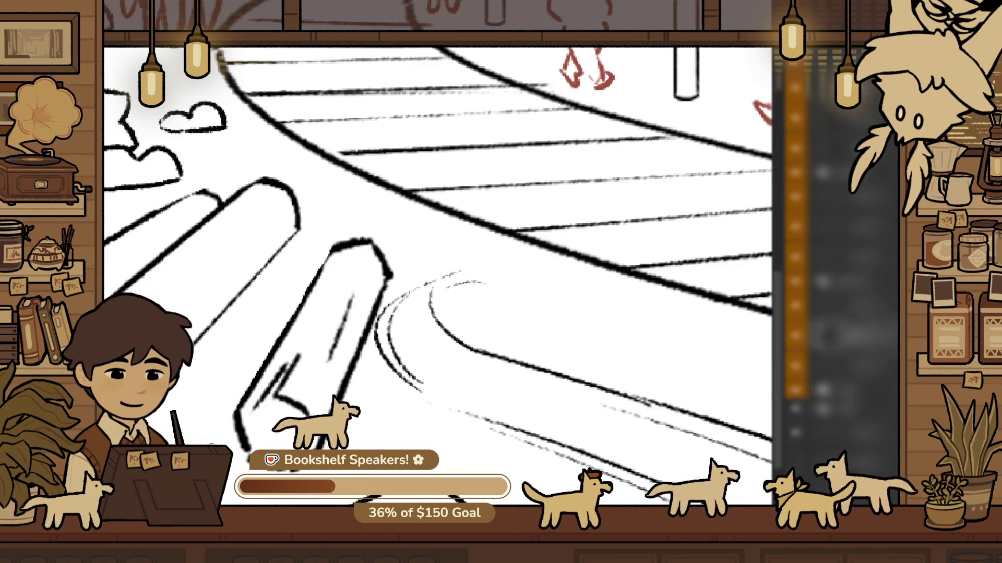
pyautogui.scroll(-6, 283, 374)
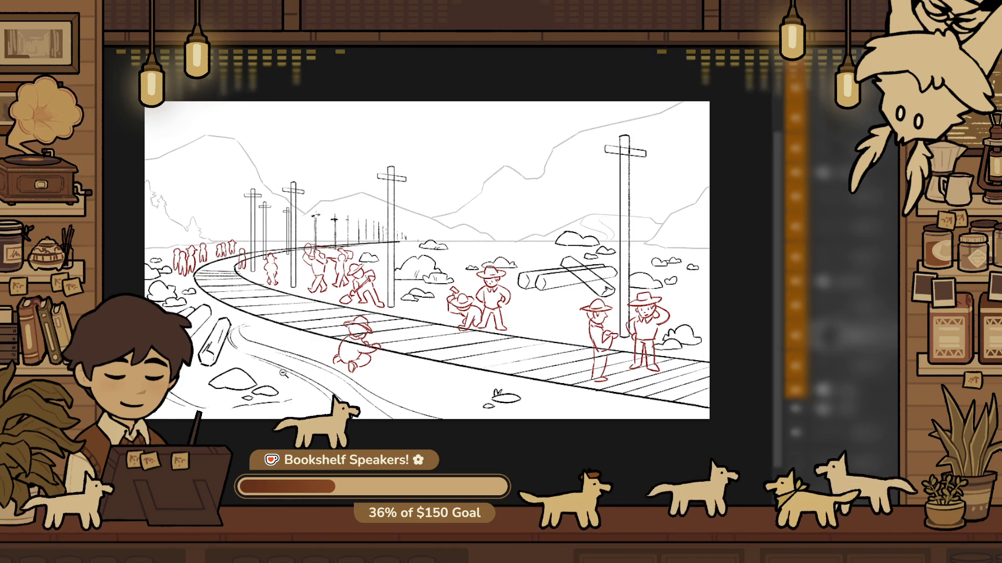
# Redraw the foreground rock's outline, extending it down to the right
pyautogui.scroll(5, 251, 355)
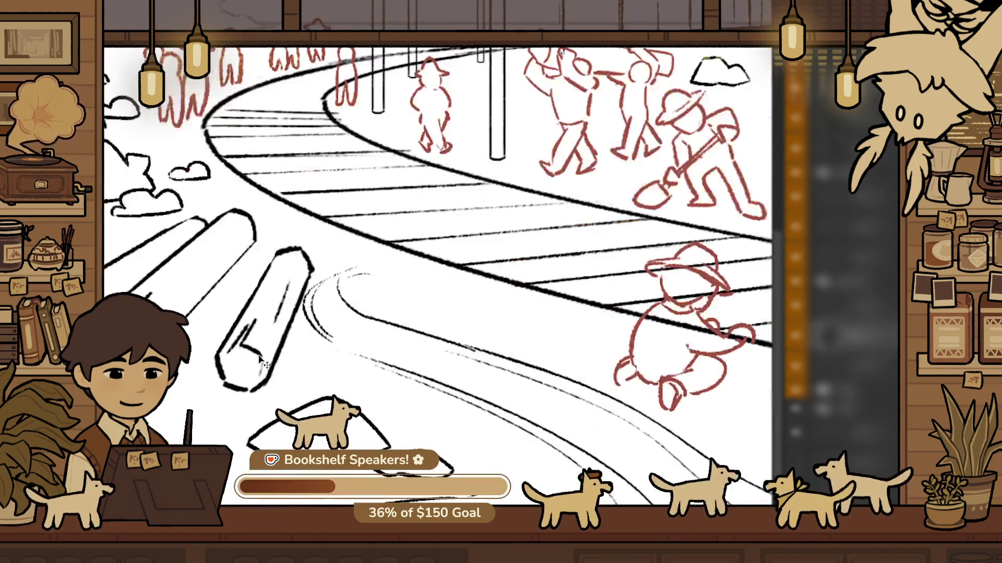
pyautogui.scroll(-5, 261, 359)
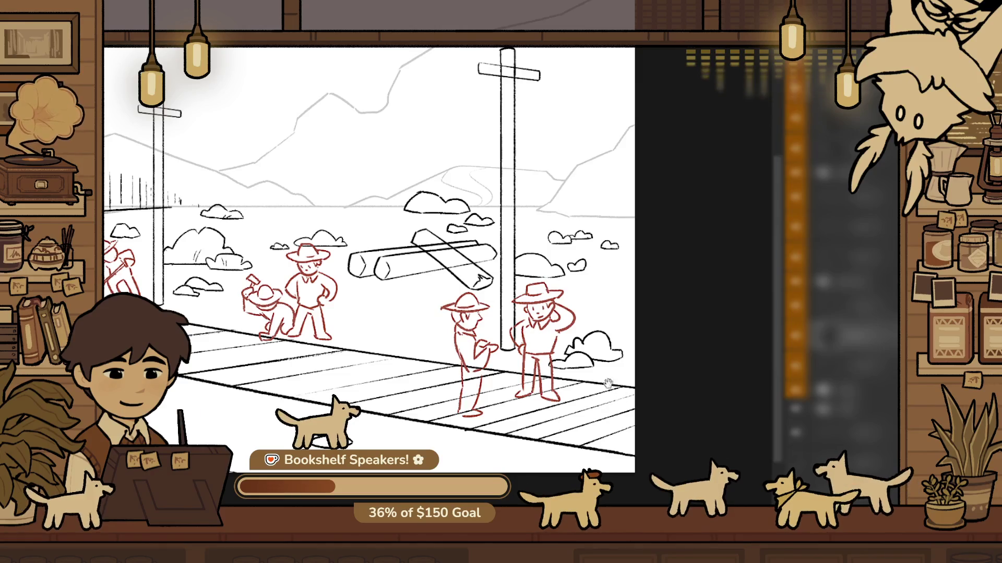
pyautogui.scroll(4, 429, 335)
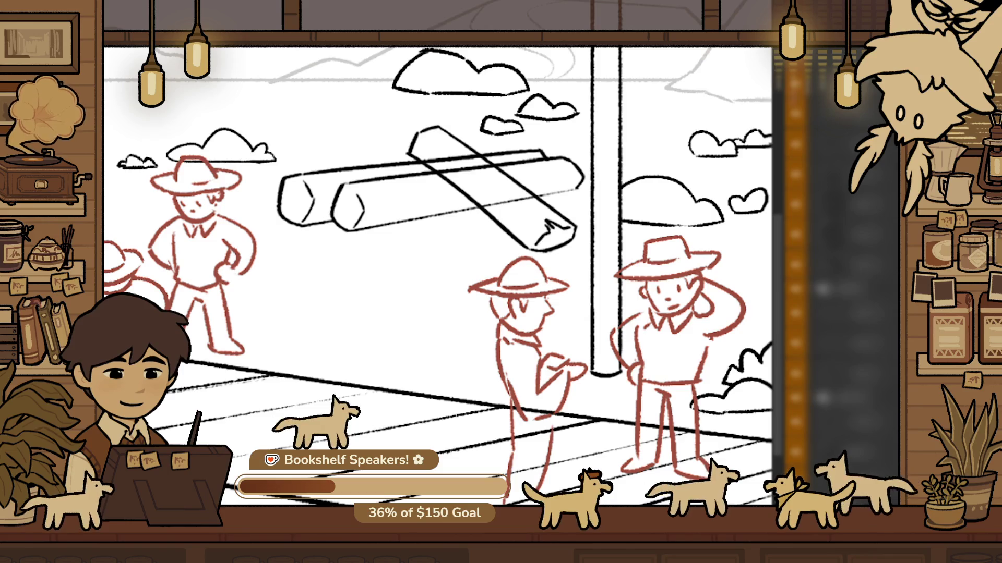
pyautogui.scroll(8, 458, 407)
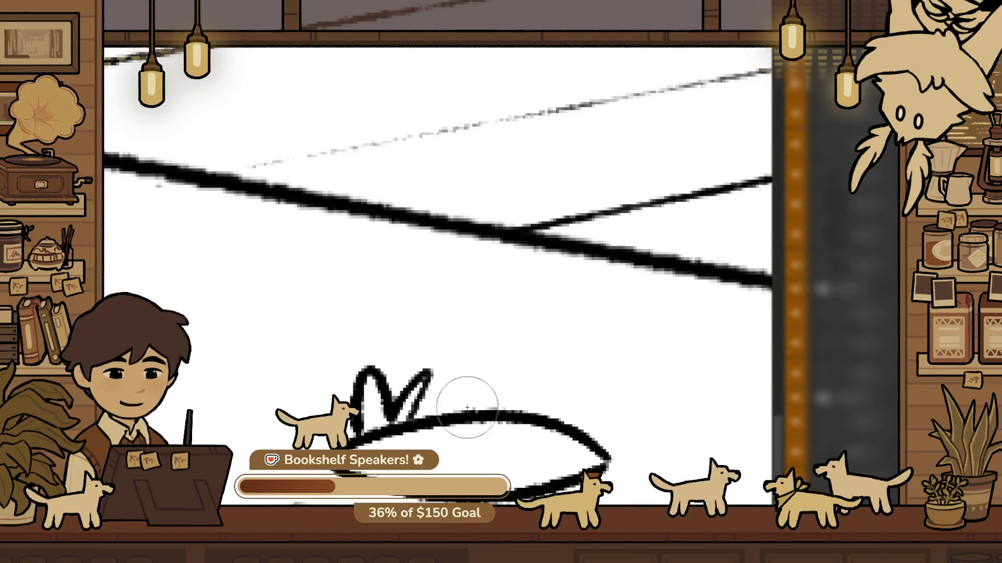
pyautogui.moveTo(443, 419); pyautogui.dragTo(595, 376)
pyautogui.hotkey('ctrl', 'z')
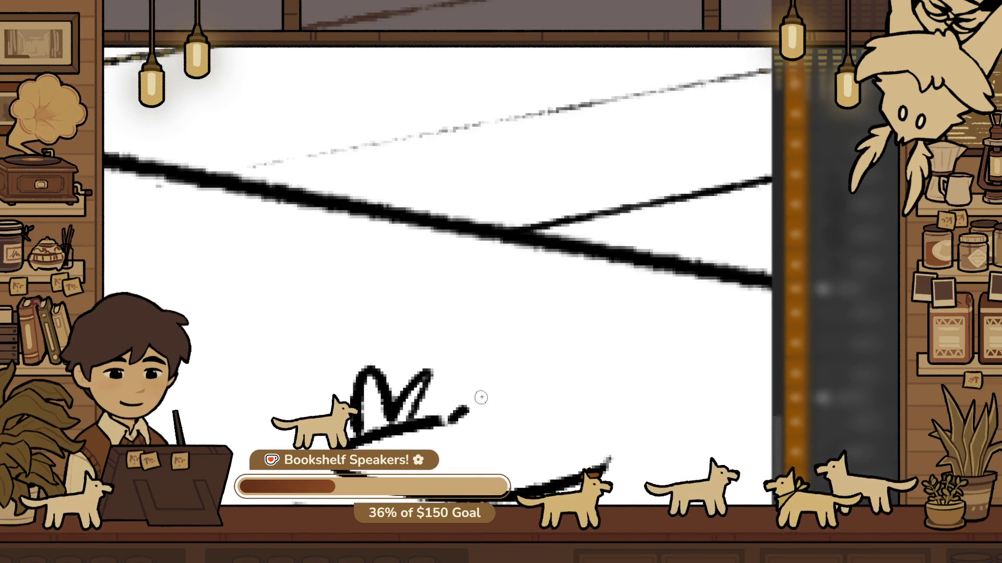
pyautogui.hotkey('ctrl', 'z')
pyautogui.moveTo(617, 404); pyautogui.dragTo(632, 466)
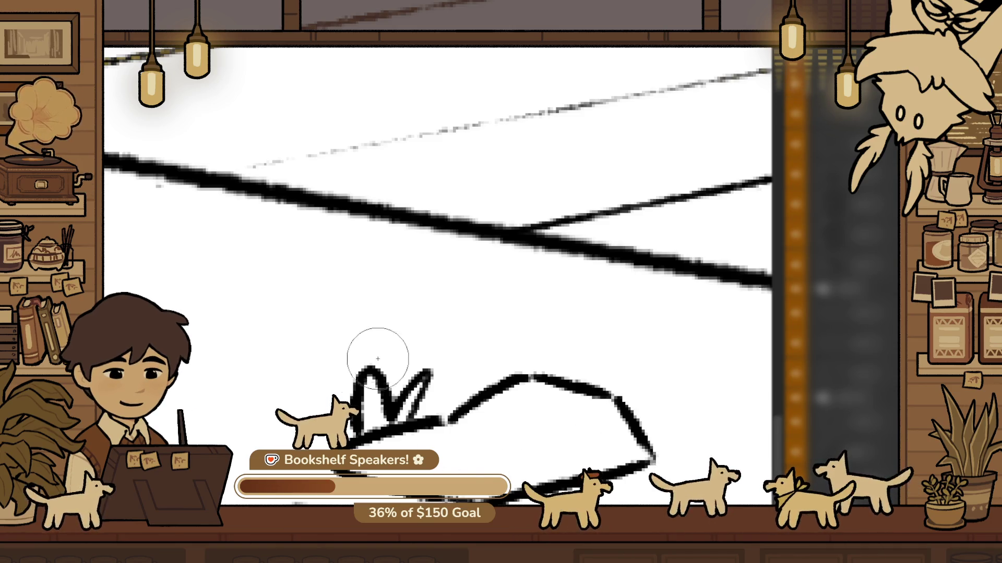
# Sketch a spiky M-shaped tuft on the rock's left side
pyautogui.moveTo(370, 437)
pyautogui.mouseDown()
pyautogui.moveTo(340, 378)
pyautogui.moveTo(388, 406)
pyautogui.mouseUp()
pyautogui.hotkey('ctrl', 'z')
pyautogui.moveTo(396, 371); pyautogui.dragTo(430, 404)
pyautogui.hotkey('ctrl', 'z')
# Draw a wavy ground line left of the rock, a second line beneath, and a short dash
pyautogui.scroll(-3, 444, 419)
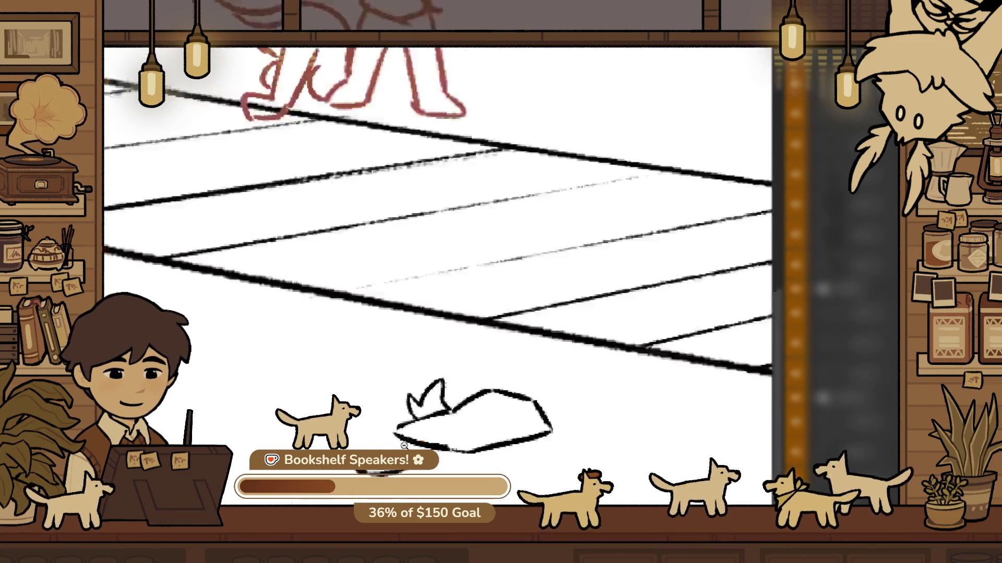
pyautogui.scroll(3, 427, 406)
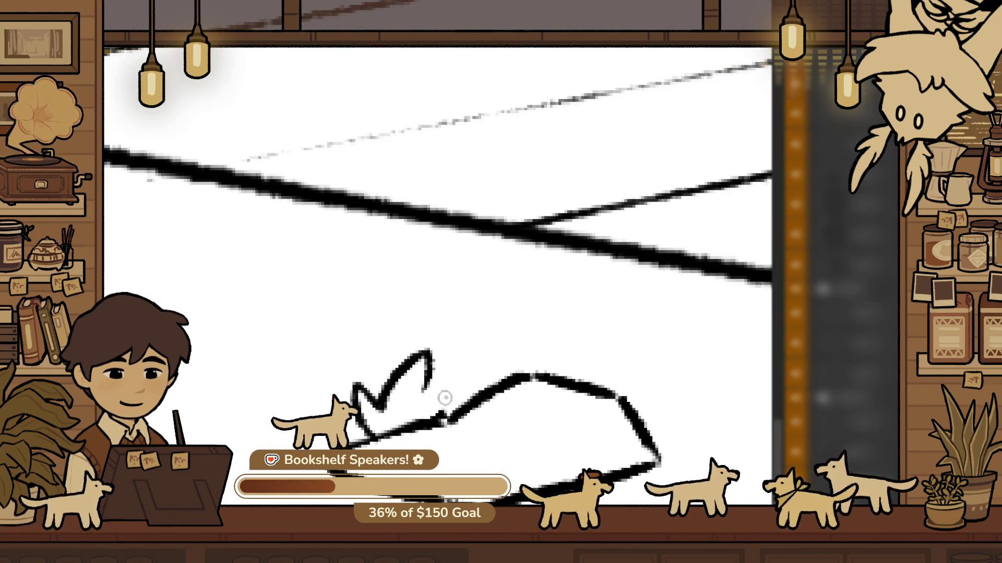
pyautogui.scroll(-6, 457, 397)
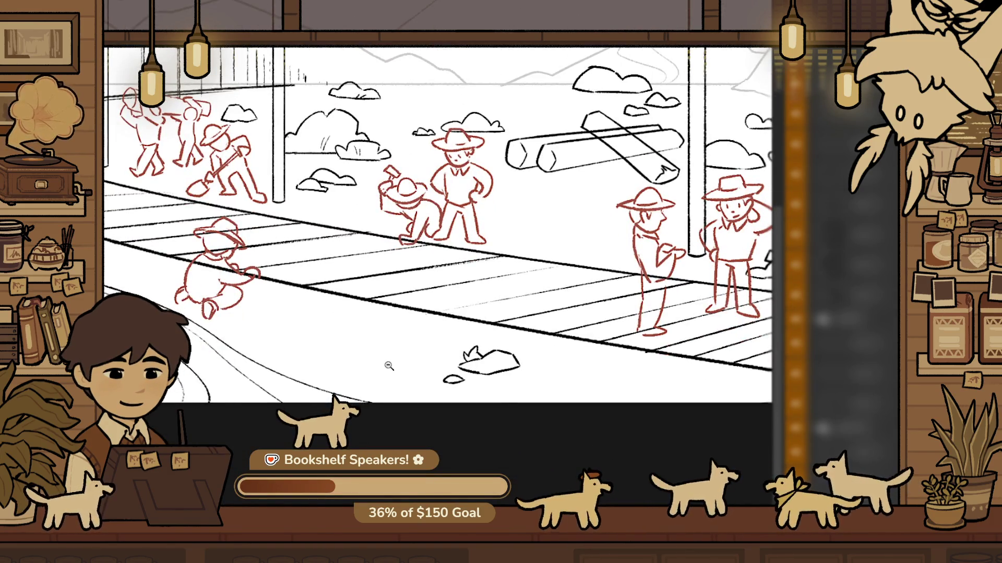
pyautogui.scroll(4, 389, 366)
pyautogui.moveTo(397, 404); pyautogui.dragTo(357, 423)
pyautogui.hotkey('ctrl', 'z')
pyautogui.hotkey('ctrl', 'z')
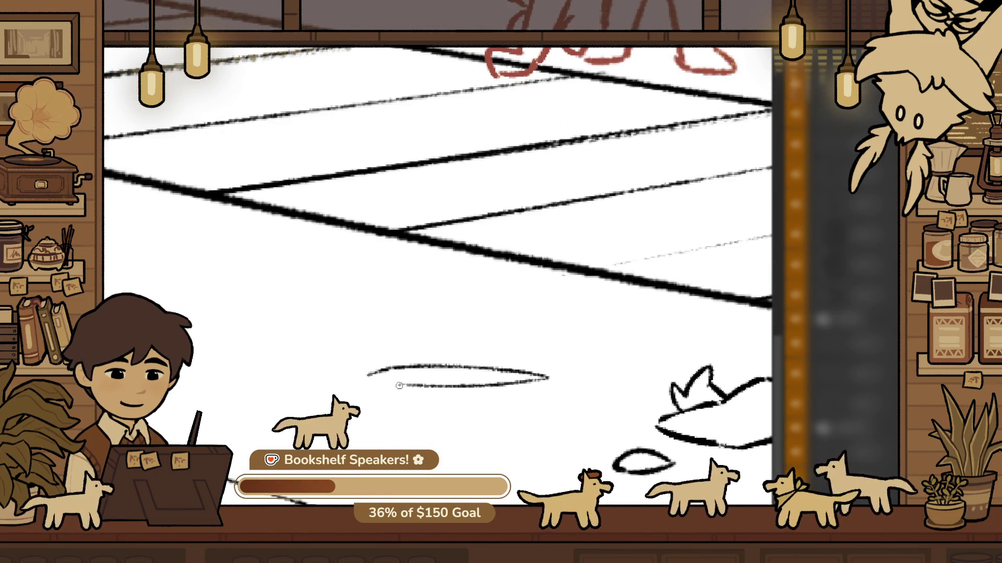
pyautogui.hotkey('ctrl', 'z')
pyautogui.hotkey('ctrl', 'z')
pyautogui.moveTo(286, 380); pyautogui.dragTo(635, 382)
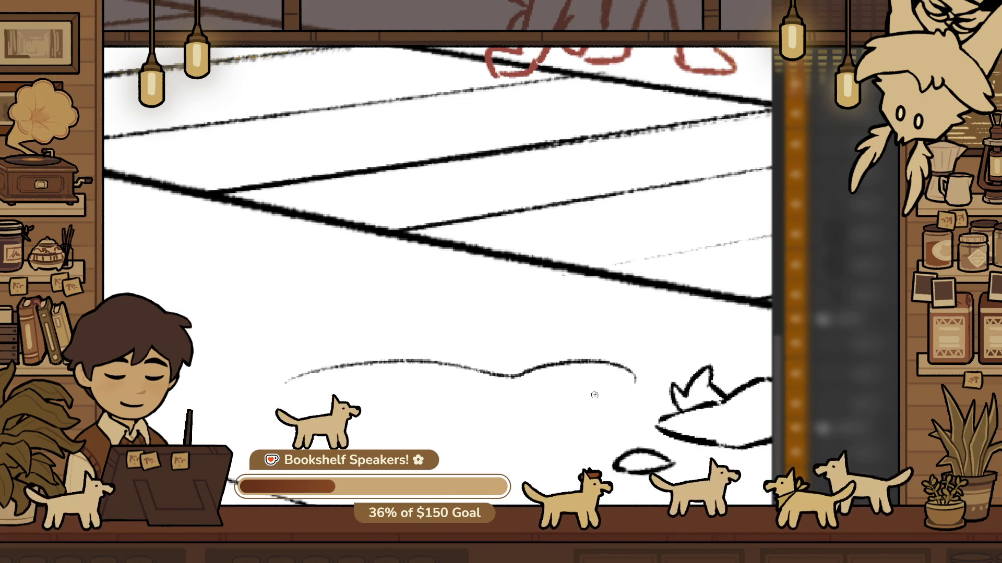
pyautogui.moveTo(360, 410); pyautogui.dragTo(520, 405)
pyautogui.hotkey('ctrl', 'z')
pyautogui.moveTo(262, 395); pyautogui.dragTo(298, 405)
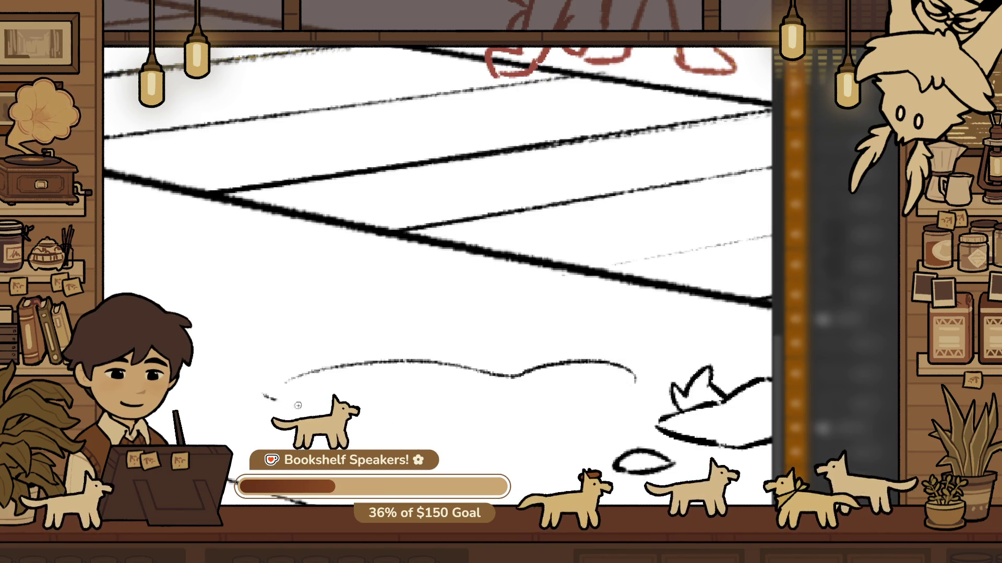
pyautogui.scroll(-5, 606, 387)
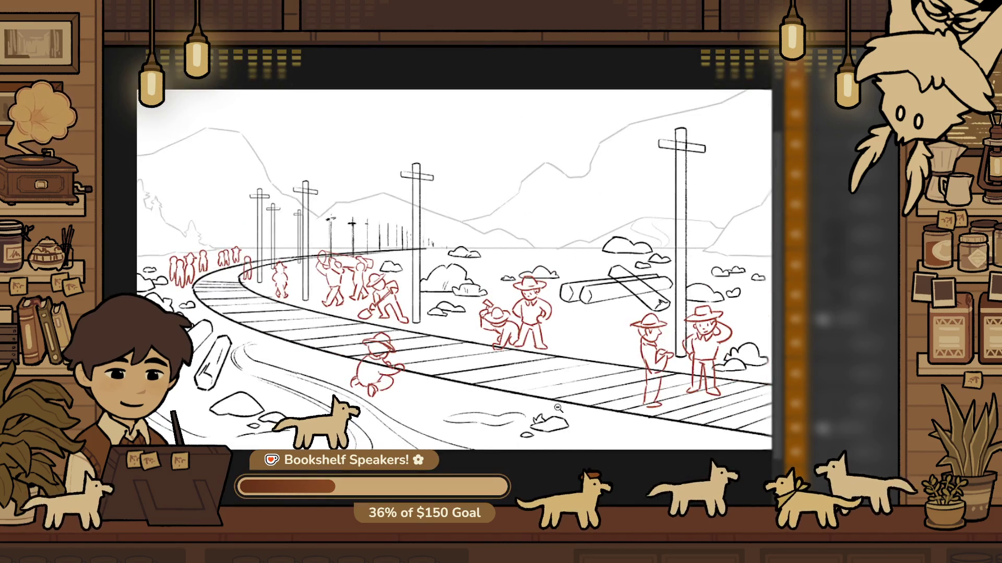
# Draw a dashed, curving ground arc across the foreground below the track
pyautogui.scroll(5, 569, 415)
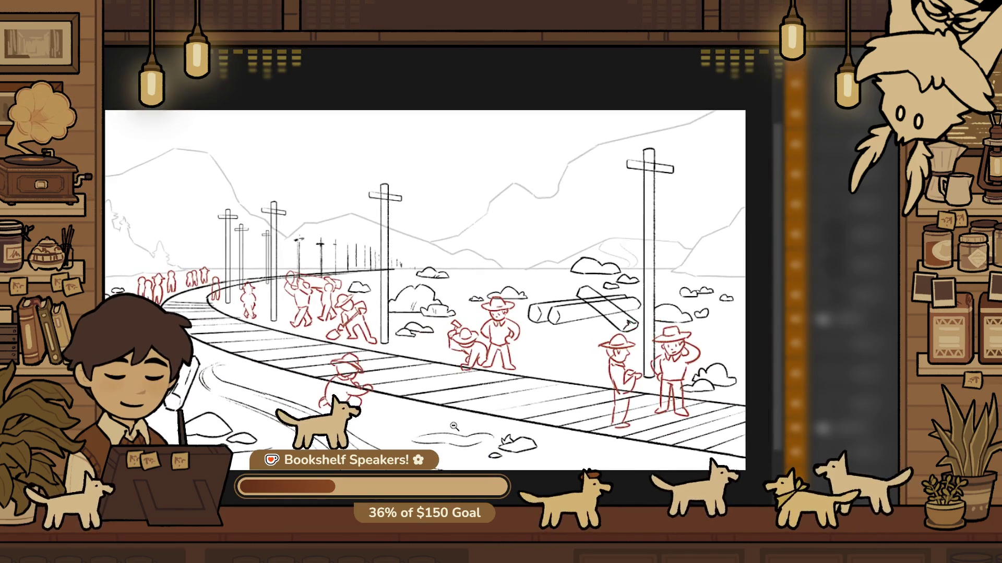
pyautogui.moveTo(470, 446); pyautogui.dragTo(383, 405)
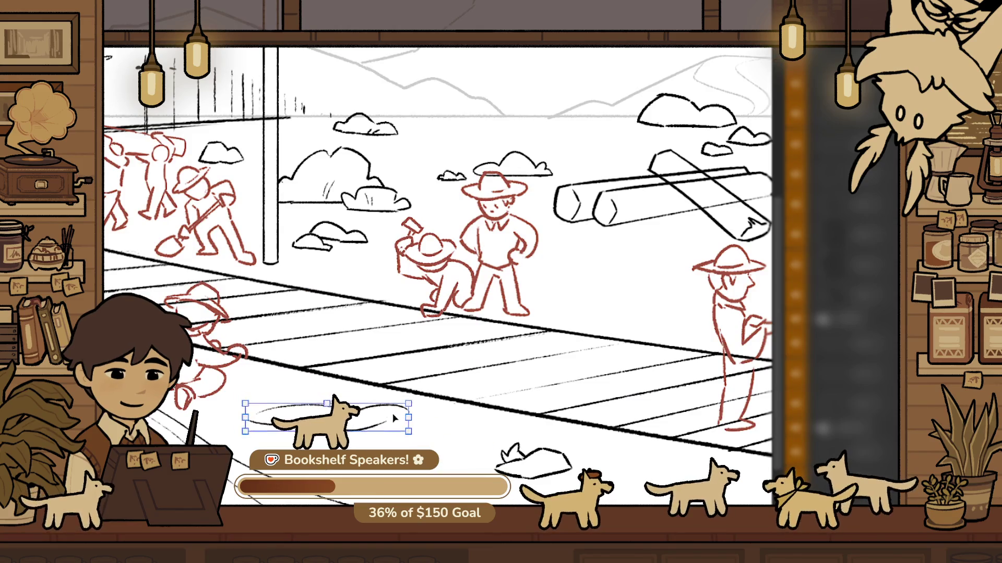
pyautogui.hotkey('ctrl', 'z')
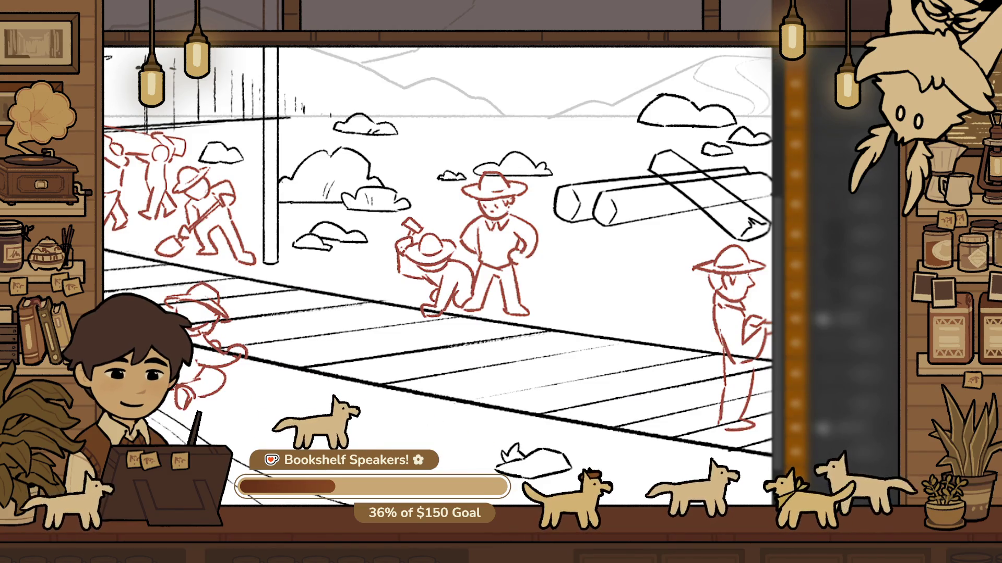
pyautogui.moveTo(402, 450)
pyautogui.mouseDown()
pyautogui.moveTo(474, 441)
pyautogui.moveTo(438, 396)
pyautogui.mouseUp()
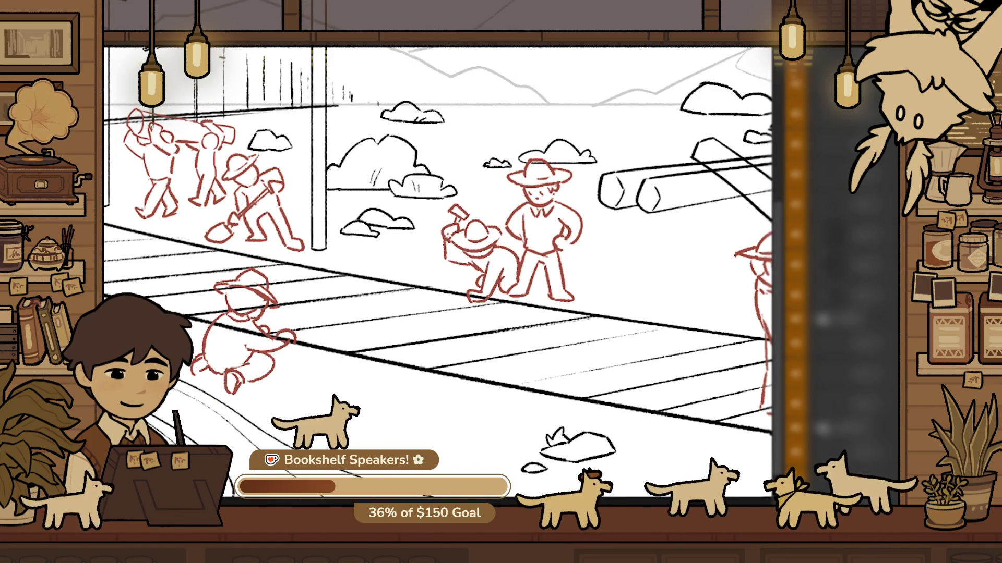
pyautogui.click(441, 436)
pyautogui.moveTo(292, 401); pyautogui.dragTo(437, 450)
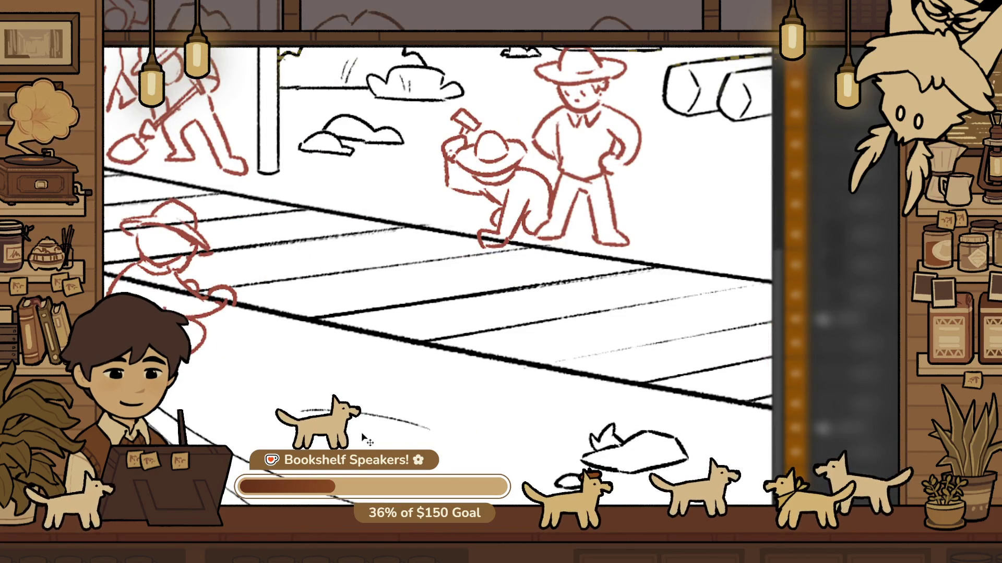
pyautogui.moveTo(360, 415); pyautogui.dragTo(510, 455)
pyautogui.hotkey('ctrl', 'z')
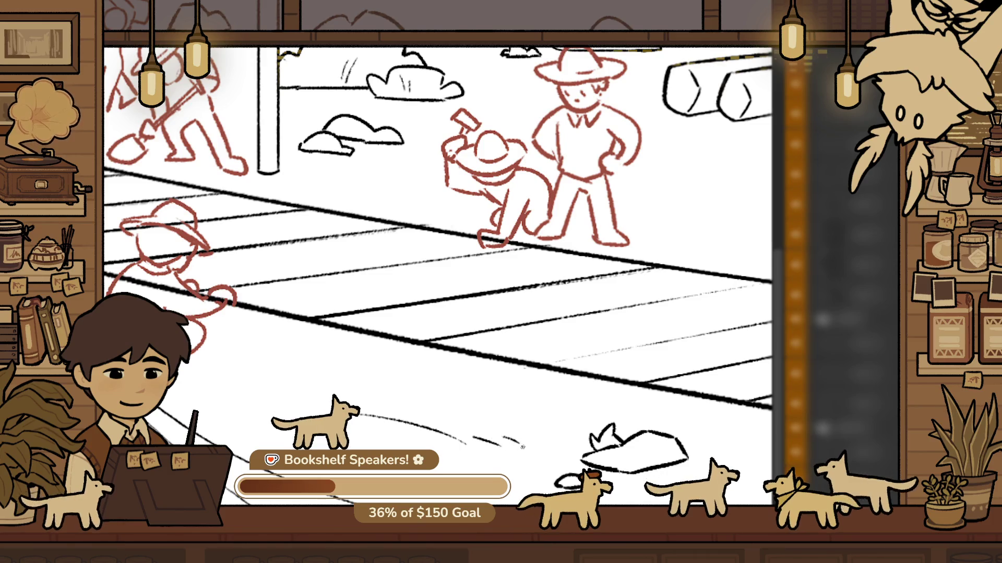
# Zoom out until the whole railway storyboard fits the window
pyautogui.scroll(-5, 523, 447)
pyautogui.scroll(2, 523, 447)
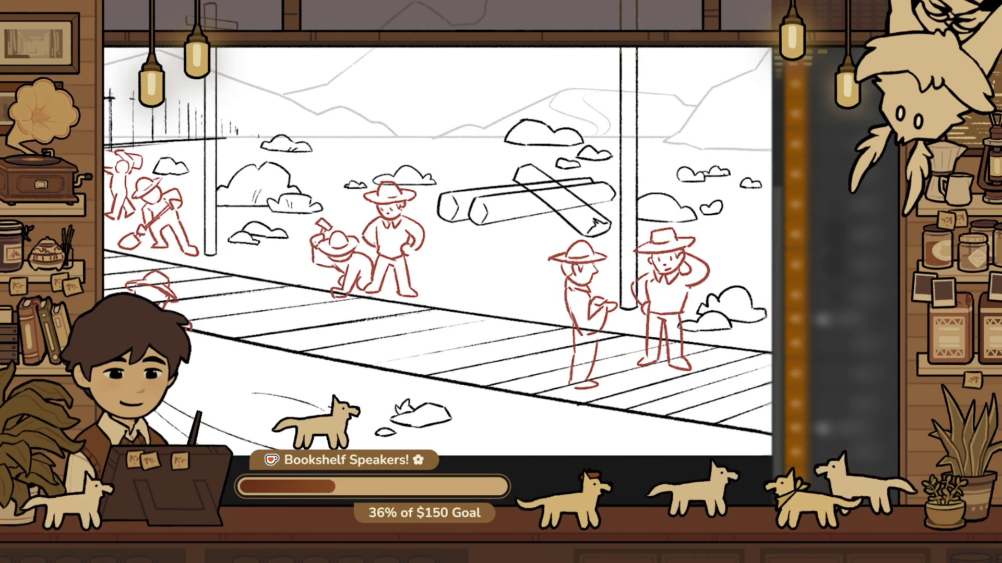
pyautogui.scroll(2, 581, 418)
pyautogui.scroll(1, 453, 439)
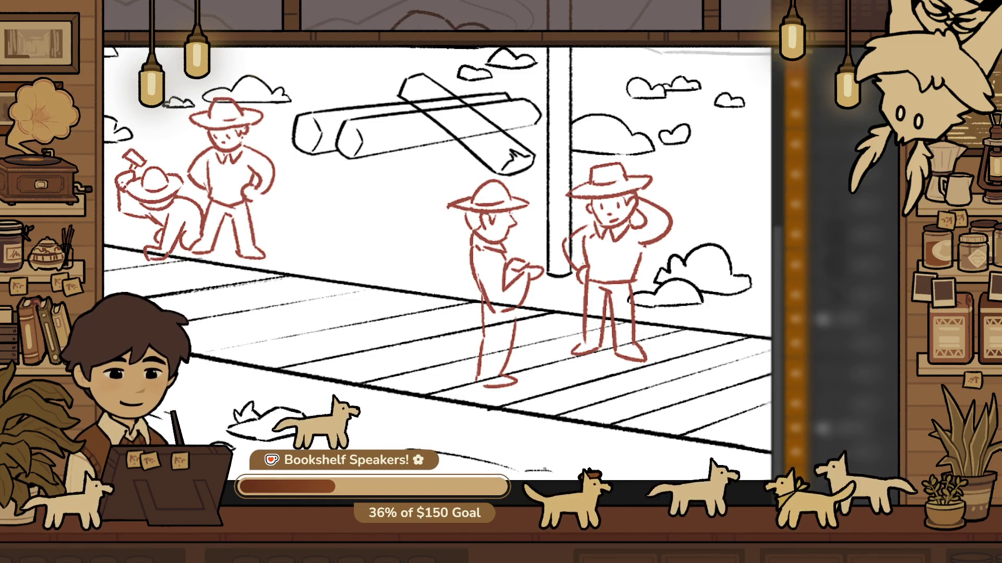
pyautogui.scroll(-5, 437, 255)
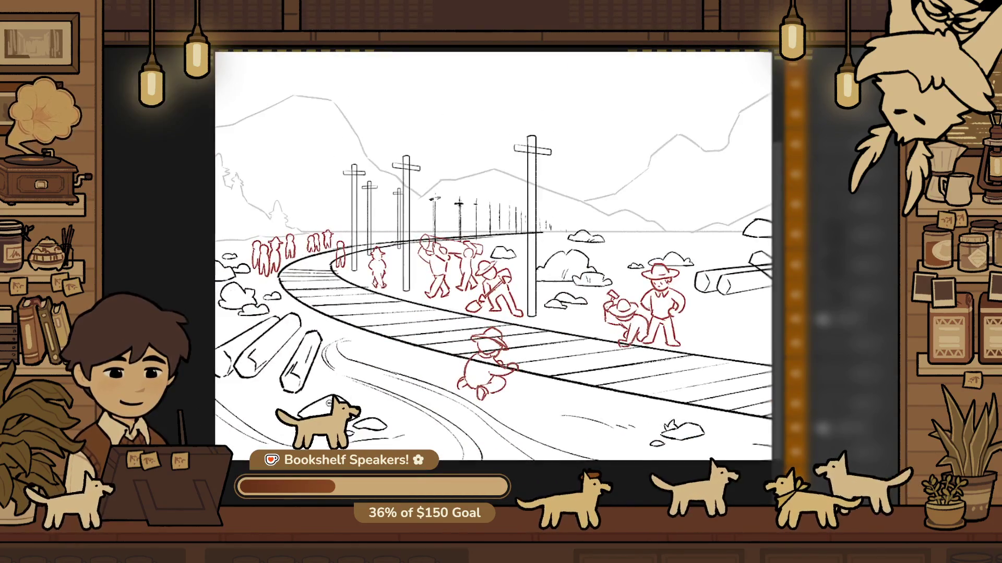
# Rotate the ground lines below the lower-left logs to a flatter angle, then fit the canvas
pyautogui.scroll(5, 334, 396)
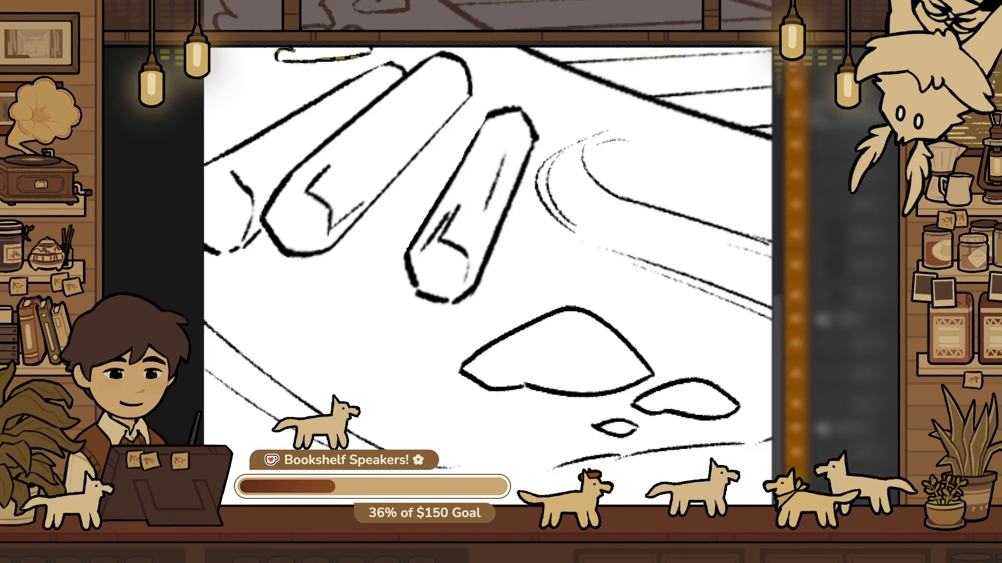
pyautogui.moveTo(459, 320); pyautogui.dragTo(203, 469)
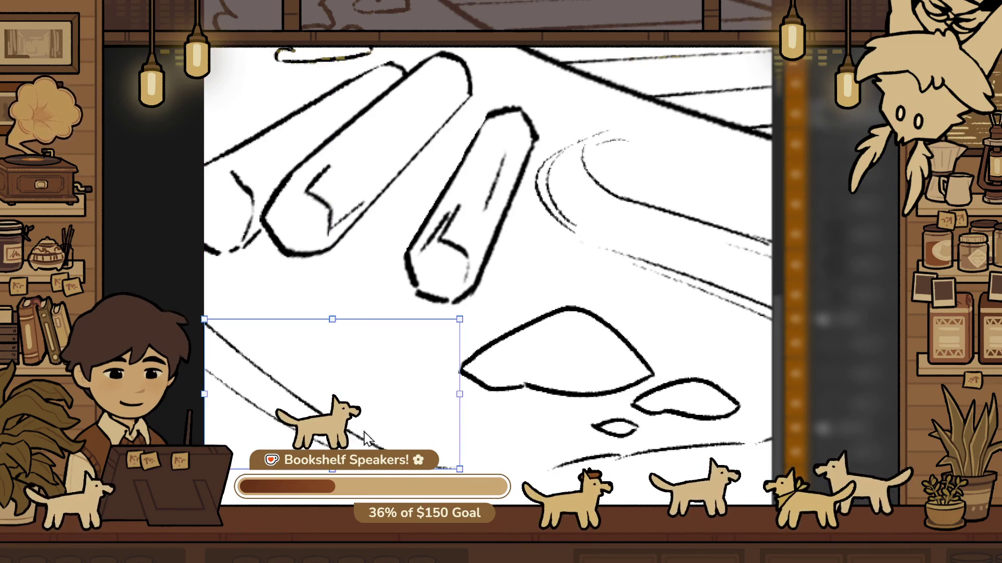
pyautogui.moveTo(405, 432)
pyautogui.mouseDown()
pyautogui.moveTo(538, 292)
pyautogui.moveTo(563, 243)
pyautogui.moveTo(334, 381)
pyautogui.mouseUp()
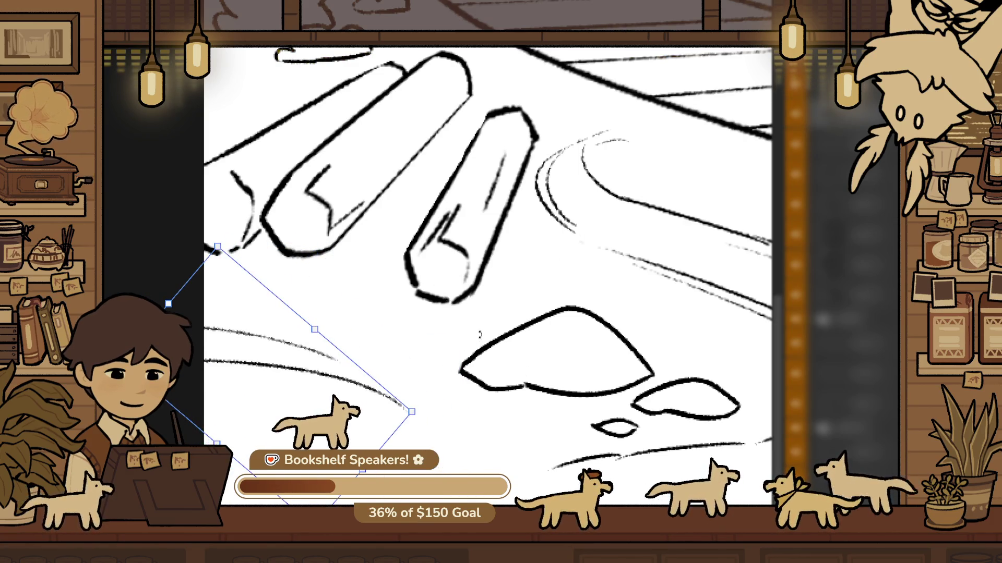
pyautogui.moveTo(415, 425)
pyautogui.mouseDown()
pyautogui.moveTo(551, 355)
pyautogui.moveTo(517, 371)
pyautogui.moveTo(419, 386)
pyautogui.moveTo(439, 415)
pyautogui.mouseUp()
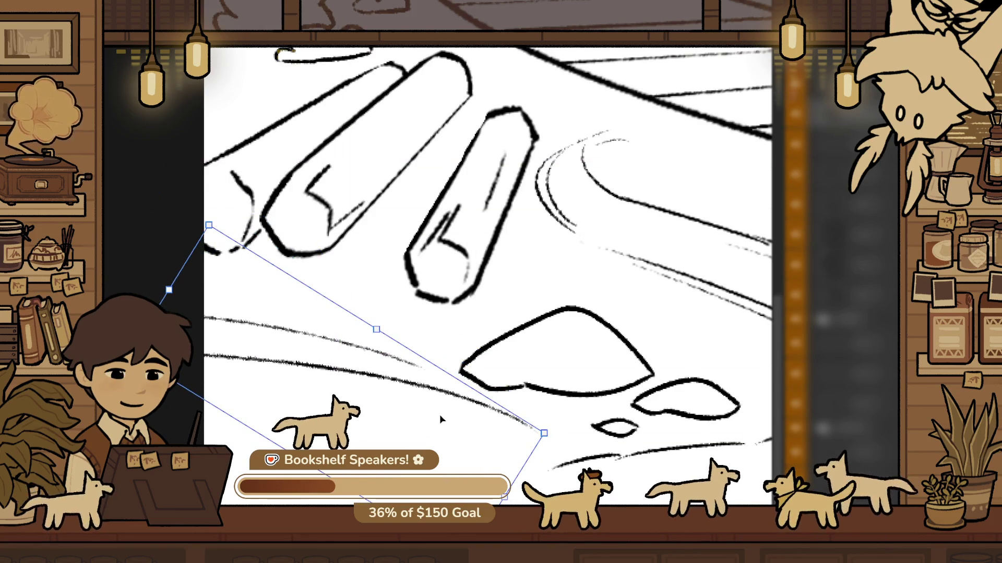
pyautogui.press('Return')
pyautogui.hotkey('ctrl', '0')
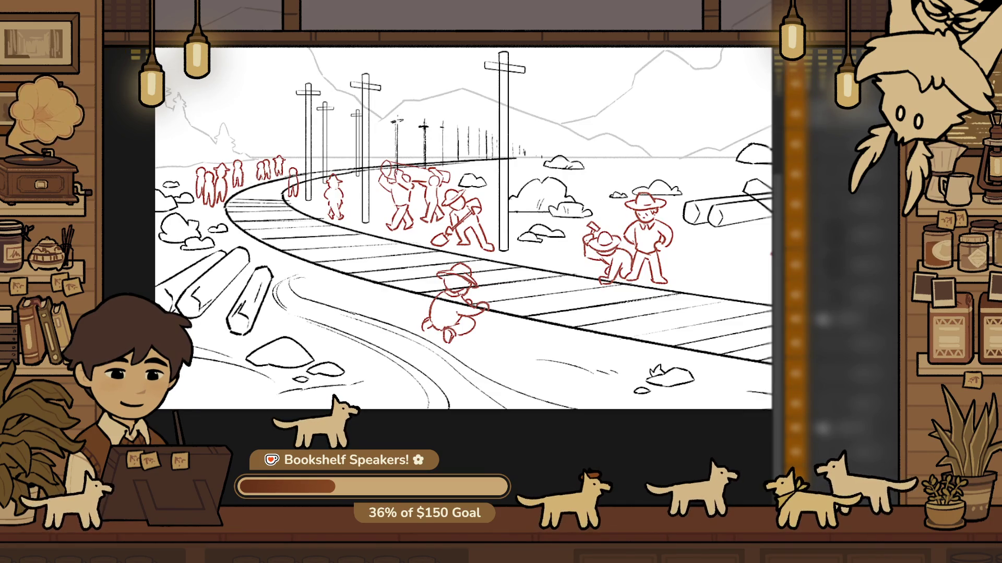
# Zoom in on the log end, shrink the brush, and undo the rough stroke there
pyautogui.scroll(2, 579, 244)
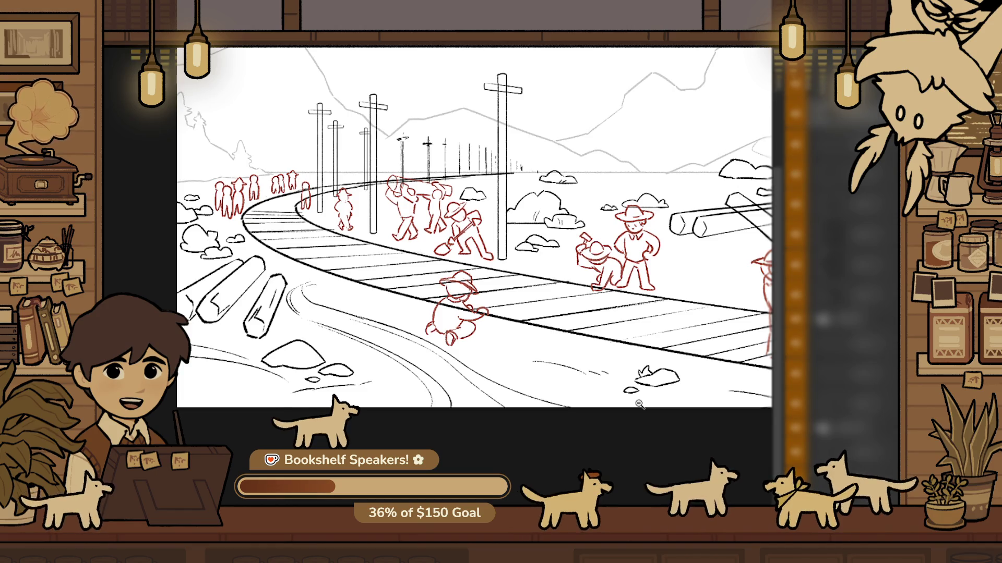
pyautogui.moveTo(408, 421)
pyautogui.mouseDown()
pyautogui.moveTo(459, 396)
pyautogui.moveTo(428, 365)
pyautogui.moveTo(475, 312)
pyautogui.mouseUp()
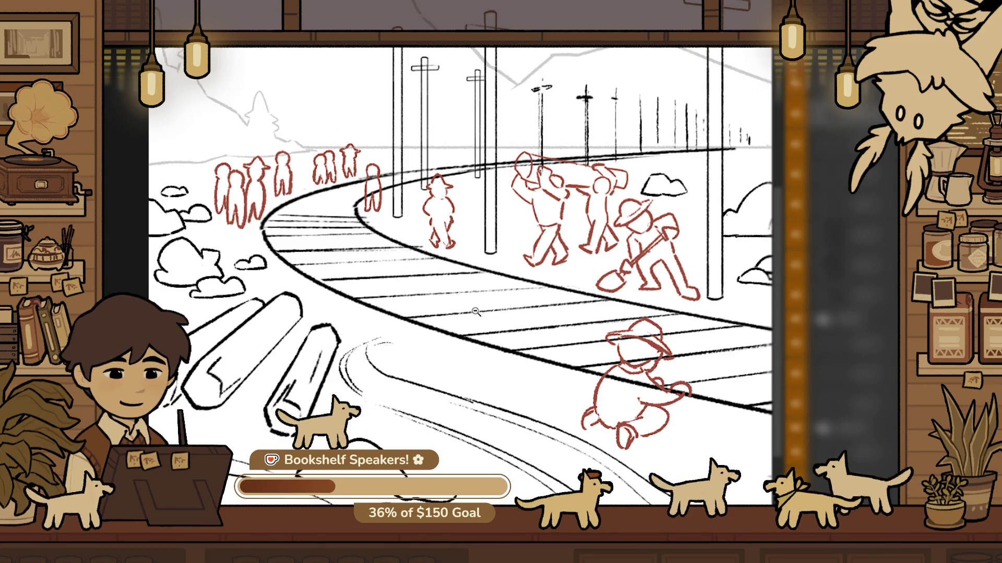
pyautogui.scroll(4, 442, 261)
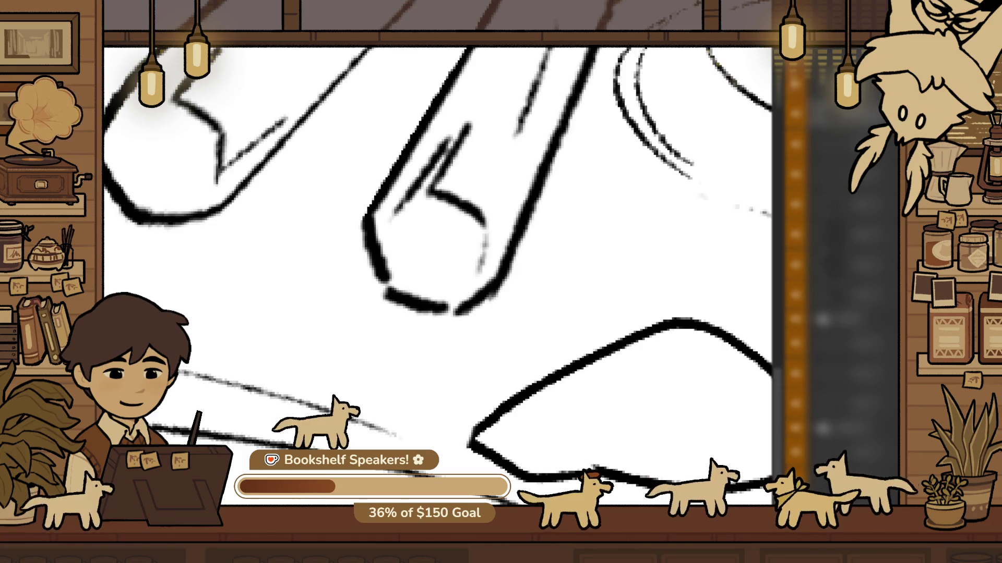
pyautogui.scroll(-5, 468, 499)
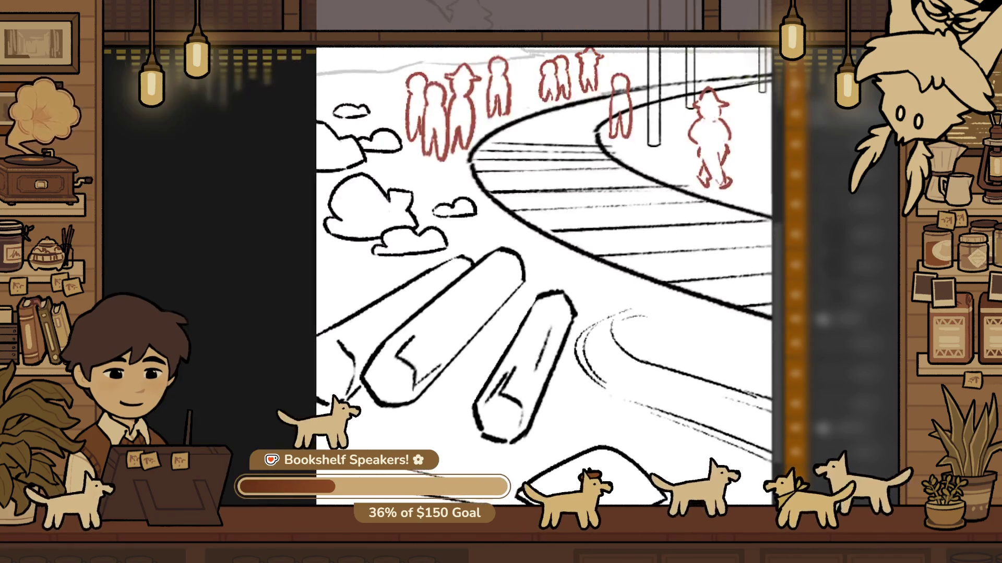
pyautogui.scroll(2, 468, 500)
pyautogui.scroll(3, 284, 366)
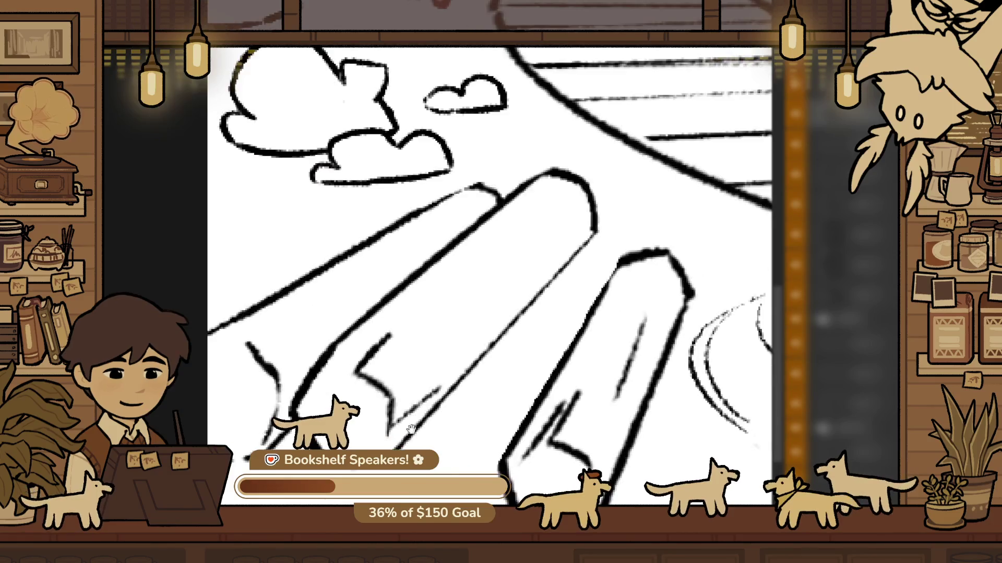
pyautogui.scroll(-3, 378, 363)
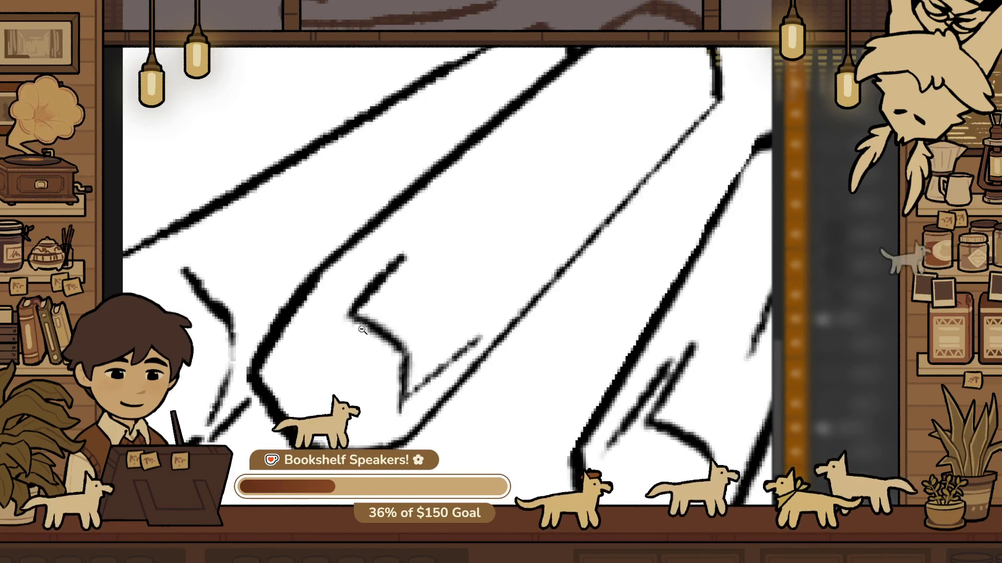
pyautogui.scroll(4, 377, 364)
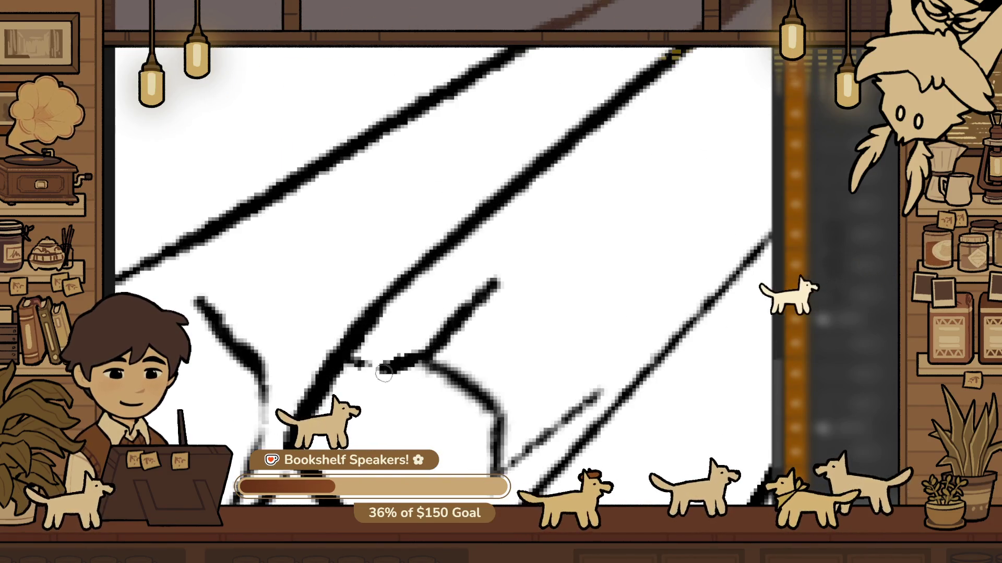
pyautogui.scroll(-3, 378, 364)
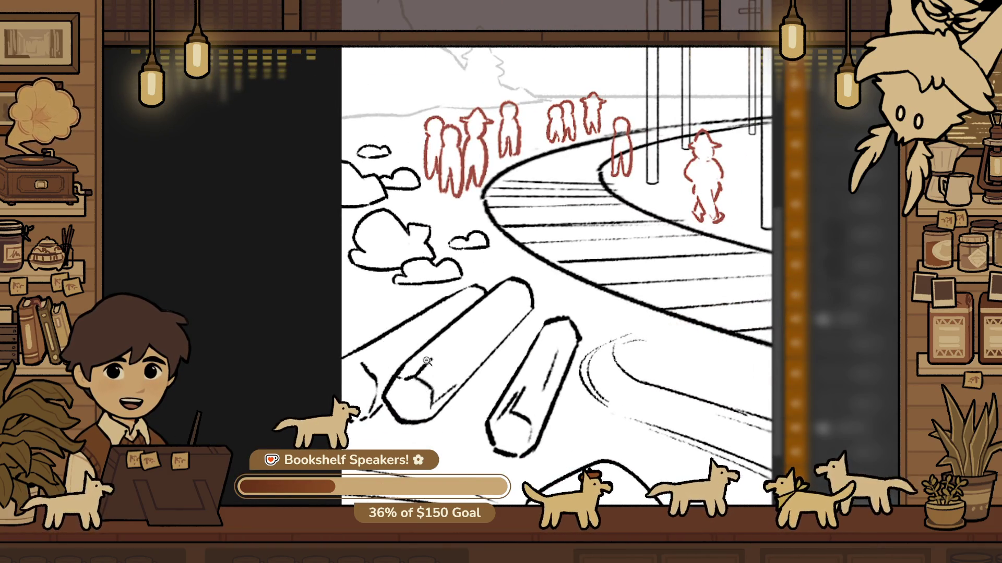
pyautogui.scroll(3, 426, 361)
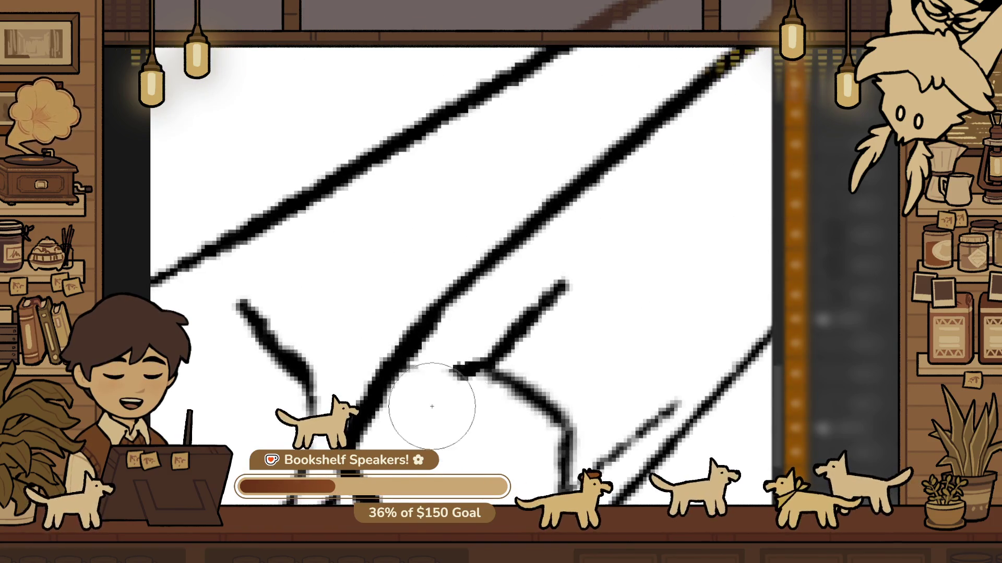
pyautogui.press('[')
pyautogui.press('[')
pyautogui.press('[')
pyautogui.hotkey('ctrl', 'z')
# Lasso-select the short curved mark at the lower-left log's cut end
pyautogui.scroll(-3, 501, 432)
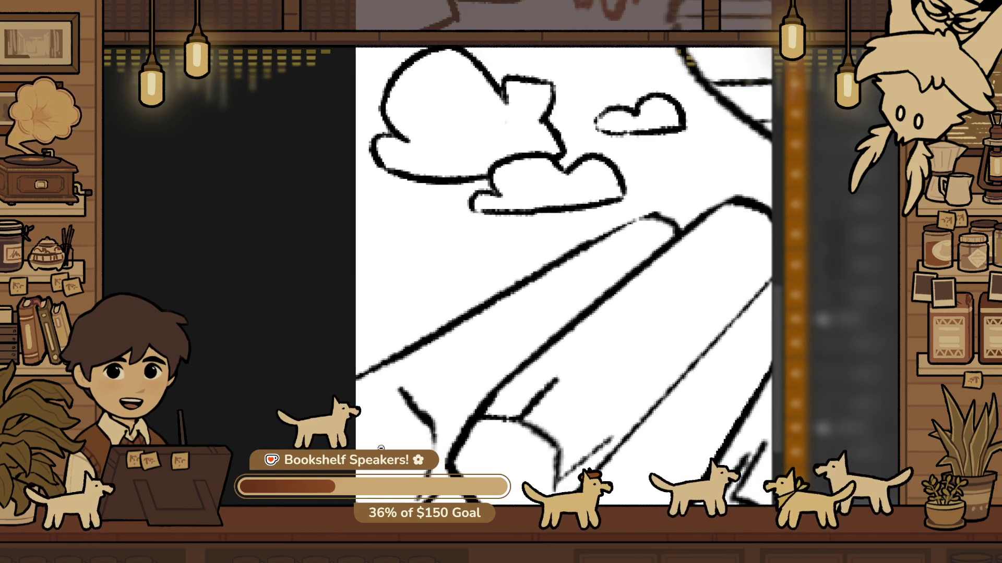
pyautogui.moveTo(455, 432); pyautogui.dragTo(428, 401)
pyautogui.scroll(3, 342, 358)
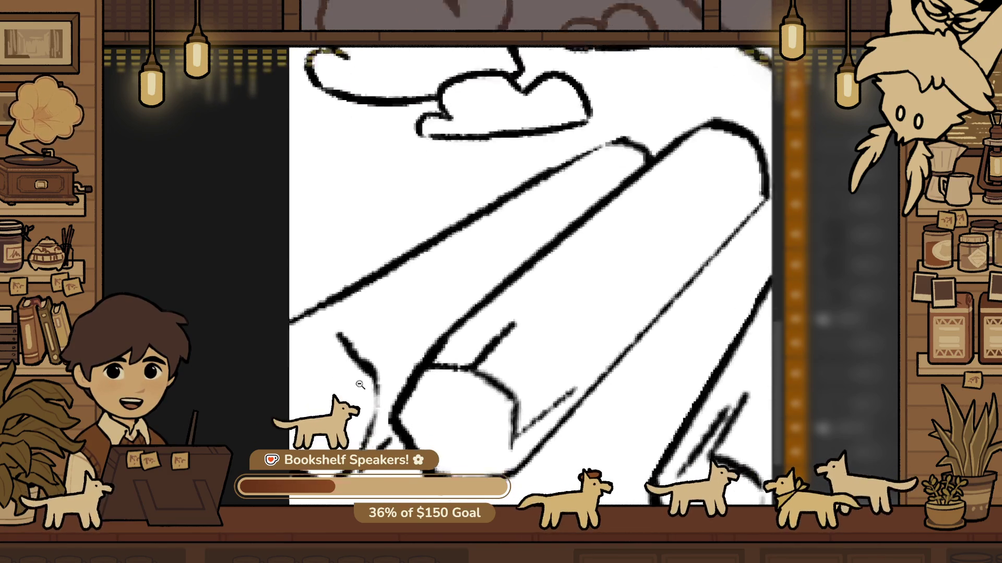
pyautogui.moveTo(381, 284)
pyautogui.mouseDown()
pyautogui.moveTo(404, 410)
pyautogui.moveTo(401, 473)
pyautogui.moveTo(339, 464)
pyautogui.mouseUp()
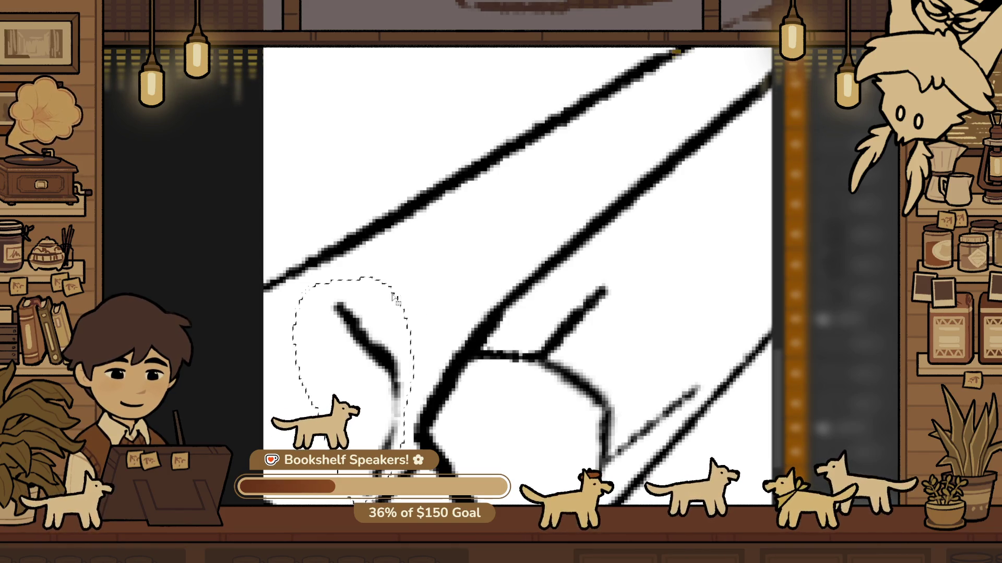
# Thicken the lower-left ink line at the log's cut end and join it at the junction
pyautogui.scroll(-3, 367, 320)
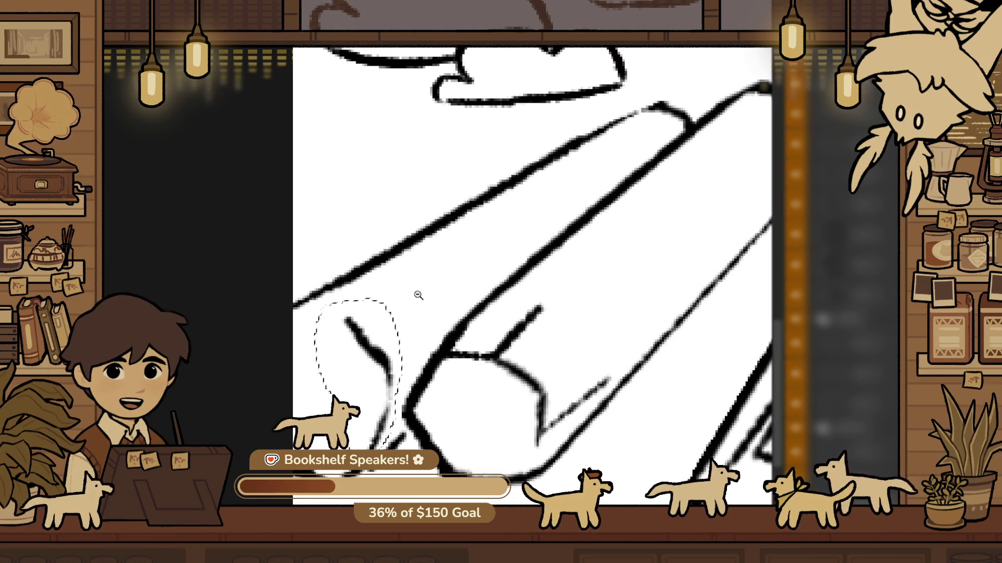
pyautogui.scroll(3, 409, 275)
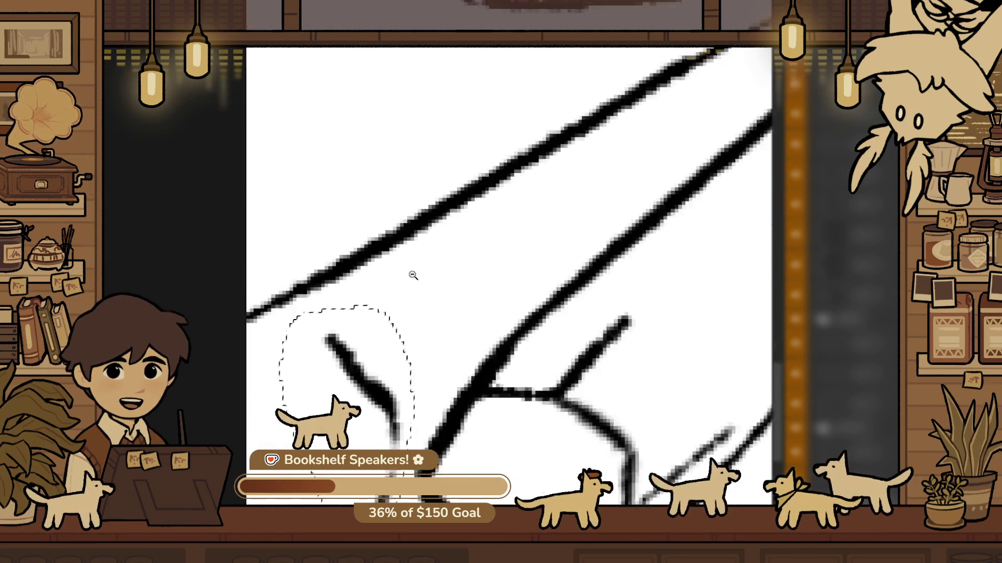
pyautogui.scroll(-2, 447, 391)
pyautogui.scroll(4, 440, 462)
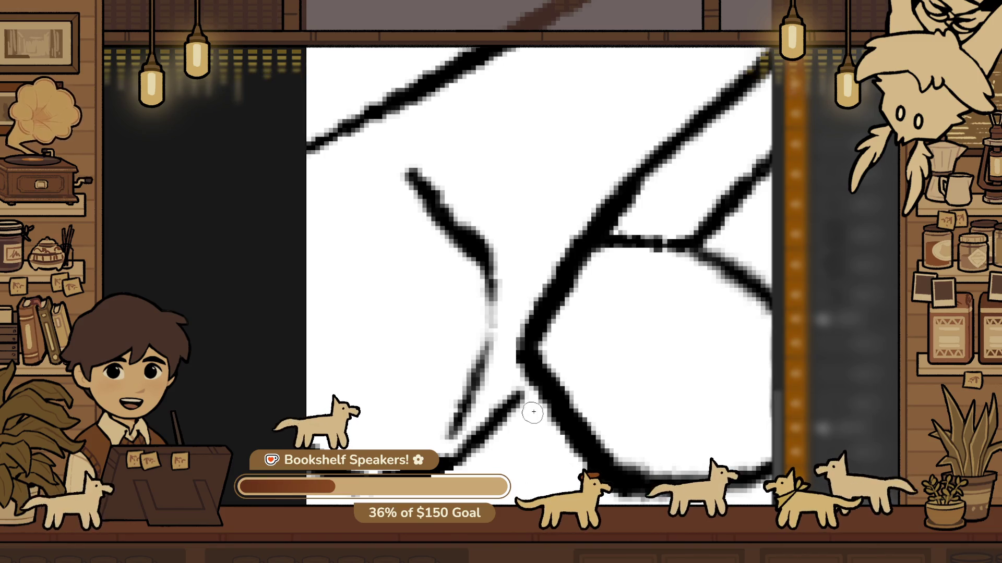
pyautogui.moveTo(536, 386)
pyautogui.mouseDown()
pyautogui.moveTo(508, 413)
pyautogui.moveTo(470, 389)
pyautogui.moveTo(347, 368)
pyautogui.mouseUp()
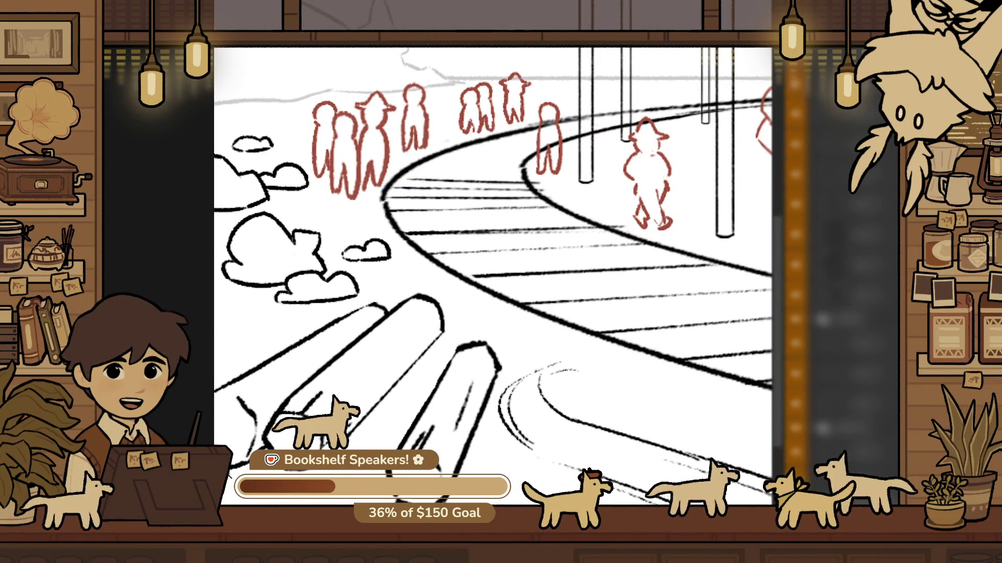
# Lasso the small side mark and rotate it counter-clockwise
pyautogui.click(252, 436)
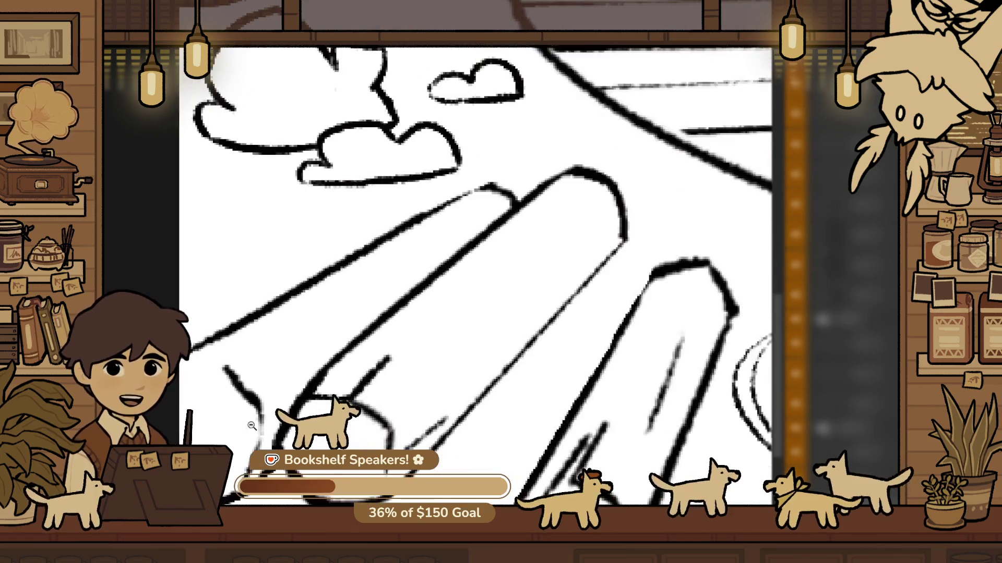
pyautogui.click(216, 432)
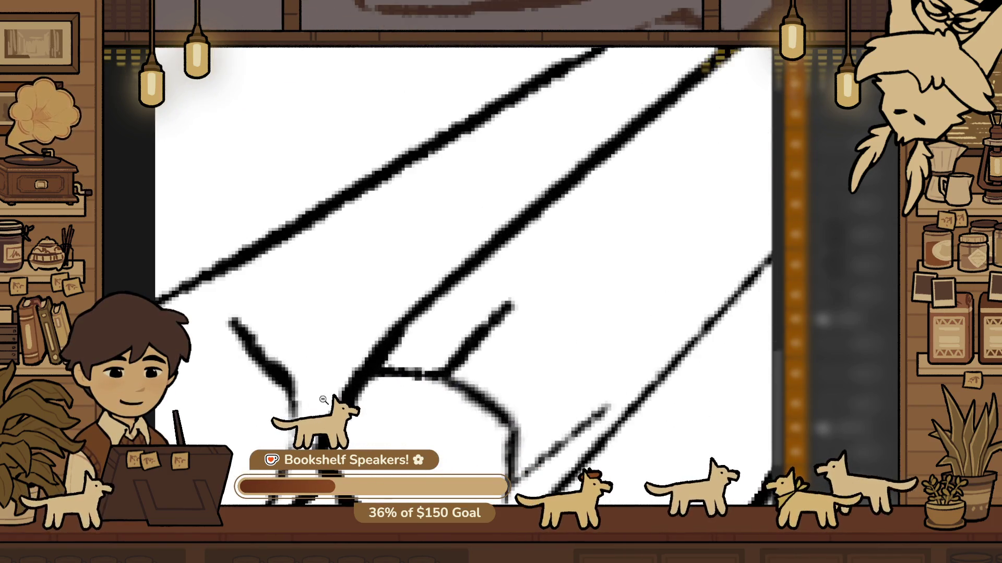
pyautogui.moveTo(214, 412); pyautogui.dragTo(320, 399)
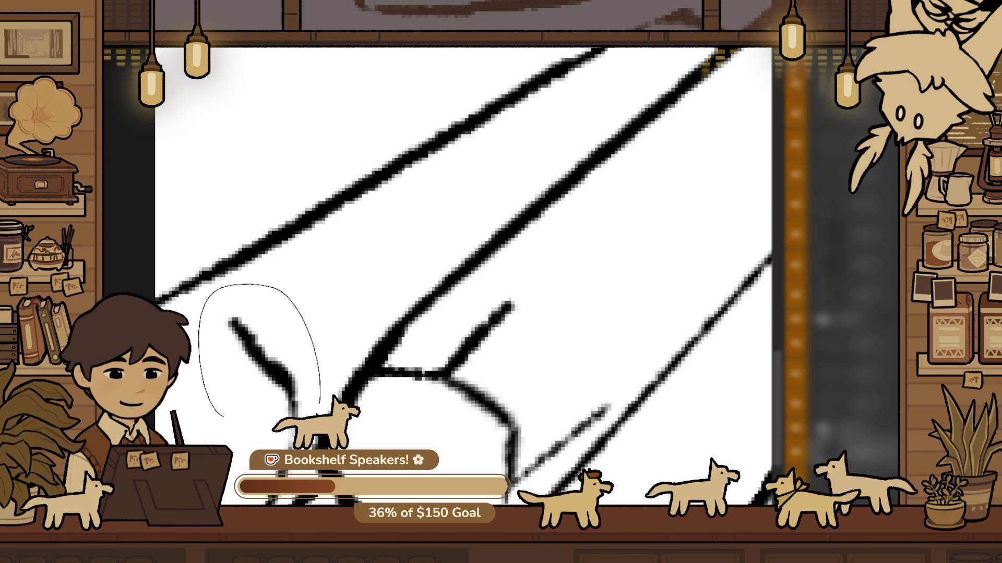
pyautogui.moveTo(378, 325); pyautogui.dragTo(418, 219)
pyautogui.press('Return')
pyautogui.scroll(-10, 418, 220)
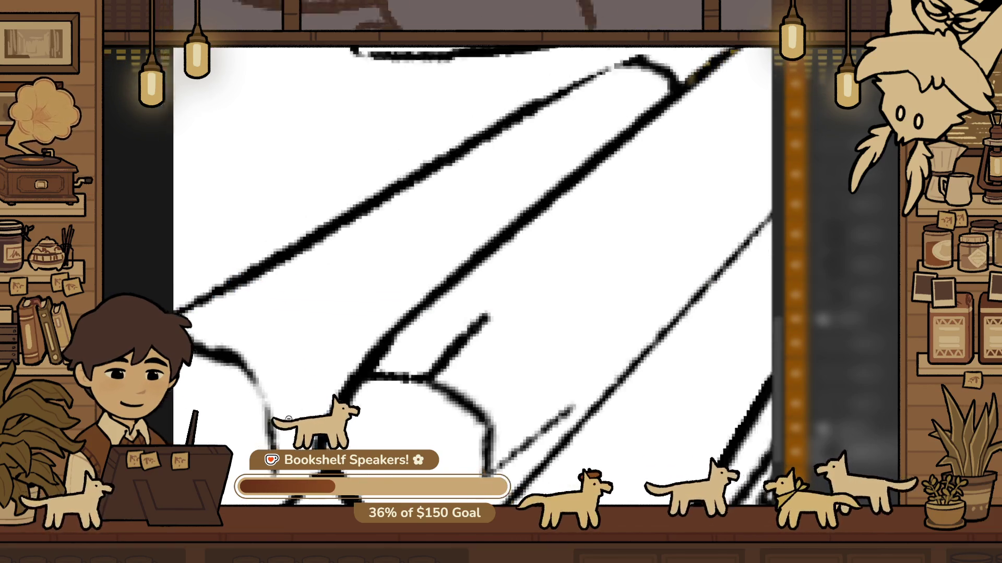
# Erase the log end's lower-left curve and redraw that corner
pyautogui.press('h')
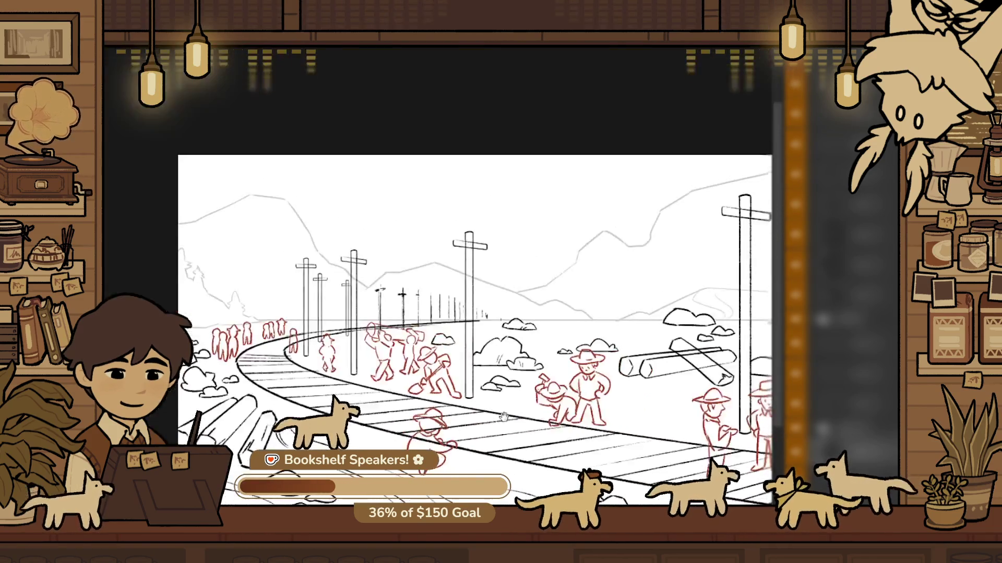
pyautogui.scroll(2, 447, 415)
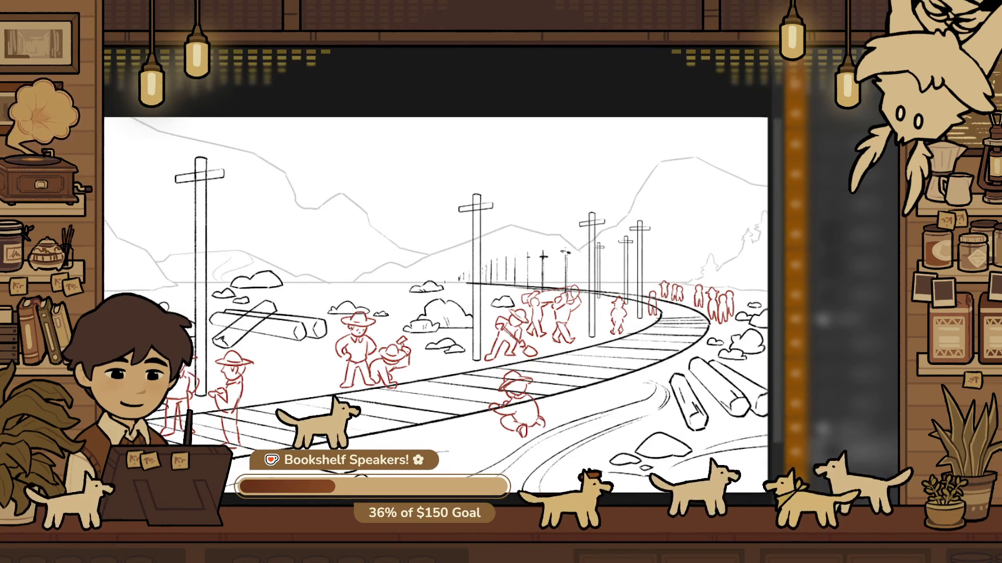
pyautogui.scroll(-2, 475, 287)
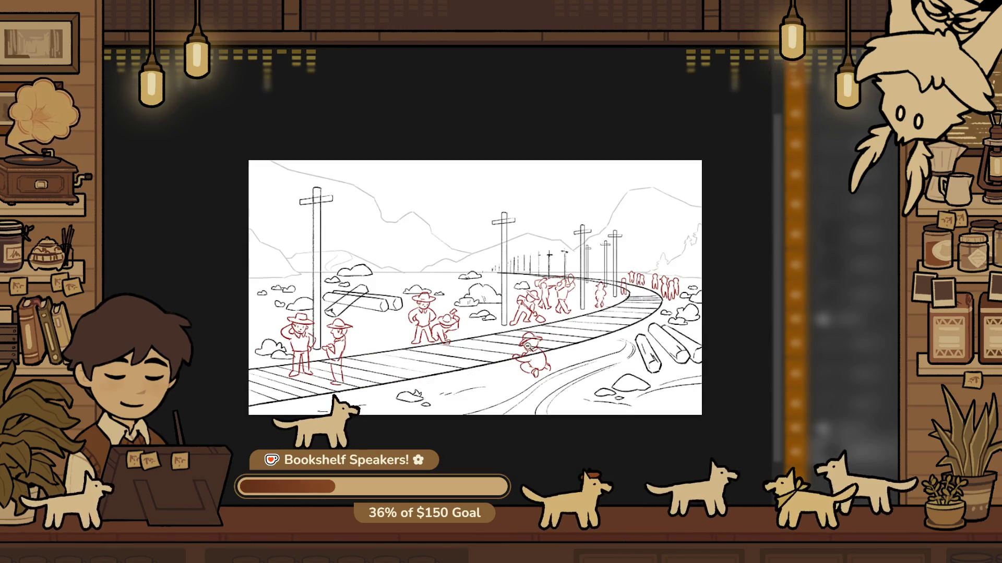
pyautogui.scroll(2, 526, 341)
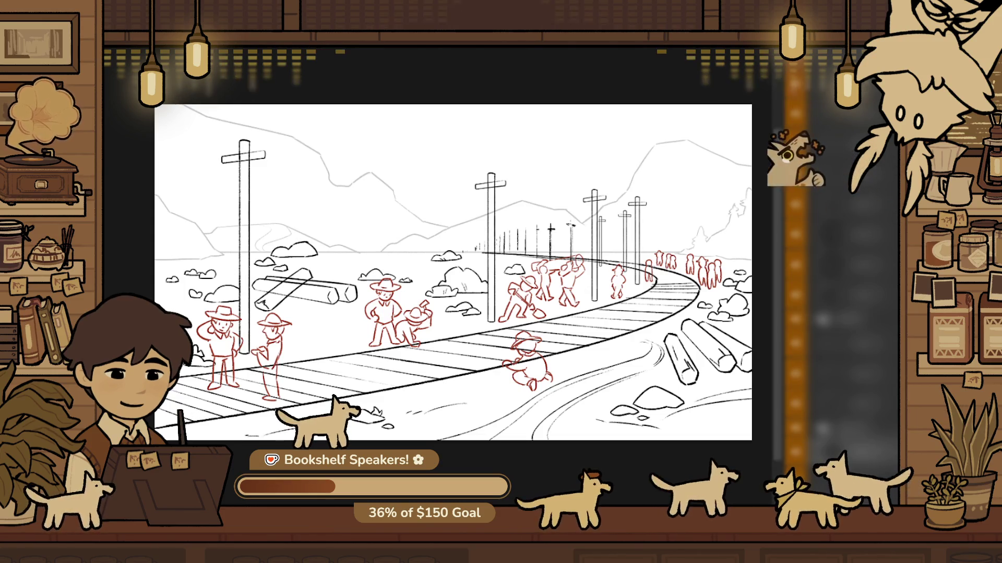
pyautogui.scroll(3, 347, 320)
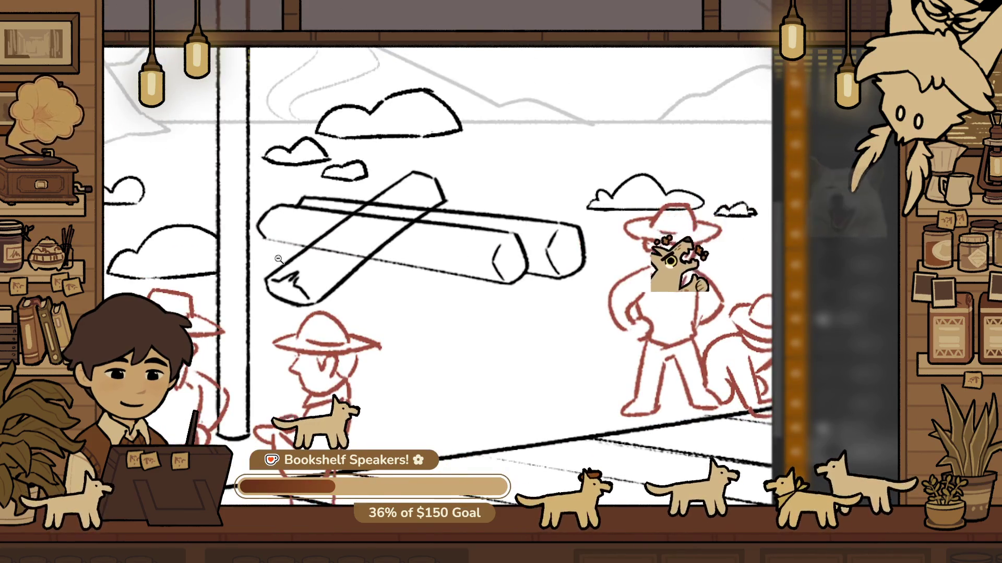
pyautogui.scroll(3, 278, 259)
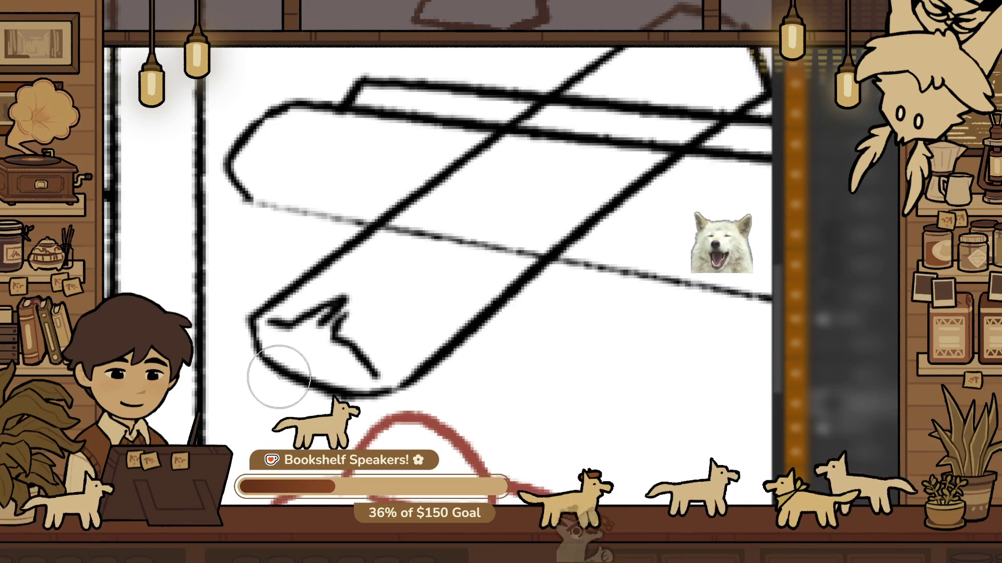
pyautogui.moveTo(276, 365)
pyautogui.mouseDown()
pyautogui.moveTo(331, 395)
pyautogui.moveTo(267, 365)
pyautogui.moveTo(378, 391)
pyautogui.mouseUp()
pyautogui.moveTo(253, 347); pyautogui.dragTo(287, 376)
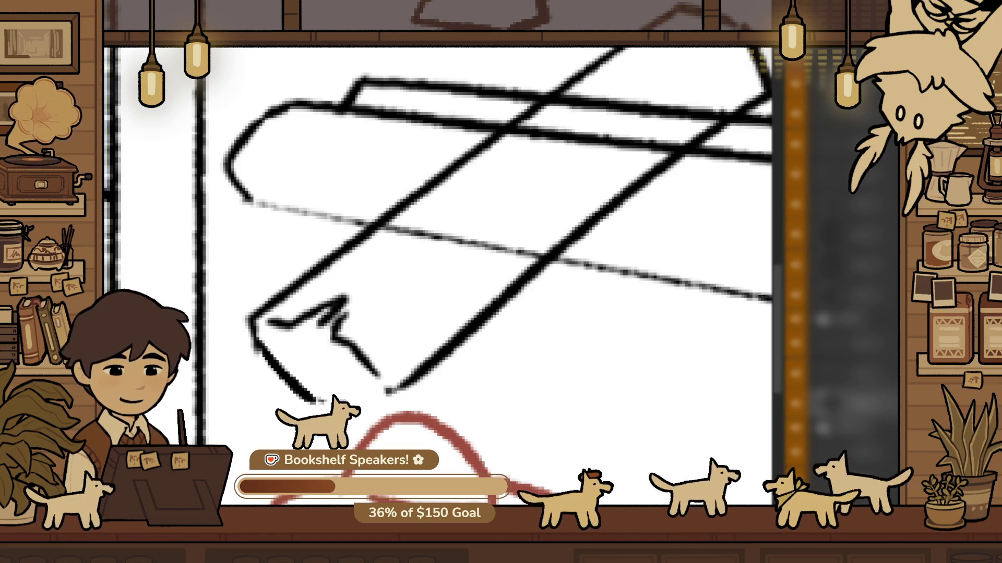
# Erase a stray black line segment on the crossed logs
pyautogui.click(462, 416)
pyautogui.scroll(1, 468, 398)
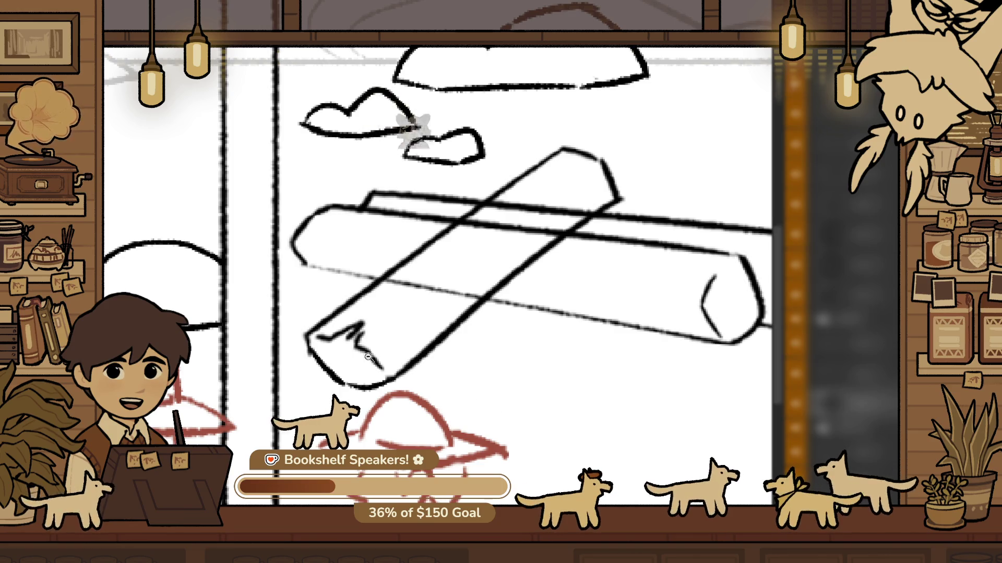
pyautogui.click(430, 378)
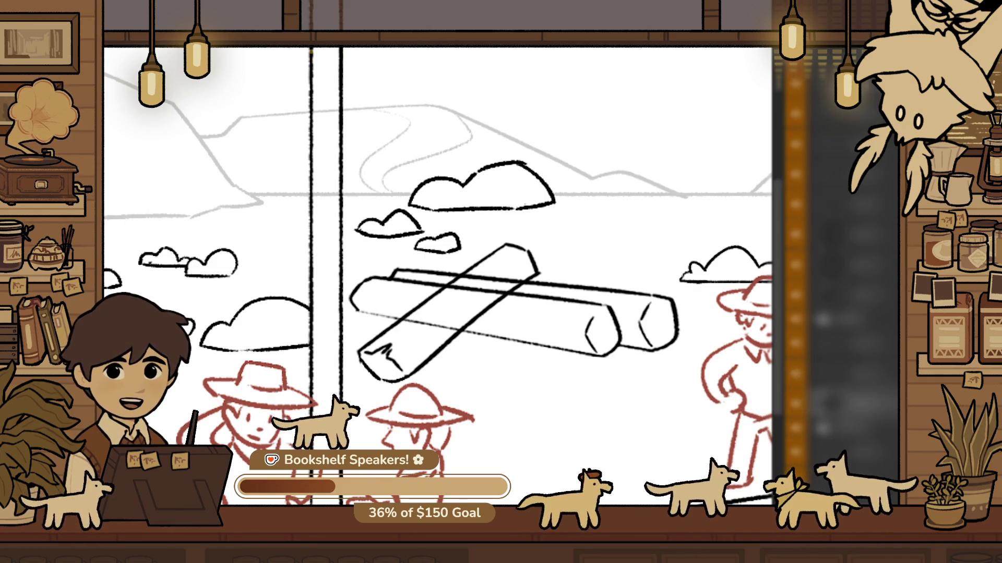
pyautogui.scroll(-1, 438, 404)
pyautogui.scroll(5, 555, 277)
pyautogui.moveTo(555, 277); pyautogui.dragTo(534, 277)
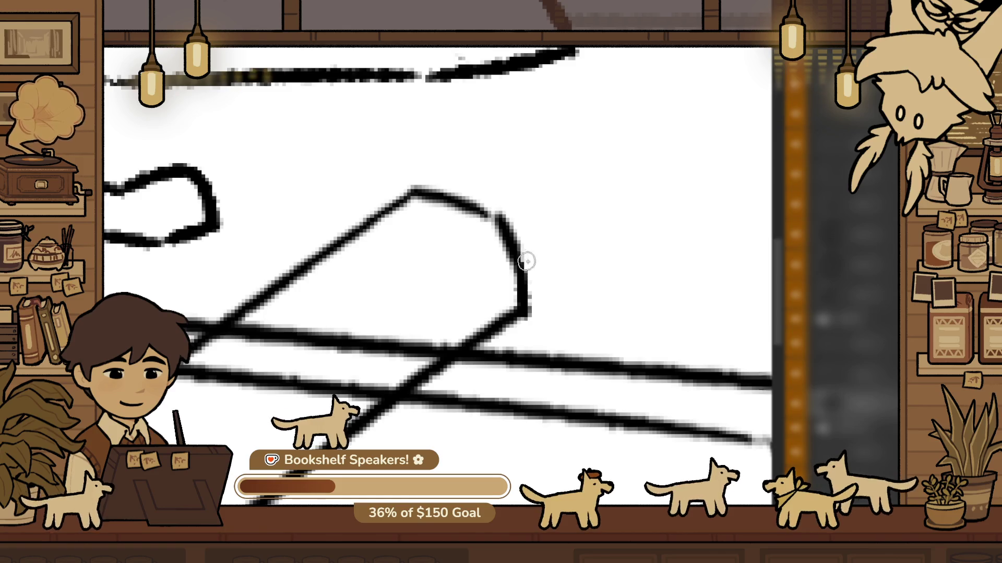
# Zoom and pan across the scene to survey the cowboys, logs and clouds
pyautogui.hotkey('ctrl', '0')
pyautogui.click(514, 424)
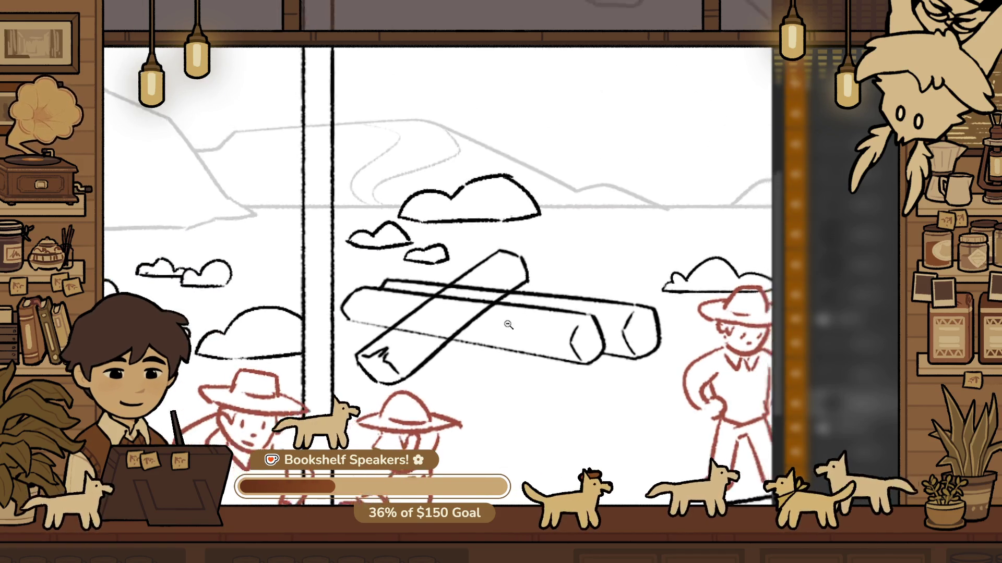
pyautogui.moveTo(549, 353); pyautogui.dragTo(507, 269)
pyautogui.click(375, 293)
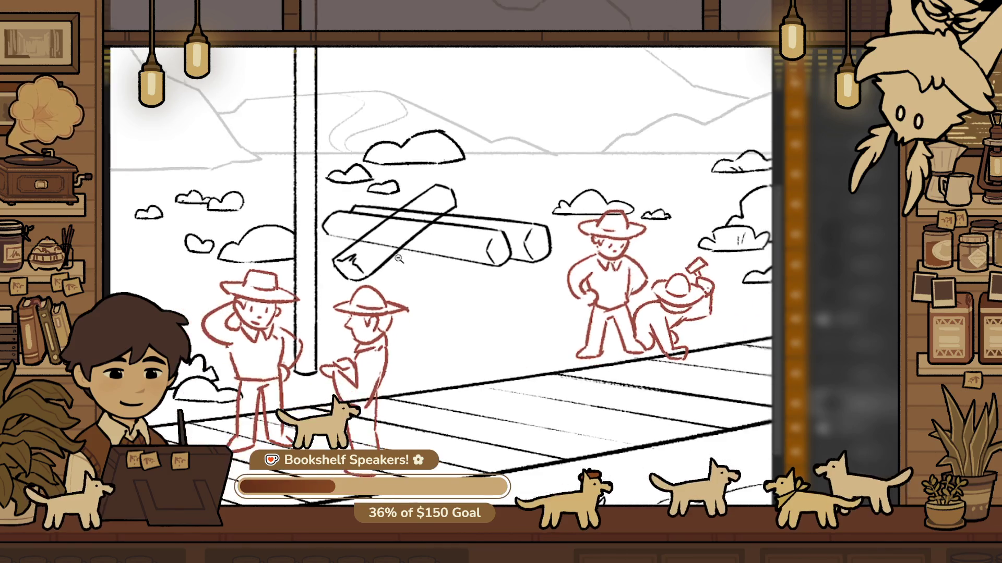
pyautogui.moveTo(406, 339); pyautogui.dragTo(529, 361)
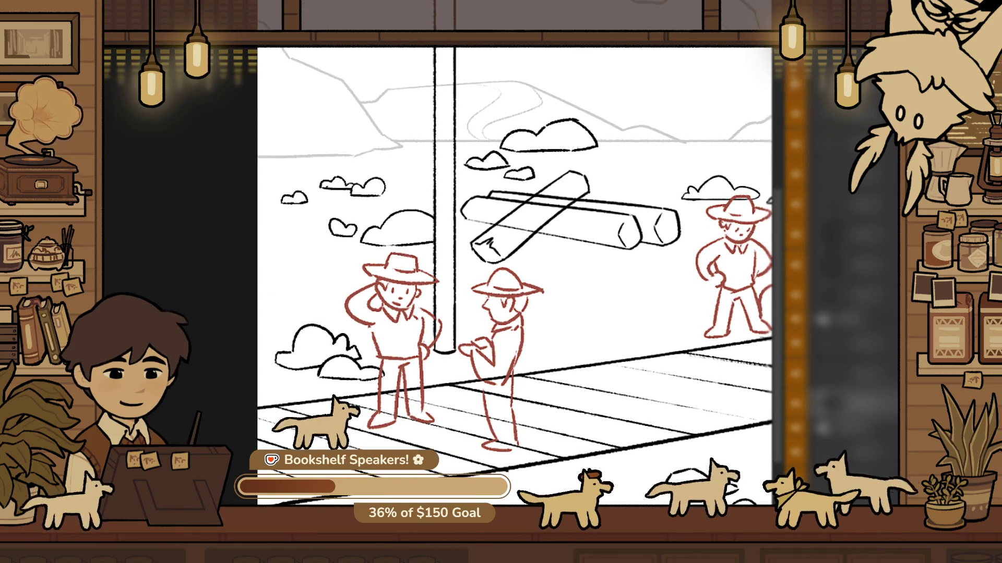
pyautogui.click(381, 358)
pyautogui.moveTo(386, 375); pyautogui.dragTo(235, 358)
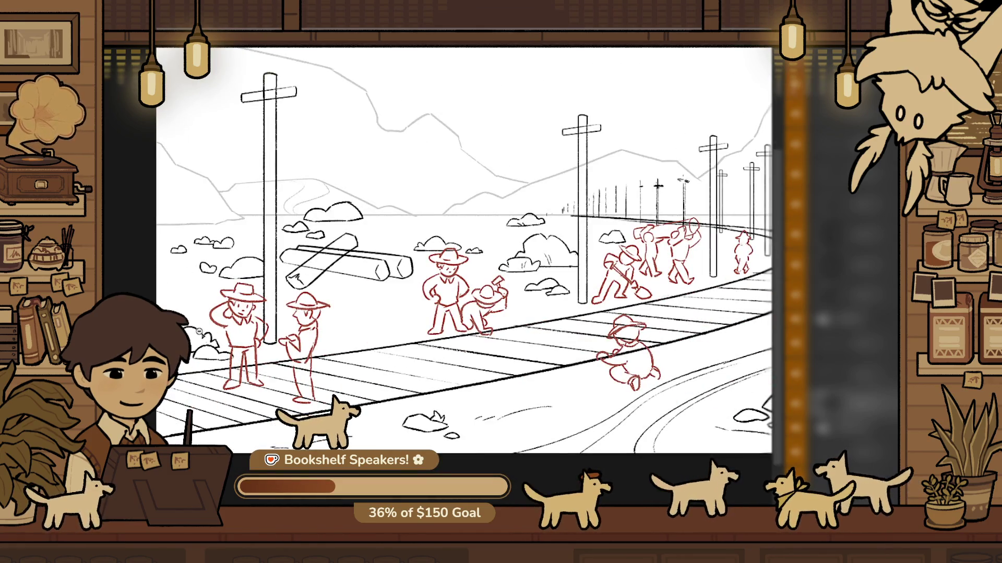
pyautogui.click(172, 339)
pyautogui.moveTo(240, 332)
pyautogui.mouseDown()
pyautogui.moveTo(345, 343)
pyautogui.moveTo(379, 394)
pyautogui.mouseUp()
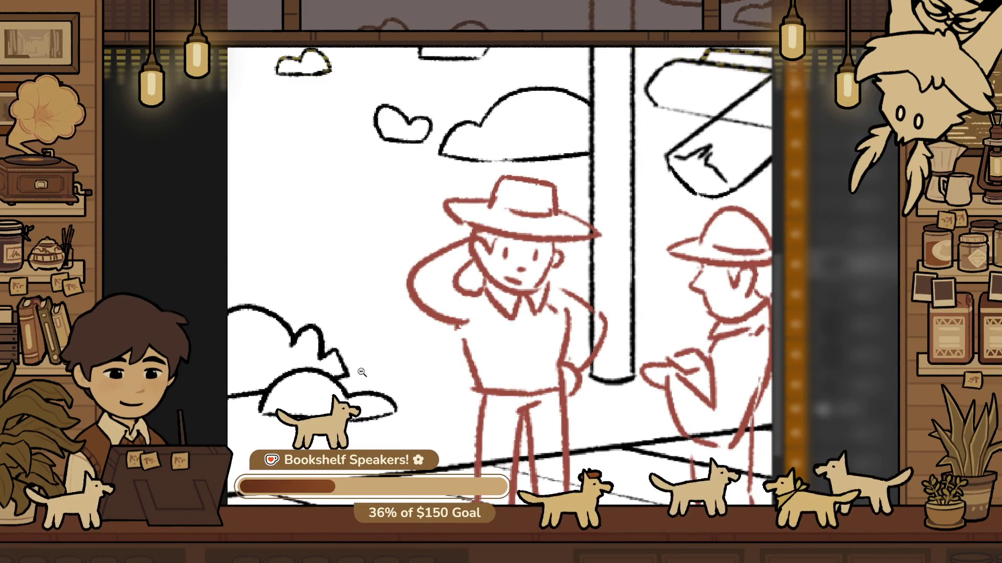
pyautogui.keyDown('alt'); pyautogui.click(301, 410); pyautogui.keyUp('alt')
pyautogui.keyDown('alt'); pyautogui.click(301, 410); pyautogui.keyUp('alt')
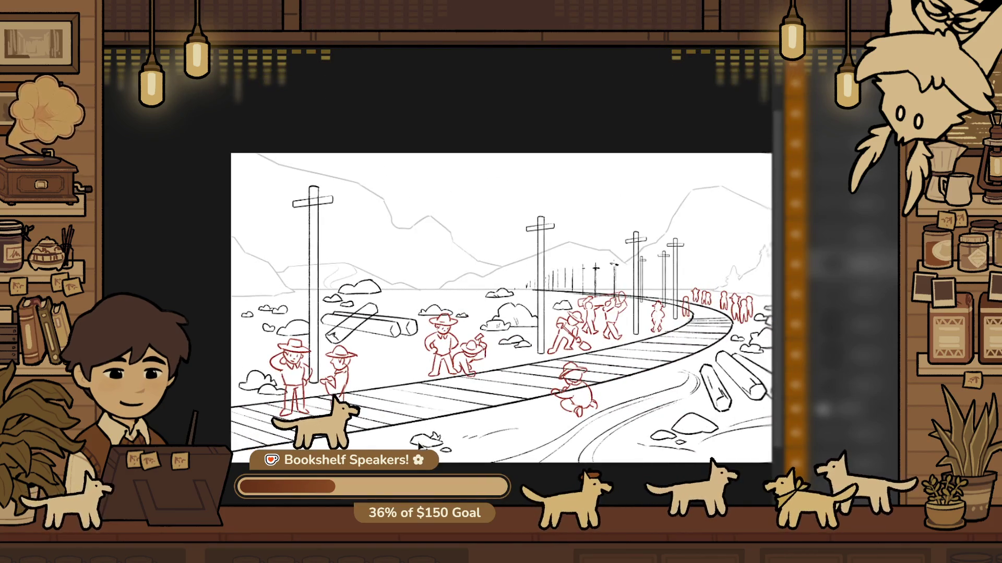
# Zoom into the lower-left cloud and enclose its black strokes in a Free Transform box
pyautogui.hotkey('ctrl', '1')
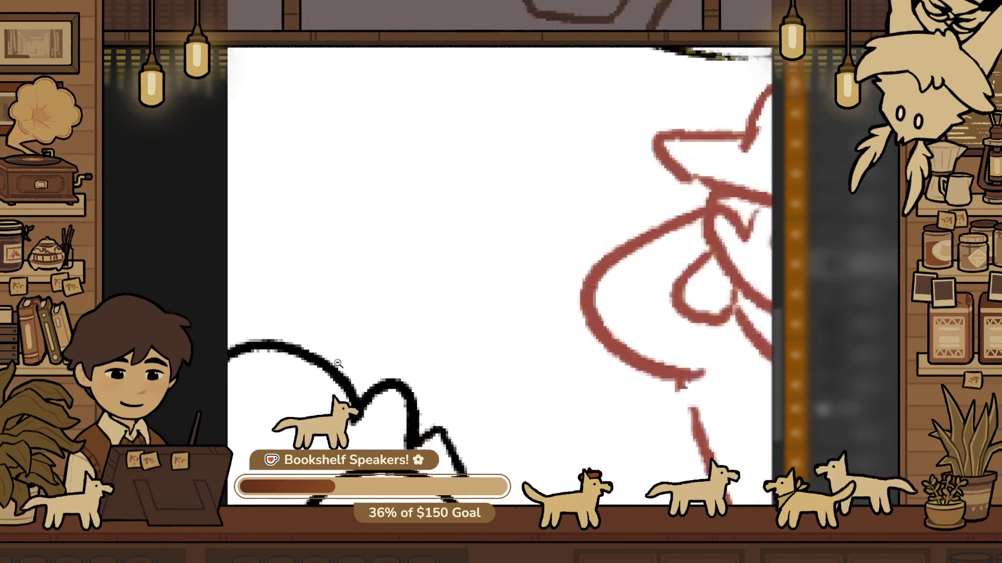
pyautogui.keyDown('alt'); pyautogui.click(350, 386); pyautogui.keyUp('alt')
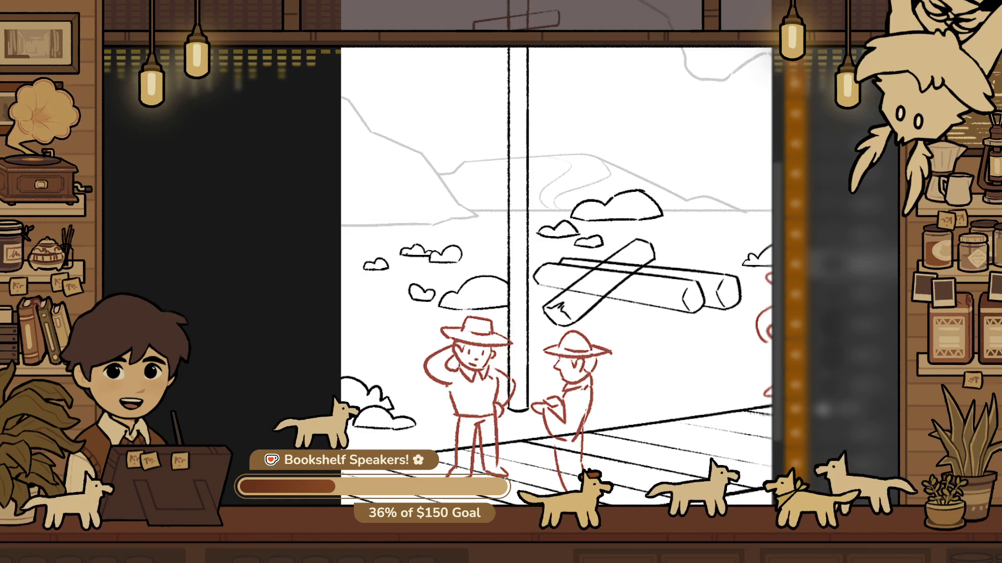
pyautogui.click(376, 402)
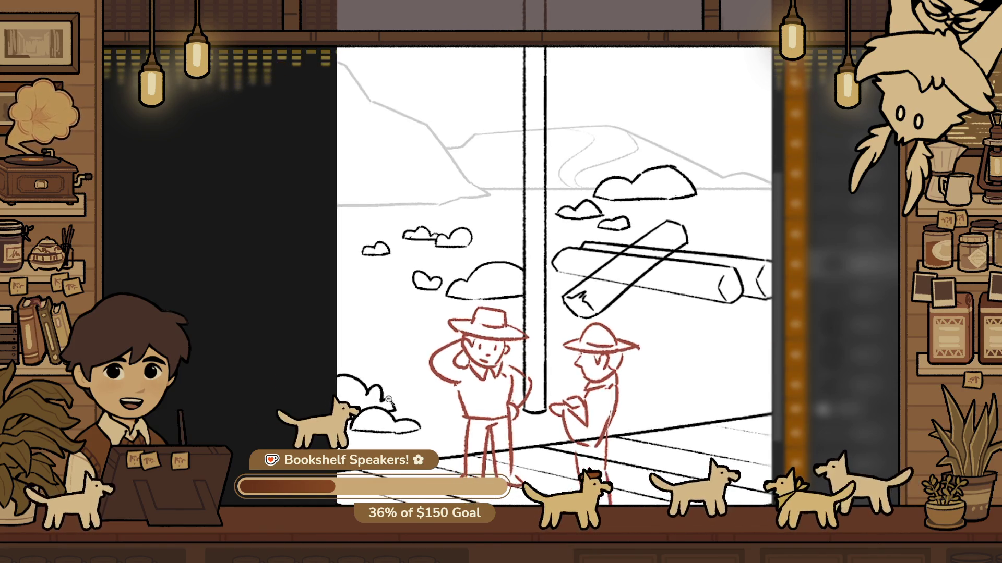
pyautogui.click(385, 417)
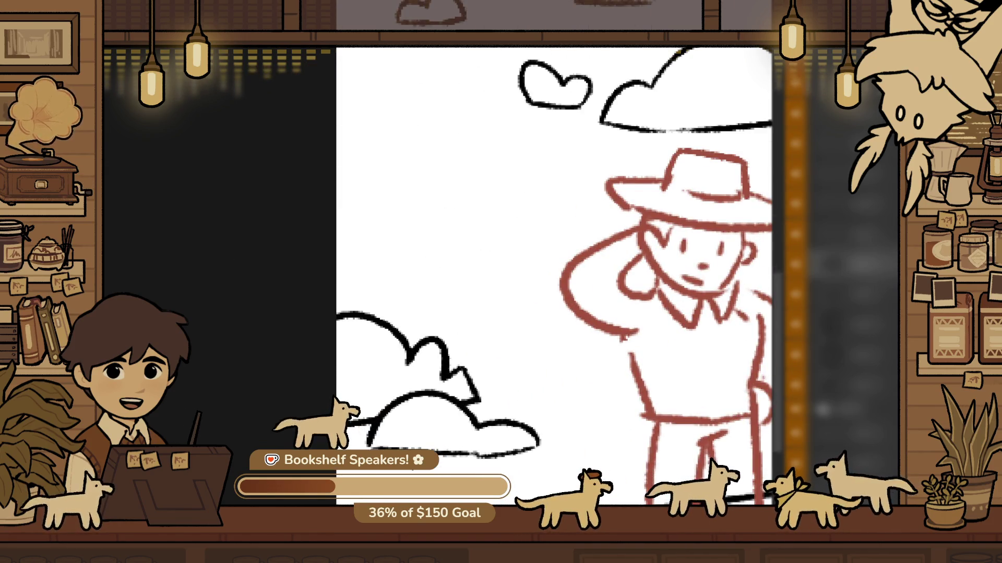
pyautogui.click(478, 376)
pyautogui.click(385, 307)
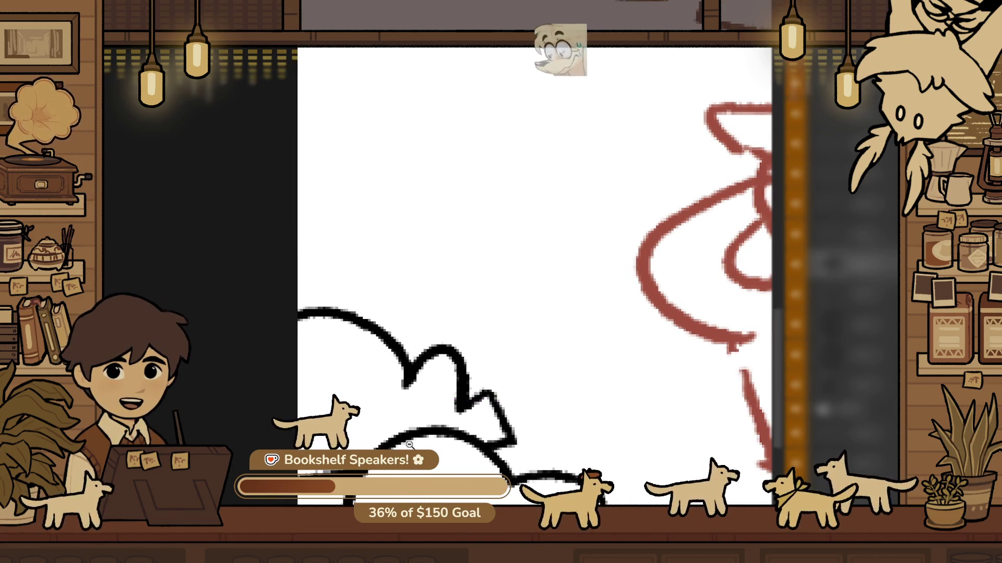
pyautogui.hotkey('ctrl', 't')
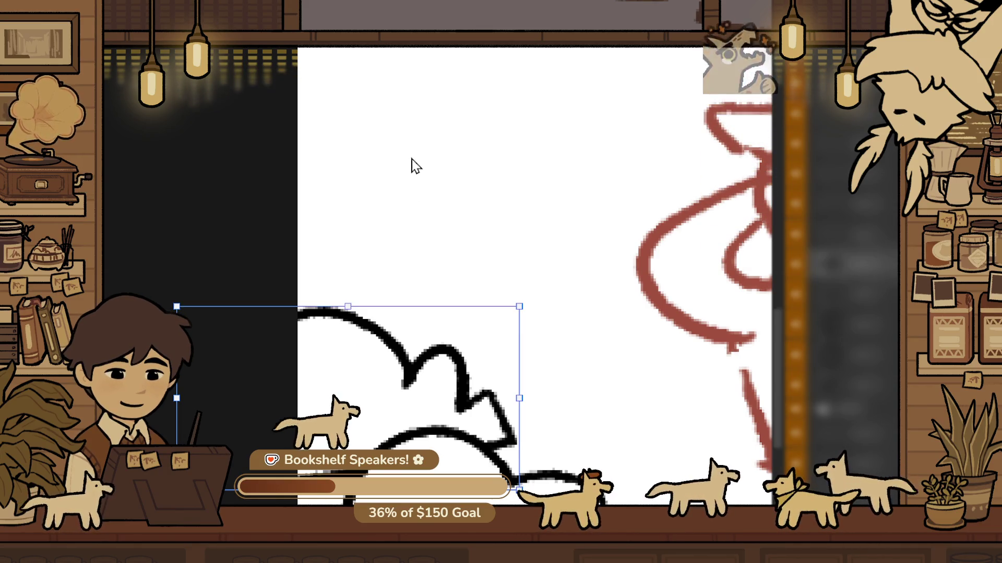
# Skew the lower-left cloud outline by raising its left side
pyautogui.moveTo(176, 398); pyautogui.dragTo(177, 357)
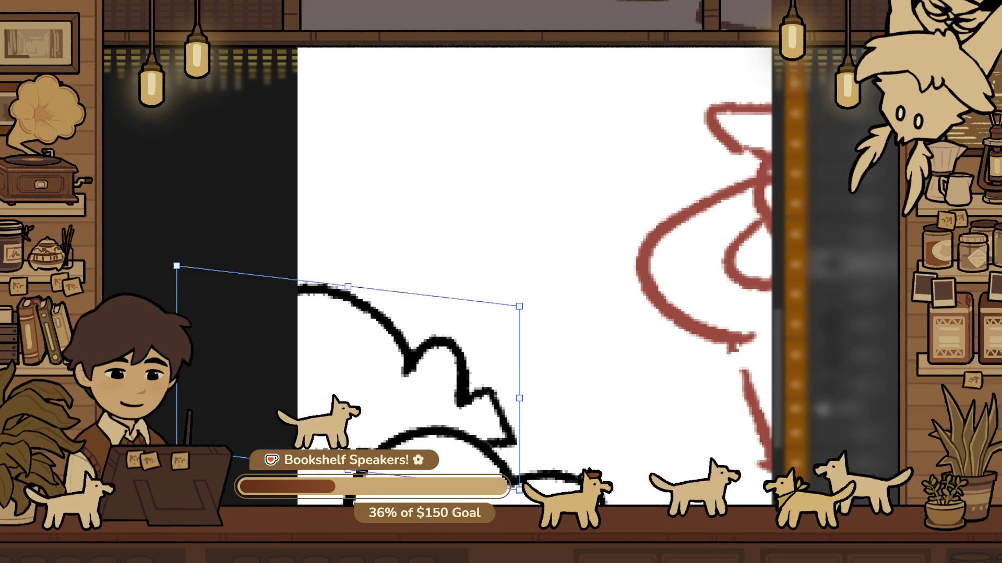
pyautogui.hotkey('ctrl', 'z')
pyautogui.moveTo(182, 400)
pyautogui.mouseDown()
pyautogui.moveTo(177, 367)
pyautogui.moveTo(177, 378)
pyautogui.mouseUp()
# Zoom around the cowboys and clouds to check the skewed cloud
pyautogui.keyDown('alt'); pyautogui.click(541, 111); pyautogui.keyUp('alt')
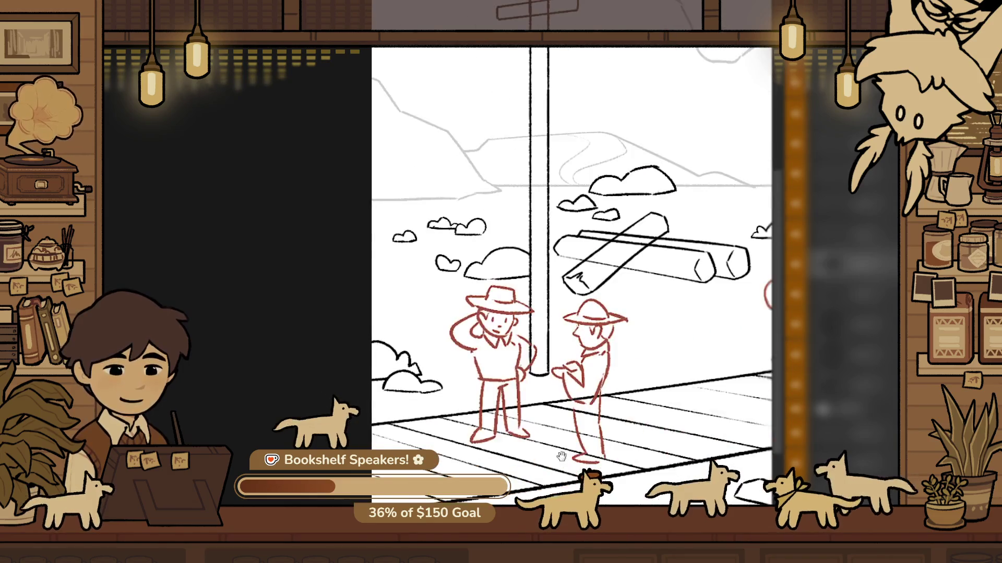
pyautogui.keyDown('alt'); pyautogui.click(335, 359); pyautogui.keyUp('alt')
pyautogui.click(336, 360)
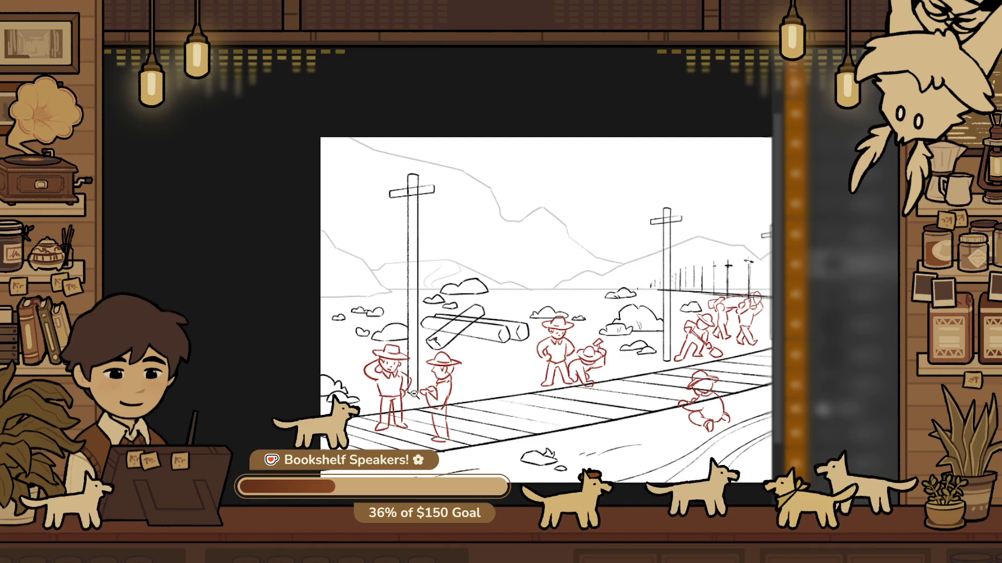
pyautogui.moveTo(370, 392); pyautogui.dragTo(459, 321)
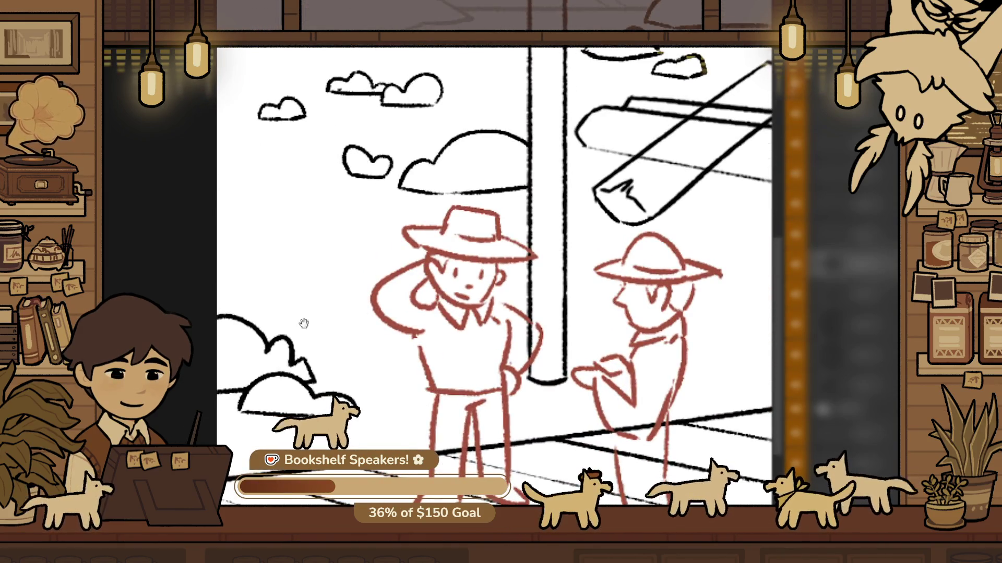
pyautogui.moveTo(304, 324); pyautogui.dragTo(381, 323)
pyautogui.scroll(5, 382, 323)
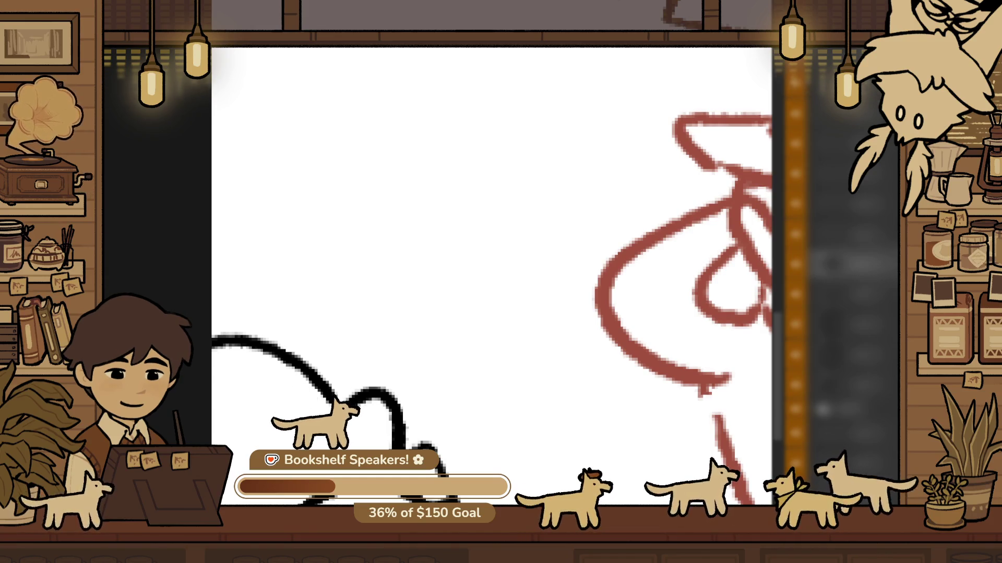
pyautogui.keyDown('alt'); pyautogui.click(516, 340); pyautogui.keyUp('alt')
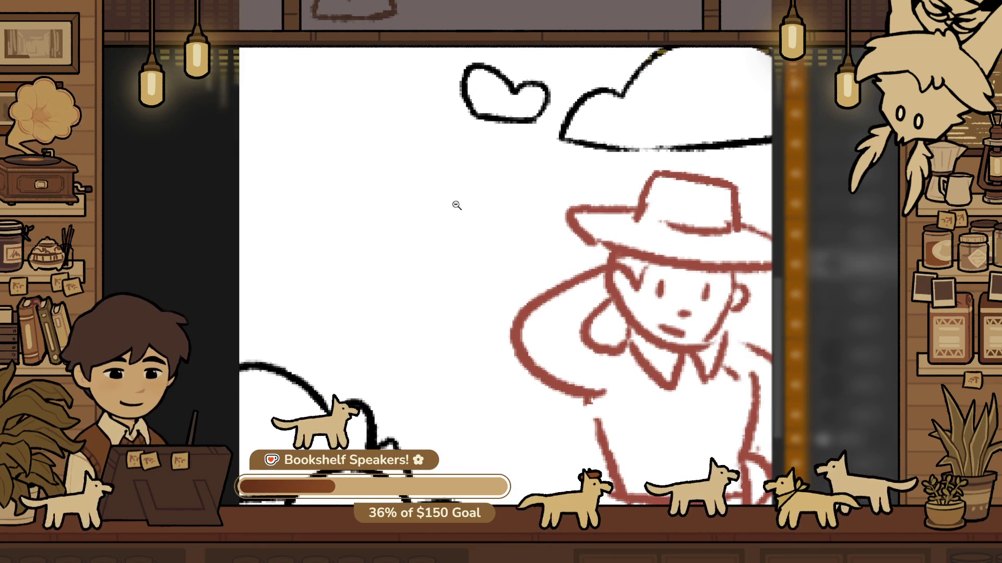
pyautogui.keyDown('alt'); pyautogui.click(465, 282); pyautogui.keyUp('alt')
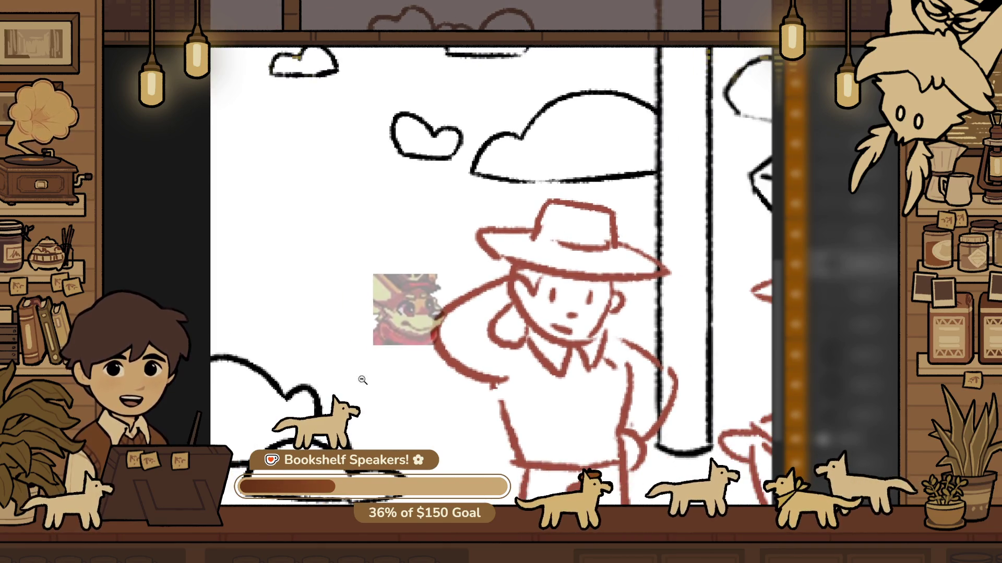
pyautogui.scroll(1, 325, 277)
pyautogui.scroll(2, 325, 276)
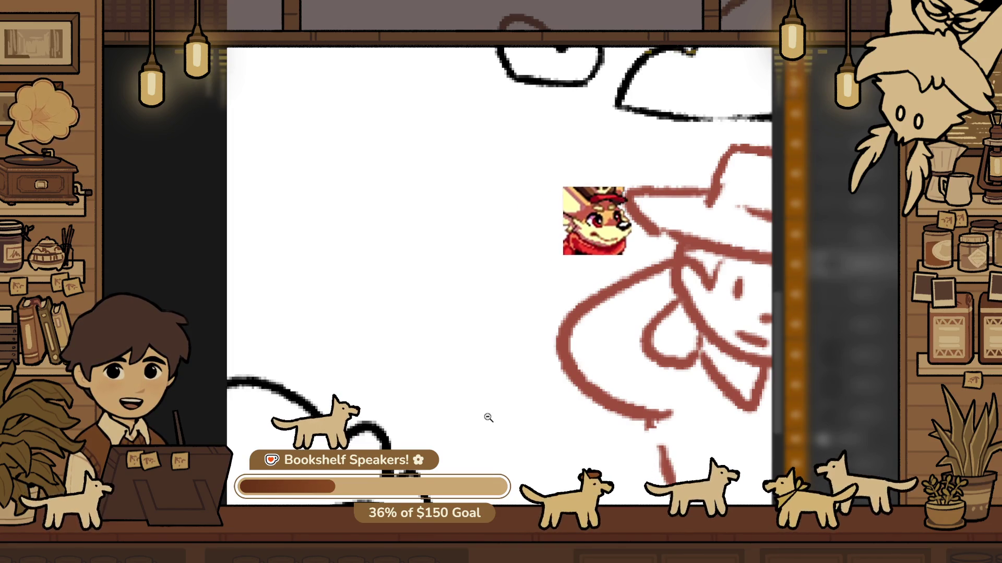
pyautogui.keyDown('alt'); pyautogui.click(423, 389); pyautogui.keyUp('alt')
pyautogui.moveTo(423, 389); pyautogui.dragTo(325, 341)
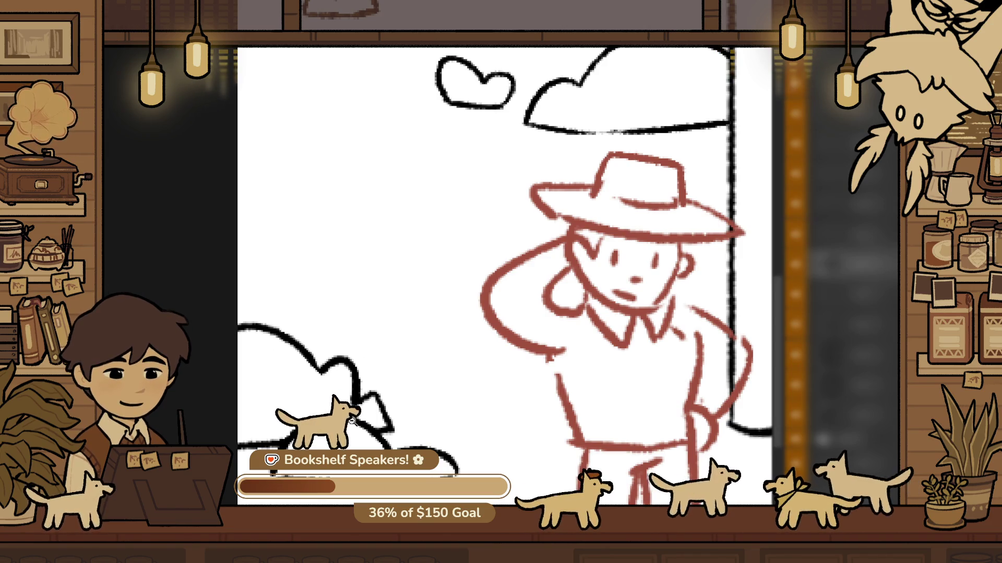
pyautogui.scroll(3, 233, 445)
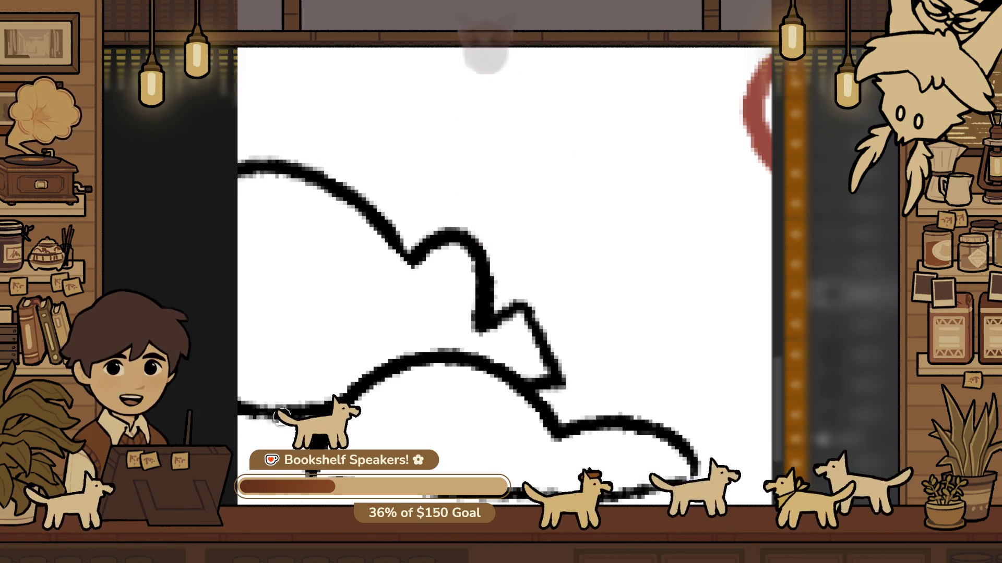
pyautogui.scroll(-1, 268, 472)
pyautogui.scroll(-2, 516, 276)
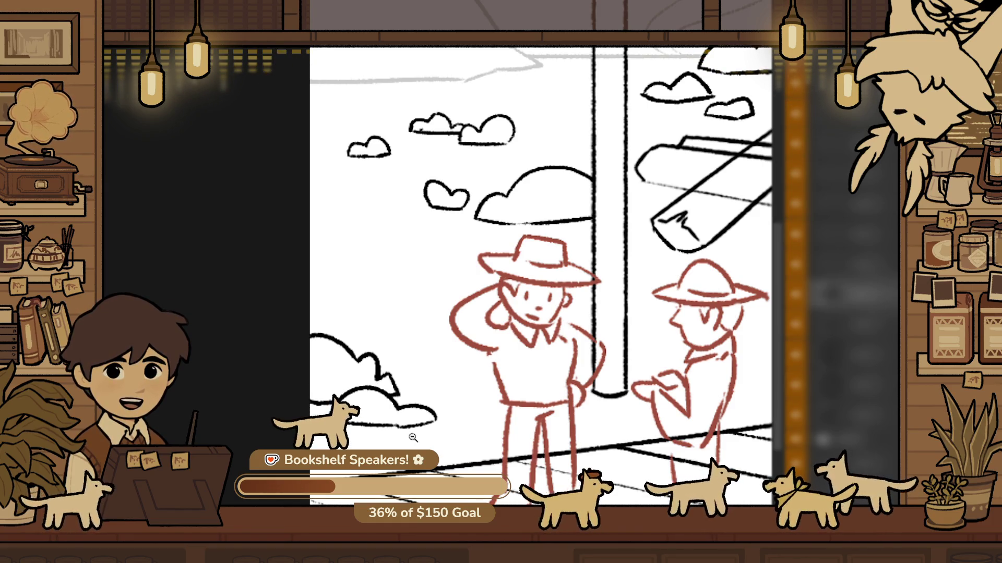
pyautogui.scroll(2, 422, 337)
pyautogui.scroll(3, 470, 331)
pyautogui.scroll(-4, 459, 365)
pyautogui.scroll(5, 483, 439)
pyautogui.scroll(-4, 483, 439)
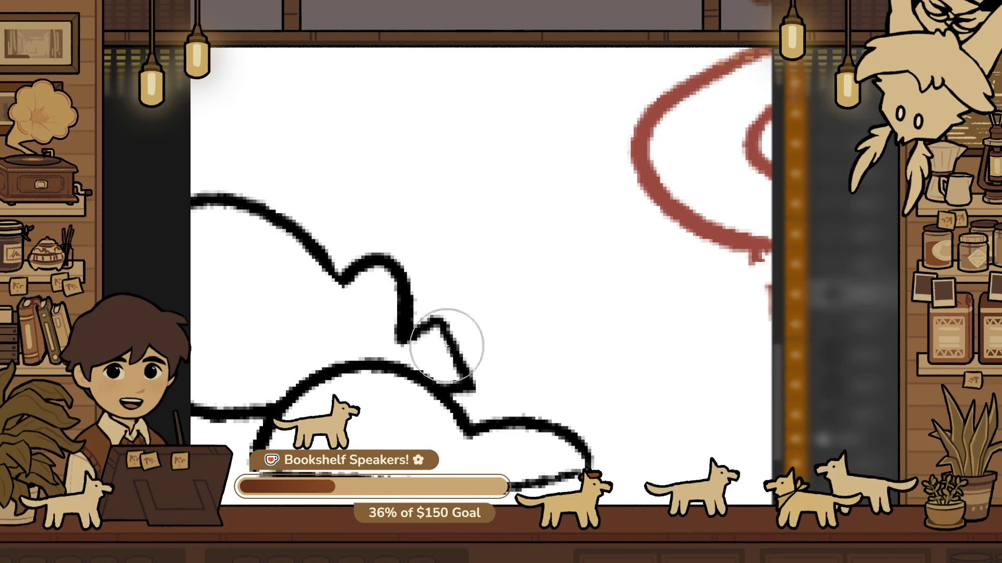
# Replace the zigzag stroke with a redrawn right bump and a flat bottom edge on the cloud
pyautogui.hotkey('ctrl', 'z')
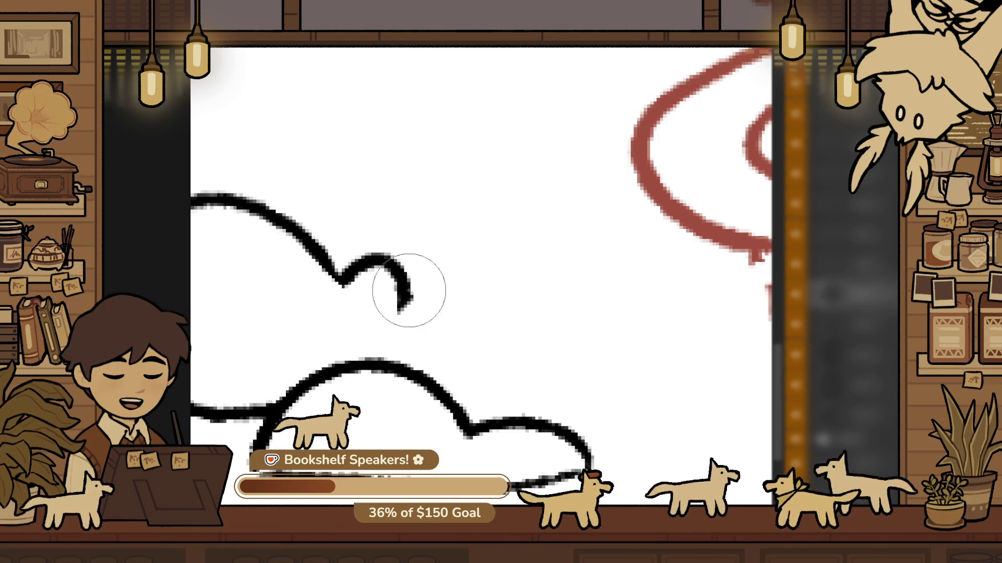
pyautogui.moveTo(450, 326); pyautogui.dragTo(532, 385)
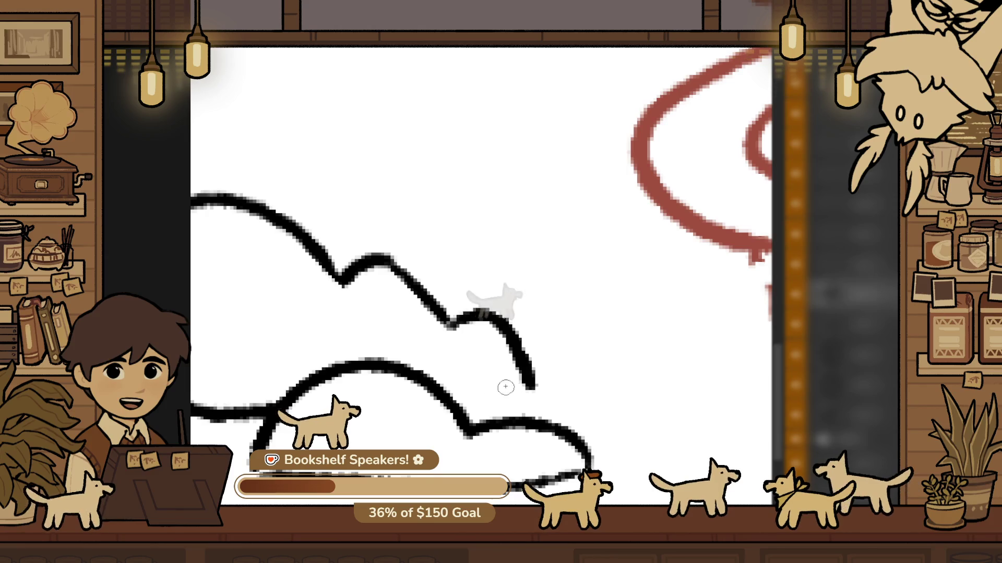
pyautogui.moveTo(438, 398); pyautogui.dragTo(530, 391)
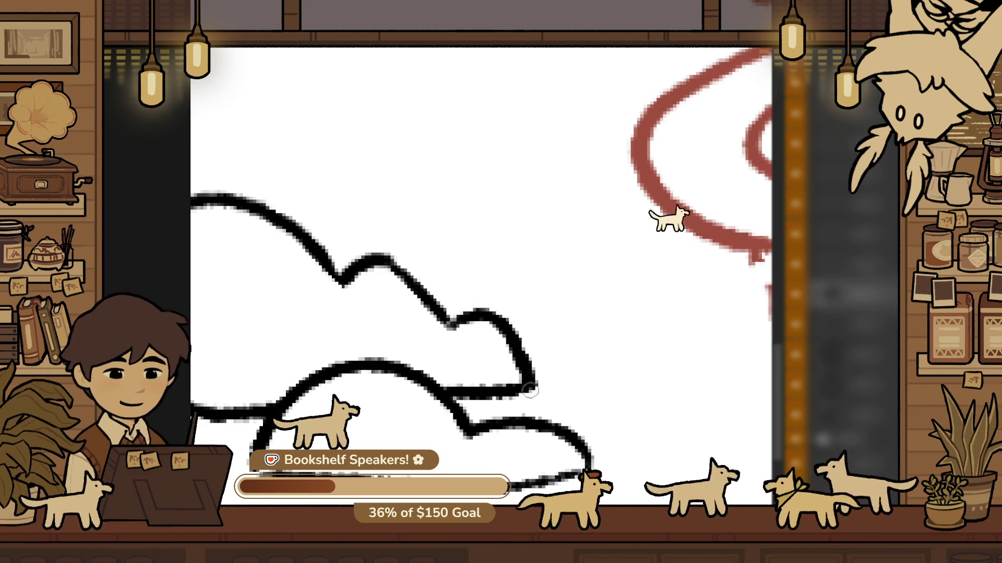
pyautogui.scroll(-4, 515, 378)
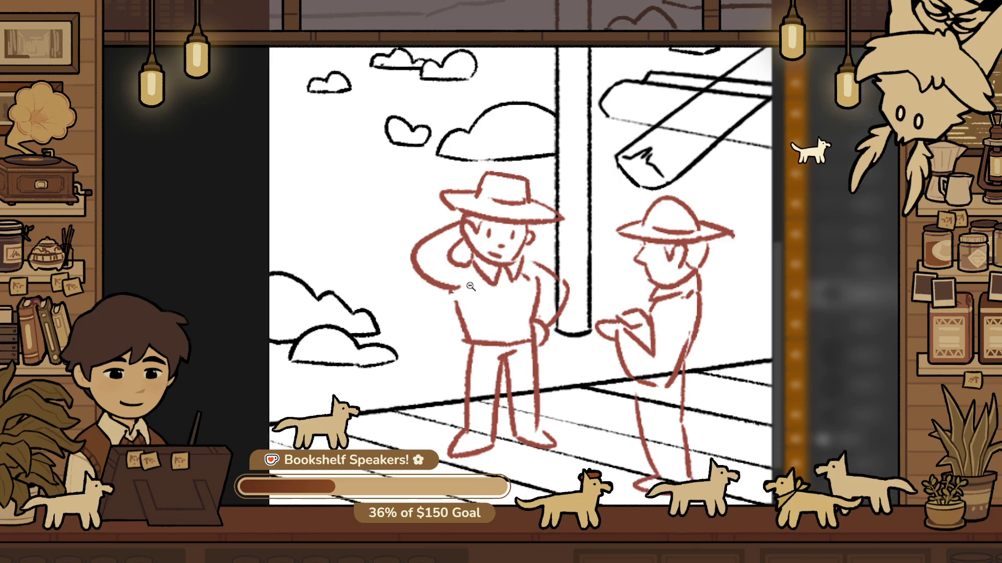
pyautogui.scroll(4, 431, 240)
pyautogui.scroll(1, 432, 240)
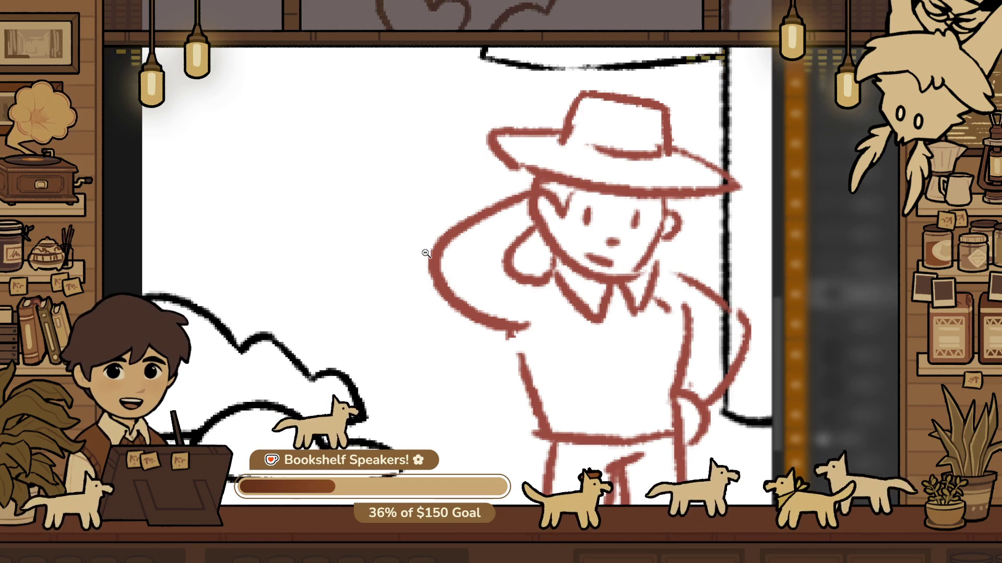
pyautogui.scroll(-1, 459, 365)
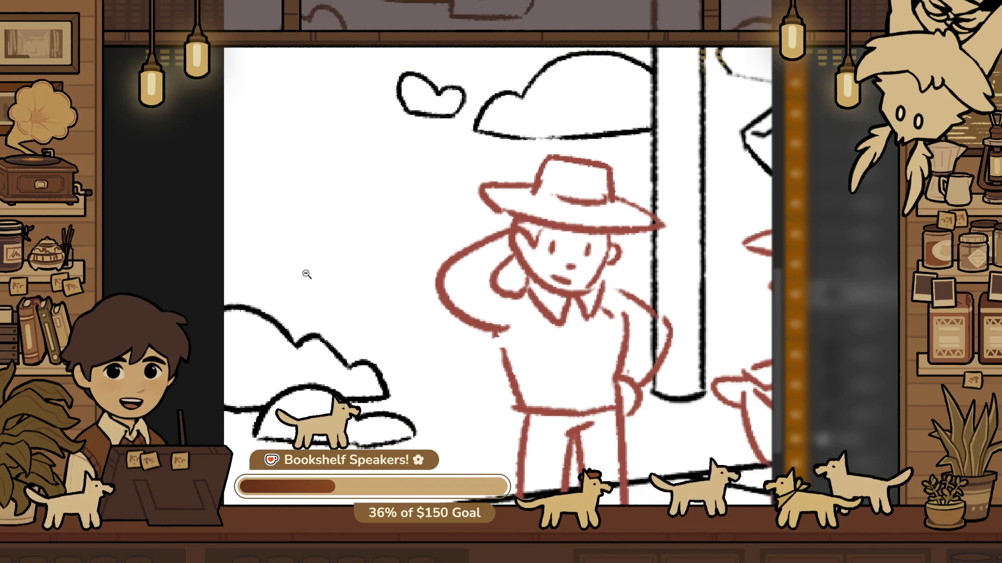
pyautogui.scroll(1, 508, 432)
pyautogui.scroll(-1, 447, 387)
pyautogui.scroll(1, 468, 361)
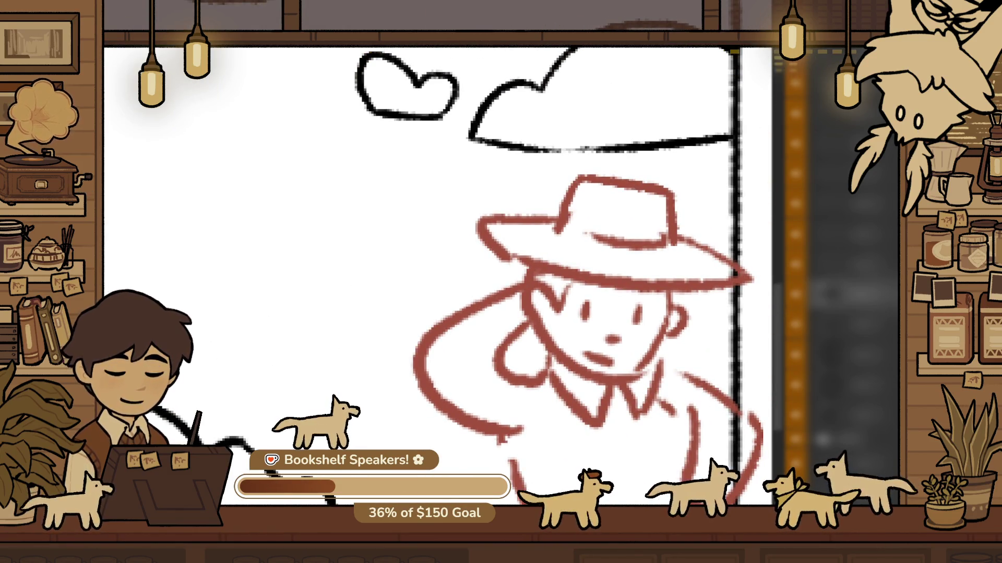
pyautogui.scroll(-3, 392, 328)
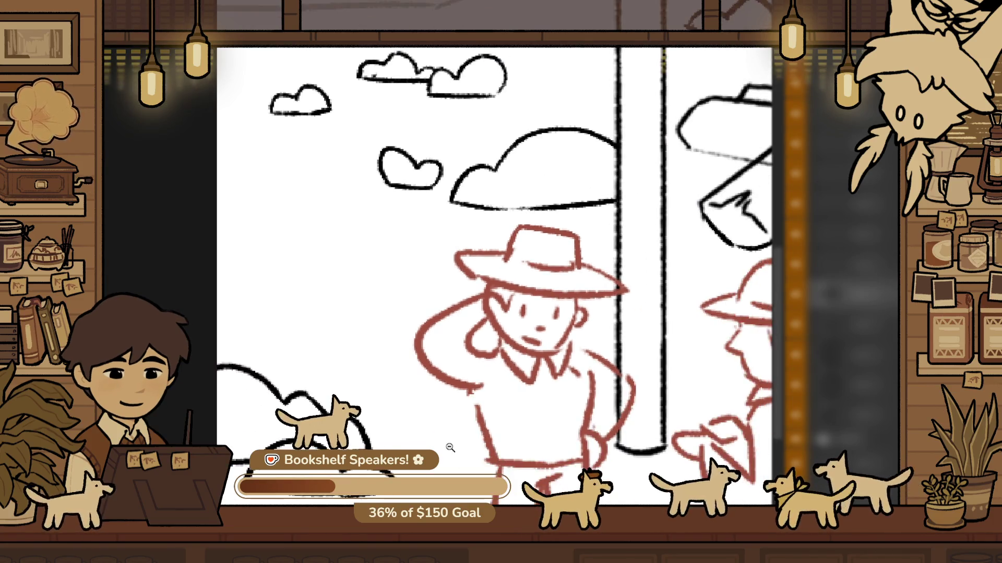
pyautogui.scroll(3, 311, 372)
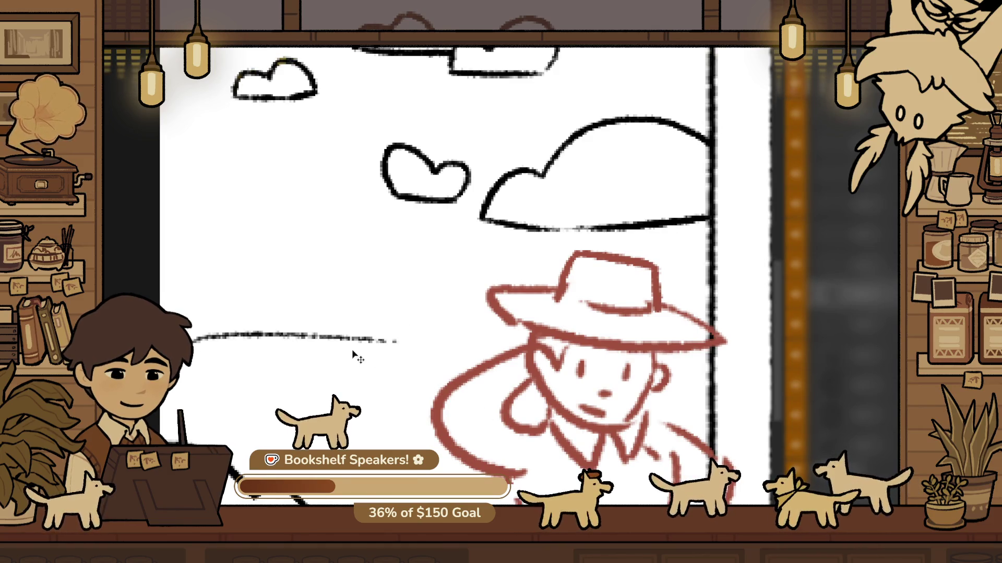
# Replace the long ground stroke with a thin slanted dash beside the hat-wearing worker
pyautogui.moveTo(351, 355); pyautogui.dragTo(435, 330)
pyautogui.scroll(-3, 468, 341)
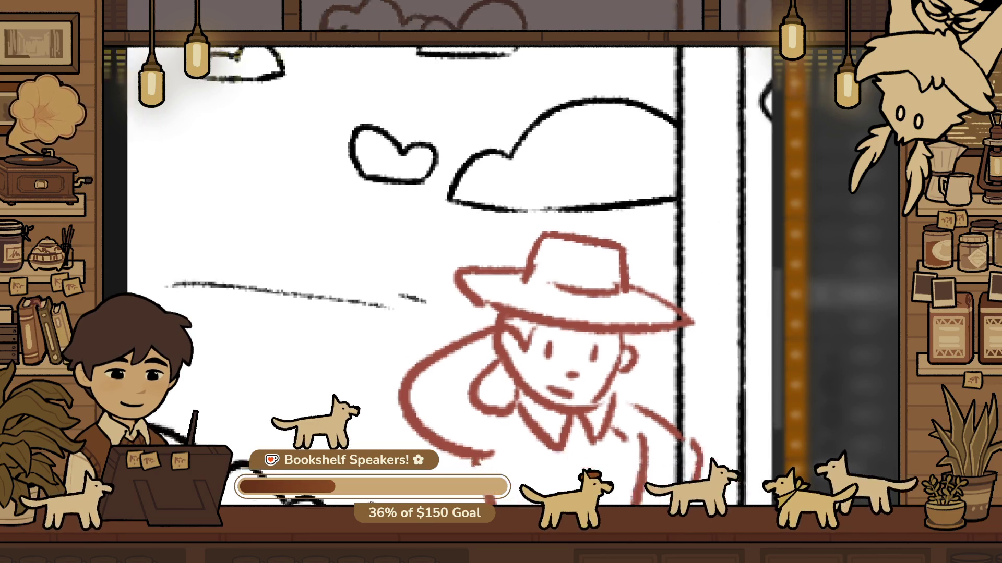
pyautogui.hscroll(3, 365, 365)
pyautogui.scroll(-5, 328, 381)
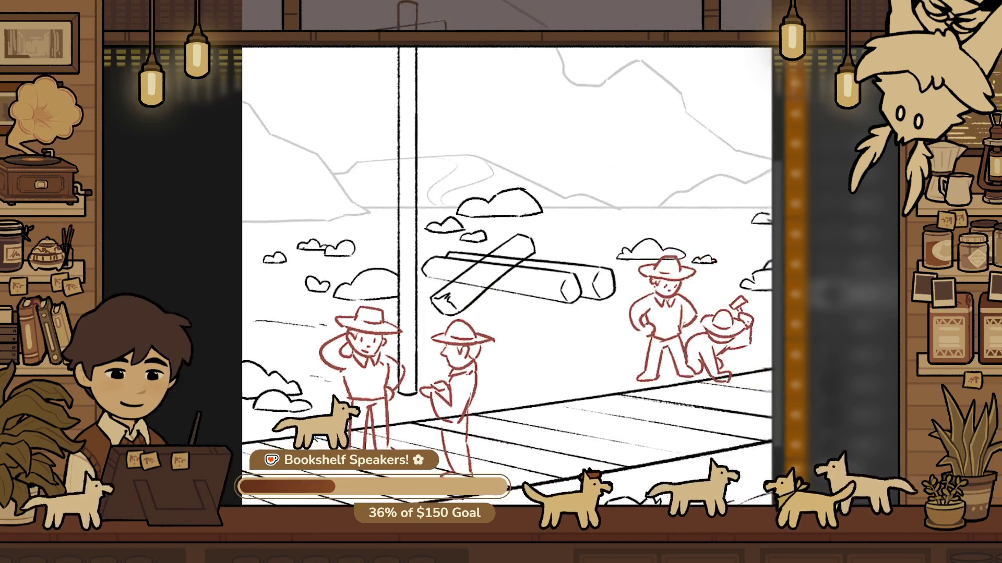
pyautogui.hscroll(3, 365, 313)
pyautogui.scroll(2, 431, 329)
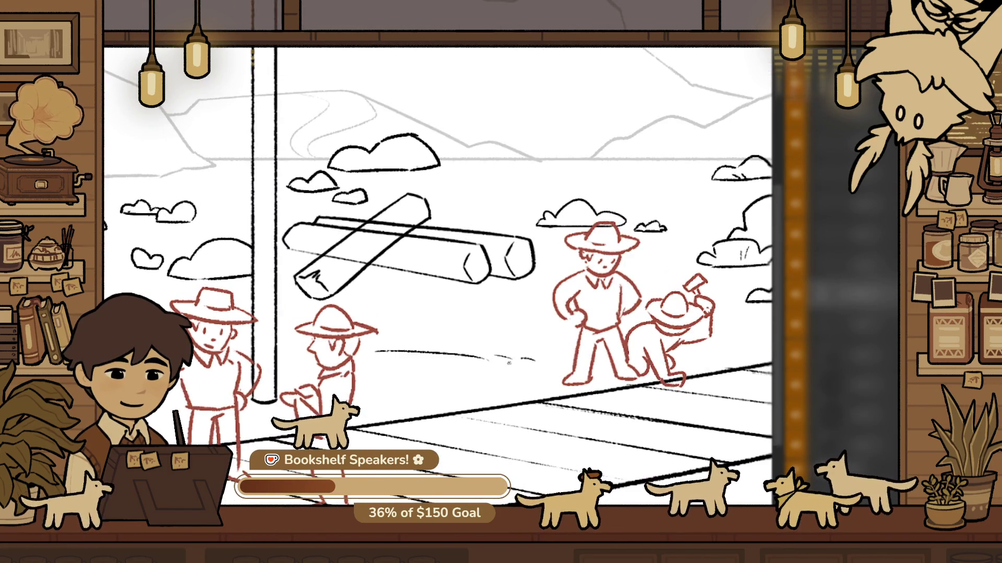
pyautogui.scroll(-1, 508, 363)
pyautogui.scroll(4, 509, 359)
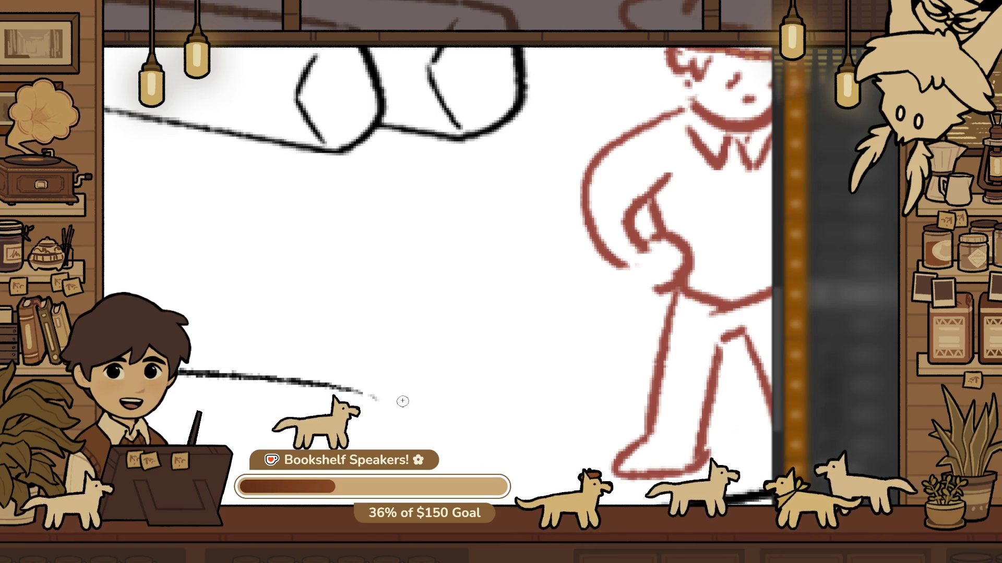
# Add a short tail to the ground stroke and lasso-select it
pyautogui.moveTo(421, 424); pyautogui.dragTo(359, 443)
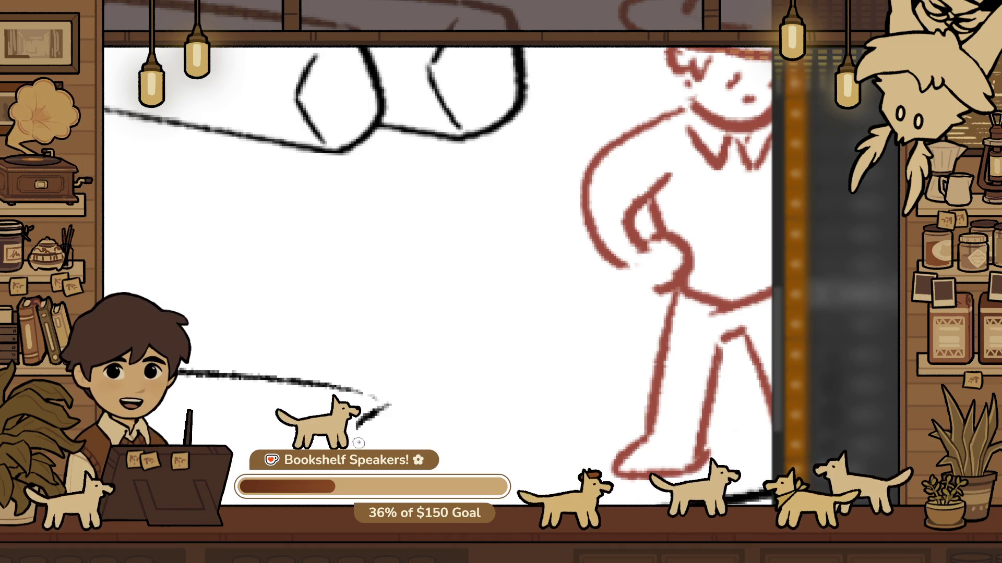
pyautogui.click(427, 420)
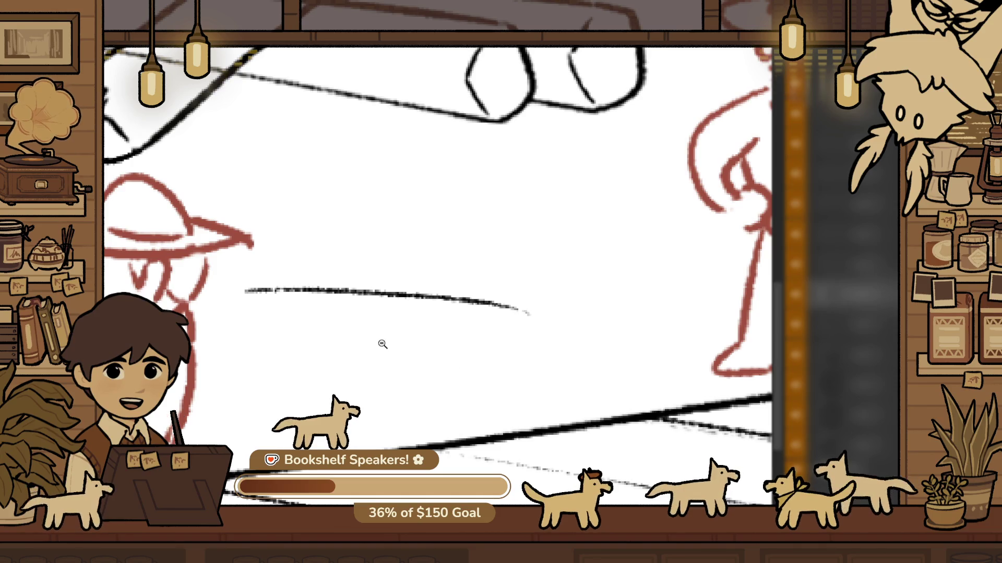
pyautogui.moveTo(213, 277); pyautogui.dragTo(232, 245)
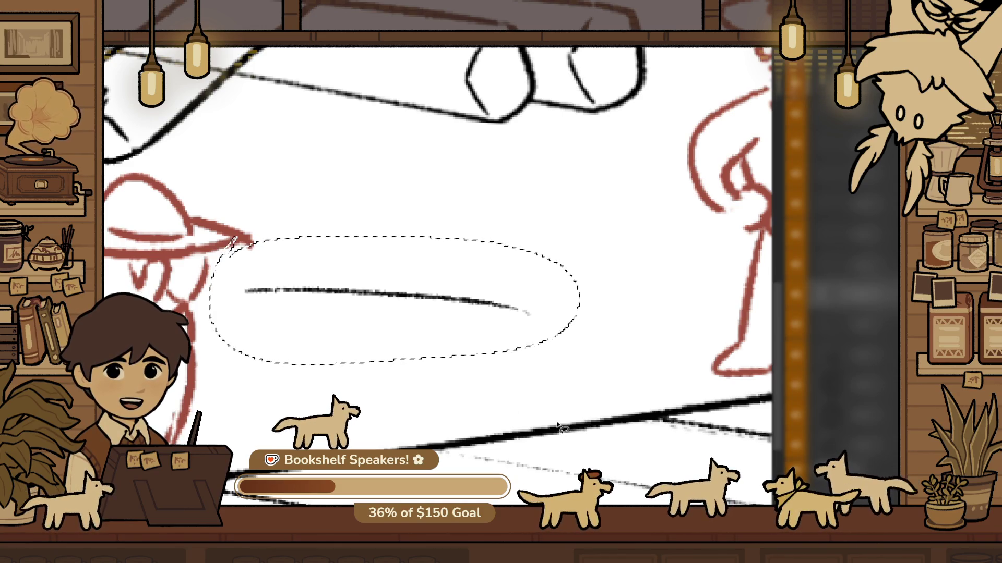
# Rotate the selected ground stroke about 10° clockwise
pyautogui.hotkey('ctrl', 't')
pyautogui.moveTo(630, 349); pyautogui.dragTo(628, 421)
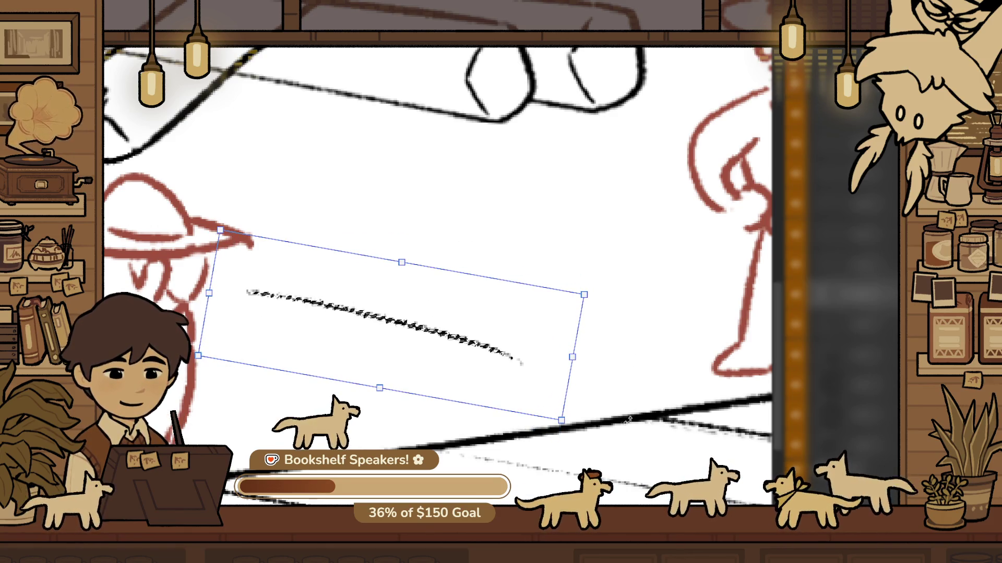
pyautogui.press('Return')
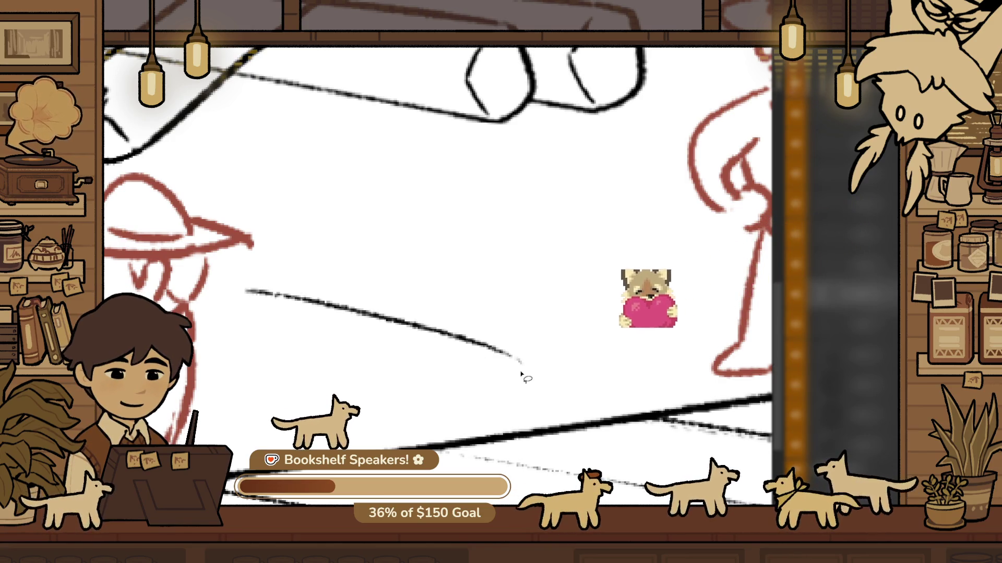
# Reselect the ground stroke and stretch it wider to the right toward the middle workers
pyautogui.moveTo(436, 340)
pyautogui.mouseDown()
pyautogui.moveTo(398, 351)
pyautogui.moveTo(410, 337)
pyautogui.mouseUp()
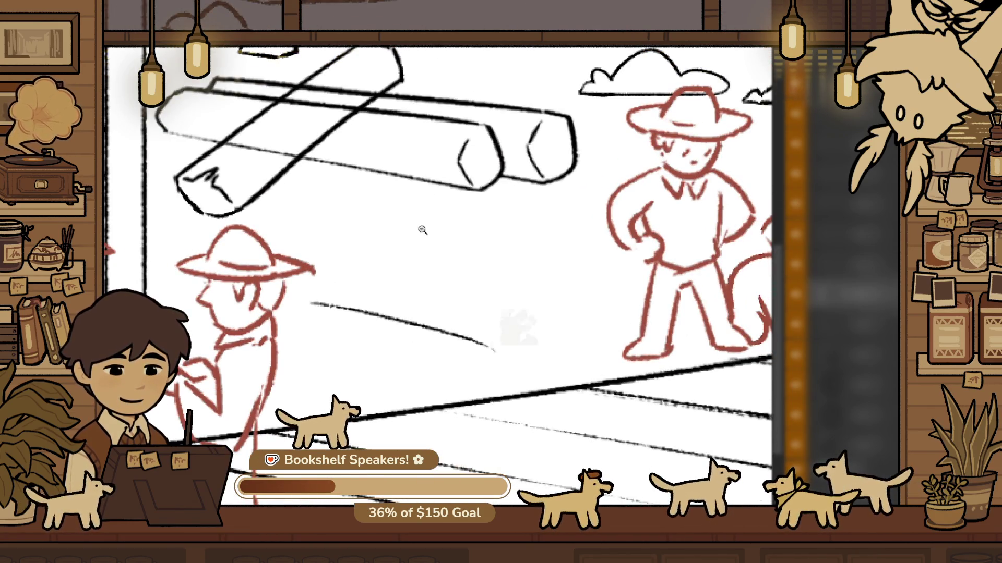
pyautogui.moveTo(420, 226); pyautogui.dragTo(459, 260)
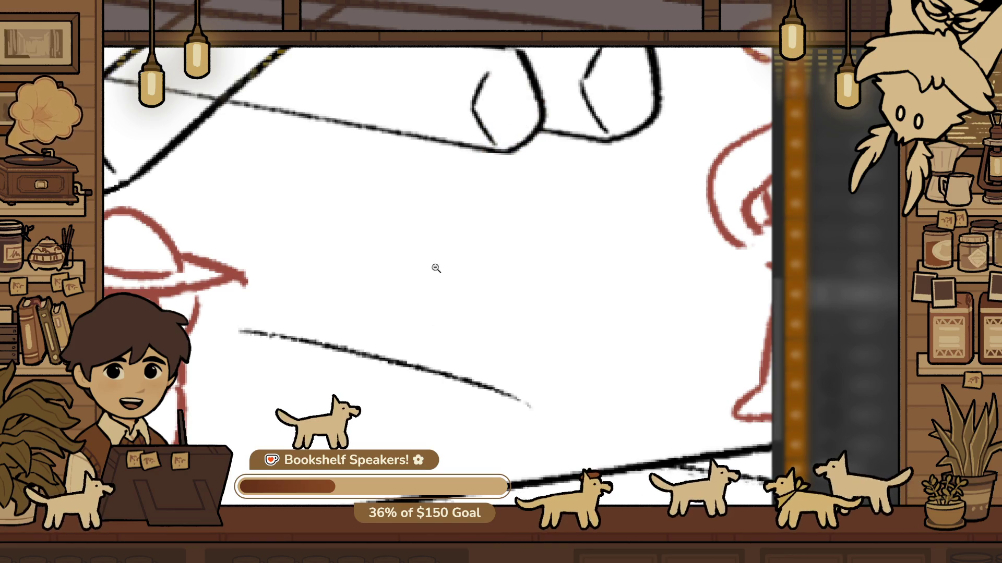
pyautogui.moveTo(393, 350)
pyautogui.mouseDown()
pyautogui.moveTo(410, 357)
pyautogui.moveTo(421, 427)
pyautogui.moveTo(473, 367)
pyautogui.mouseUp()
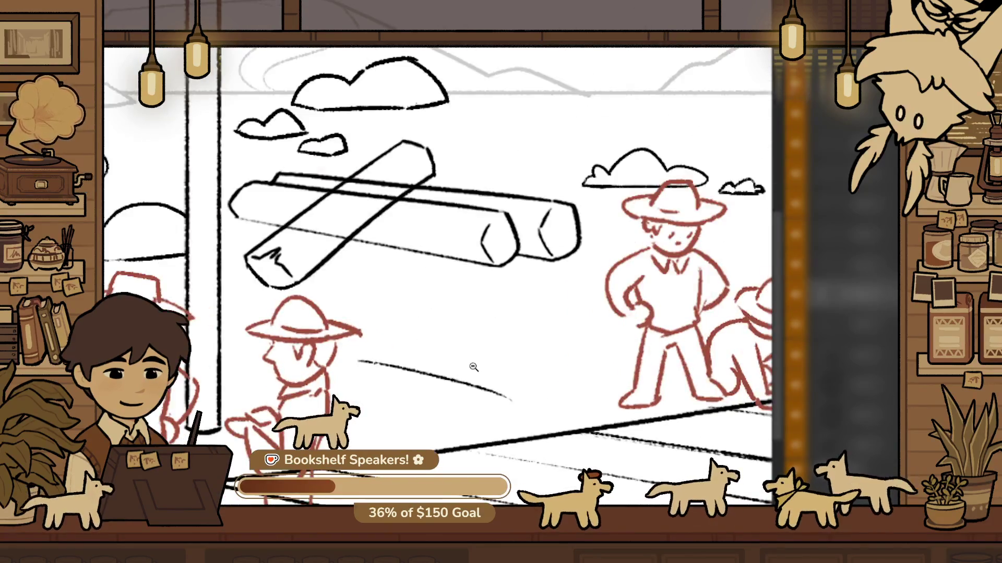
pyautogui.hotkey('ctrl', 'd')
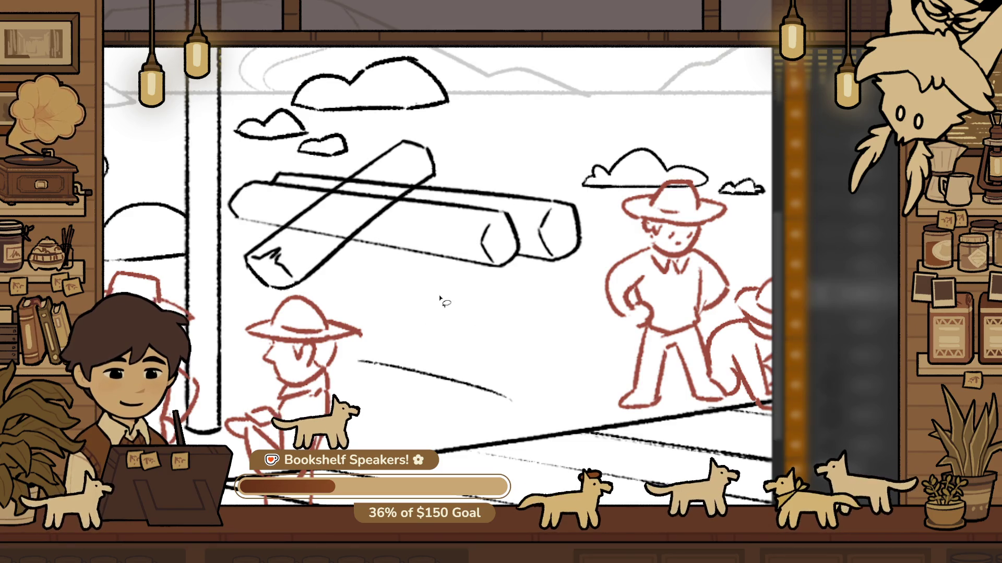
pyautogui.moveTo(355, 318)
pyautogui.mouseDown()
pyautogui.moveTo(367, 315)
pyautogui.moveTo(364, 337)
pyautogui.mouseUp()
pyautogui.hotkey('ctrl', 't')
pyautogui.moveTo(574, 373)
pyautogui.mouseDown()
pyautogui.moveTo(676, 381)
pyautogui.moveTo(660, 401)
pyautogui.mouseUp()
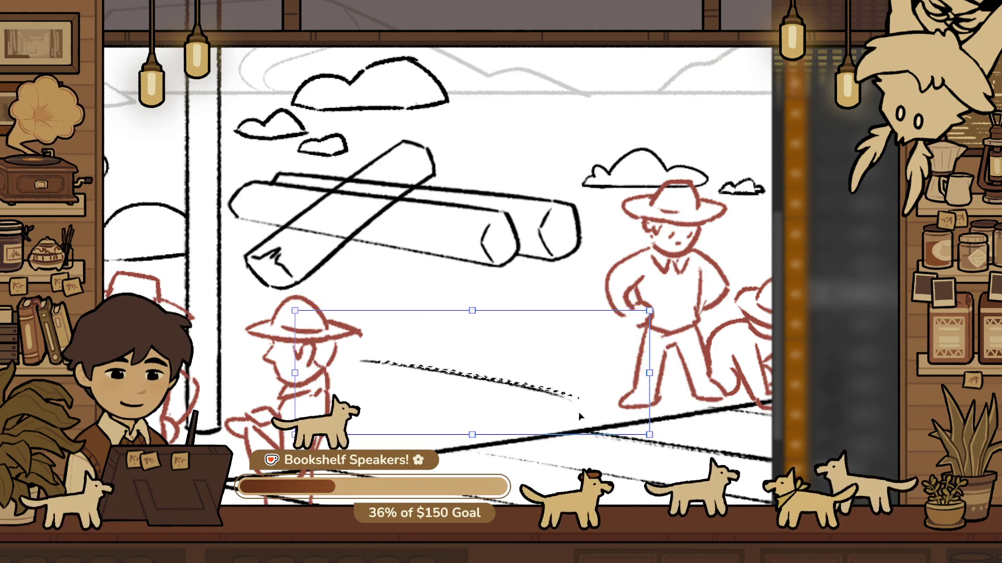
pyautogui.press('Return')
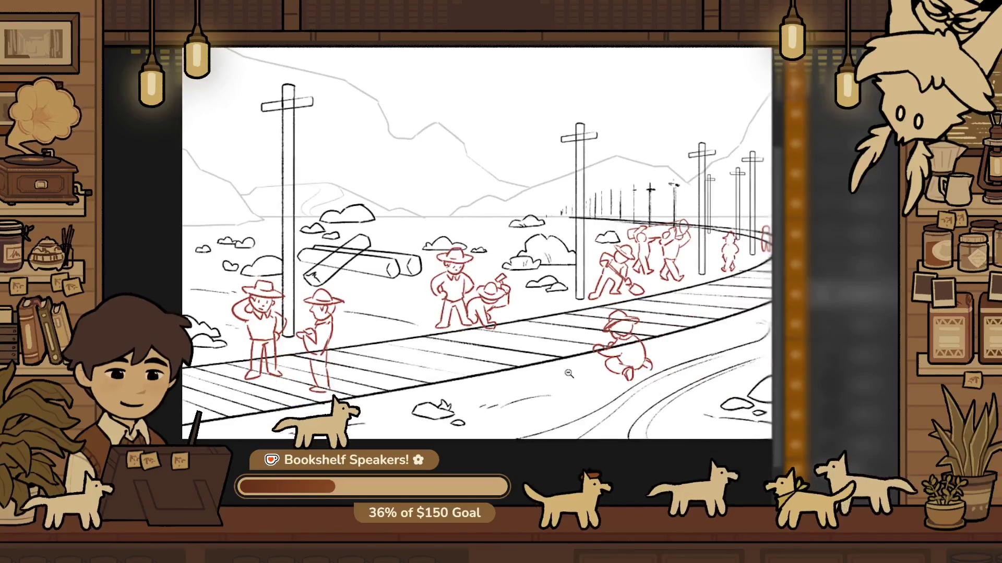
# Replace the long ground stroke near the hat-wearing workers with a shorter curved one
pyautogui.keyDown('alt'); pyautogui.click(426, 318); pyautogui.keyUp('alt')
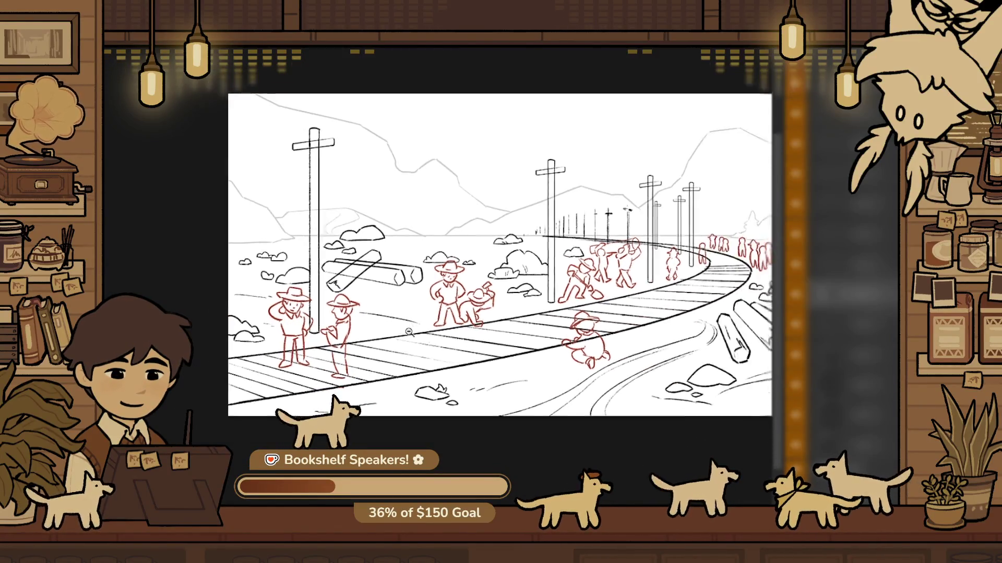
pyautogui.click(454, 322)
pyautogui.scroll(5, 398, 251)
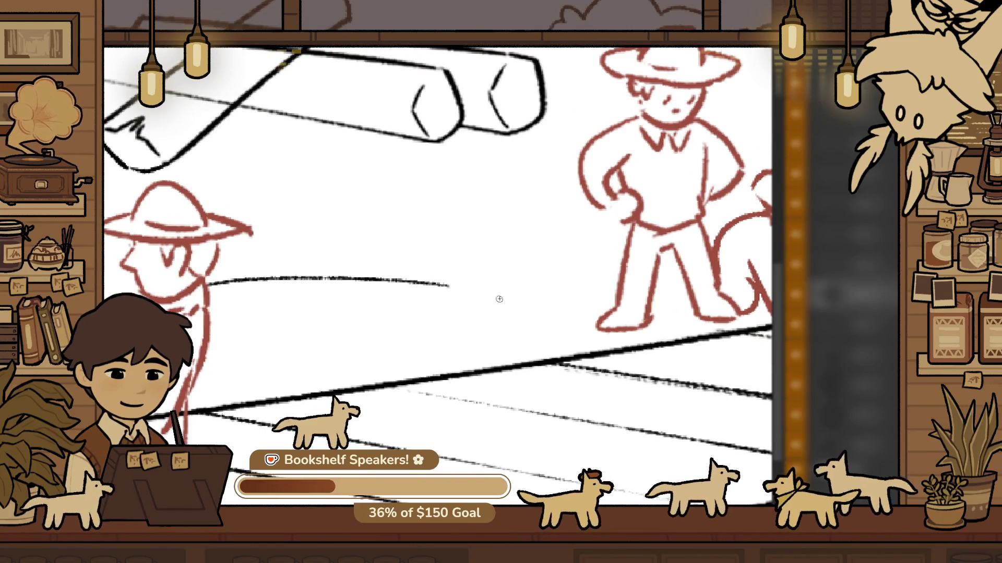
pyautogui.hotkey('ctrl', 'z')
pyautogui.hotkey('ctrl', 'z')
pyautogui.moveTo(245, 308)
pyautogui.mouseDown()
pyautogui.moveTo(441, 316)
pyautogui.moveTo(458, 329)
pyautogui.mouseUp()
pyautogui.hotkey('ctrl', 'z')
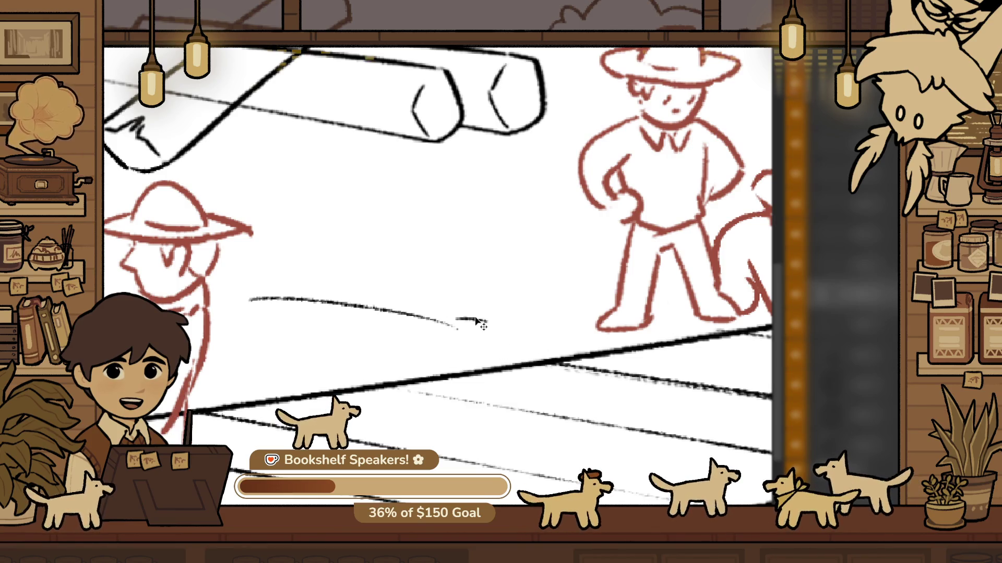
pyautogui.hotkey('ctrl', 'y')
# Magnify the view on the standing red cowboy and the log ends
pyautogui.moveTo(485, 321); pyautogui.dragTo(326, 267)
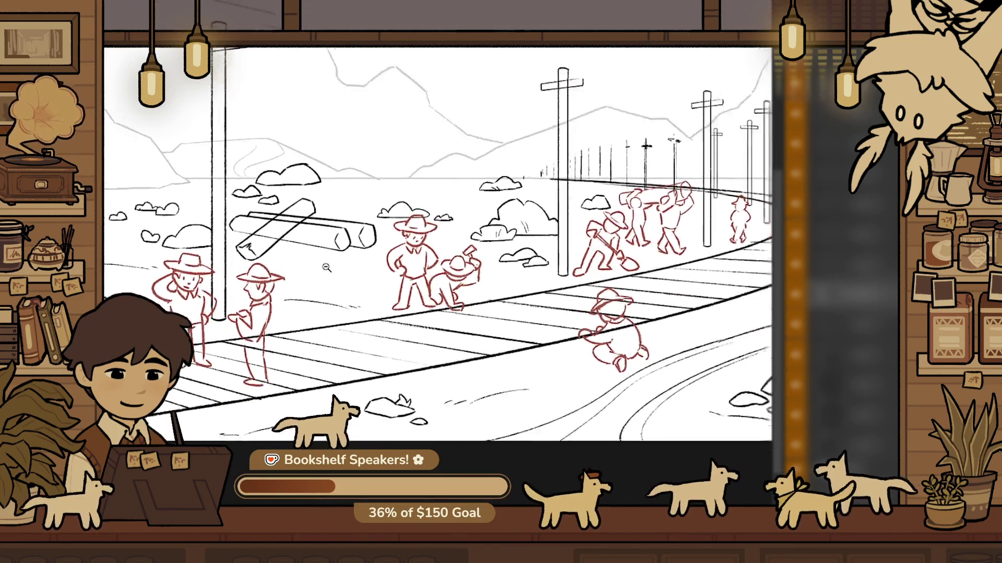
pyautogui.click(326, 267)
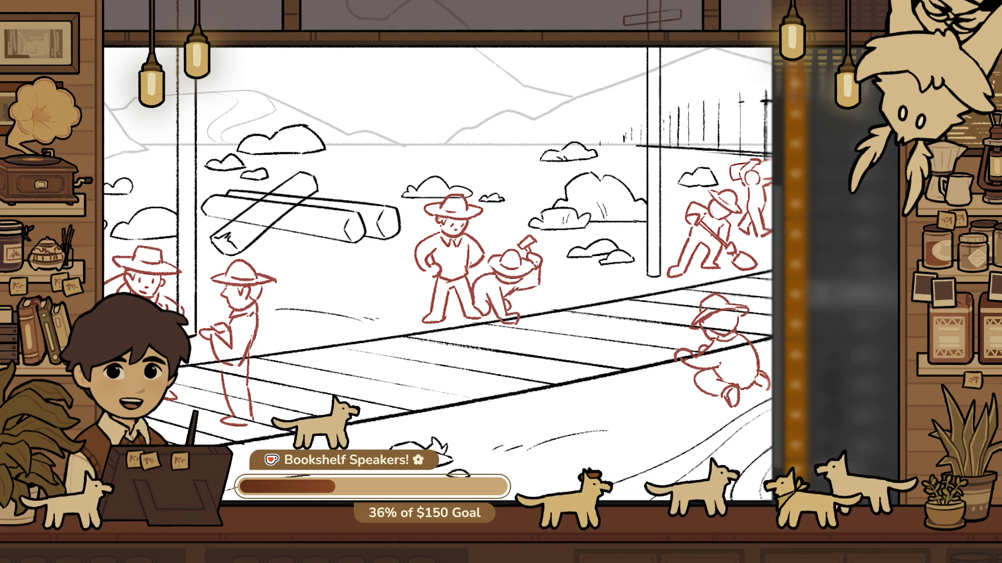
pyautogui.click(419, 368)
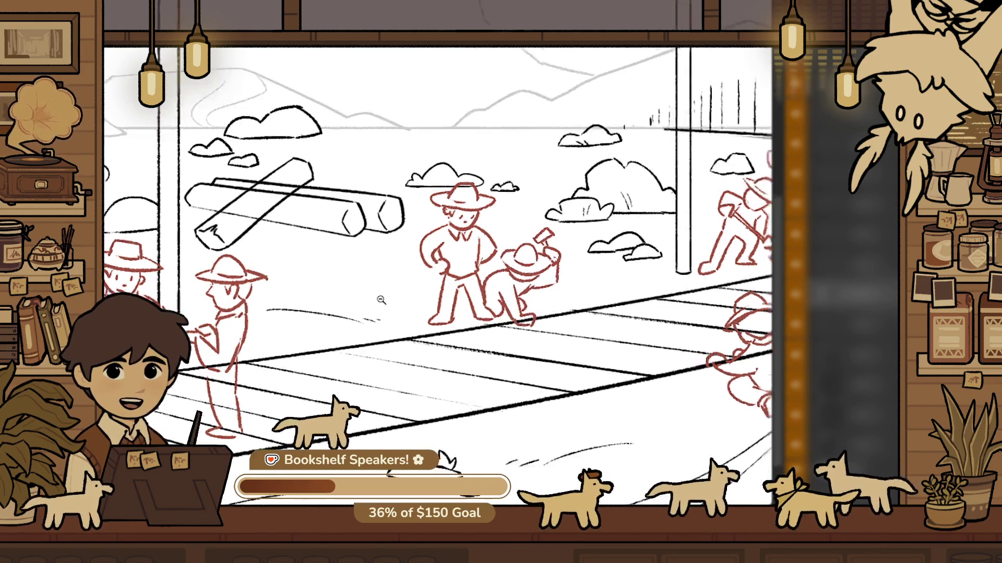
pyautogui.click(416, 266)
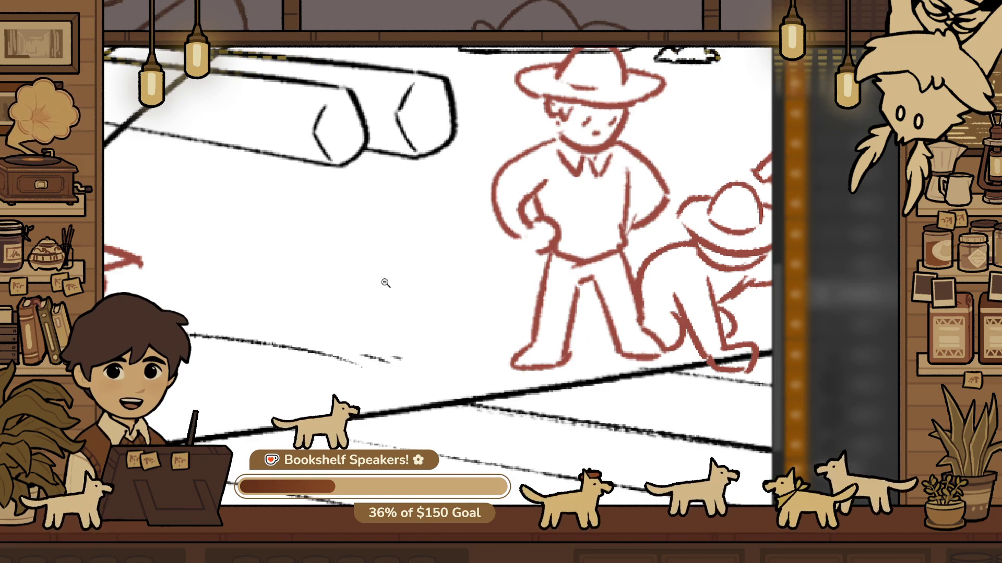
# Tilt the ground stroke left of the cowboy slightly clockwise and deselect it
pyautogui.scroll(1, 381, 285)
pyautogui.moveTo(368, 315); pyautogui.dragTo(438, 325)
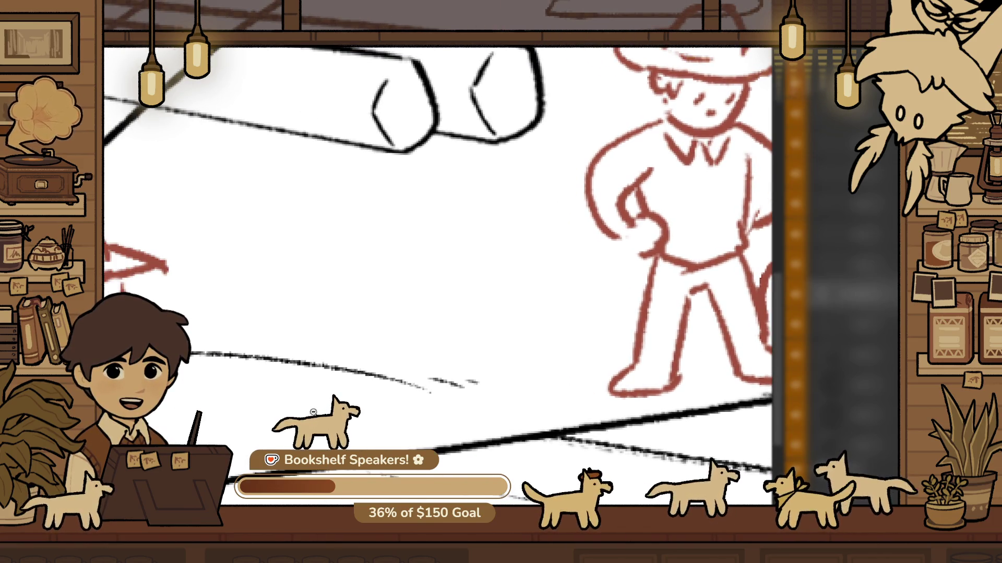
pyautogui.hotkey('ctrl', 't')
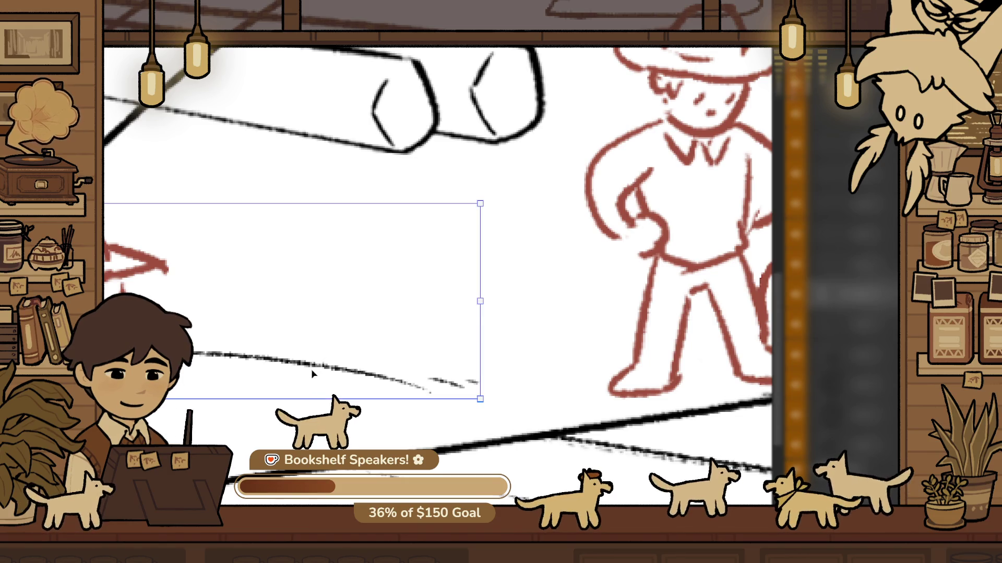
pyautogui.press('Escape')
pyautogui.moveTo(266, 287); pyautogui.dragTo(287, 436)
pyautogui.hotkey('ctrl', 't')
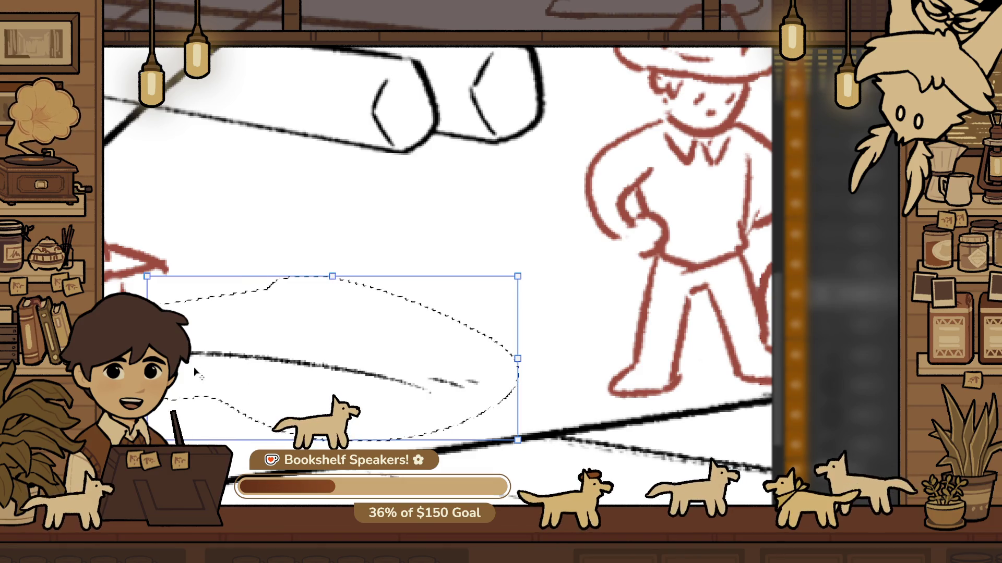
pyautogui.moveTo(547, 344); pyautogui.dragTo(547, 360)
pyautogui.press('Return')
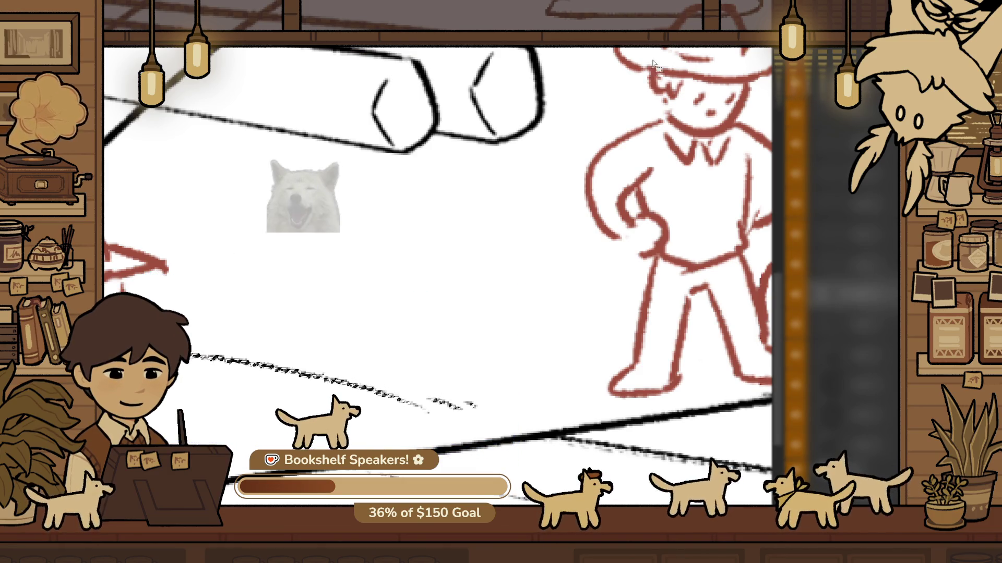
pyautogui.hotkey('ctrl', 'd')
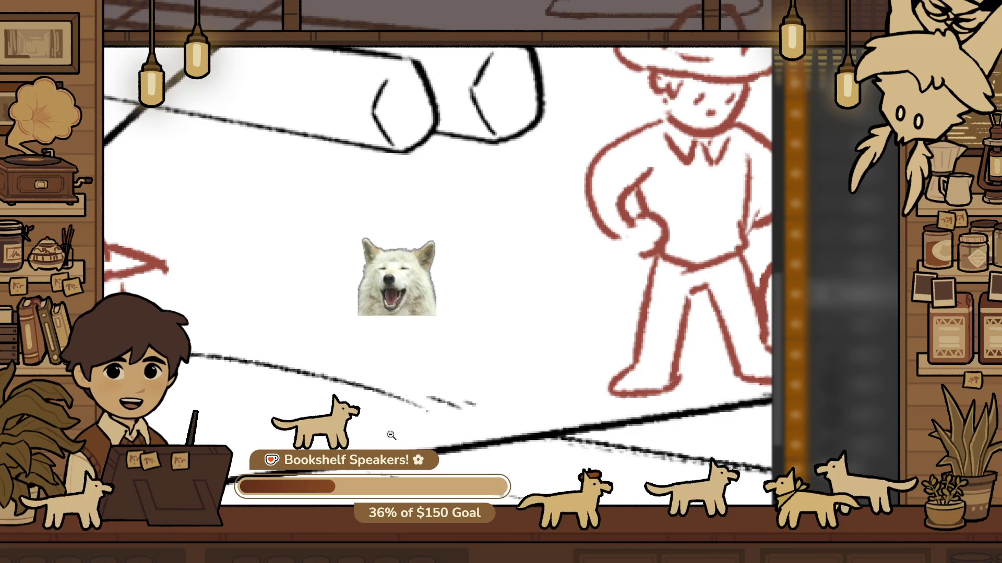
# Draw a short dash mark below the logs
pyautogui.click(454, 388)
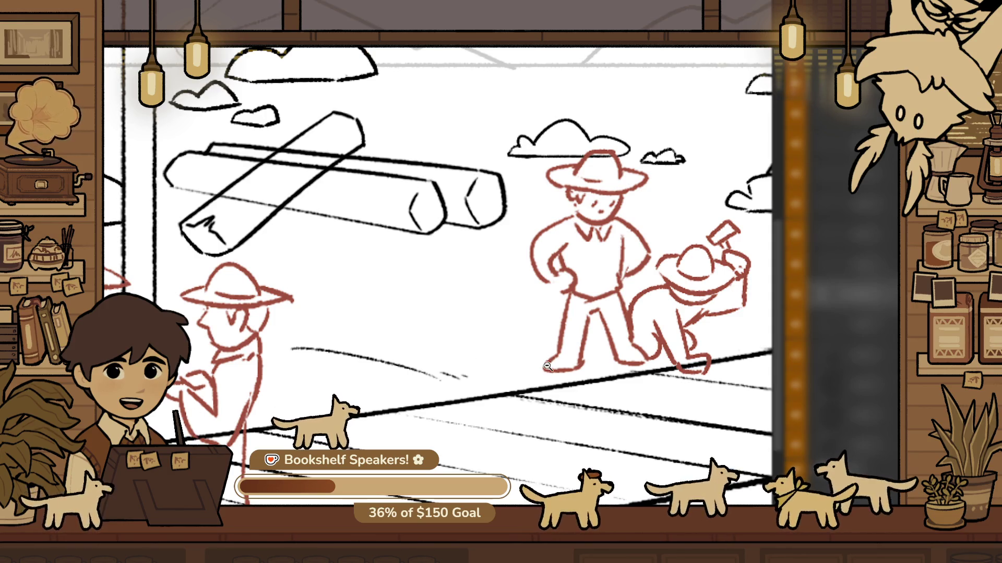
pyautogui.click(440, 313)
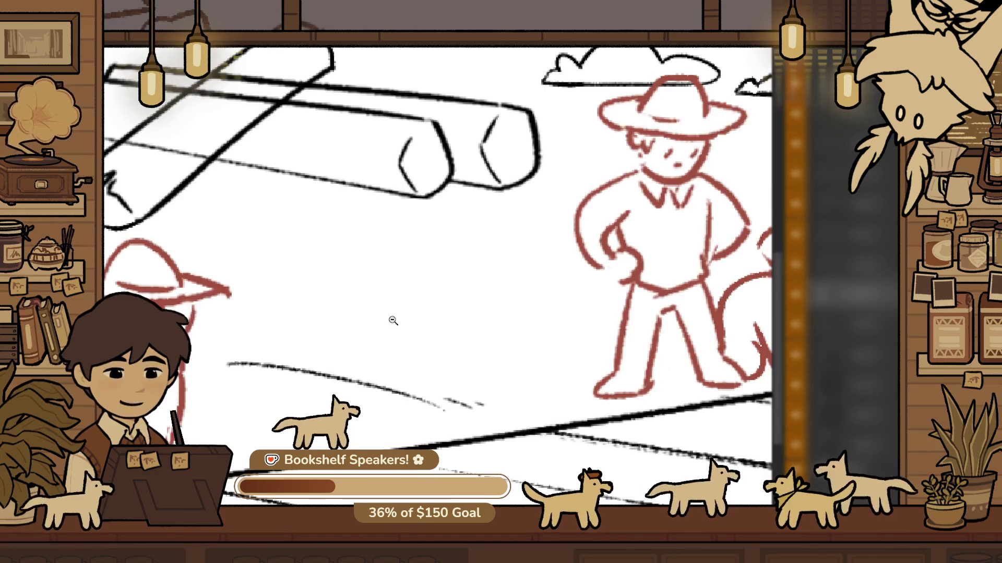
pyautogui.moveTo(407, 313); pyautogui.dragTo(524, 325)
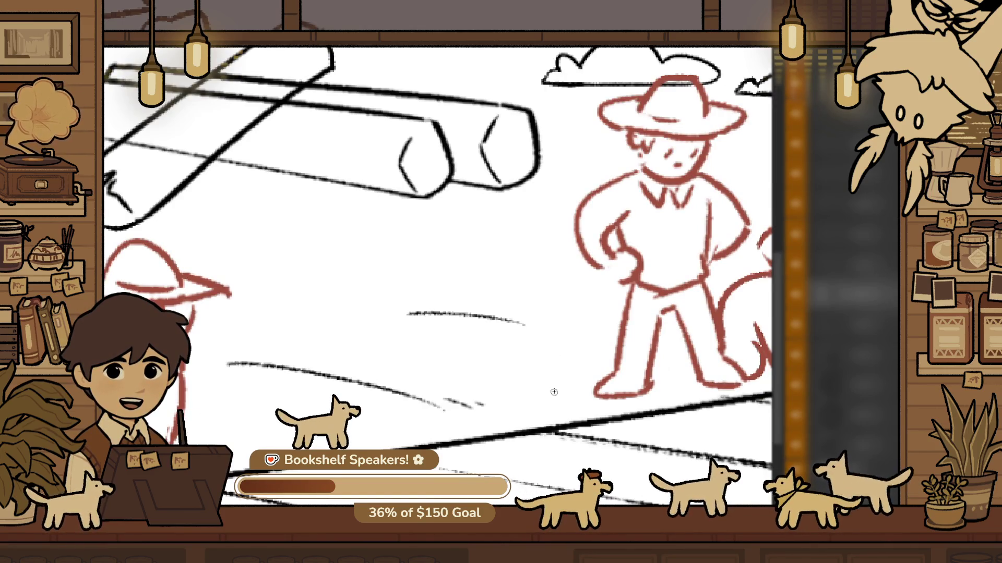
# Remove the earlier short dash marks below the logs
pyautogui.hotkey('ctrl', 'z')
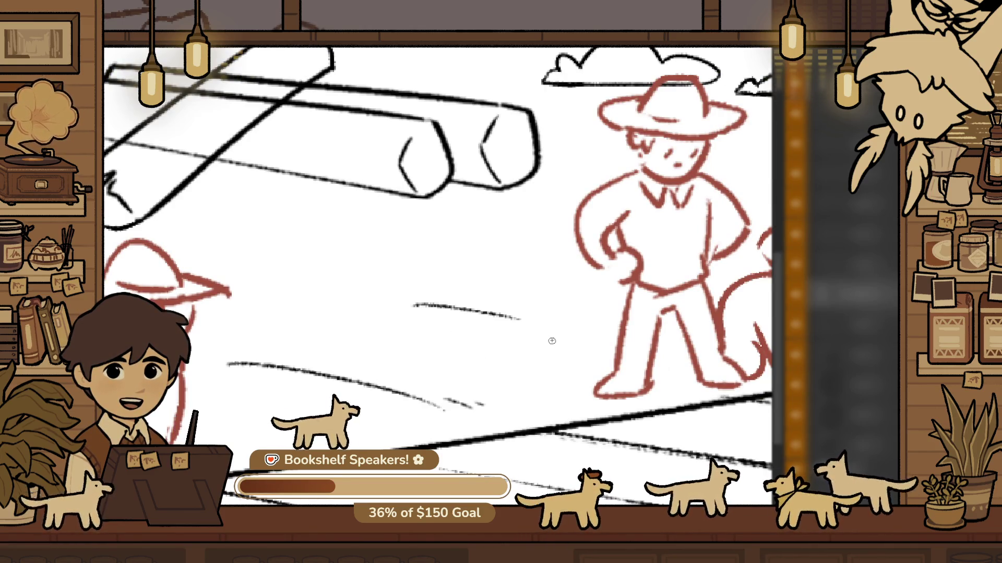
pyautogui.keyDown('alt'); pyautogui.click(514, 346); pyautogui.keyUp('alt')
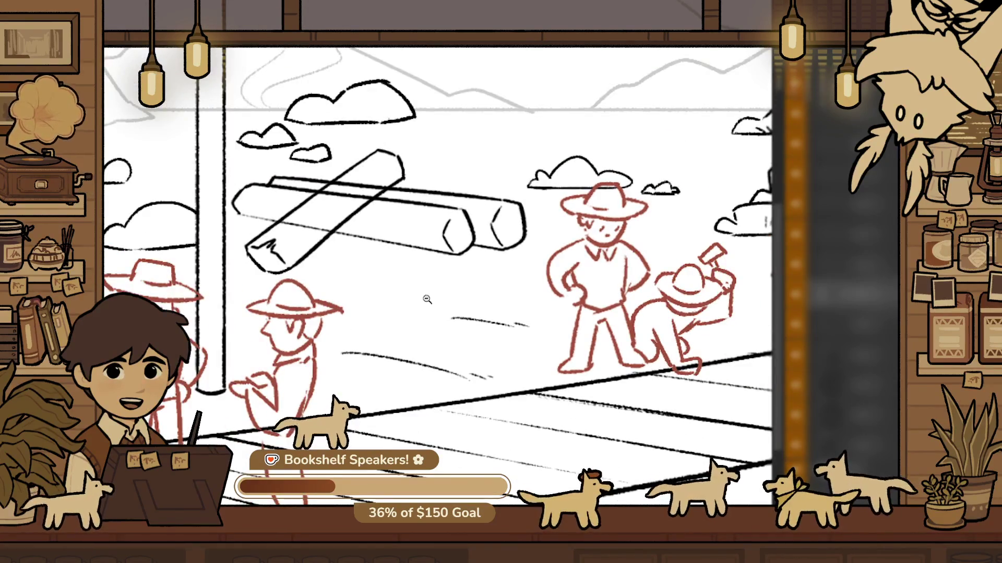
pyautogui.click(423, 276)
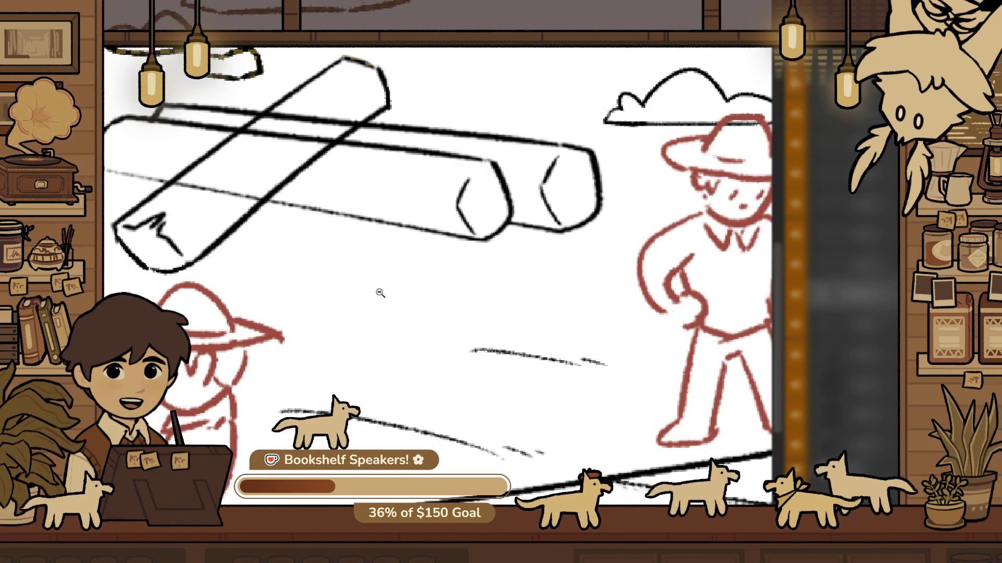
pyautogui.hotkey('ctrl', 'z')
# Draw several new short ground-texture dashes on the sand below the logs, left of the cowboy
pyautogui.moveTo(313, 278); pyautogui.dragTo(425, 298)
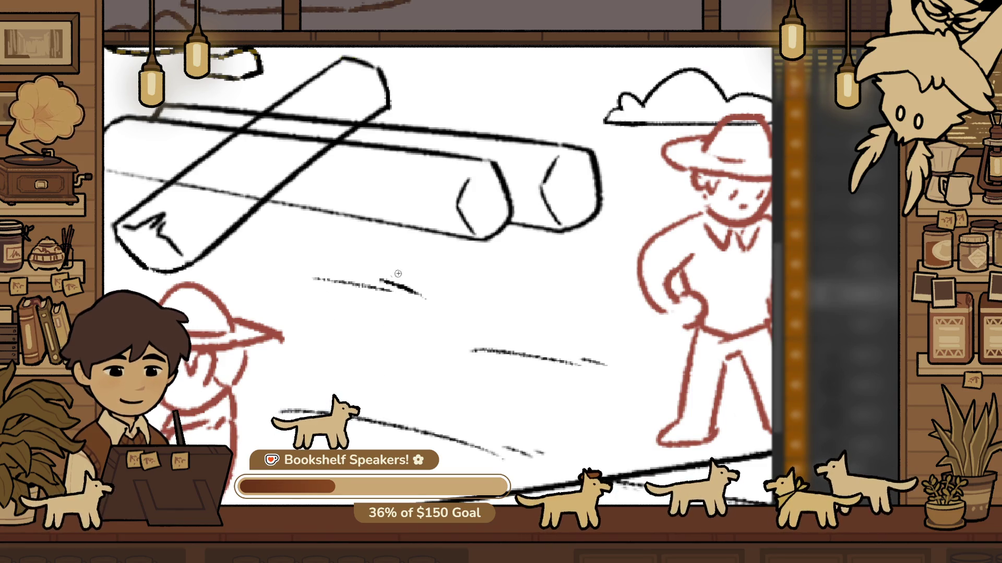
pyautogui.scroll(-1, 397, 306)
pyautogui.moveTo(373, 275); pyautogui.dragTo(402, 274)
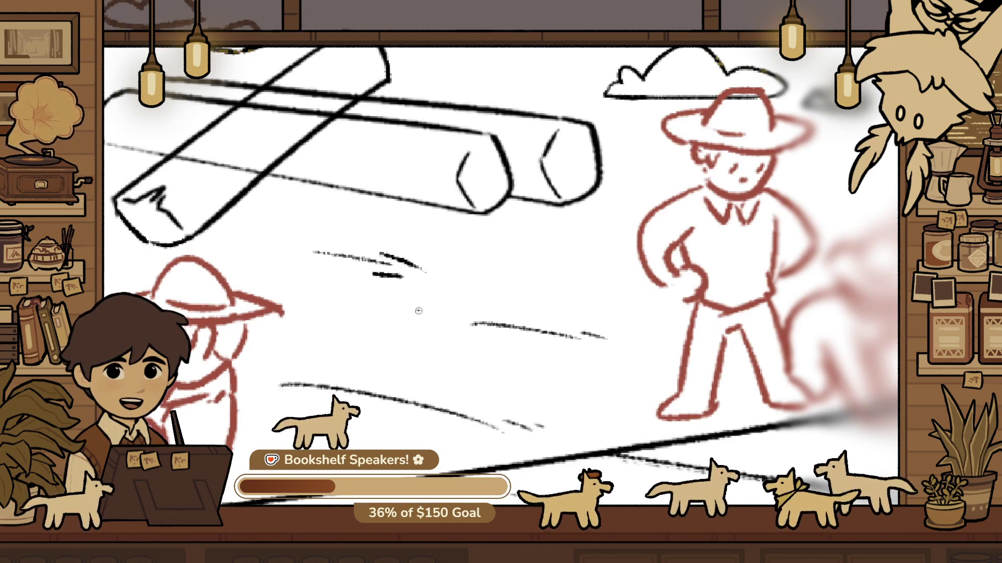
pyautogui.scroll(-3, 469, 281)
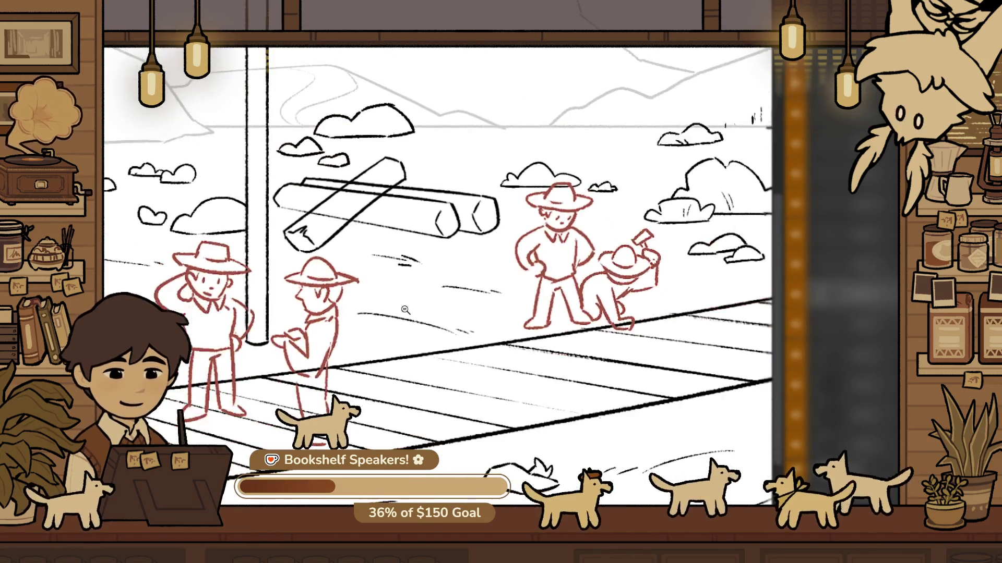
pyautogui.scroll(3, 469, 281)
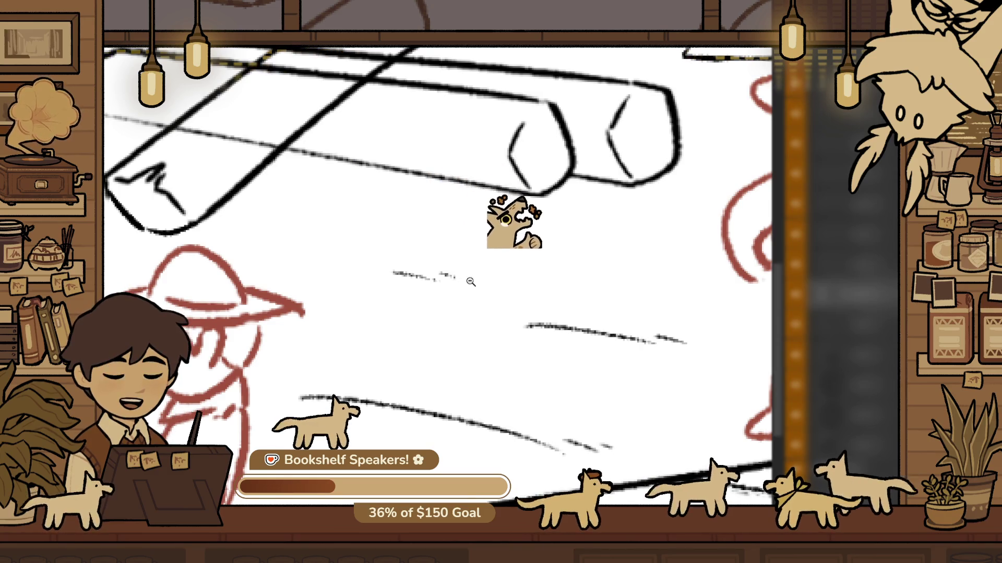
pyautogui.scroll(-3, 455, 287)
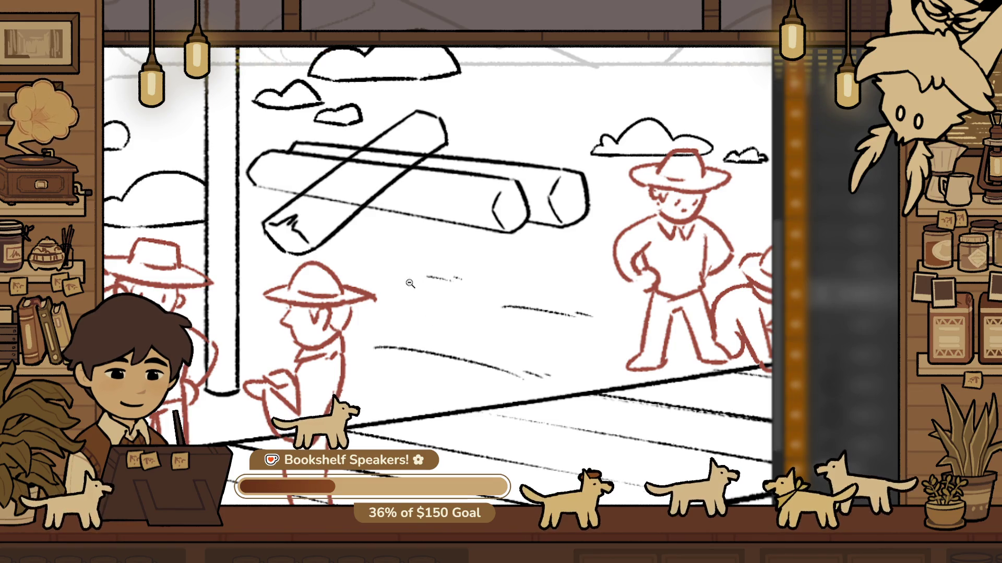
pyautogui.scroll(1, 486, 271)
pyautogui.scroll(3, 487, 271)
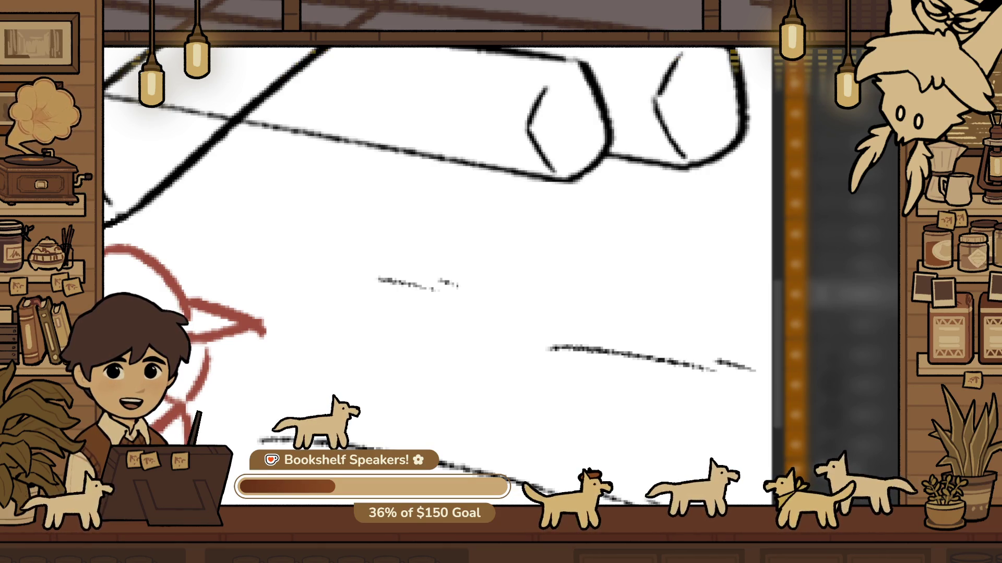
pyautogui.keyDown('alt'); pyautogui.click(606, 263); pyautogui.keyUp('alt')
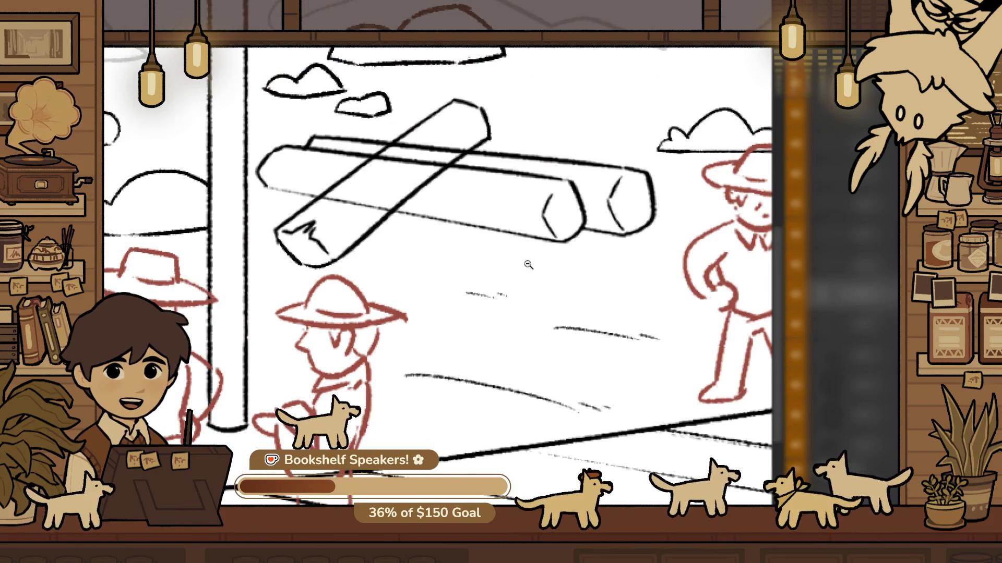
pyautogui.scroll(5, 437, 320)
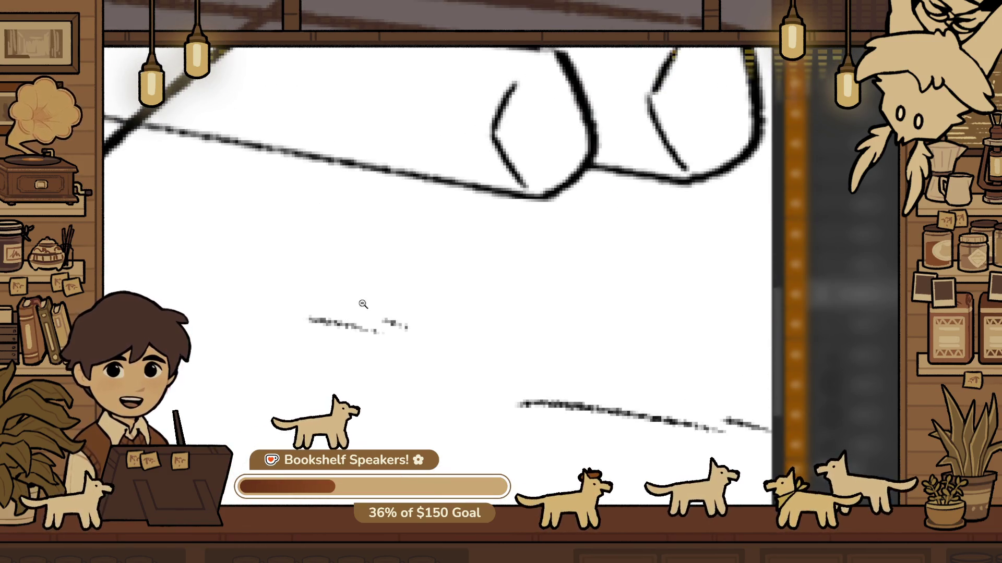
pyautogui.moveTo(367, 312)
pyautogui.mouseDown()
pyautogui.moveTo(410, 346)
pyautogui.moveTo(459, 334)
pyautogui.moveTo(419, 330)
pyautogui.mouseUp()
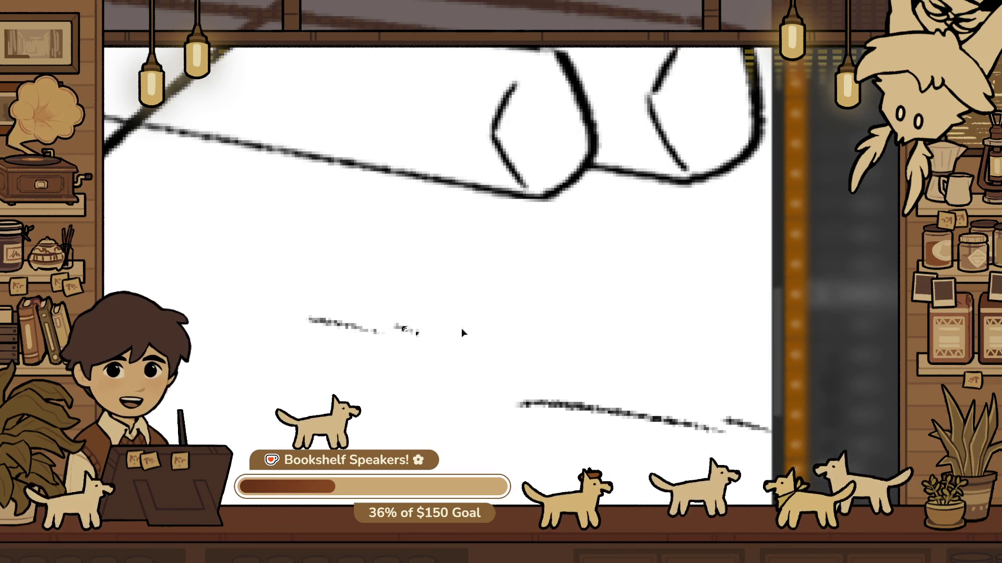
pyautogui.scroll(-5, 470, 375)
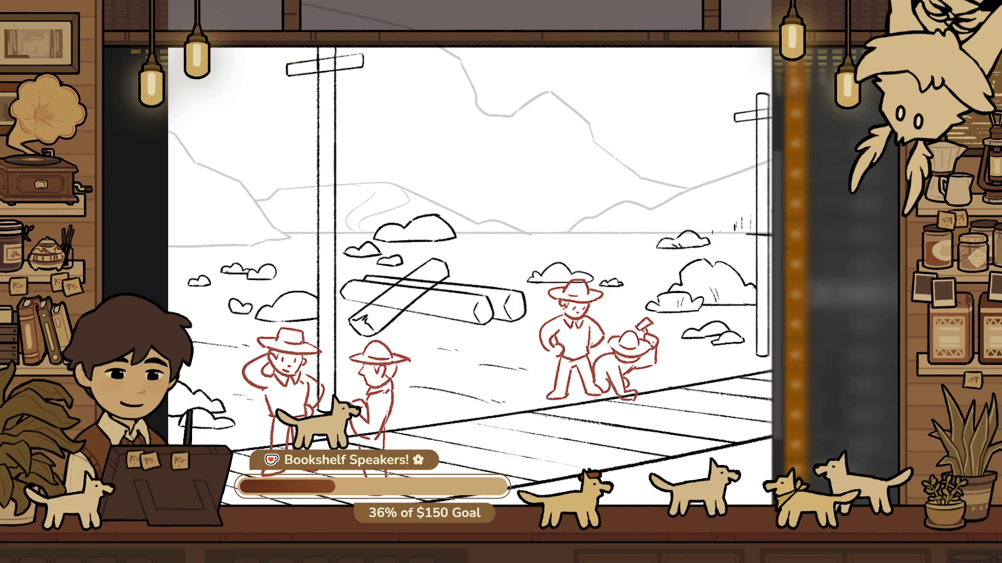
pyautogui.scroll(-1, 533, 286)
pyautogui.scroll(2, 533, 286)
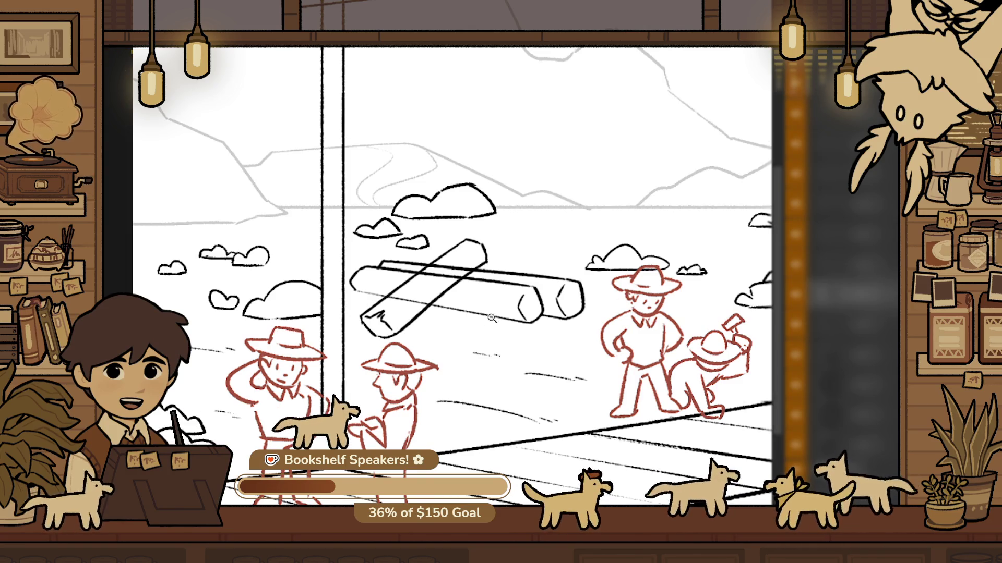
pyautogui.scroll(4, 525, 306)
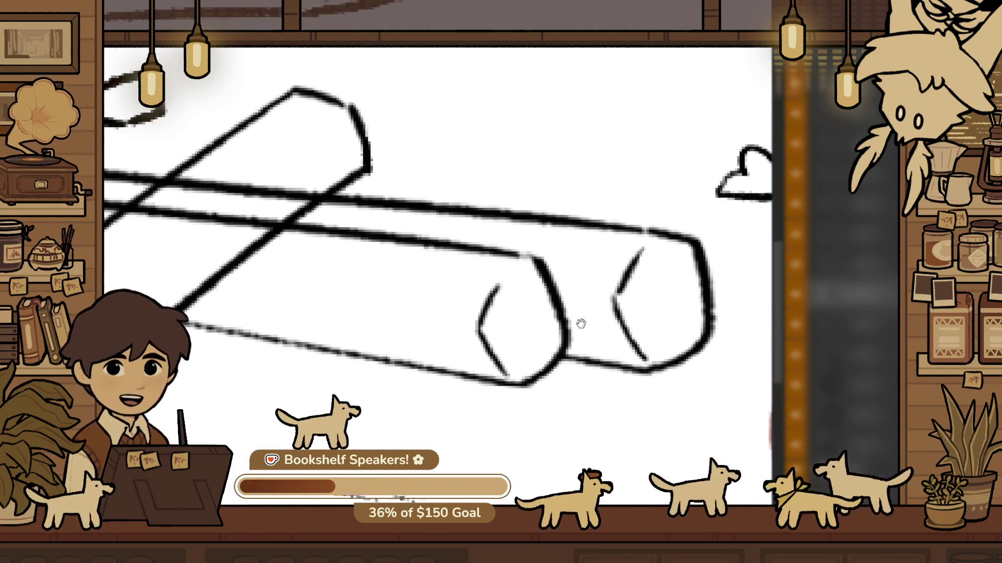
# Tilt the end-cap mark on the front log's cut end clockwise
pyautogui.scroll(2, 435, 332)
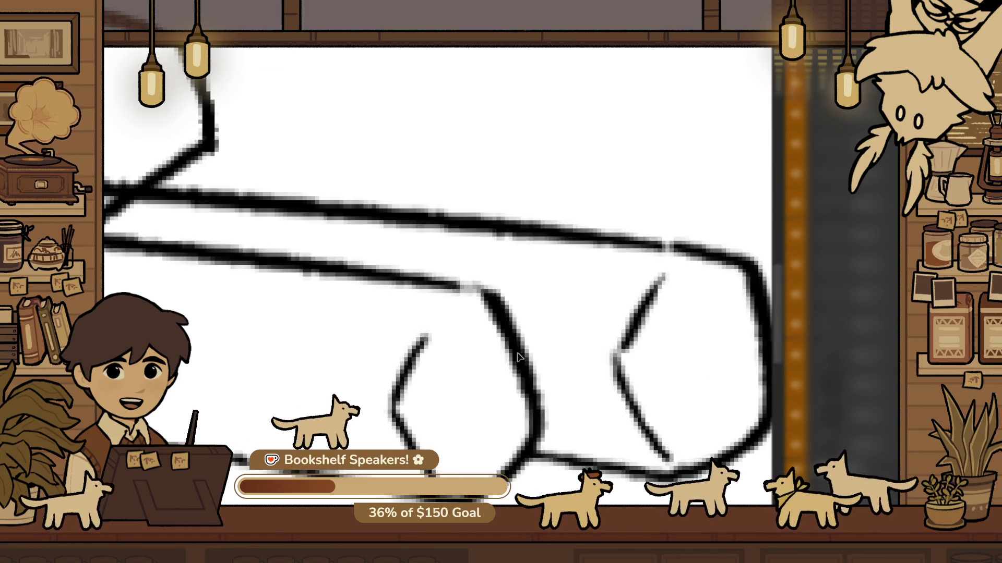
pyautogui.moveTo(359, 403)
pyautogui.mouseDown()
pyautogui.moveTo(425, 329)
pyautogui.moveTo(475, 476)
pyautogui.mouseUp()
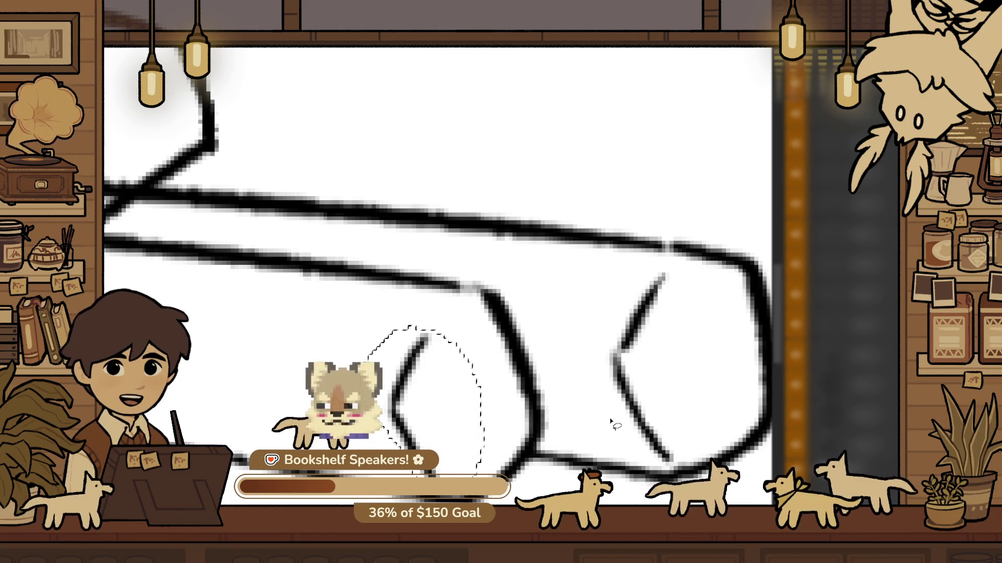
pyautogui.hotkey('ctrl', 't')
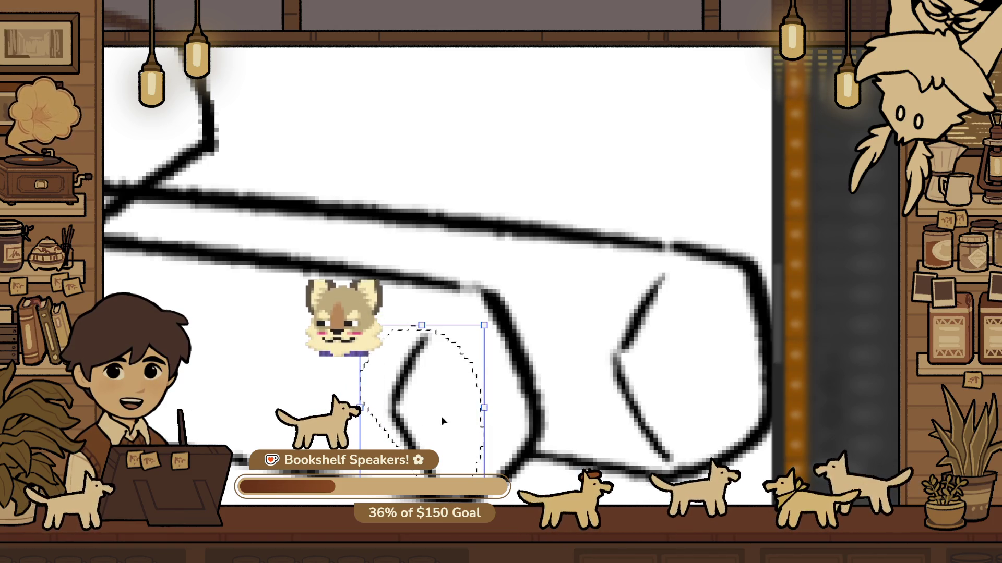
pyautogui.moveTo(439, 442); pyautogui.dragTo(412, 360)
pyautogui.press('Return')
pyautogui.keyDown('ctrl'); pyautogui.keyDown('alt'); pyautogui.click(522, 405); pyautogui.keyUp('alt'); pyautogui.keyUp('ctrl')
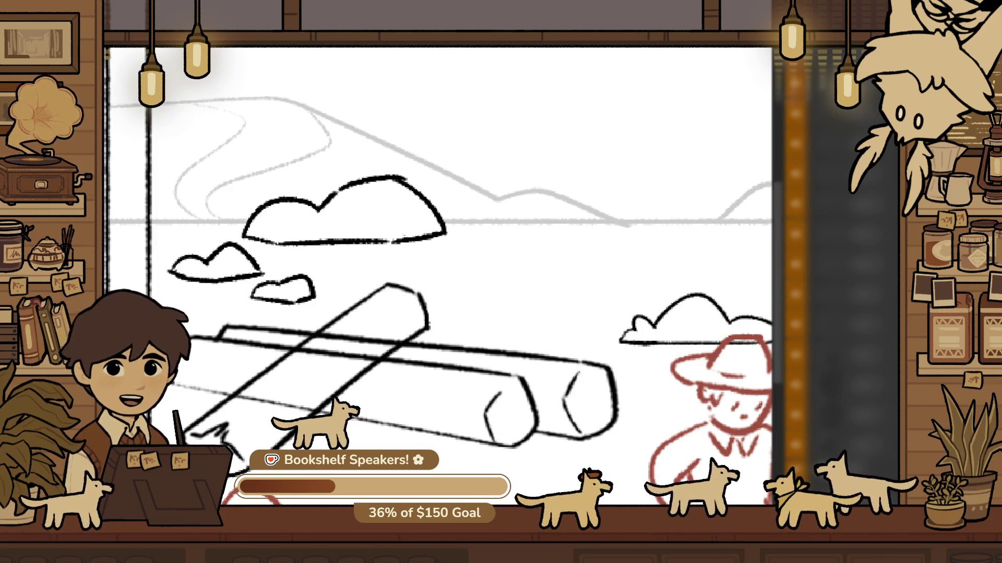
pyautogui.keyDown('ctrl'); pyautogui.keyDown('alt'); pyautogui.click(523, 420); pyautogui.keyUp('alt'); pyautogui.keyUp('ctrl')
pyautogui.keyDown('ctrl'); pyautogui.keyDown('alt'); pyautogui.click(596, 381); pyautogui.keyUp('alt'); pyautogui.keyUp('ctrl')
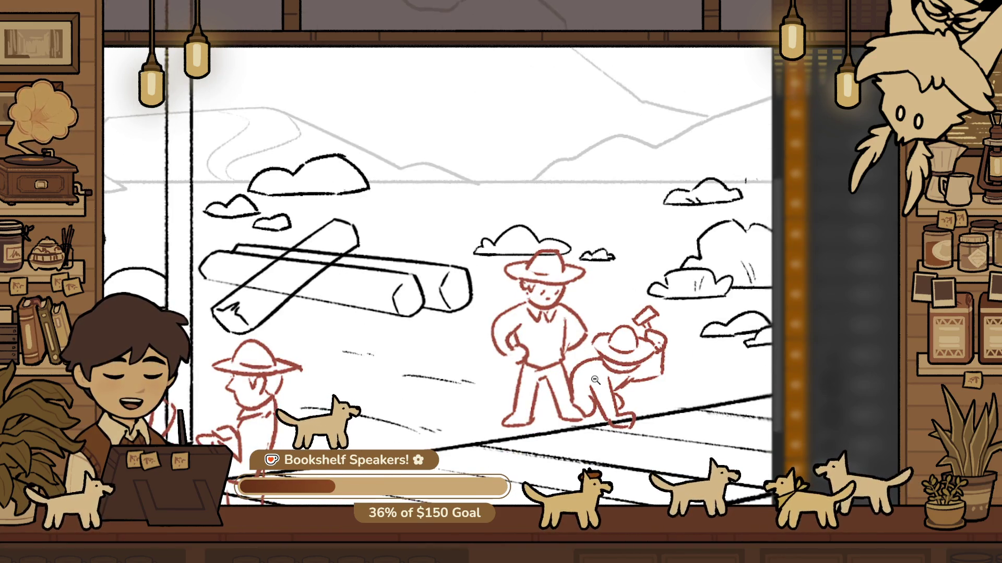
pyautogui.scroll(3, 402, 368)
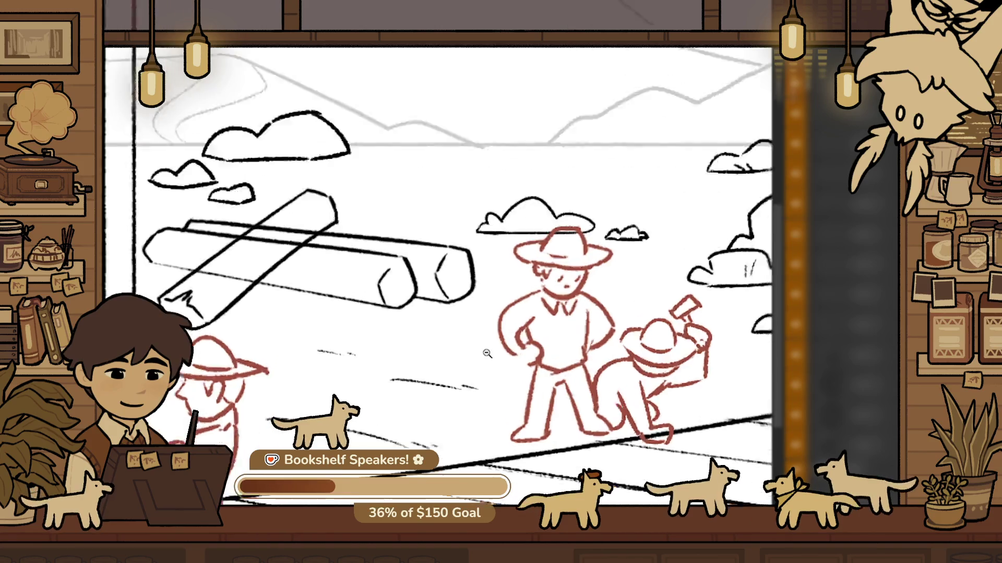
pyautogui.scroll(-2, 402, 367)
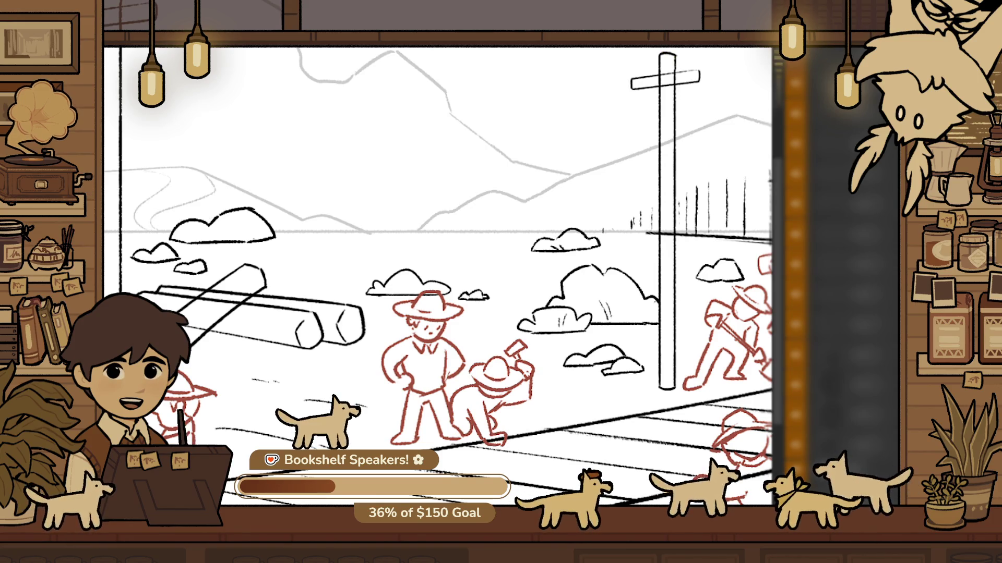
pyautogui.scroll(-5, 581, 377)
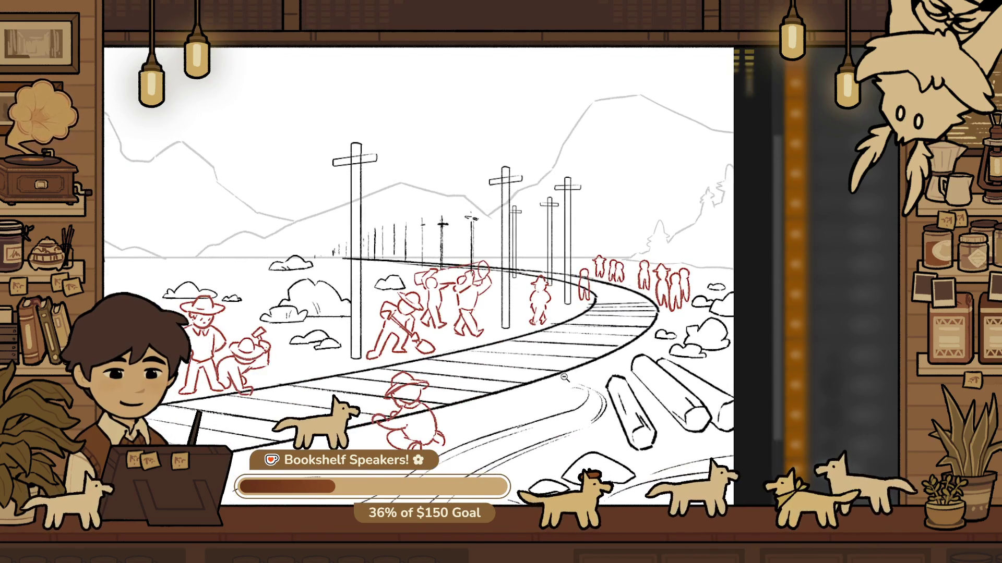
pyautogui.scroll(-3, 460, 255)
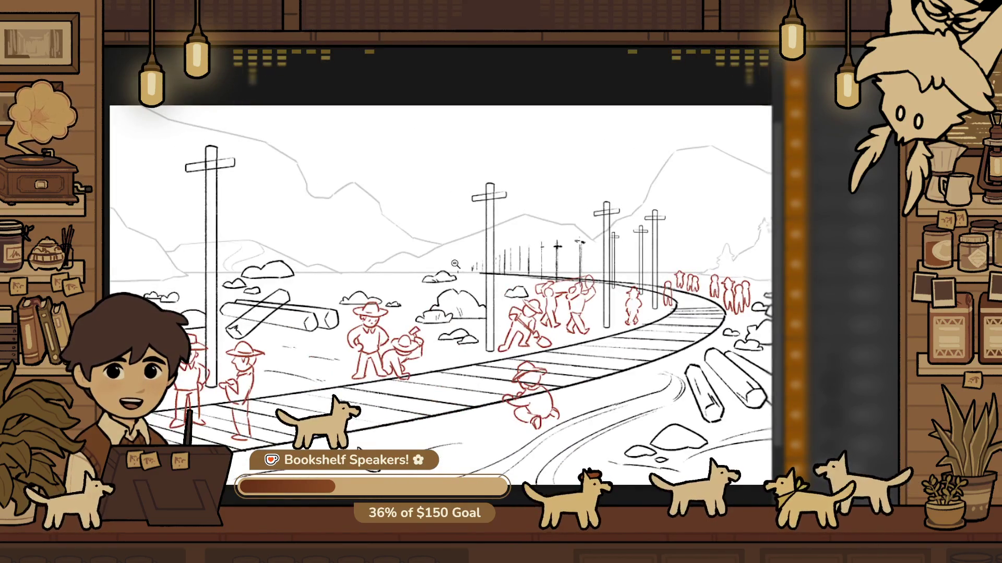
pyautogui.scroll(-1, 460, 255)
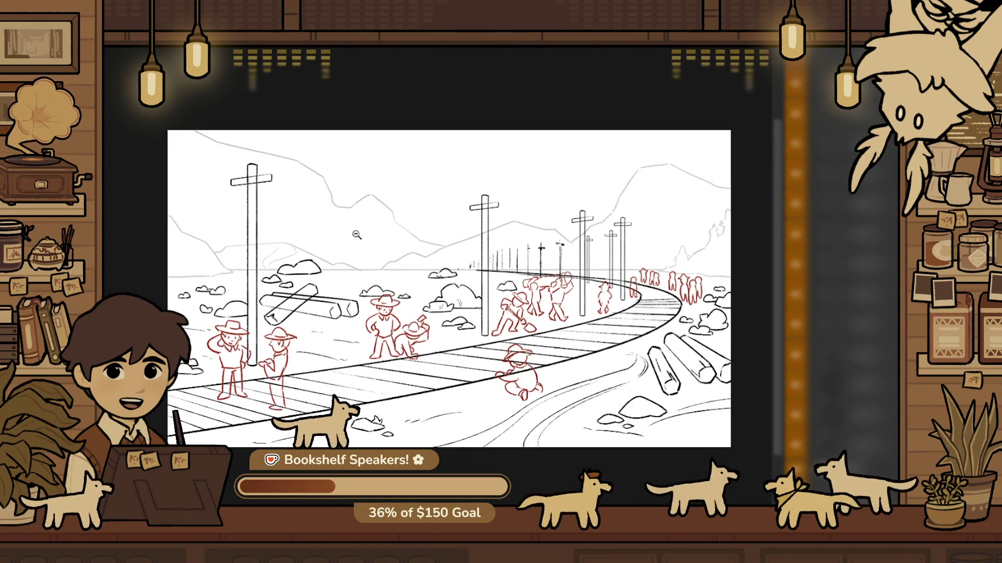
pyautogui.scroll(5, 465, 257)
pyautogui.scroll(5, 395, 361)
pyautogui.scroll(-5, 430, 337)
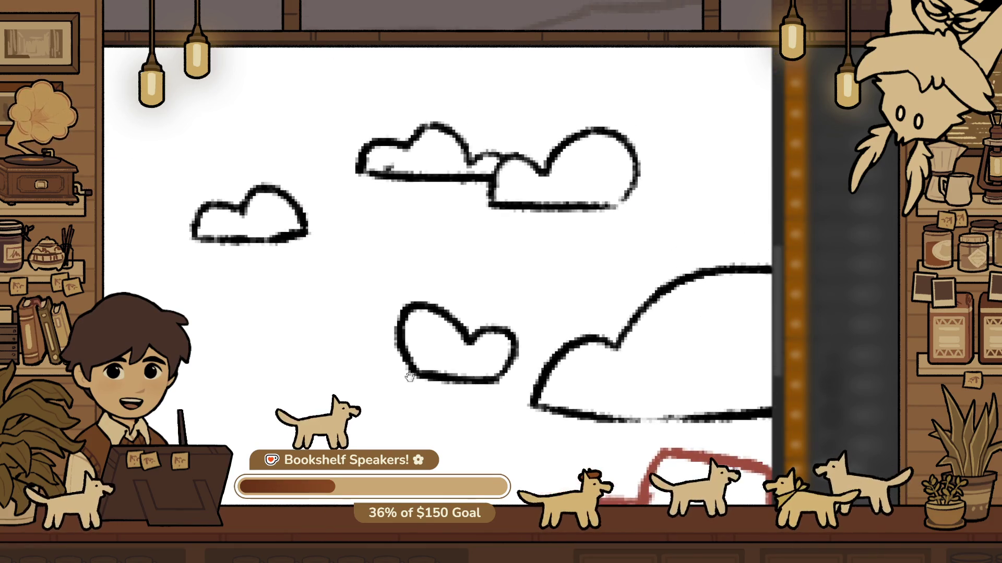
# Erase and redraw the heart-shaped cloud's lower-left outline so it joins the bottom stroke
pyautogui.scroll(5, 415, 334)
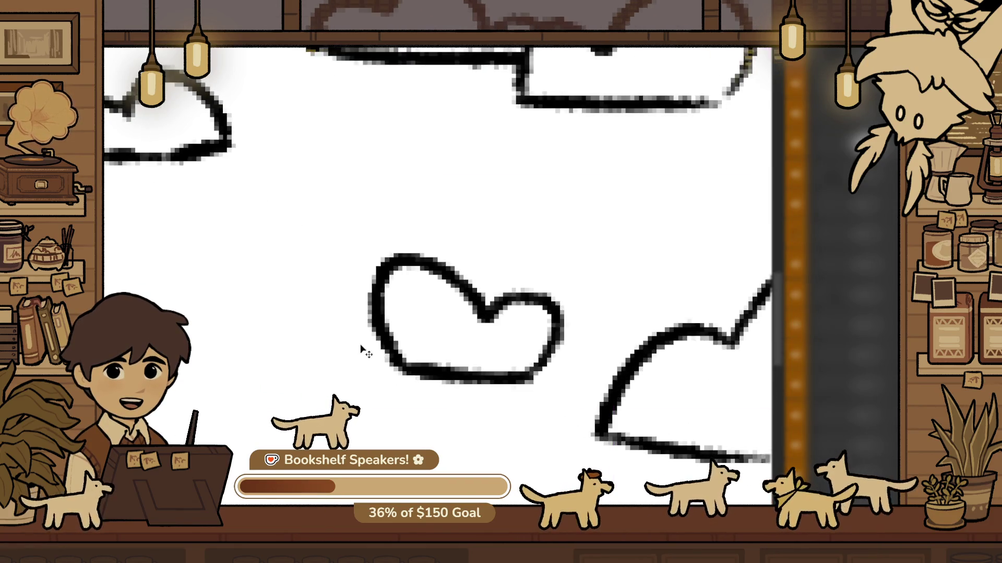
pyautogui.moveTo(390, 334)
pyautogui.mouseDown()
pyautogui.moveTo(396, 365)
pyautogui.moveTo(417, 388)
pyautogui.moveTo(321, 348)
pyautogui.moveTo(459, 383)
pyautogui.mouseUp()
pyautogui.press('e')
pyautogui.scroll(-5, 459, 384)
pyautogui.scroll(5, 453, 377)
pyautogui.hotkey('ctrl', 'z')
pyautogui.moveTo(371, 335); pyautogui.dragTo(467, 365)
pyautogui.hotkey('ctrl', 'z')
pyautogui.moveTo(364, 329); pyautogui.dragTo(444, 386)
pyautogui.hotkey('ctrl', 'z')
pyautogui.moveTo(386, 326)
pyautogui.mouseDown()
pyautogui.moveTo(298, 352)
pyautogui.moveTo(454, 391)
pyautogui.mouseUp()
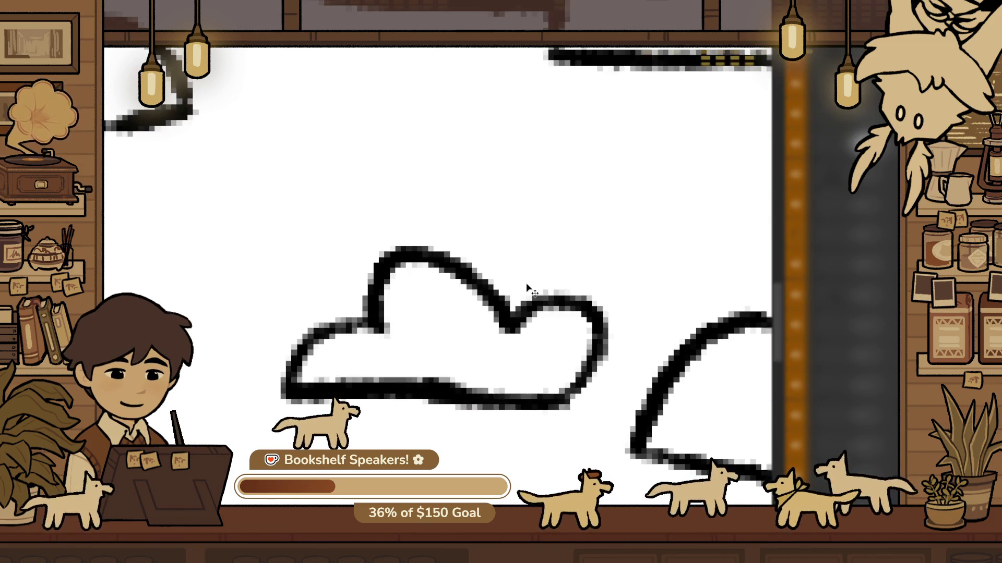
# Move the cloud up and left and redraw its flat bottom stroke slightly lower
pyautogui.moveTo(520, 268); pyautogui.dragTo(476, 219)
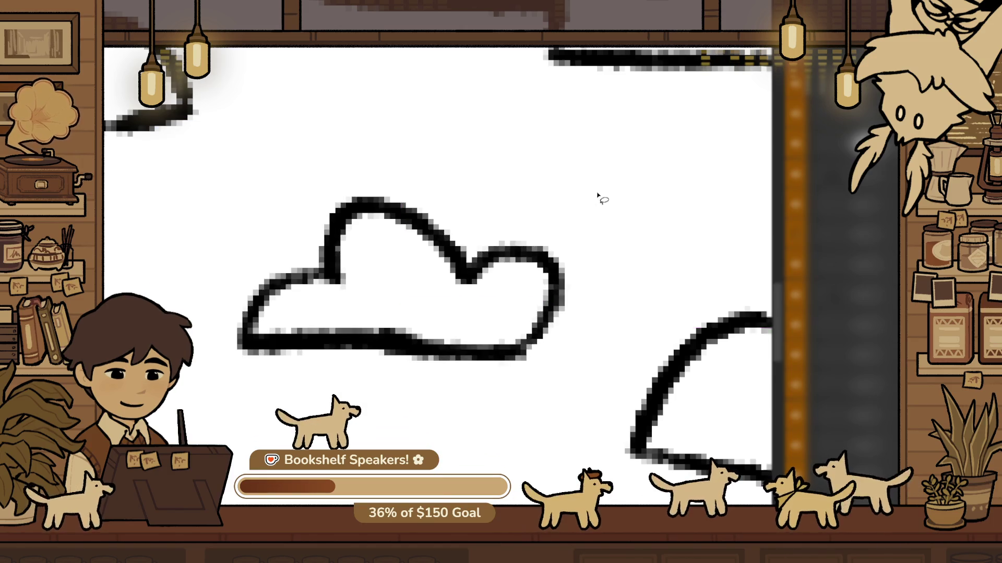
pyautogui.hotkey('ctrl', 'z')
pyautogui.moveTo(245, 346); pyautogui.dragTo(423, 348)
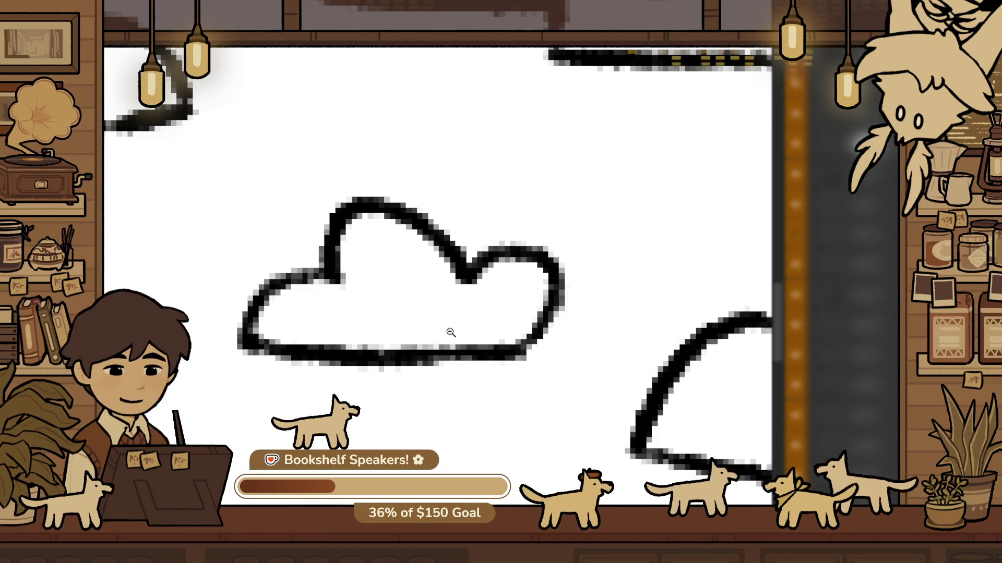
pyautogui.scroll(-5, 449, 331)
pyautogui.scroll(6, 405, 362)
# Redraw the cloud's lower-right bump and close its gap
pyautogui.hotkey('ctrl', 'z')
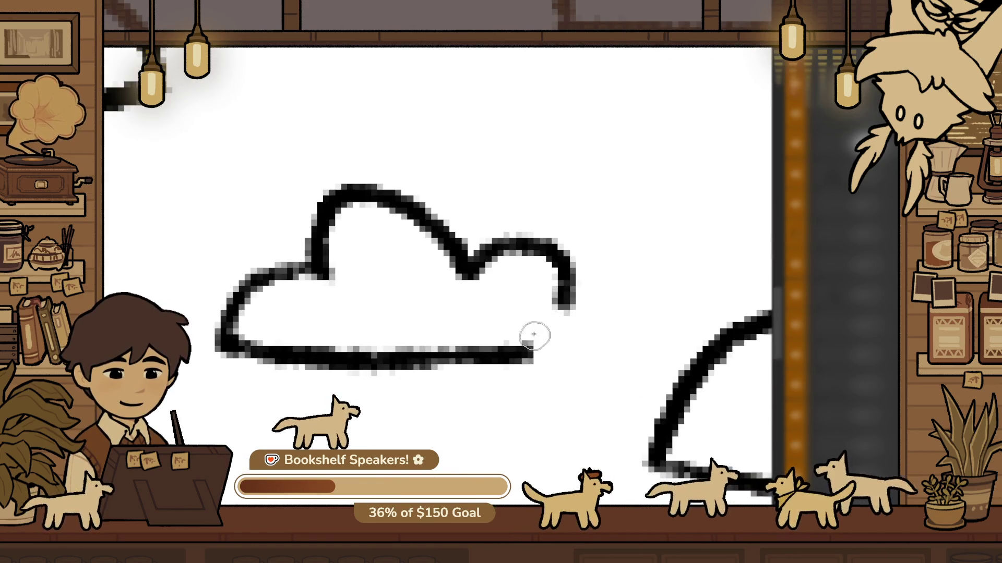
pyautogui.moveTo(557, 300); pyautogui.dragTo(629, 347)
pyautogui.moveTo(568, 308); pyautogui.dragTo(522, 358)
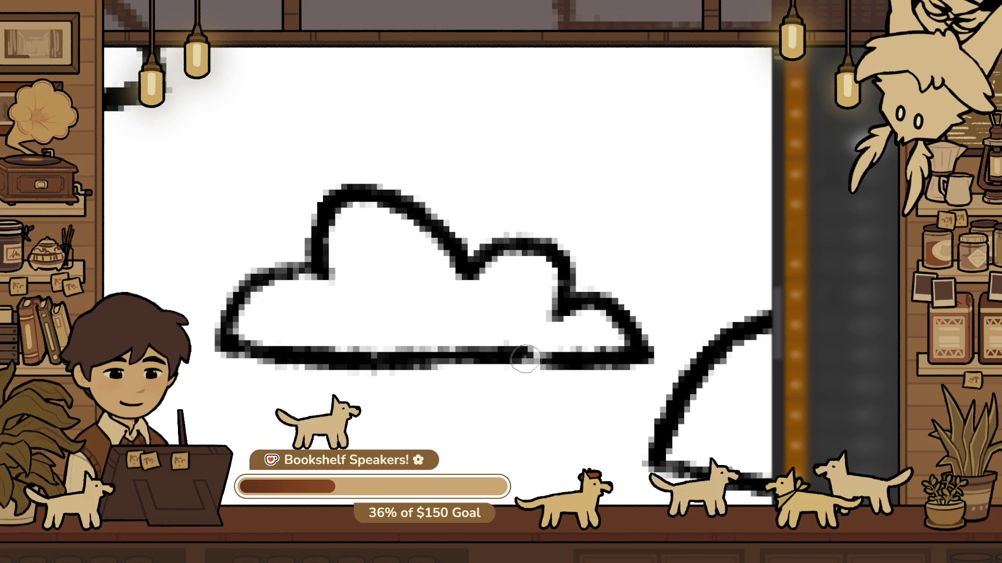
pyautogui.hotkey('ctrl', 'z')
pyautogui.hotkey('ctrl', 'z')
pyautogui.moveTo(570, 313)
pyautogui.mouseDown()
pyautogui.moveTo(579, 358)
pyautogui.moveTo(524, 358)
pyautogui.mouseUp()
pyautogui.hotkey('ctrl', 'z')
pyautogui.hotkey('ctrl', 'z')
pyautogui.moveTo(570, 293)
pyautogui.mouseDown()
pyautogui.moveTo(599, 304)
pyautogui.moveTo(588, 353)
pyautogui.mouseUp()
pyautogui.scroll(-5, 505, 390)
pyautogui.scroll(-2, 505, 391)
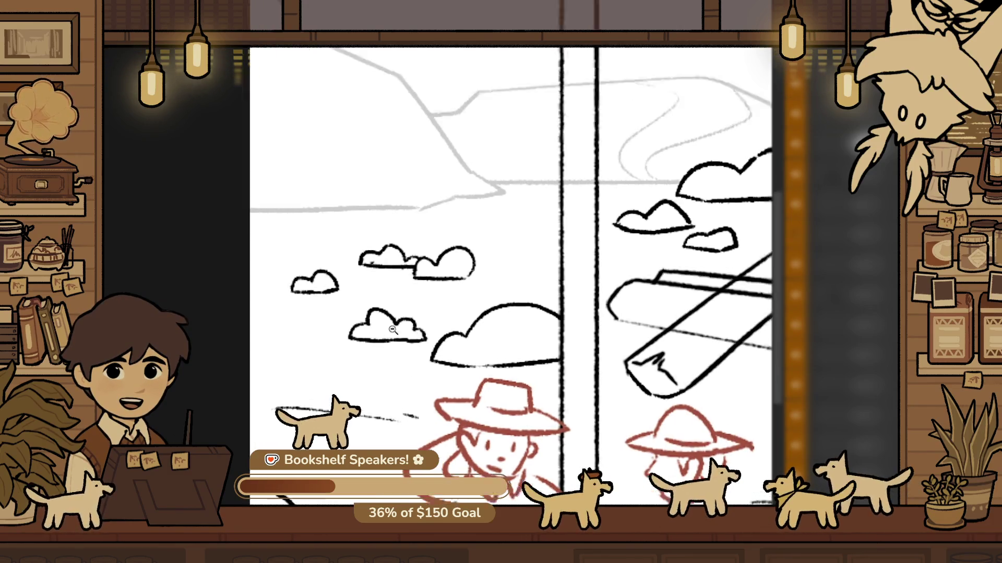
pyautogui.scroll(6, 416, 351)
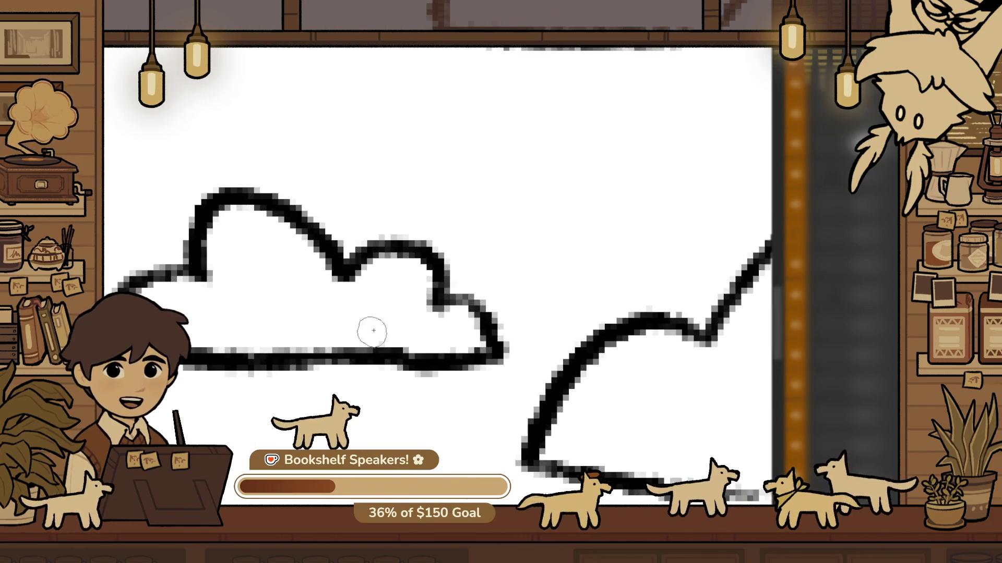
pyautogui.scroll(-3, 414, 335)
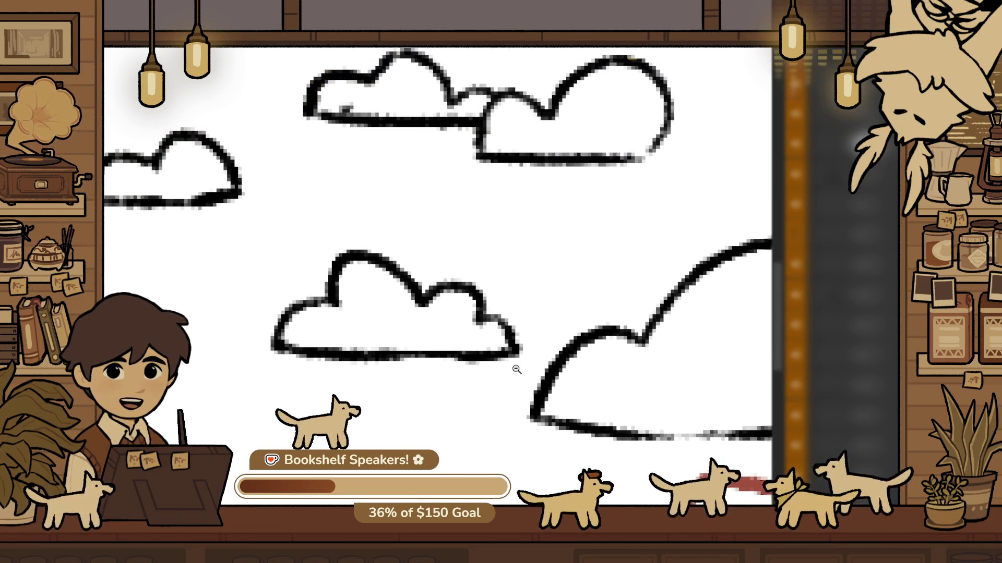
pyautogui.scroll(-1, 488, 323)
pyautogui.scroll(2, 495, 264)
# Erase the middle cloud's old right bump and redraw its right side with a new bump
pyautogui.moveTo(478, 297)
pyautogui.mouseDown()
pyautogui.moveTo(463, 273)
pyautogui.moveTo(476, 277)
pyautogui.moveTo(444, 271)
pyautogui.mouseUp()
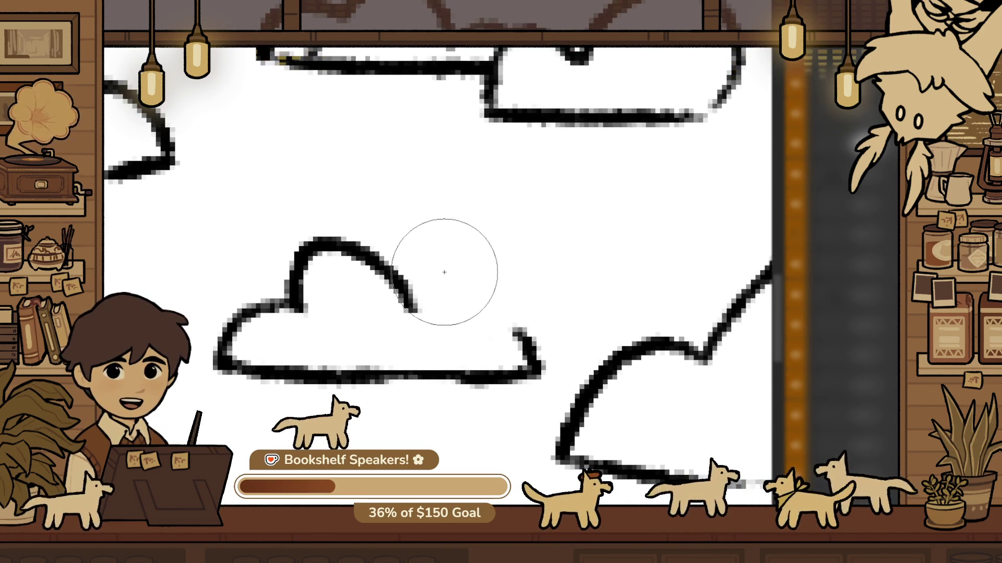
pyautogui.moveTo(447, 329); pyautogui.dragTo(454, 284)
pyautogui.press('[')
pyautogui.moveTo(393, 286); pyautogui.dragTo(500, 310)
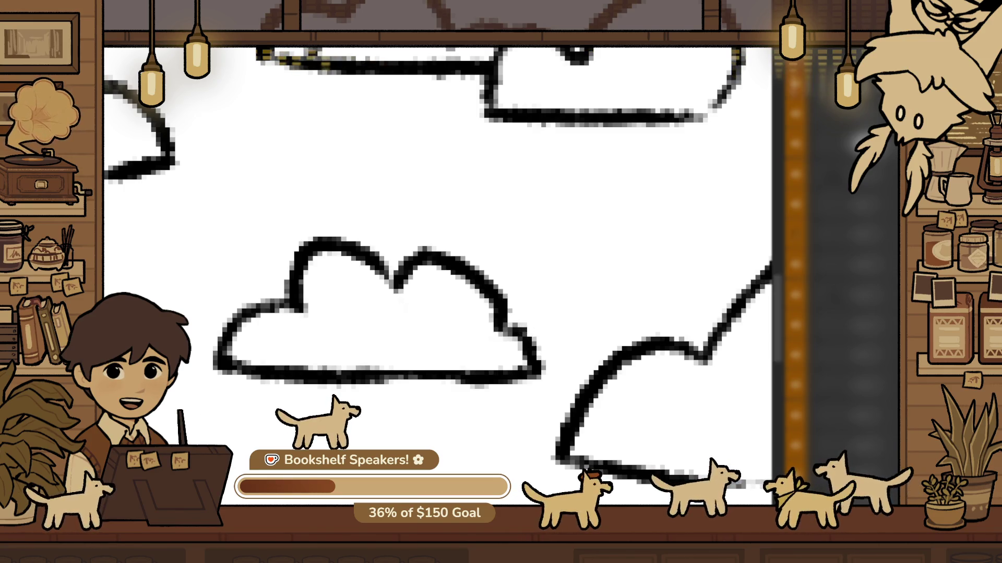
pyautogui.click(403, 179)
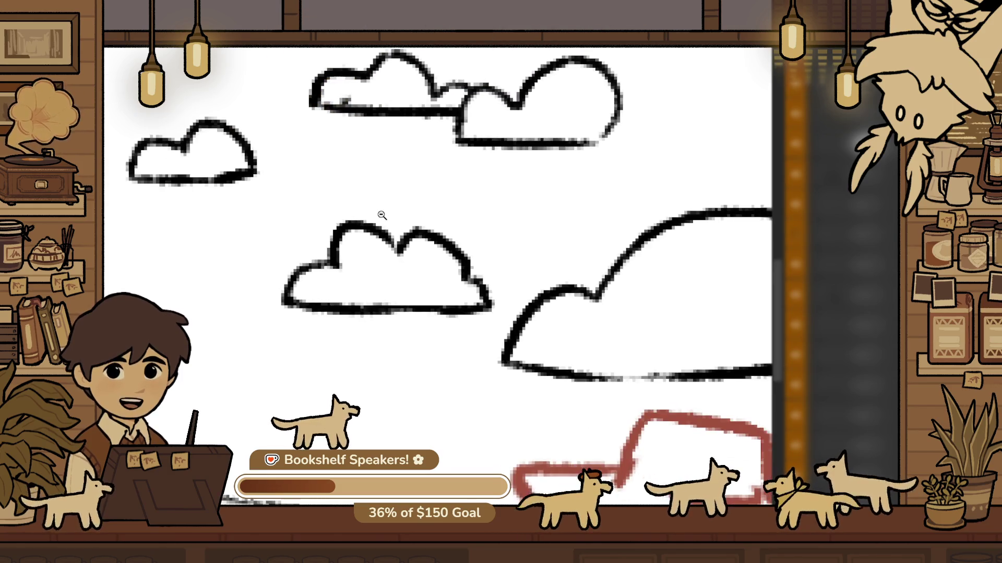
# Warp the cloud's top bumps toward the right and pull its lower-left outward
pyautogui.click(442, 333)
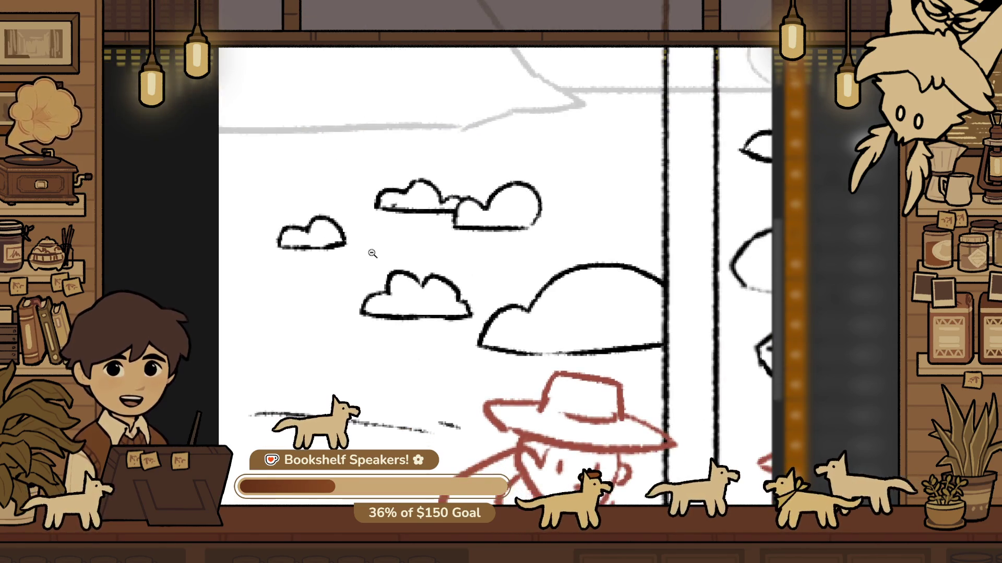
pyautogui.scroll(2, 423, 263)
pyautogui.moveTo(420, 221)
pyautogui.mouseDown()
pyautogui.moveTo(628, 338)
pyautogui.moveTo(571, 385)
pyautogui.moveTo(418, 360)
pyautogui.moveTo(414, 223)
pyautogui.mouseUp()
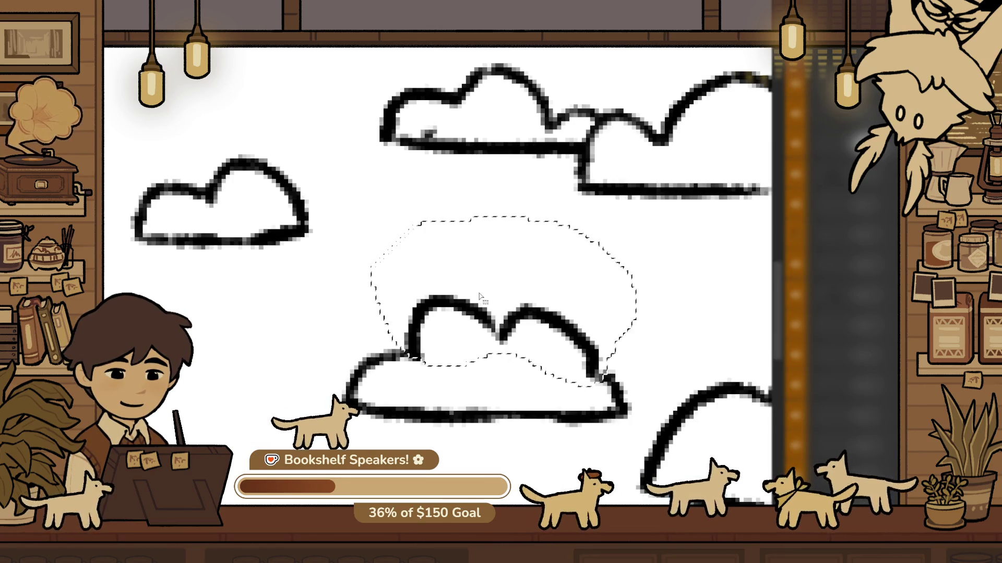
pyautogui.hotkey('ctrl', 't')
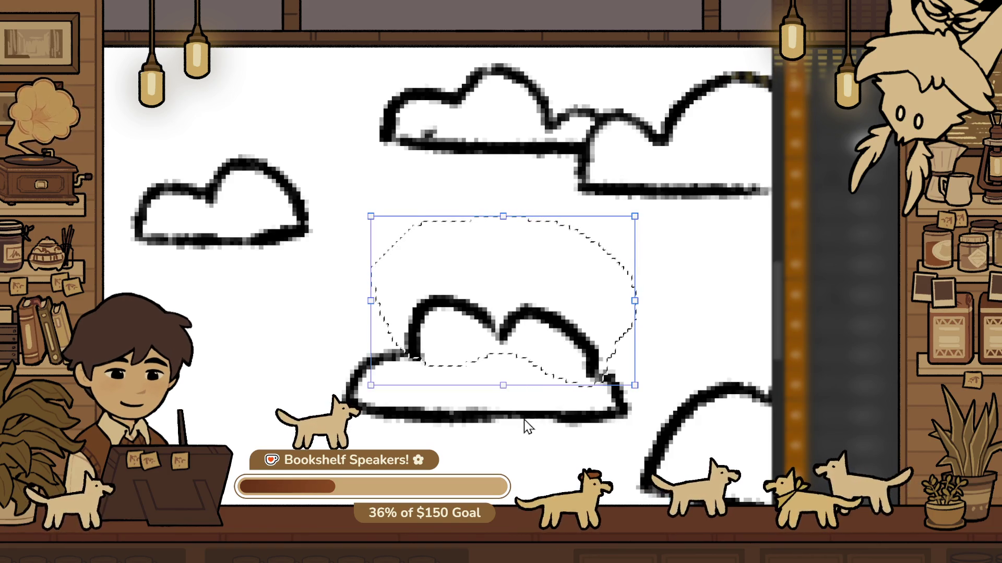
pyautogui.moveTo(508, 342); pyautogui.dragTo(537, 342)
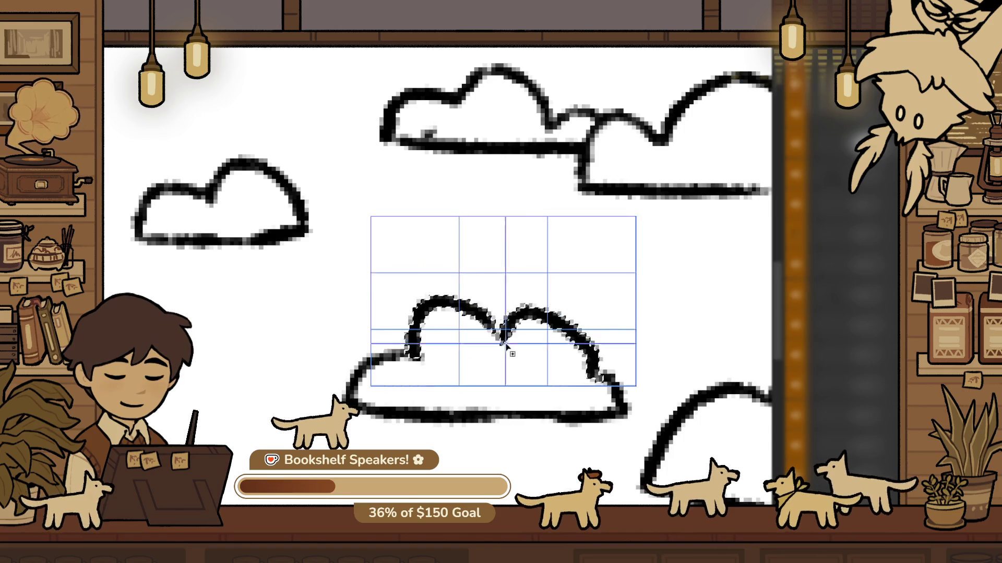
pyautogui.moveTo(432, 373); pyautogui.dragTo(401, 370)
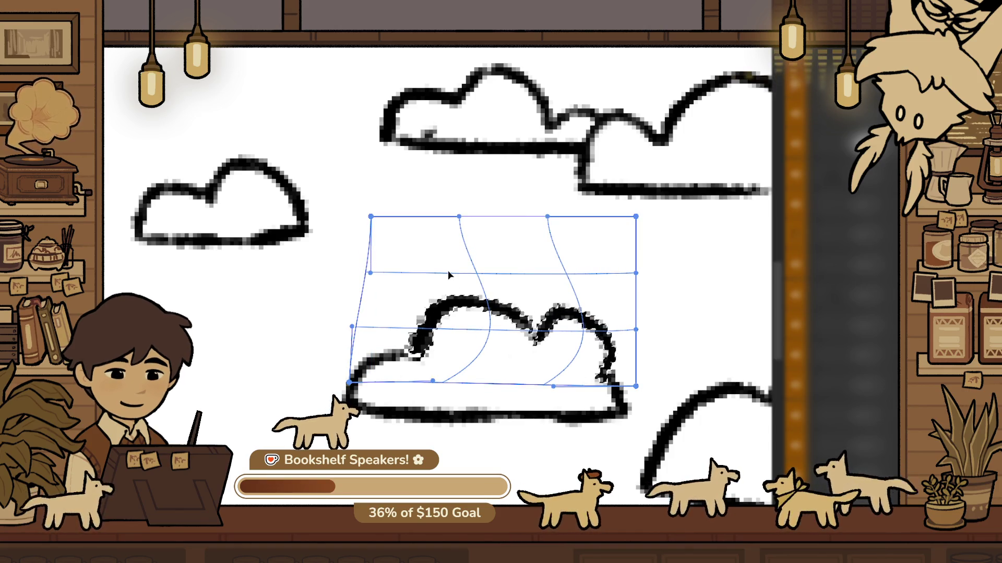
pyautogui.press('Return')
# Shrink and reposition the cloud's right bump into a smaller puff
pyautogui.keyDown('alt'); pyautogui.click(457, 318); pyautogui.keyUp('alt')
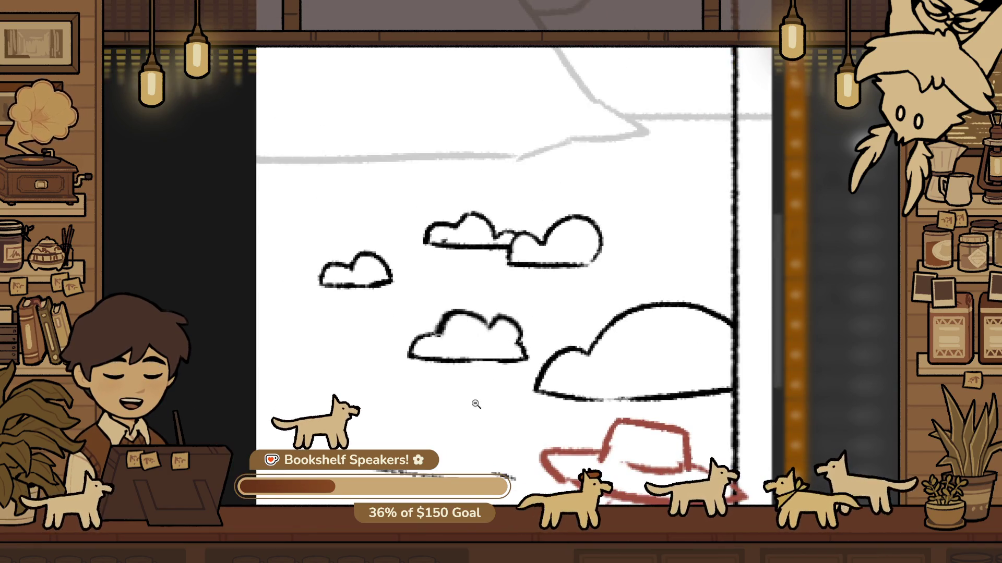
pyautogui.click(455, 313)
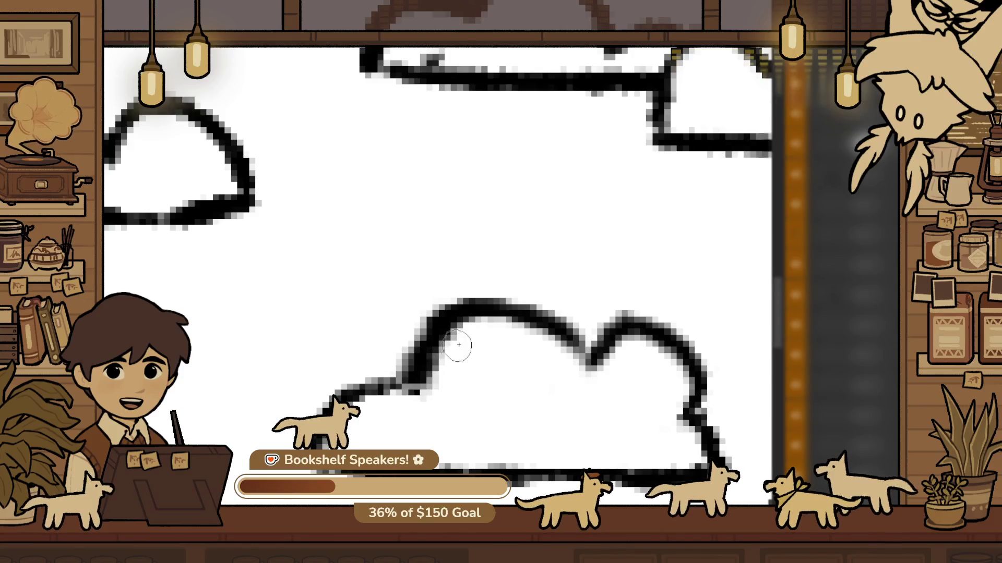
pyautogui.scroll(-2, 485, 402)
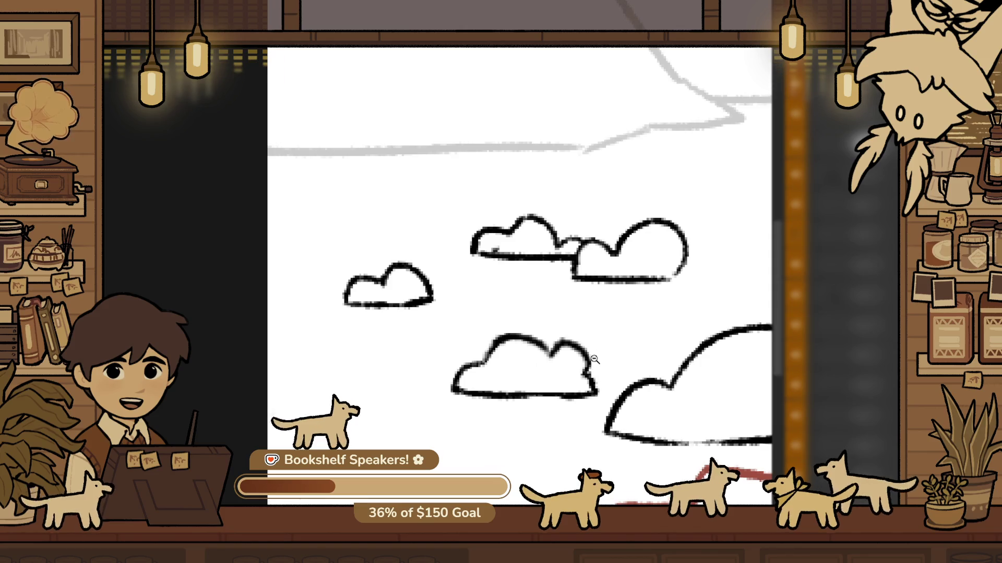
pyautogui.scroll(-1, 437, 286)
pyautogui.scroll(2, 347, 250)
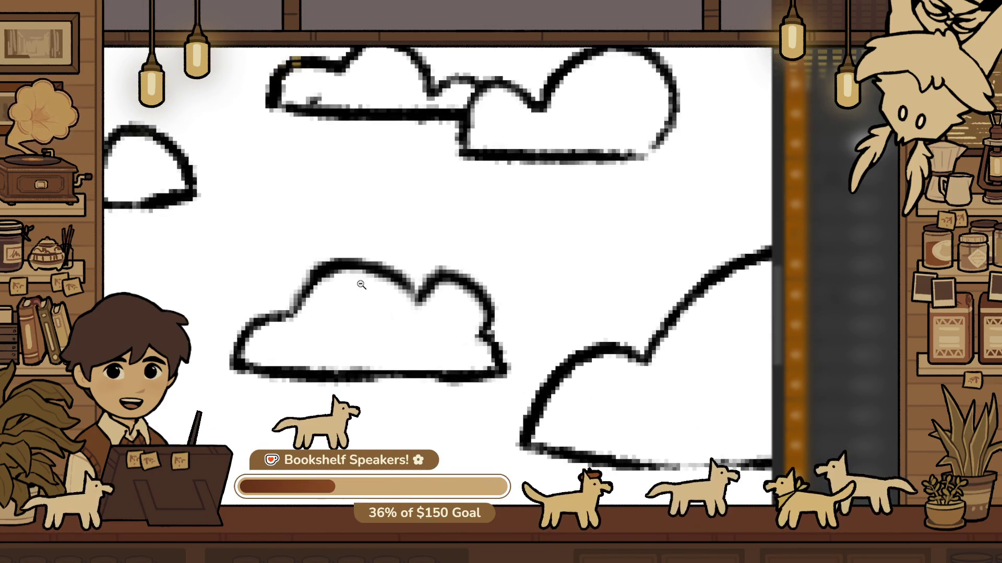
pyautogui.scroll(-1, 451, 350)
pyautogui.scroll(2, 565, 330)
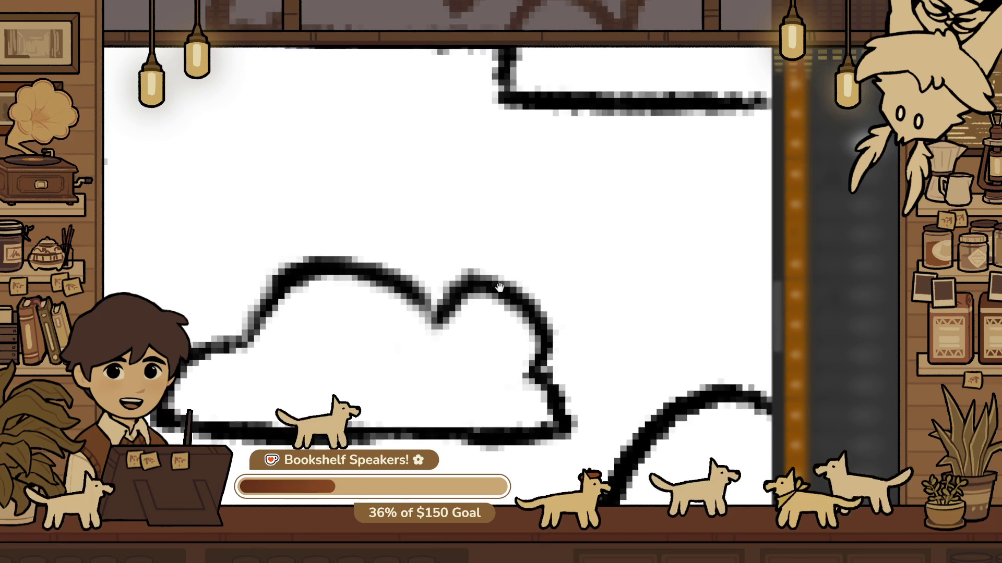
pyautogui.moveTo(590, 418); pyautogui.dragTo(530, 423)
pyautogui.moveTo(453, 284); pyautogui.dragTo(476, 271)
pyautogui.moveTo(548, 335); pyautogui.dragTo(514, 326)
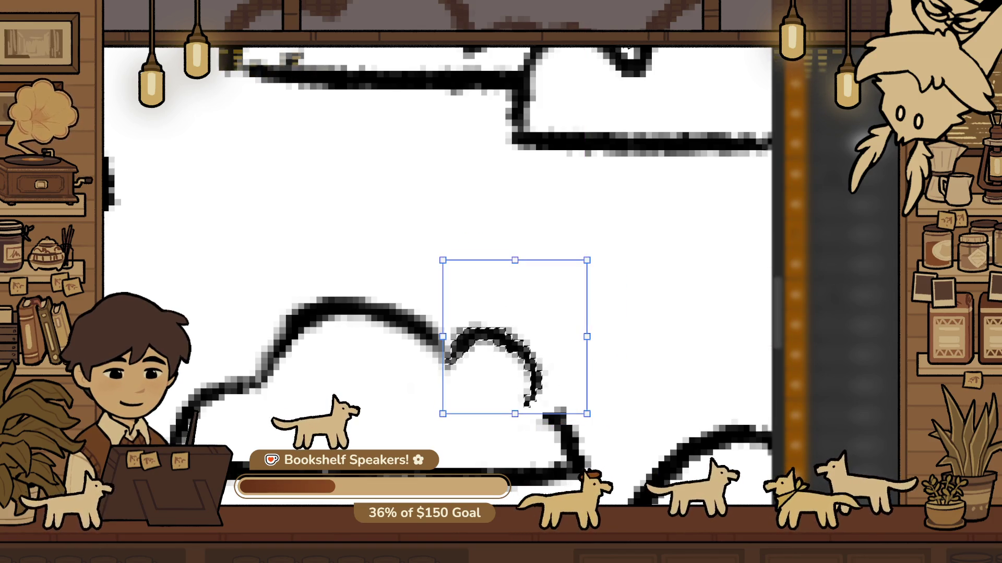
pyautogui.click(575, 346)
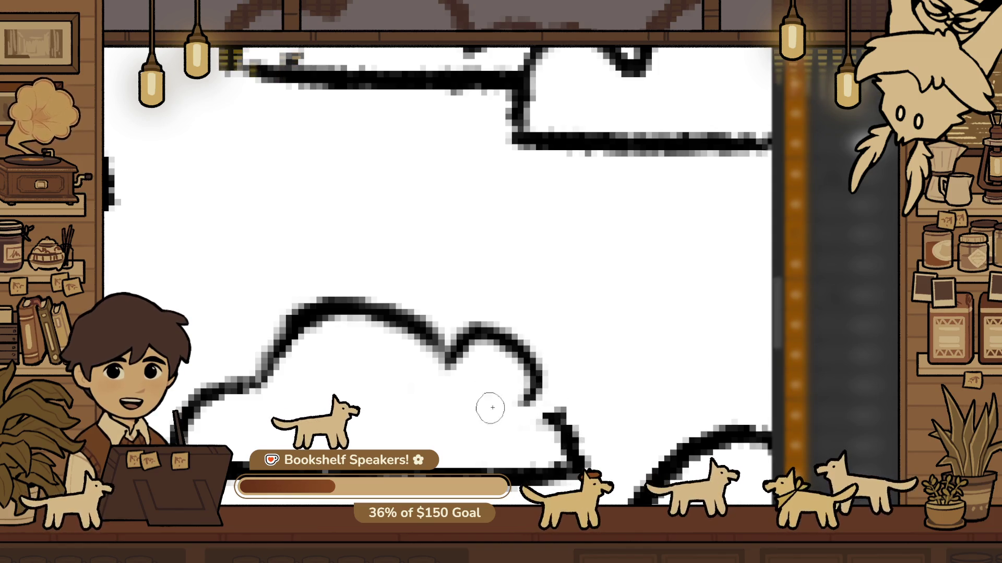
# Erase the leftover tip of the bump's stroke
pyautogui.moveTo(553, 420)
pyautogui.mouseDown()
pyautogui.moveTo(594, 423)
pyautogui.moveTo(593, 445)
pyautogui.mouseUp()
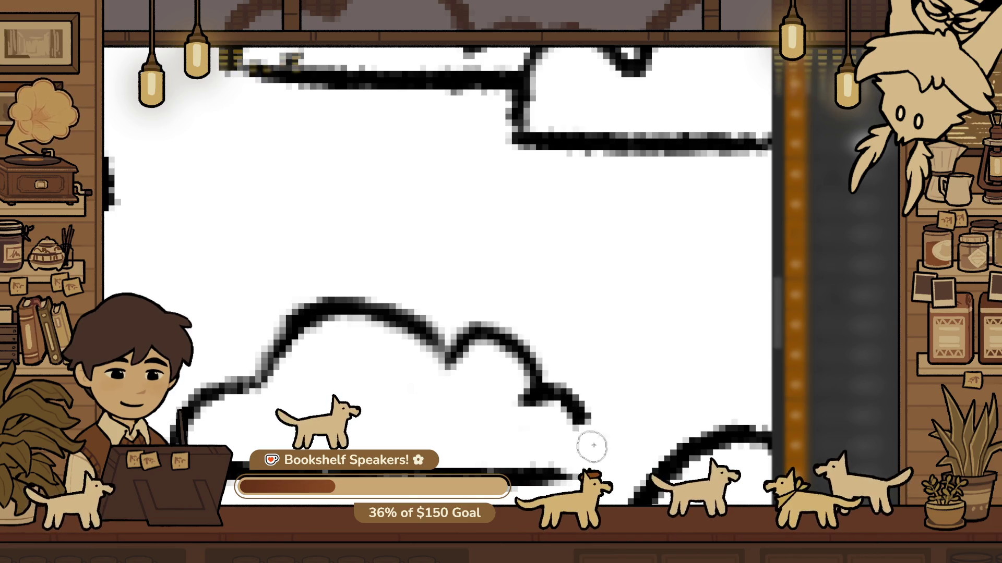
pyautogui.keyDown('alt'); pyautogui.click(604, 457); pyautogui.keyUp('alt')
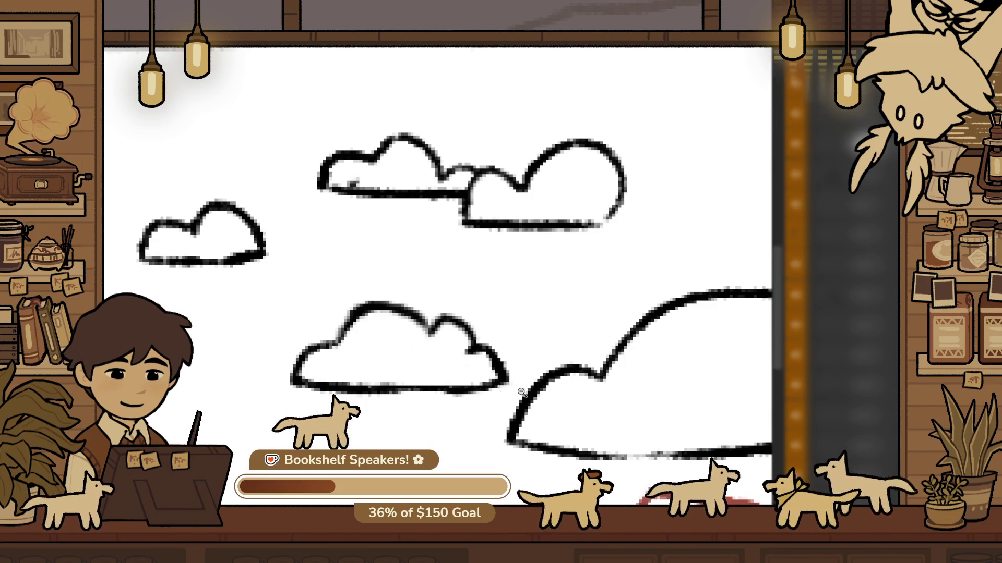
pyautogui.keyDown('alt'); pyautogui.click(474, 355); pyautogui.keyUp('alt')
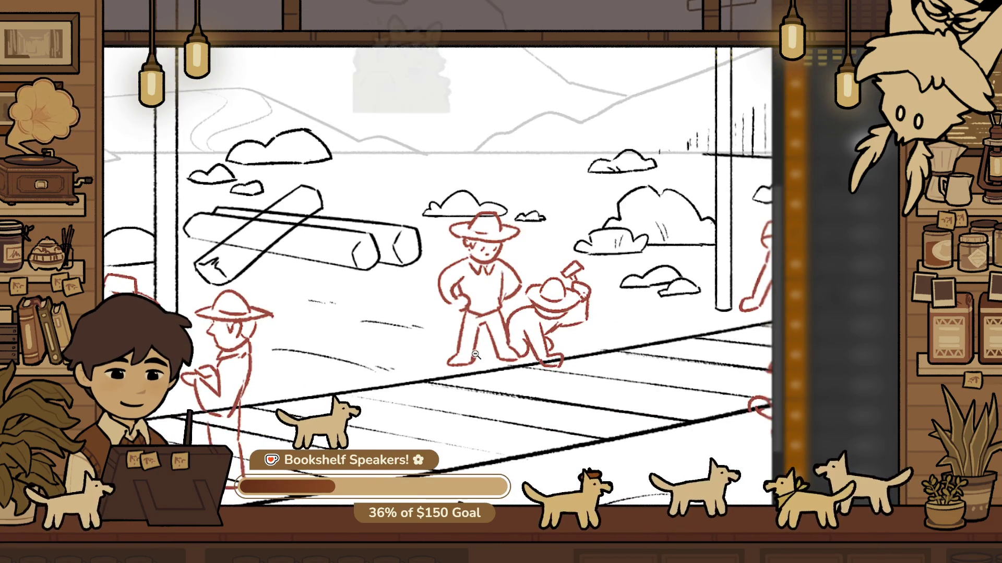
# Redraw the bottom arc below the logs shorter and higher
pyautogui.scroll(3, 282, 300)
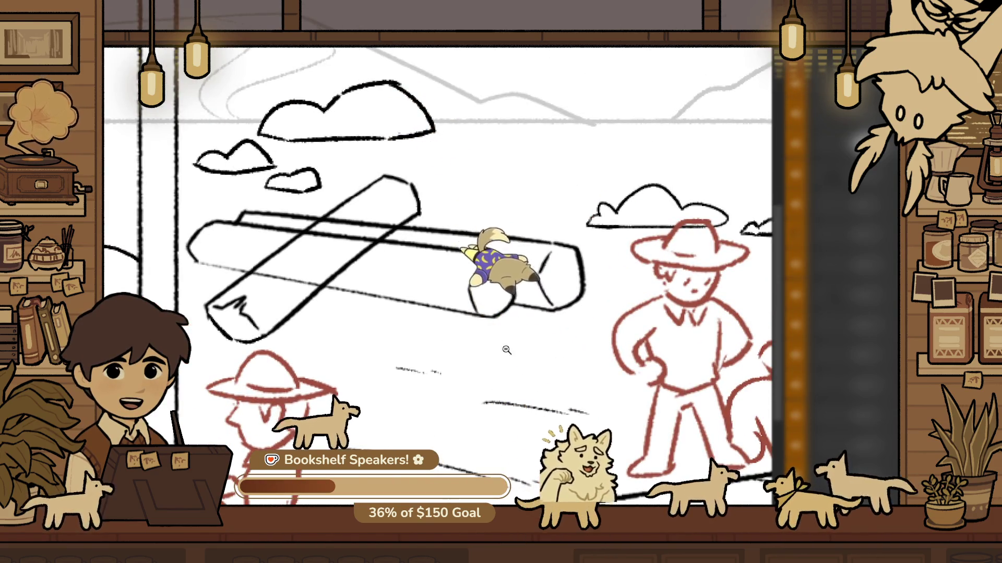
pyautogui.scroll(2, 689, 219)
pyautogui.scroll(2, 689, 219)
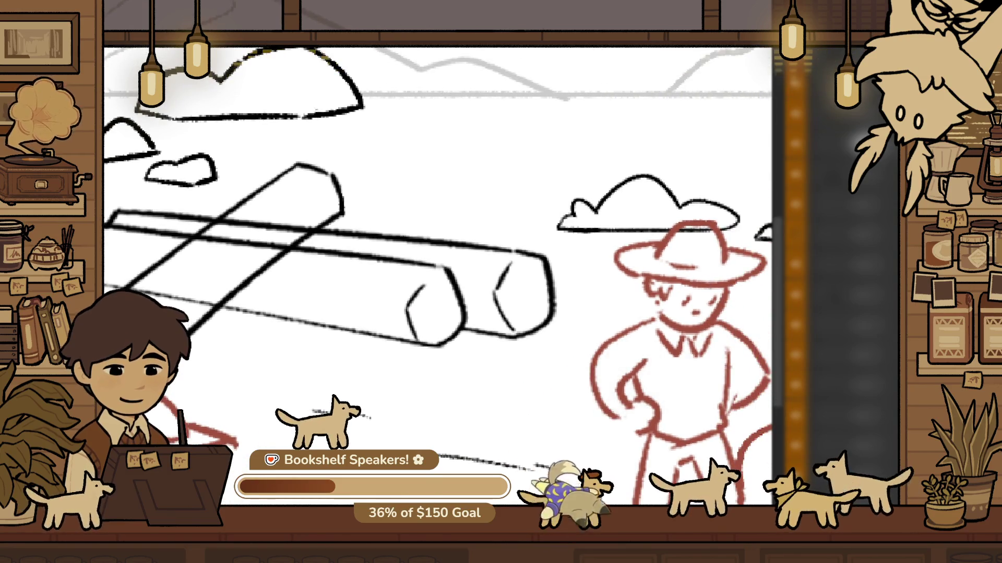
pyautogui.scroll(2, 469, 402)
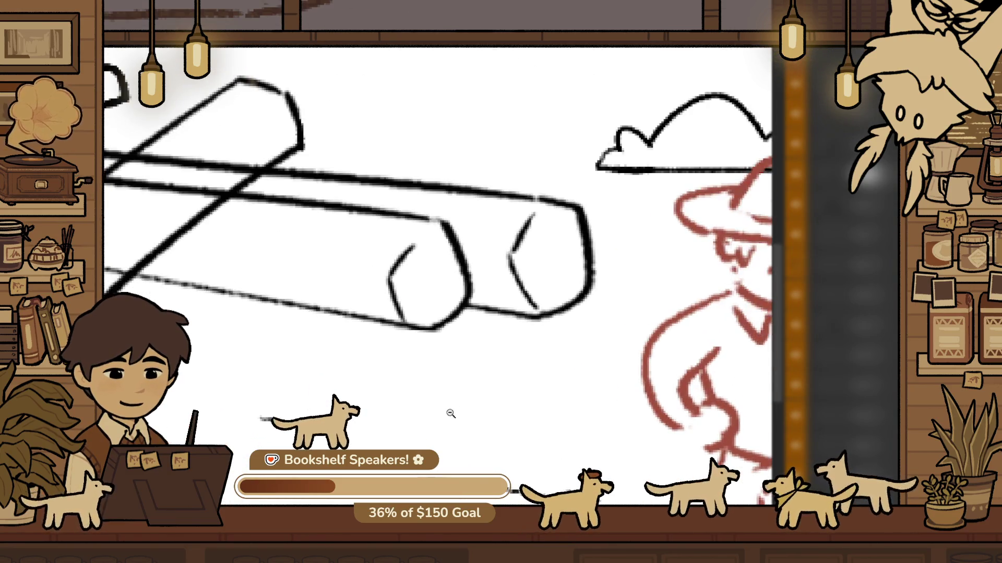
pyautogui.hotkey('ctrl', 'z')
pyautogui.moveTo(390, 417); pyautogui.dragTo(482, 410)
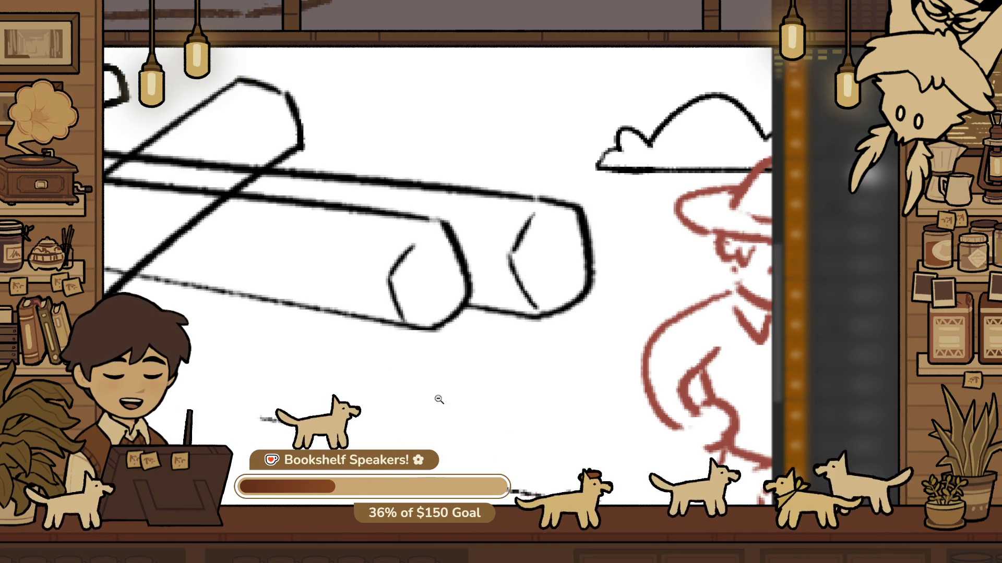
pyautogui.scroll(1, 438, 399)
# Draw a small bumpy black bush outline below the logs, extending down to the right
pyautogui.moveTo(375, 427); pyautogui.dragTo(666, 434)
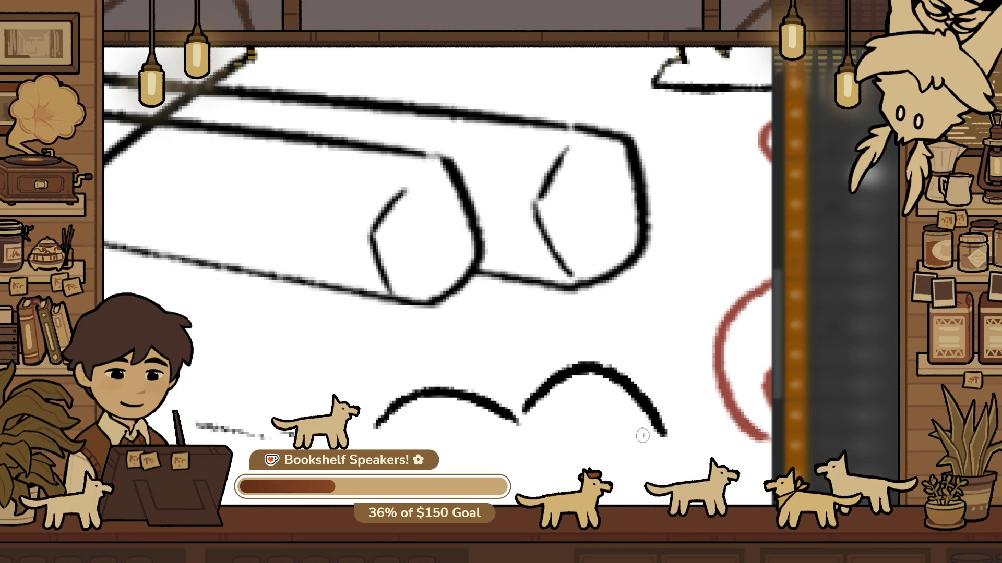
pyautogui.hotkey('ctrl', 'z')
pyautogui.moveTo(522, 420); pyautogui.dragTo(665, 455)
pyautogui.moveTo(378, 434); pyautogui.dragTo(493, 475)
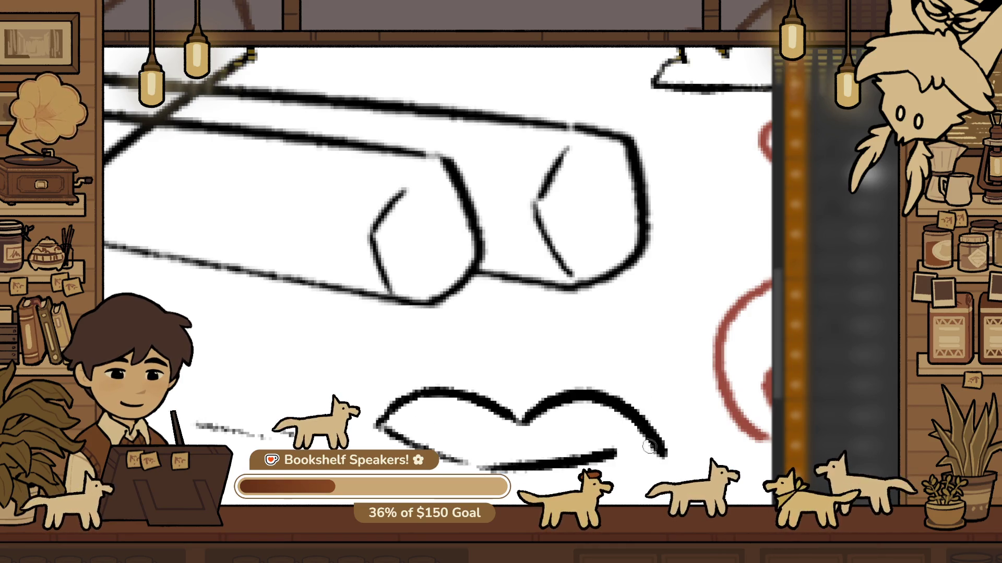
pyautogui.hotkey('ctrl', 'z')
pyautogui.hotkey('ctrl', 'z')
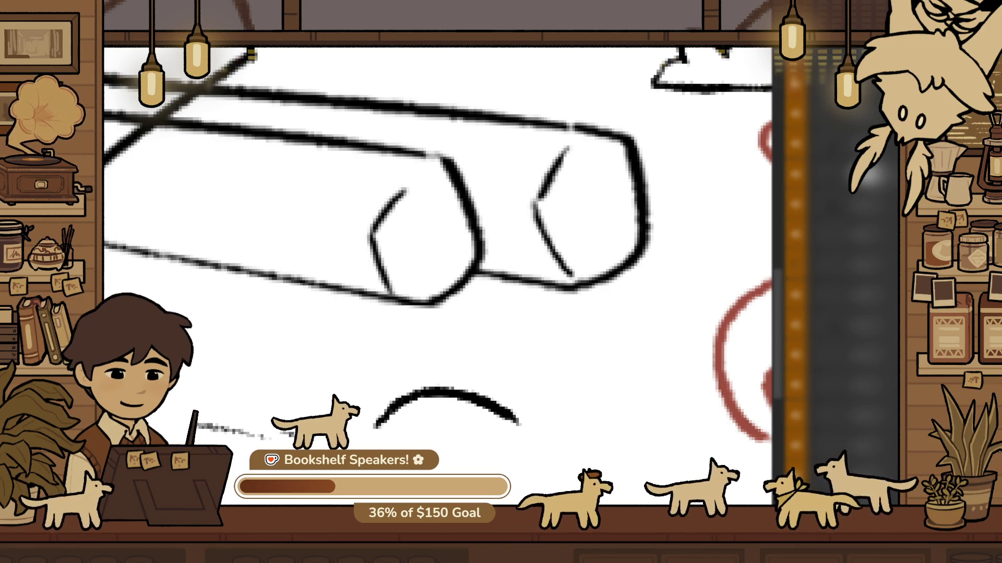
pyautogui.hotkey('ctrl', 'z')
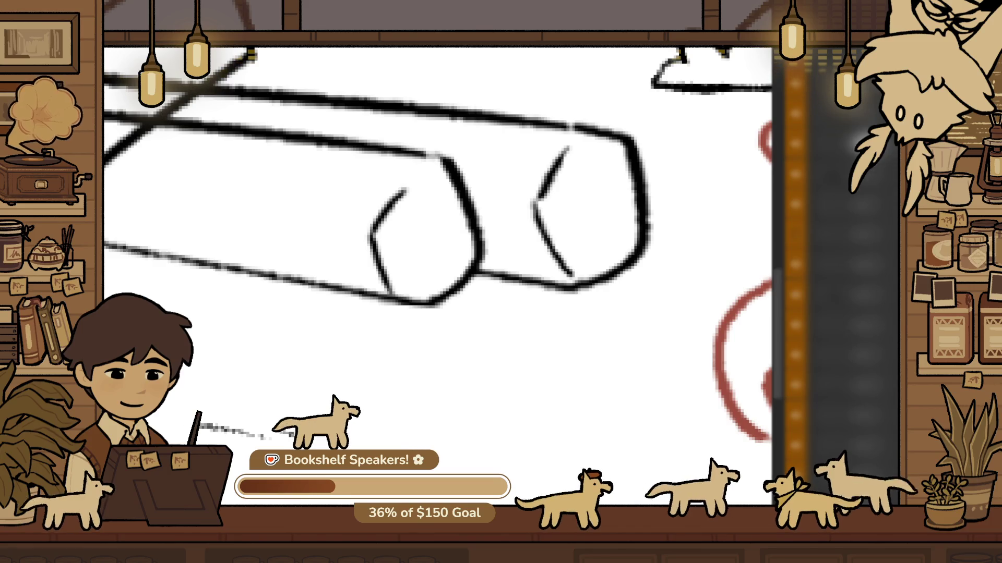
pyautogui.moveTo(401, 447)
pyautogui.mouseDown()
pyautogui.moveTo(577, 387)
pyautogui.moveTo(618, 423)
pyautogui.mouseUp()
pyautogui.moveTo(686, 463); pyautogui.dragTo(687, 462)
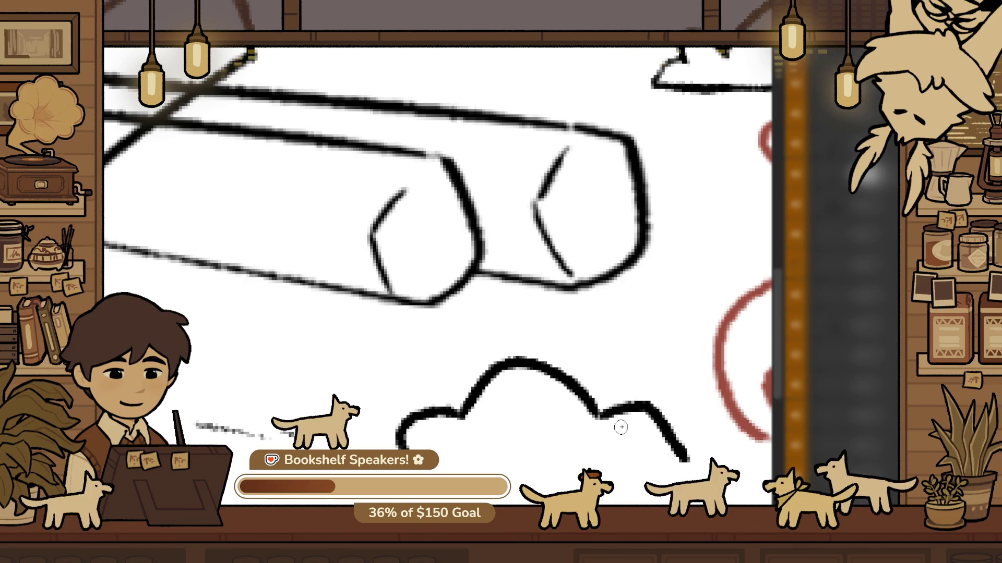
pyautogui.moveTo(473, 467); pyautogui.dragTo(505, 467)
pyautogui.hotkey('ctrl', 'z')
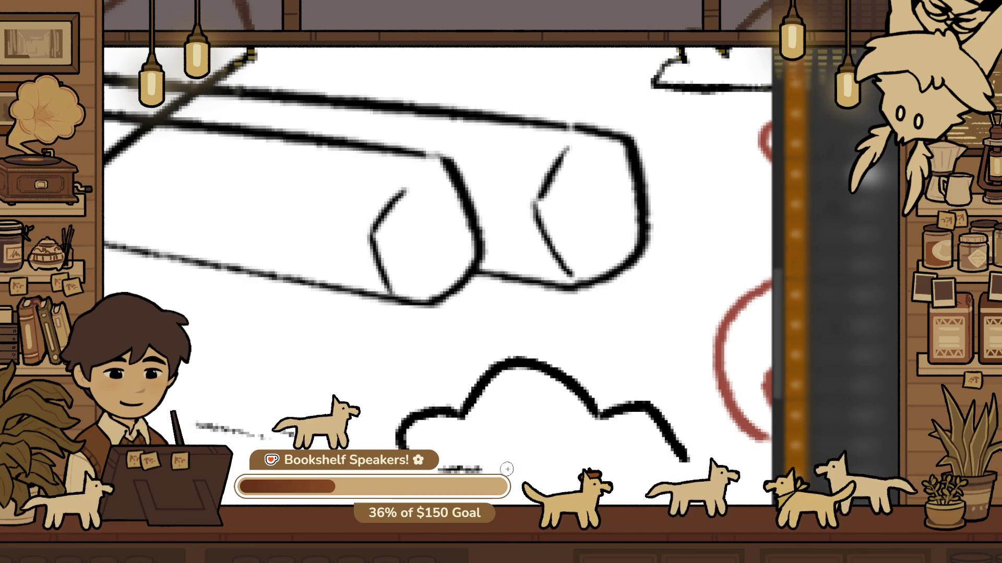
# Check the whole drawing, lasso the bush below the logs, then view the full page
pyautogui.hotkey('ctrl', '0')
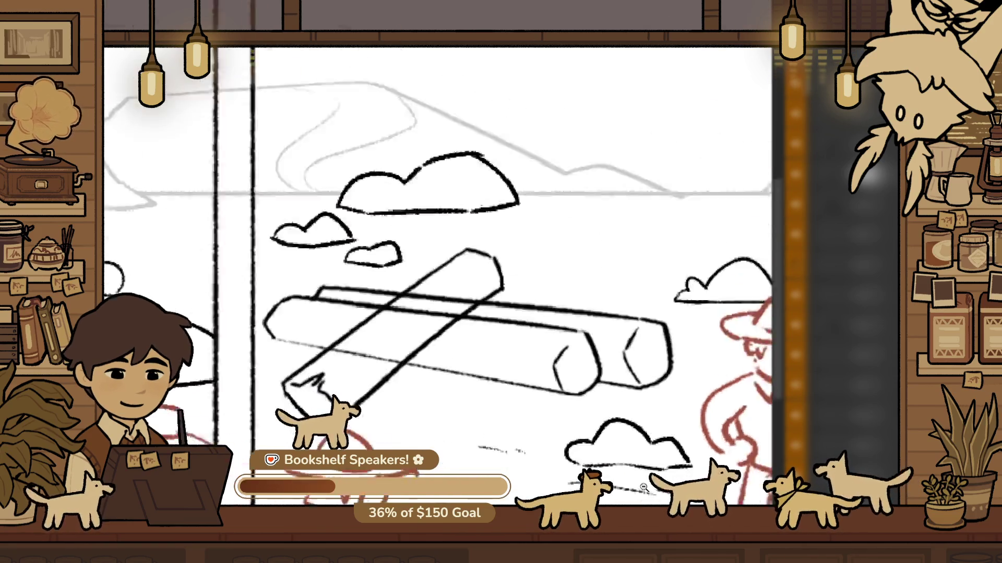
pyautogui.scroll(5, 469, 420)
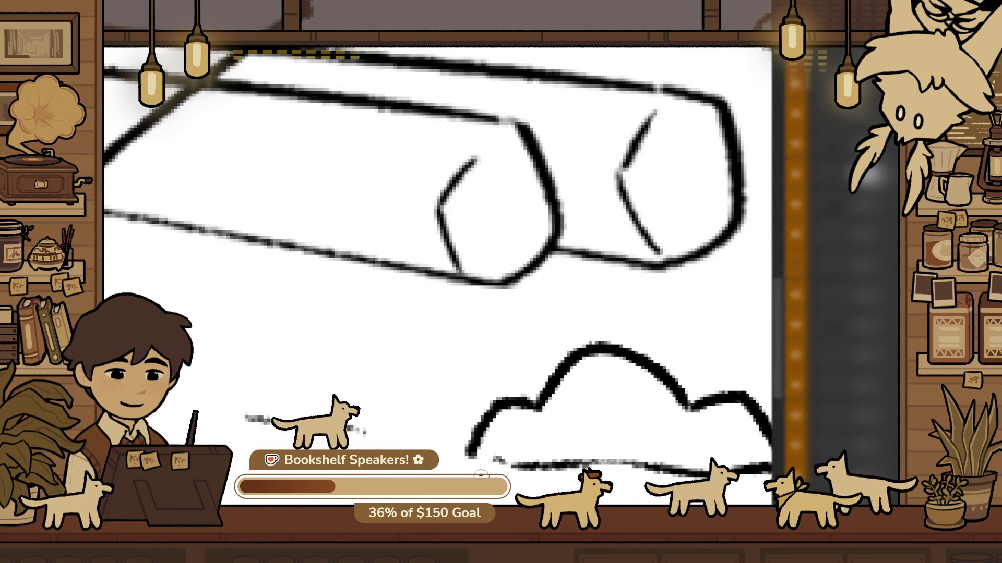
pyautogui.scroll(-6, 552, 438)
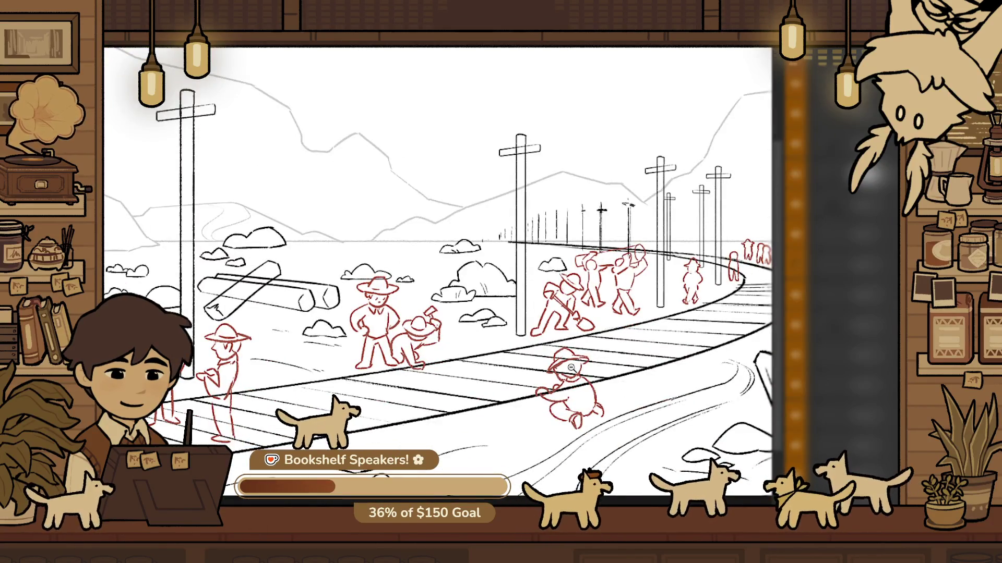
pyautogui.scroll(5, 360, 351)
pyautogui.moveTo(360, 351); pyautogui.dragTo(550, 440)
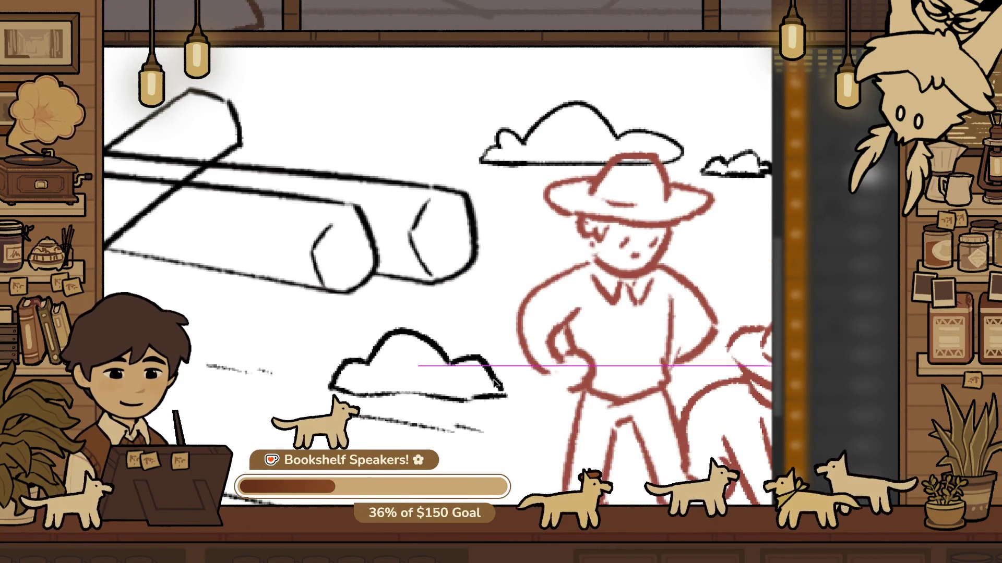
pyautogui.moveTo(521, 429)
pyautogui.mouseDown()
pyautogui.moveTo(454, 466)
pyautogui.moveTo(389, 436)
pyautogui.mouseUp()
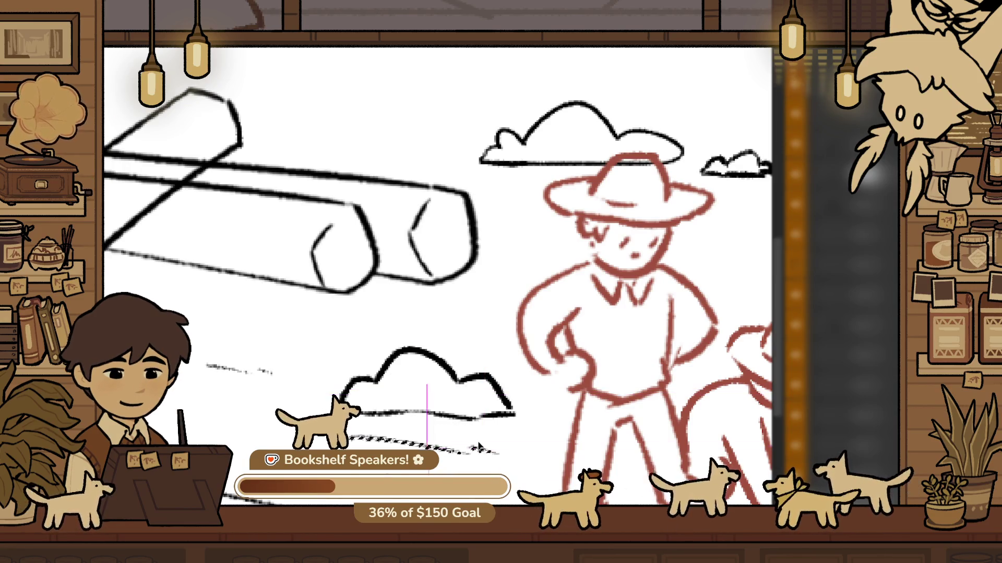
pyautogui.keyDown('alt'); pyautogui.click(500, 474); pyautogui.keyUp('alt')
pyautogui.scroll(-6, 500, 473)
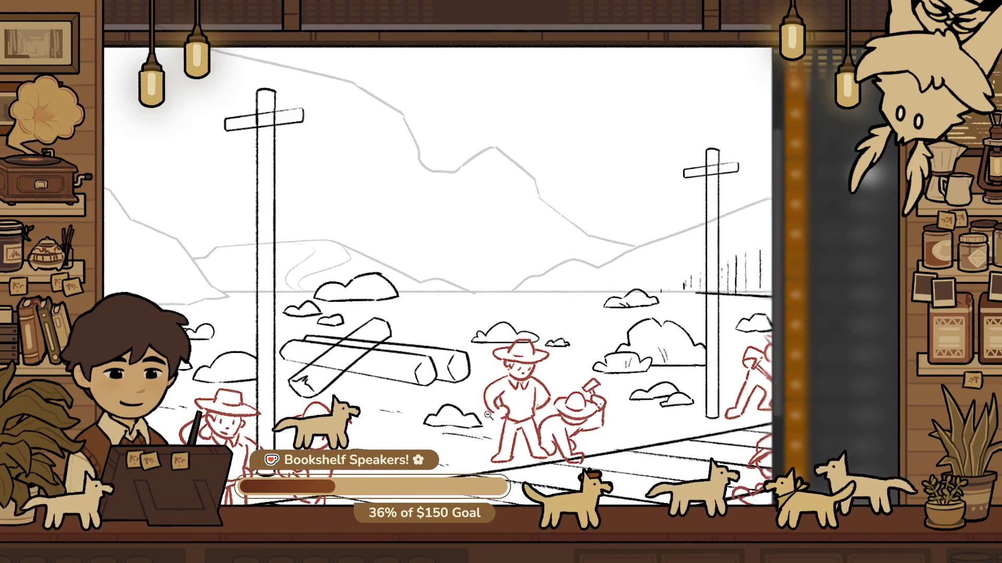
pyautogui.keyDown('alt'); pyautogui.click(564, 410); pyautogui.keyUp('alt')
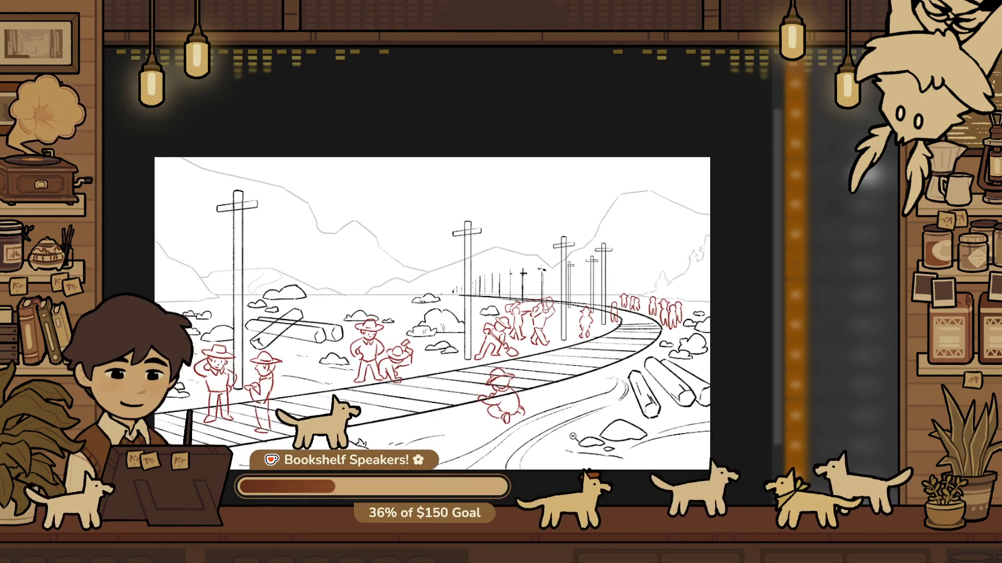
# Mirror the canvas to check the composition, then try moving the crouching red worker up-right
pyautogui.press('m')
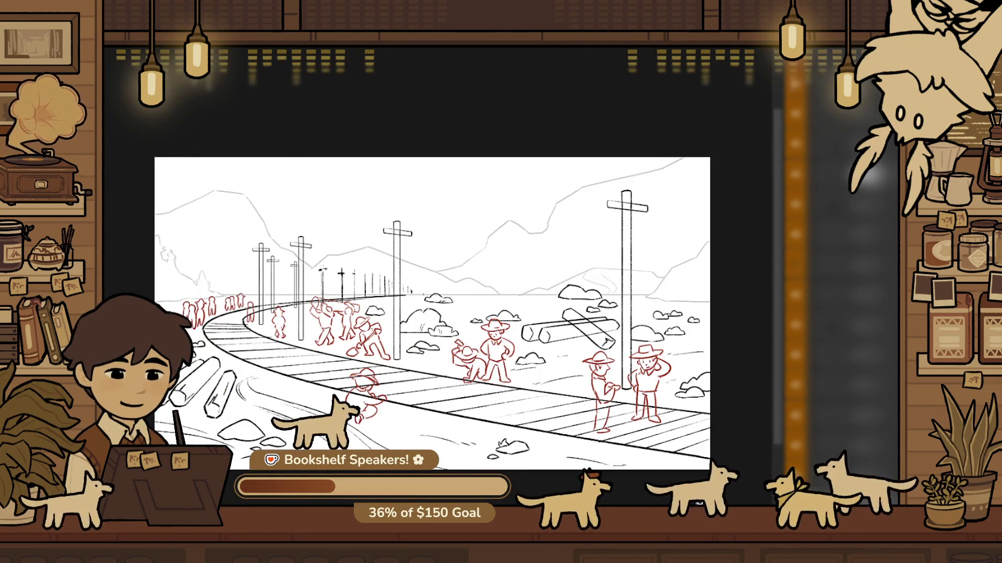
pyautogui.press('m')
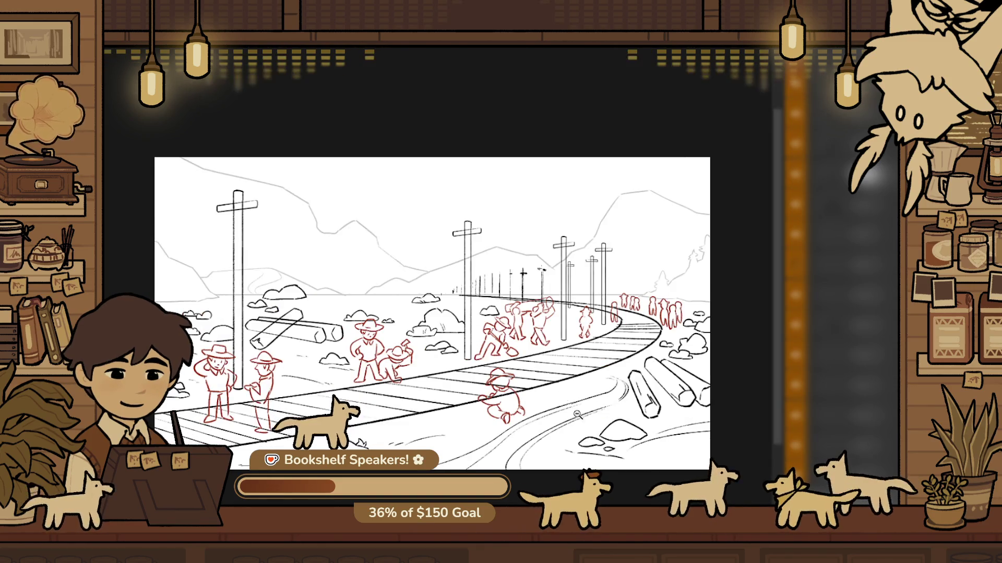
pyautogui.click(553, 417)
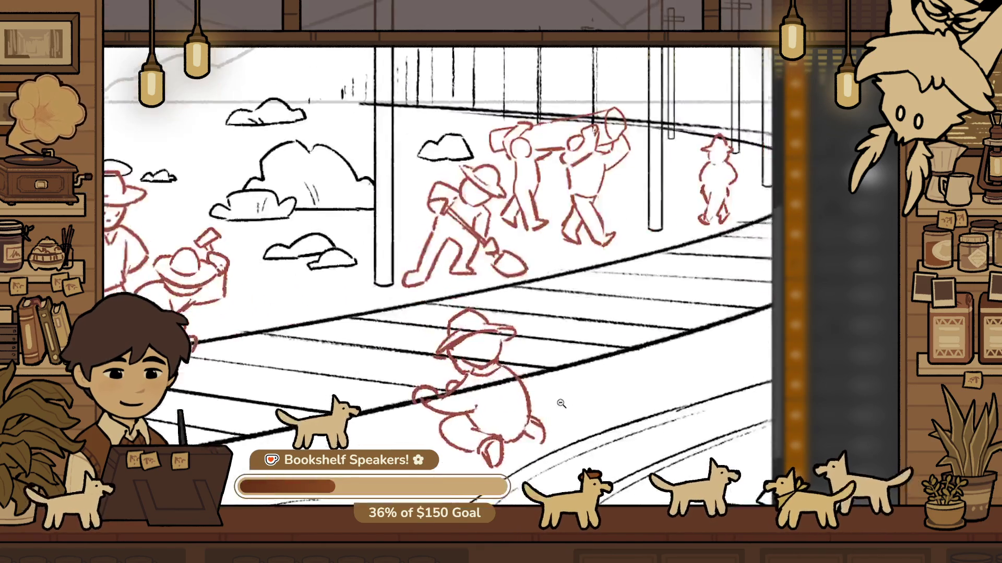
pyautogui.moveTo(529, 404); pyautogui.dragTo(599, 376)
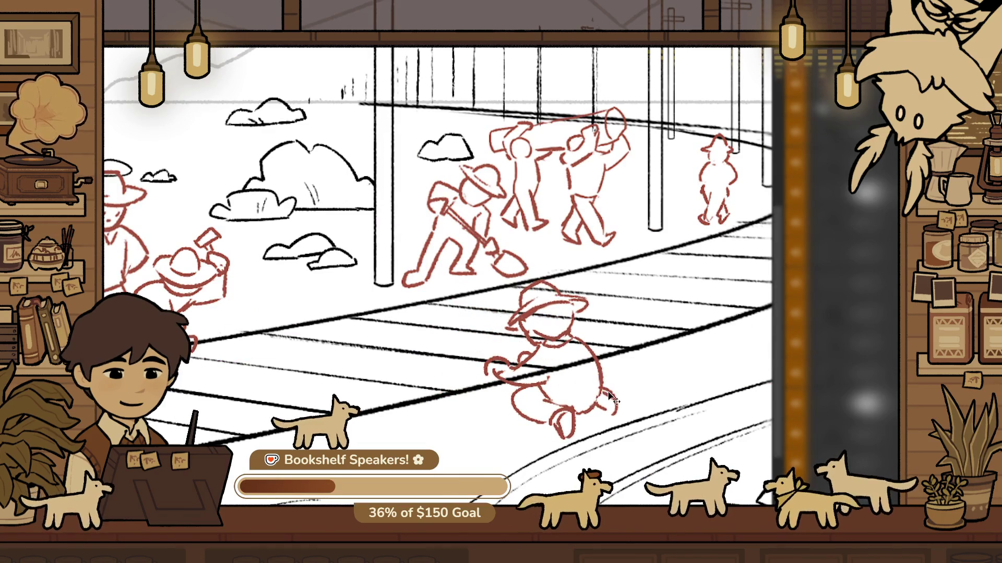
pyautogui.hotkey('ctrl', 'z')
# Nudge the crouching red worker slightly lower and a little further right
pyautogui.keyDown('alt'); pyautogui.click(584, 405); pyautogui.keyUp('alt')
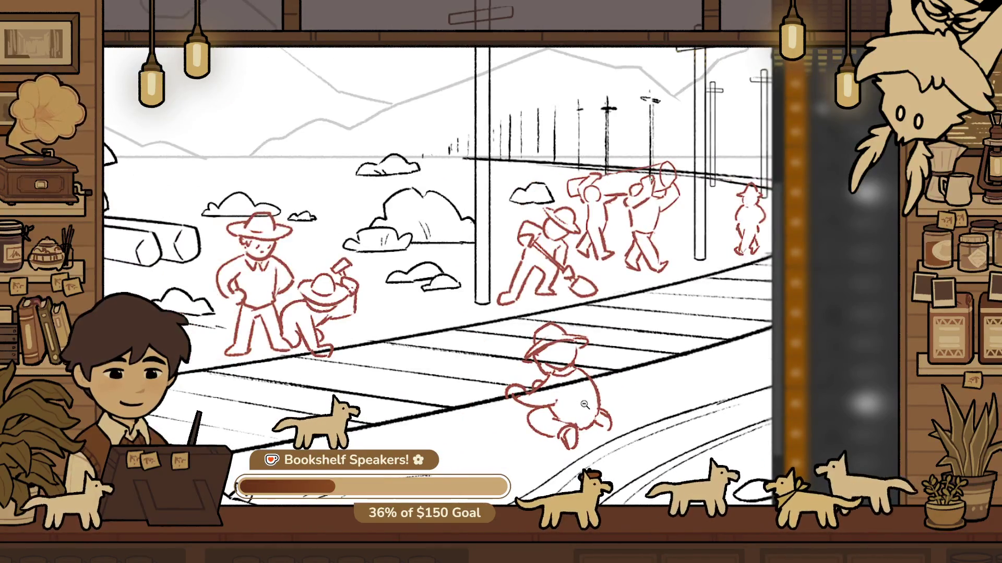
pyautogui.moveTo(584, 405)
pyautogui.mouseDown()
pyautogui.moveTo(464, 400)
pyautogui.moveTo(608, 397)
pyautogui.mouseUp()
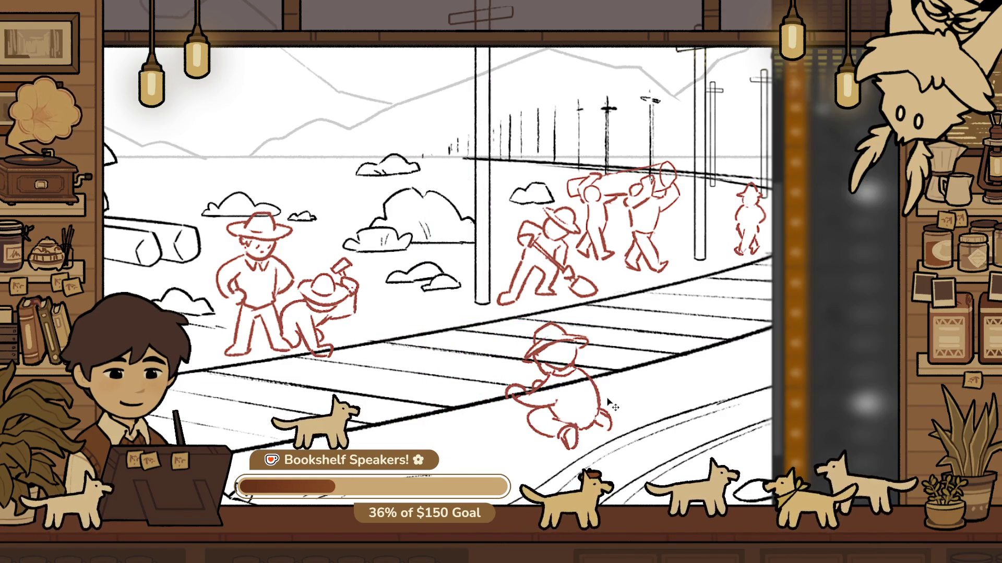
pyautogui.hotkey('ctrl', 'z')
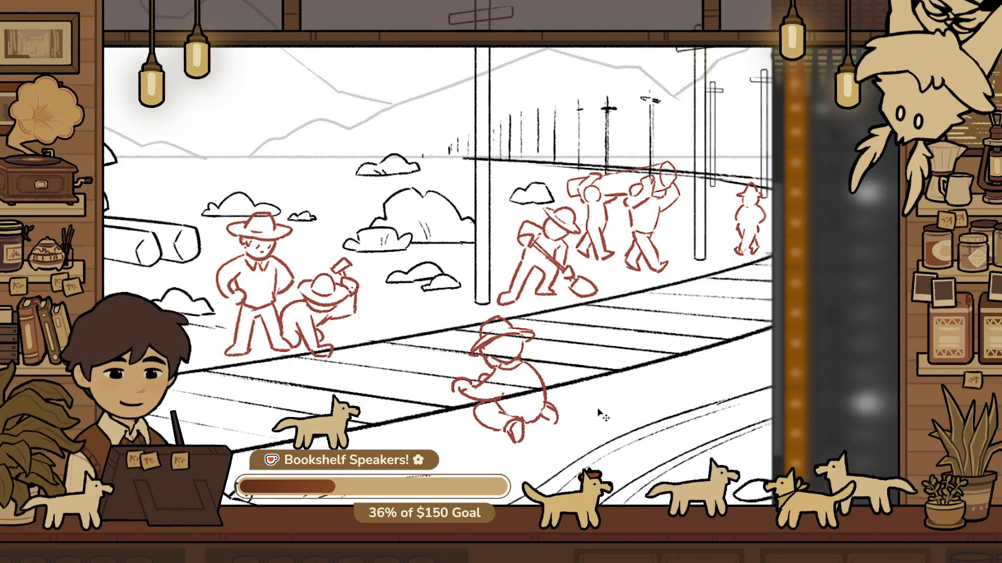
pyautogui.hotkey('ctrl', 'shift', 'z')
pyautogui.hotkey('ctrl', 'z')
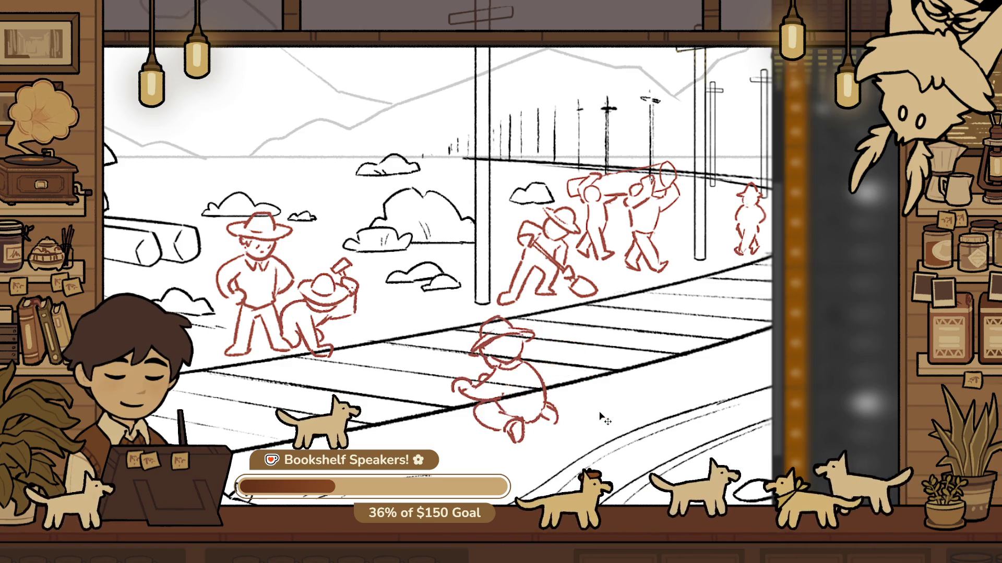
pyautogui.scroll(2, 599, 416)
pyautogui.hotkey('shift', 'Down')
pyautogui.hotkey('shift', 'Down')
pyautogui.hotkey('shift', 'Down')
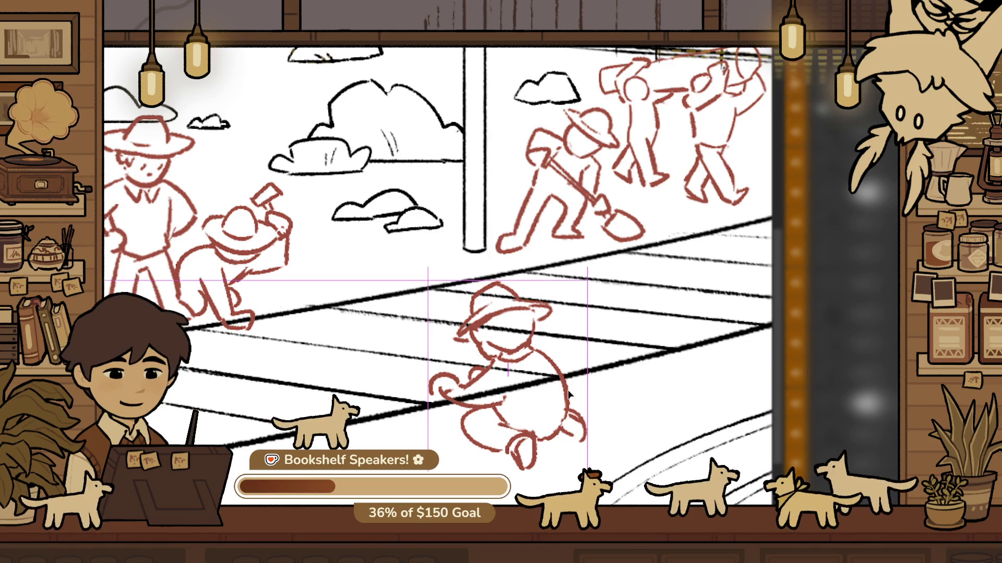
pyautogui.moveTo(574, 399)
pyautogui.mouseDown()
pyautogui.moveTo(631, 397)
pyautogui.moveTo(582, 399)
pyautogui.mouseUp()
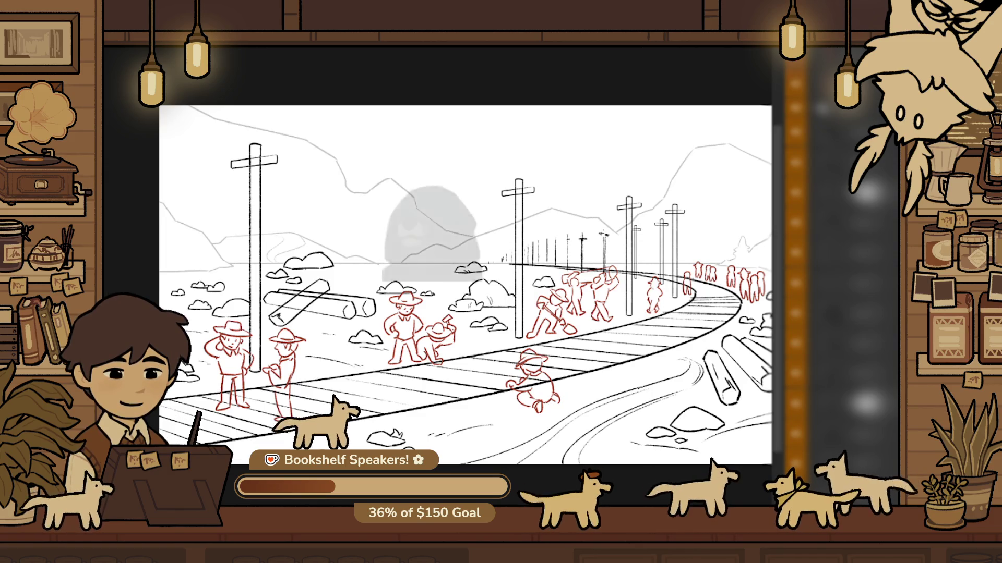
# Skew the front black log so its right end dips
pyautogui.moveTo(320, 329); pyautogui.dragTo(472, 299)
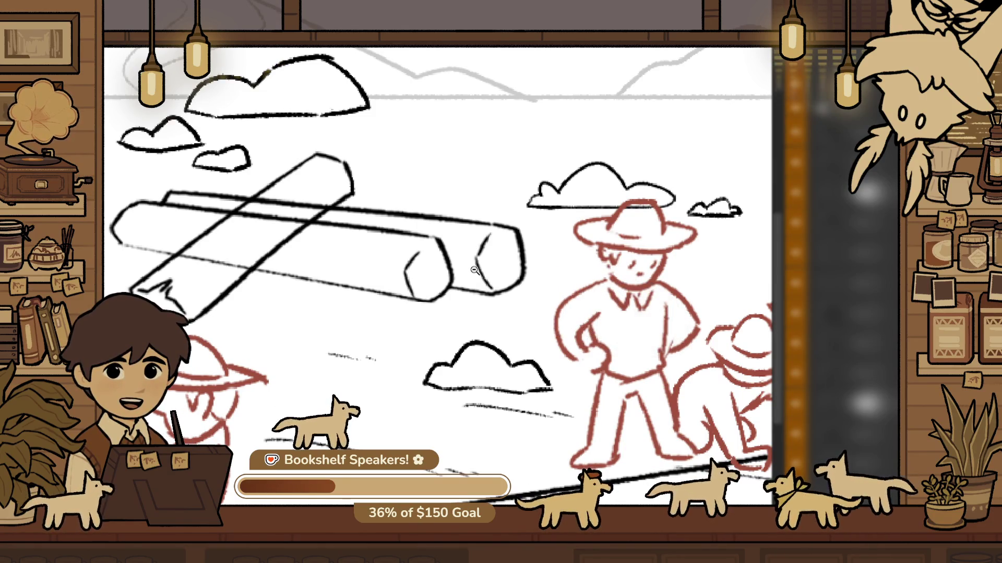
pyautogui.moveTo(361, 259)
pyautogui.mouseDown()
pyautogui.moveTo(313, 261)
pyautogui.moveTo(461, 299)
pyautogui.mouseUp()
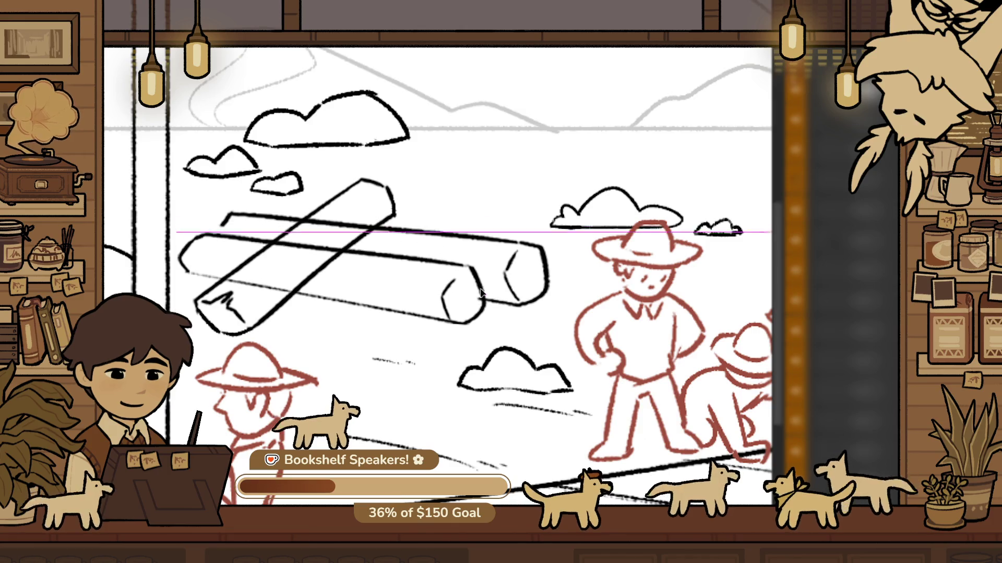
pyautogui.click(356, 267)
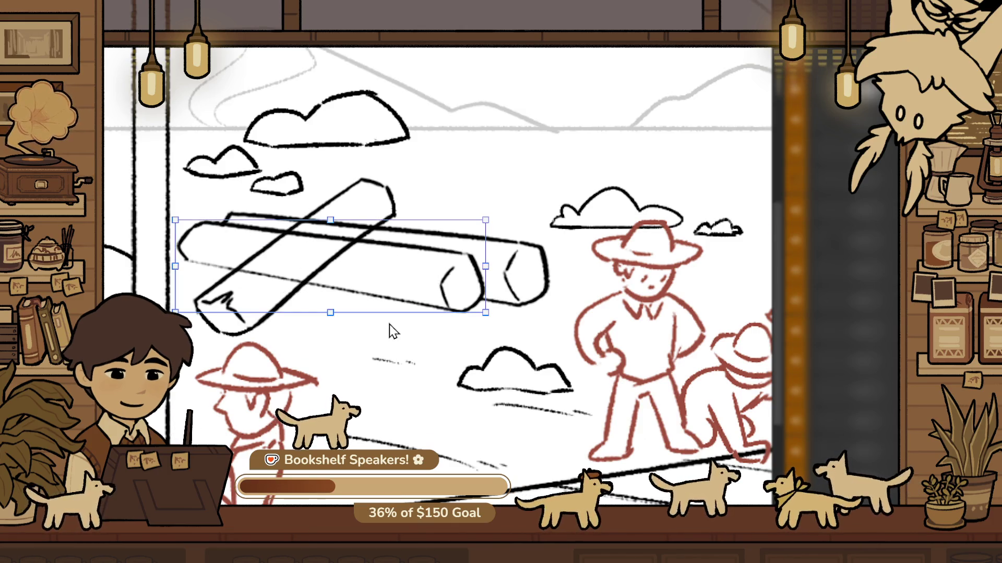
pyautogui.moveTo(485, 268); pyautogui.dragTo(486, 275)
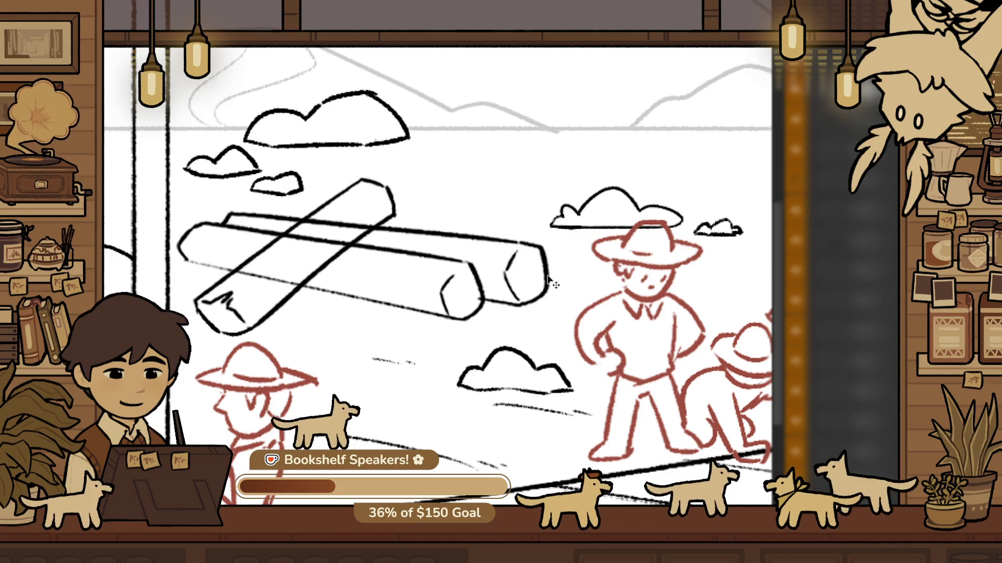
# Stretch the log pile longer to the right, compare versions, and revert to the shorter length
pyautogui.click(549, 281)
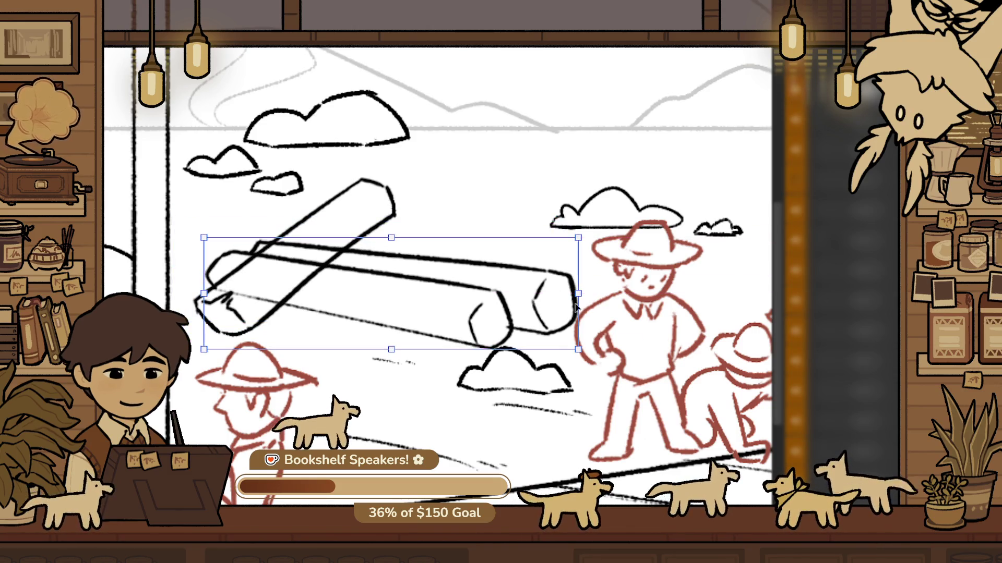
pyautogui.moveTo(551, 265)
pyautogui.mouseDown()
pyautogui.moveTo(576, 265)
pyautogui.moveTo(567, 279)
pyautogui.moveTo(503, 265)
pyautogui.mouseUp()
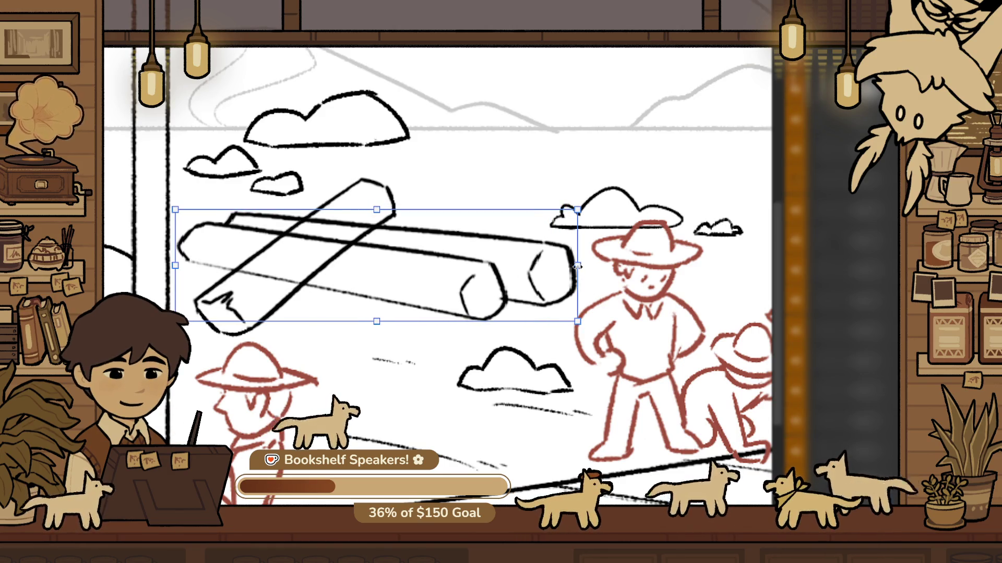
pyautogui.press('Return')
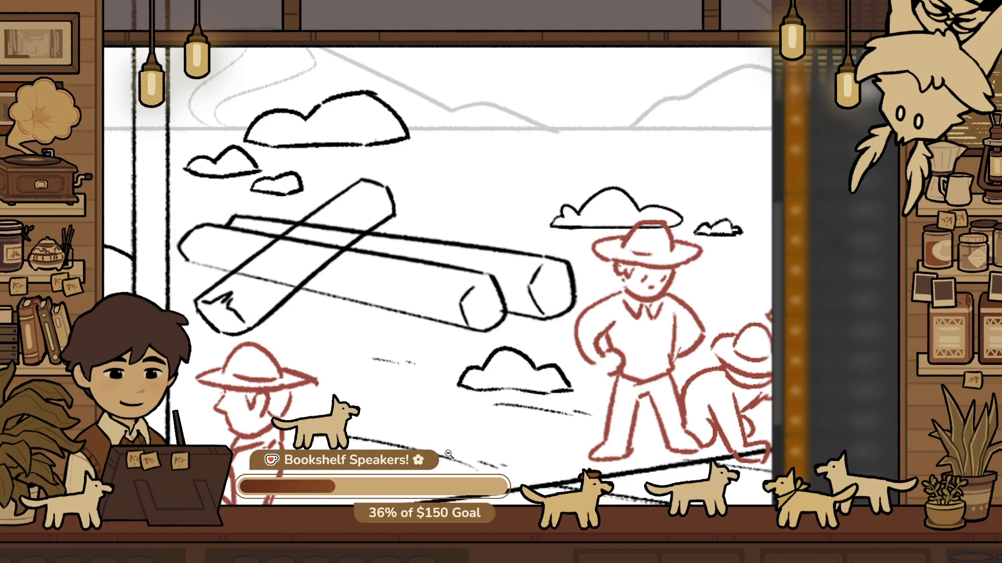
pyautogui.hotkey('ctrl', 'z')
pyautogui.hotkey('ctrl', 'y')
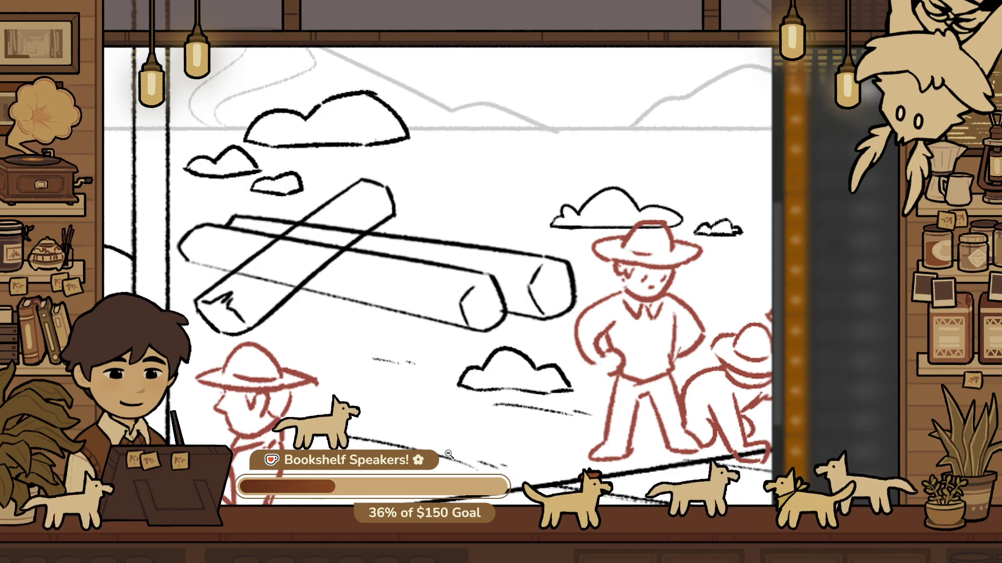
pyautogui.hotkey('ctrl', 'z')
pyautogui.scroll(-5, 370, 274)
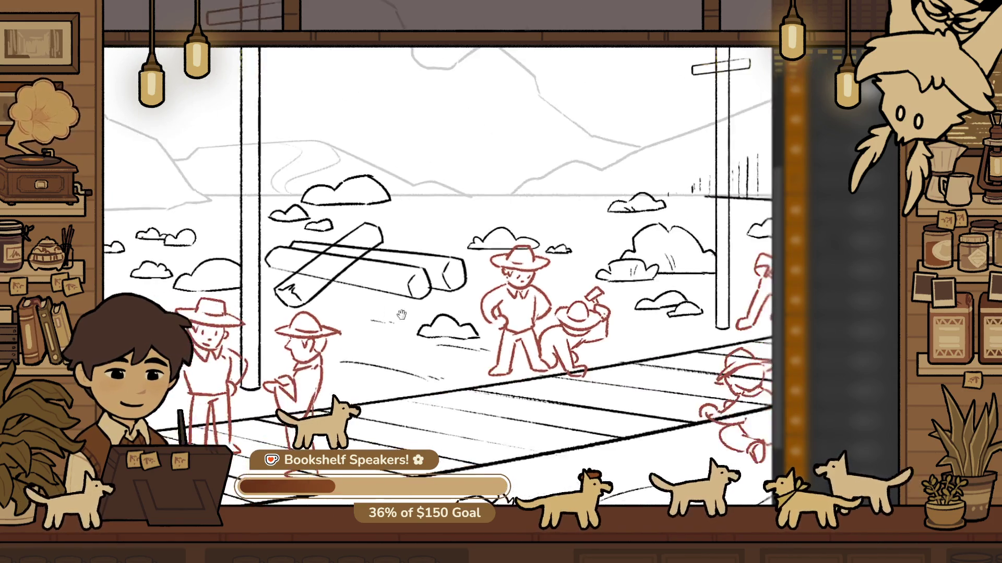
# Shift the right red worker's legs slightly to the right
pyautogui.scroll(-2, 391, 323)
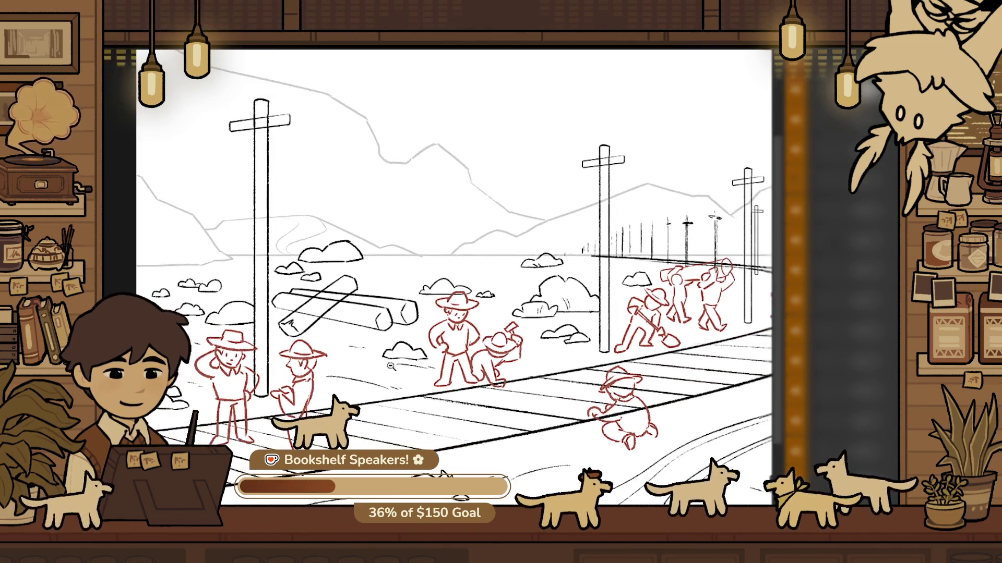
pyautogui.scroll(5, 288, 377)
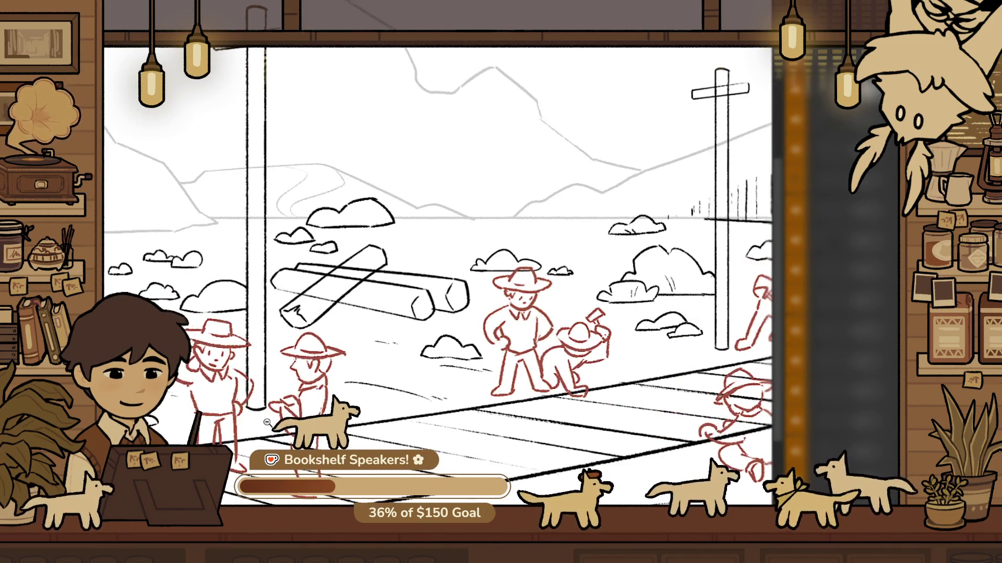
pyautogui.moveTo(412, 356); pyautogui.dragTo(478, 325)
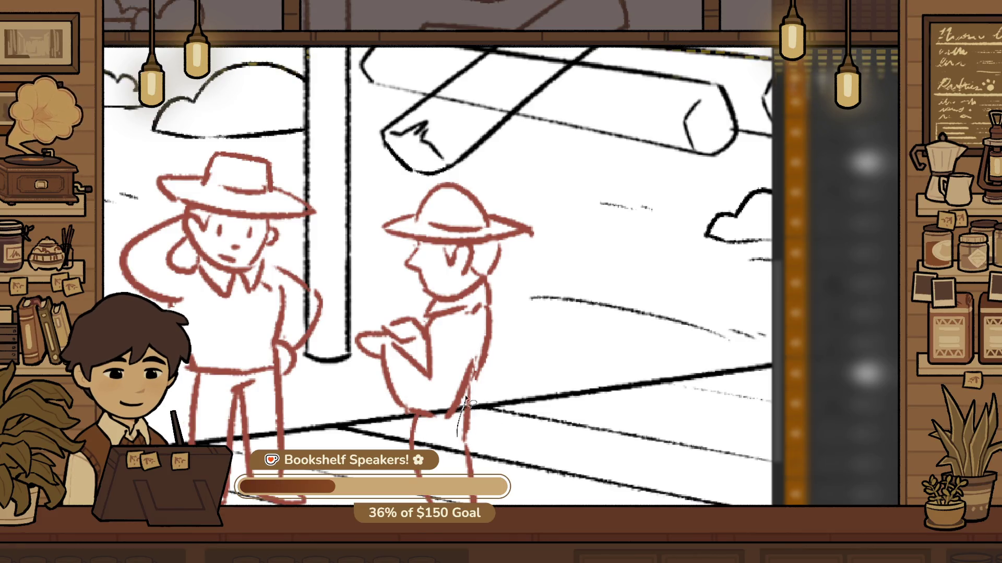
pyautogui.moveTo(466, 399); pyautogui.dragTo(501, 501)
pyautogui.moveTo(402, 412)
pyautogui.mouseDown()
pyautogui.moveTo(489, 395)
pyautogui.moveTo(492, 373)
pyautogui.mouseUp()
# Erase the old leg strokes and redraw the right worker's back and leg line
pyautogui.press('e')
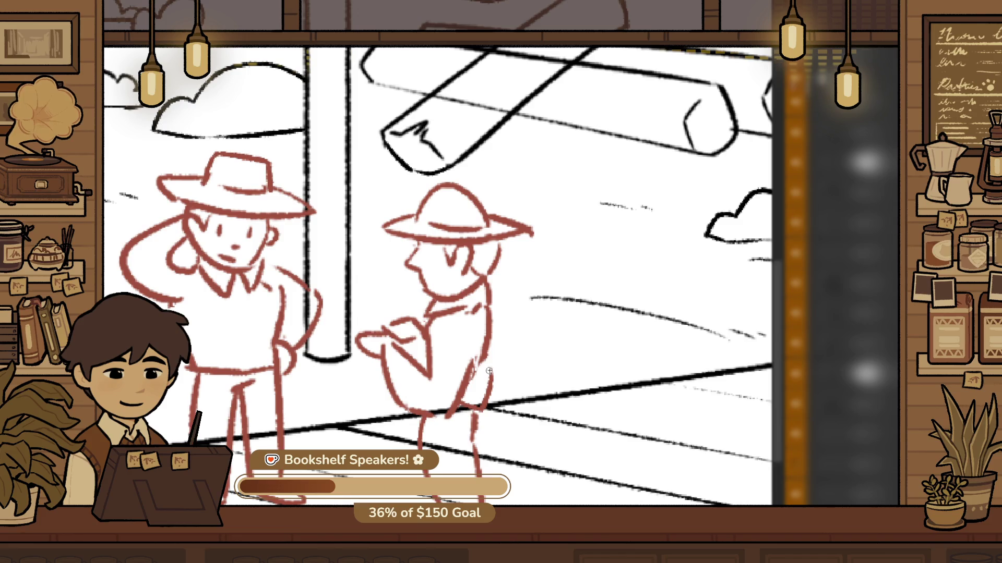
pyautogui.moveTo(488, 361); pyautogui.dragTo(474, 405)
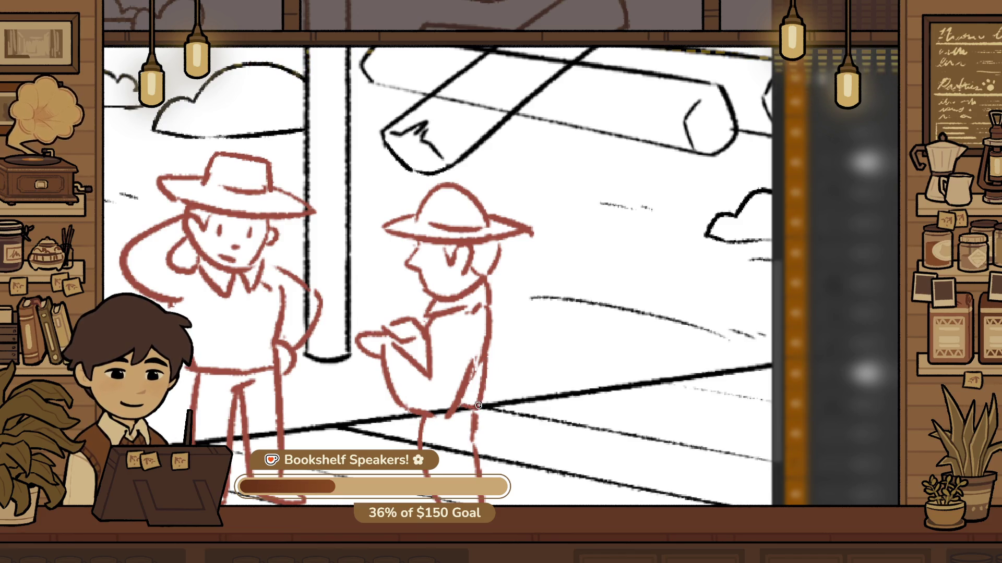
pyautogui.scroll(-2, 478, 404)
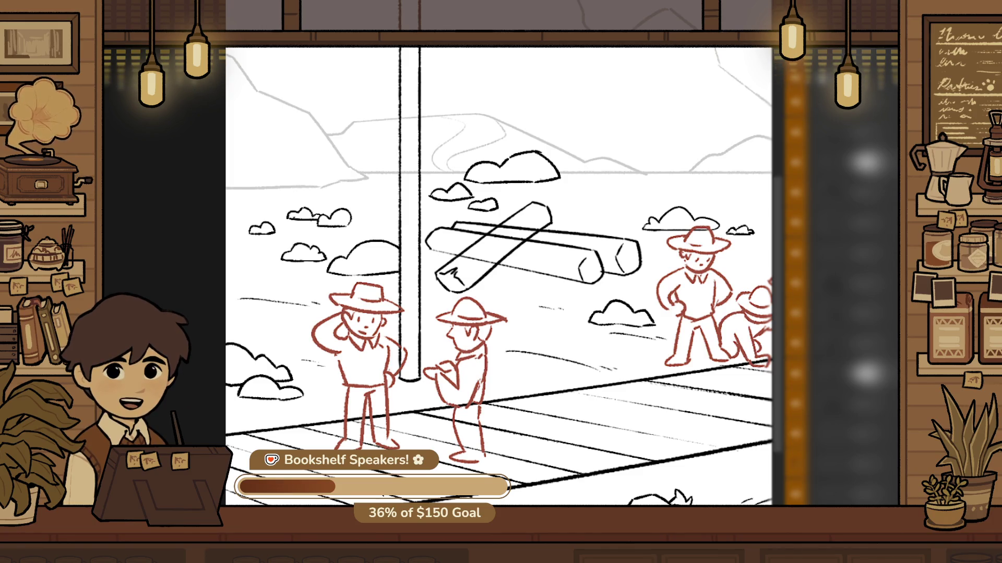
pyautogui.scroll(2, 399, 404)
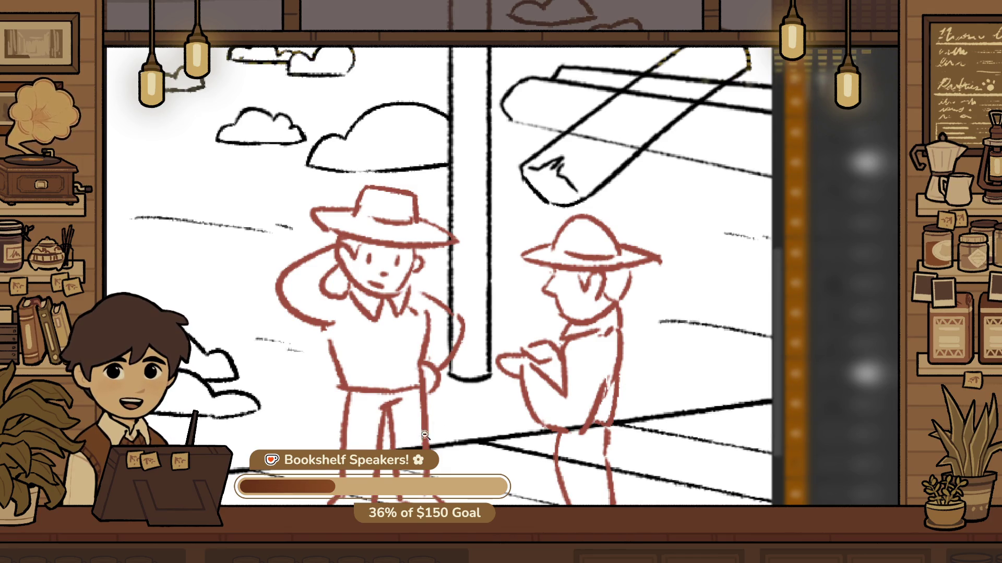
pyautogui.scroll(1, 424, 434)
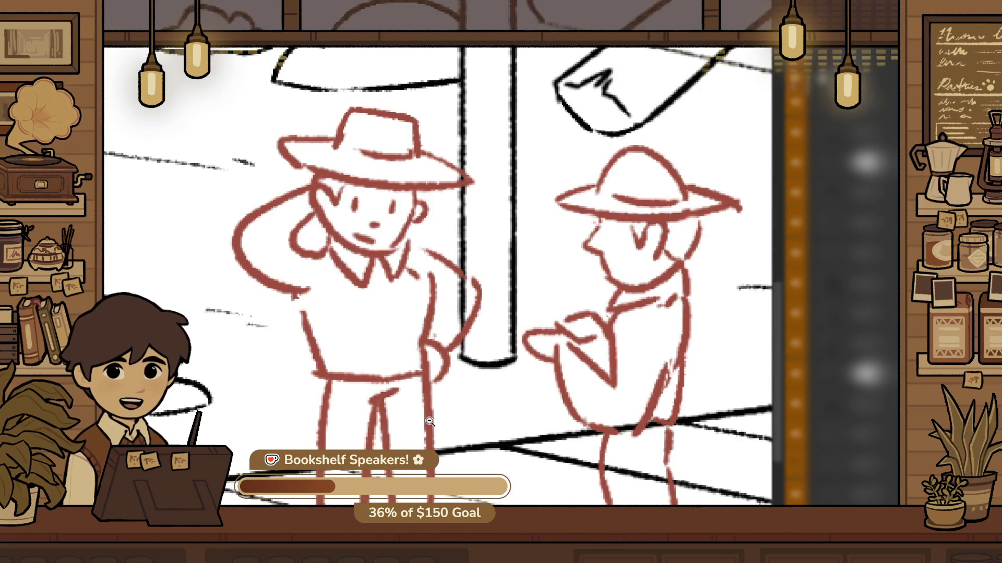
pyautogui.scroll(1, 429, 422)
pyautogui.scroll(1, 496, 394)
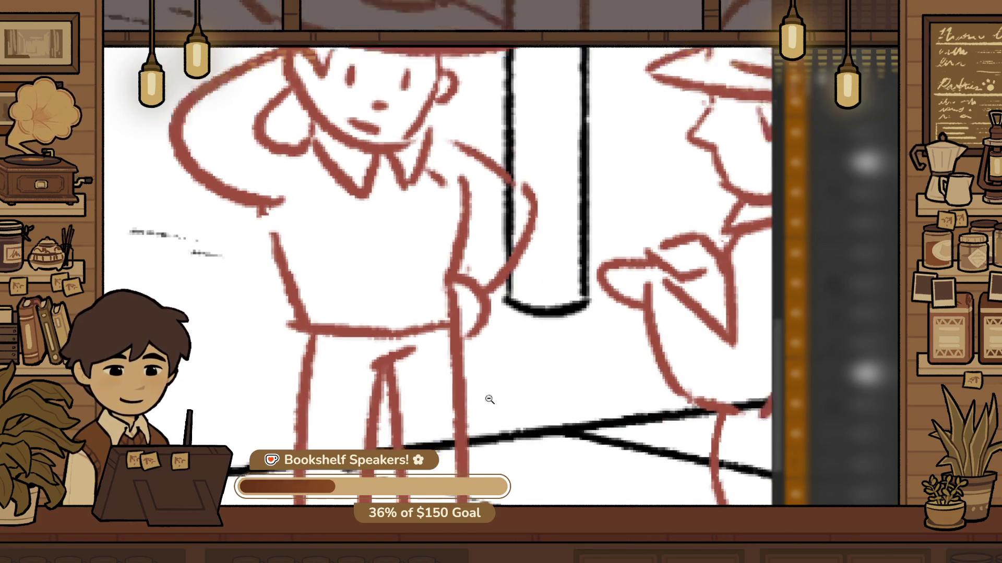
pyautogui.scroll(-2, 489, 400)
pyautogui.scroll(2, 386, 270)
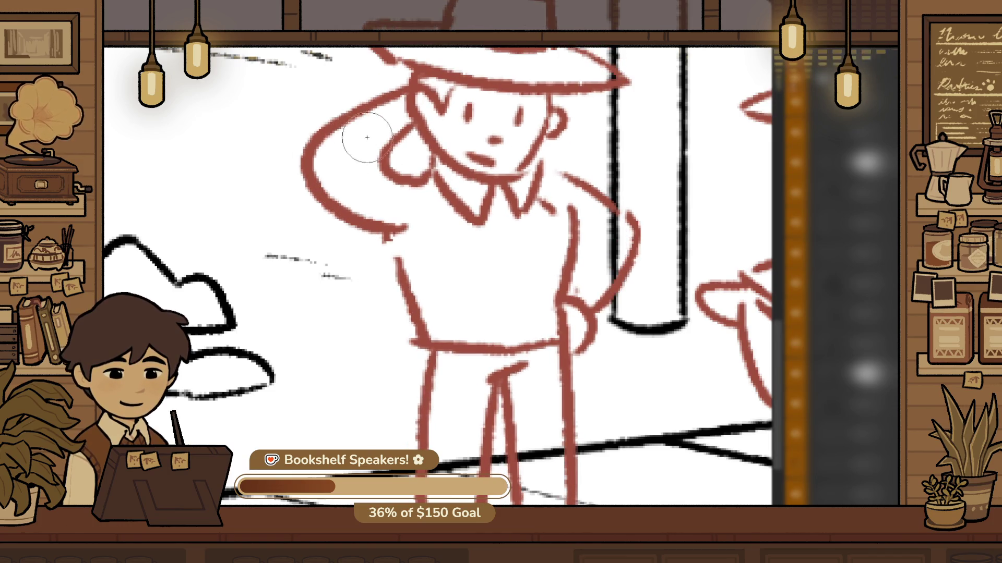
# Rework the left worker's collar stroke and redraw the raised arm's upper line in red
pyautogui.moveTo(385, 158); pyautogui.dragTo(430, 183)
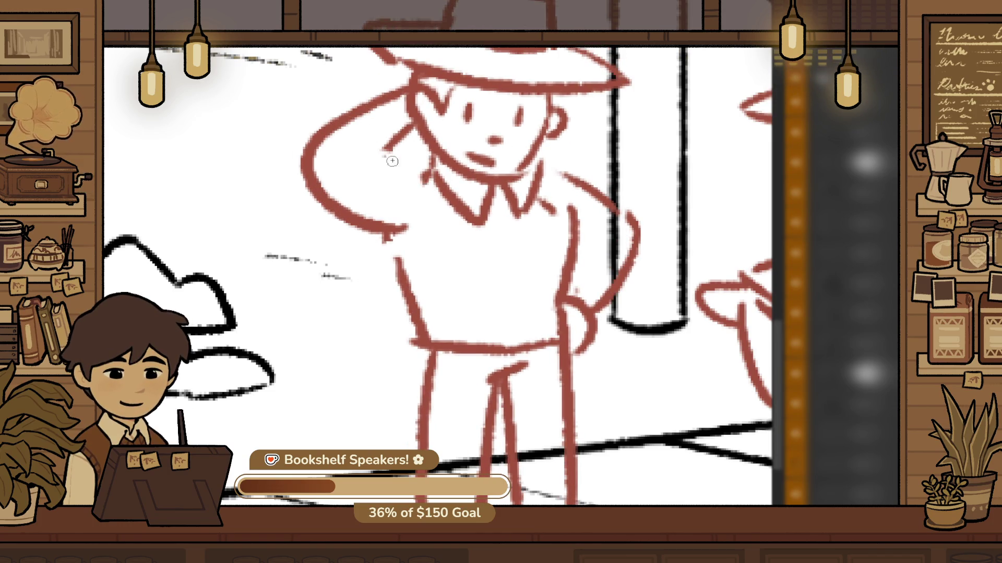
pyautogui.press('e')
pyautogui.moveTo(301, 139)
pyautogui.mouseDown()
pyautogui.moveTo(365, 101)
pyautogui.moveTo(316, 170)
pyautogui.mouseUp()
pyautogui.press('b')
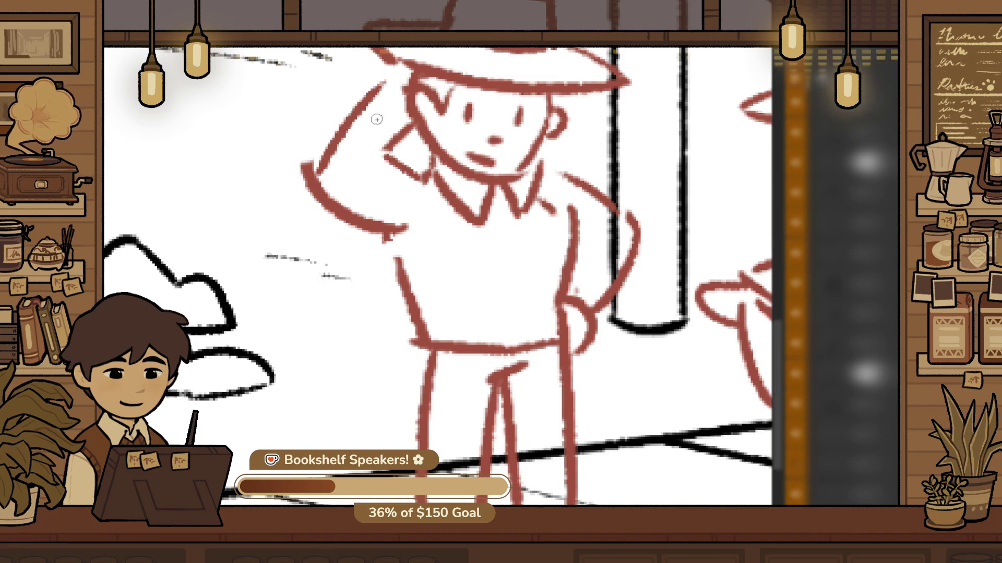
pyautogui.moveTo(380, 78); pyautogui.dragTo(301, 157)
# Erase the old lower arm stroke and a leftover stroke on the left worker's torso
pyautogui.moveTo(299, 205); pyautogui.dragTo(394, 224)
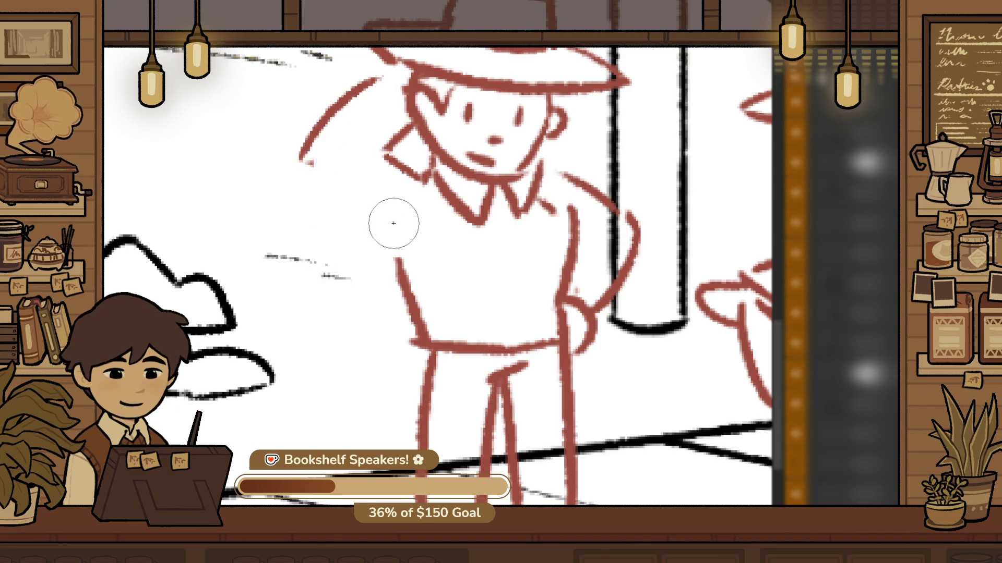
pyautogui.scroll(-5, 384, 229)
pyautogui.scroll(4, 381, 230)
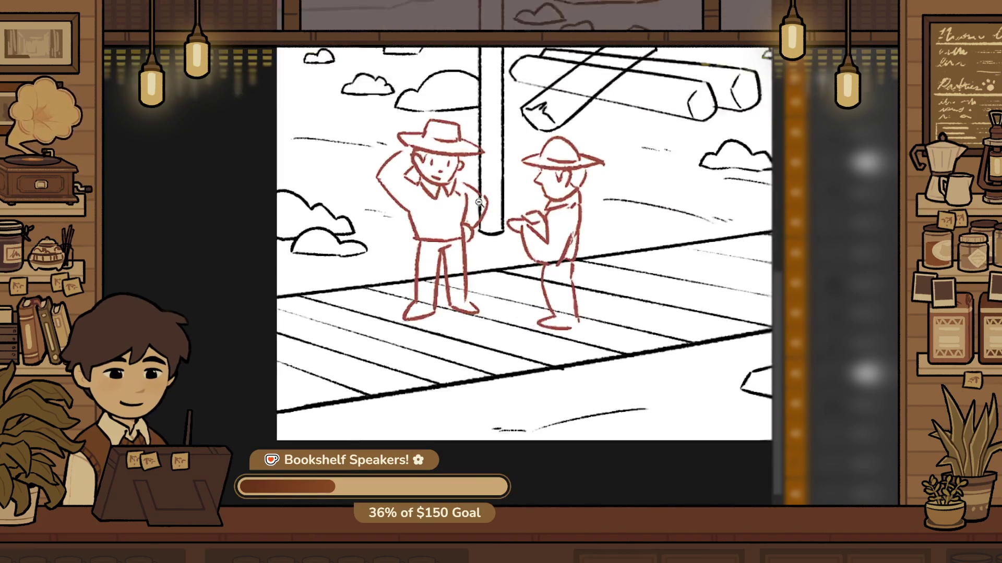
pyautogui.press('e')
pyautogui.moveTo(380, 230); pyautogui.dragTo(379, 235)
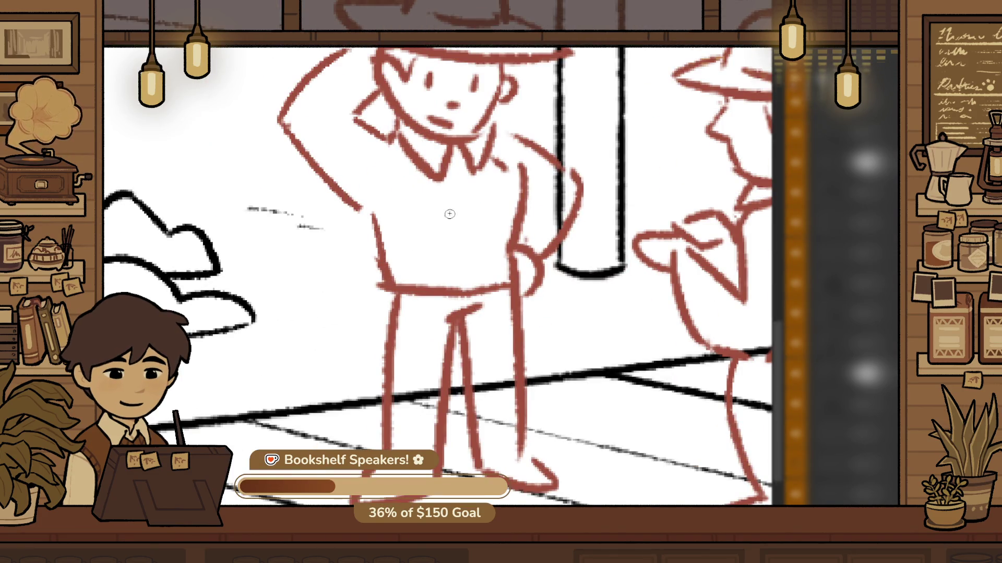
pyautogui.scroll(-5, 501, 378)
pyautogui.scroll(2, 501, 378)
pyautogui.scroll(-1, 501, 379)
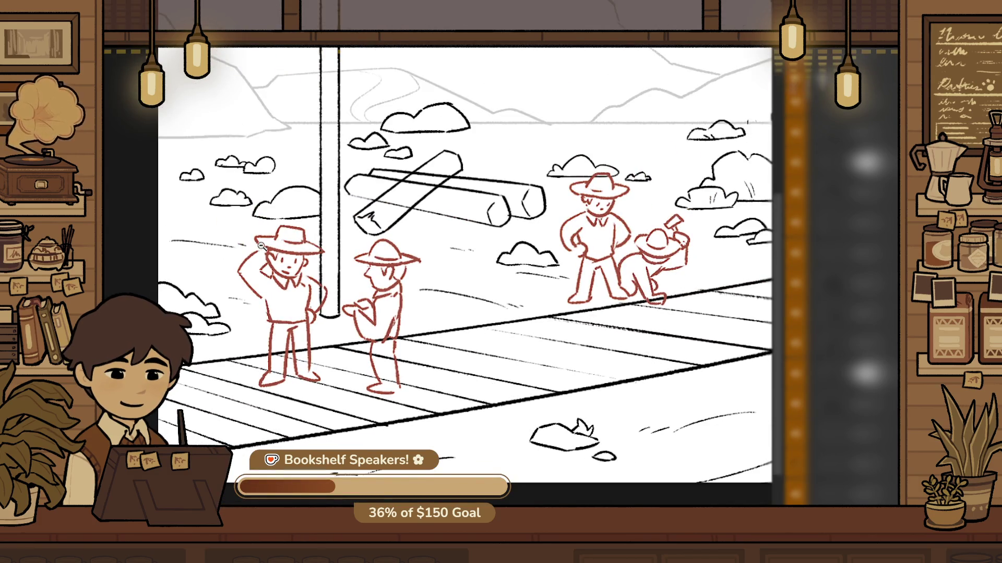
pyautogui.scroll(2, 280, 251)
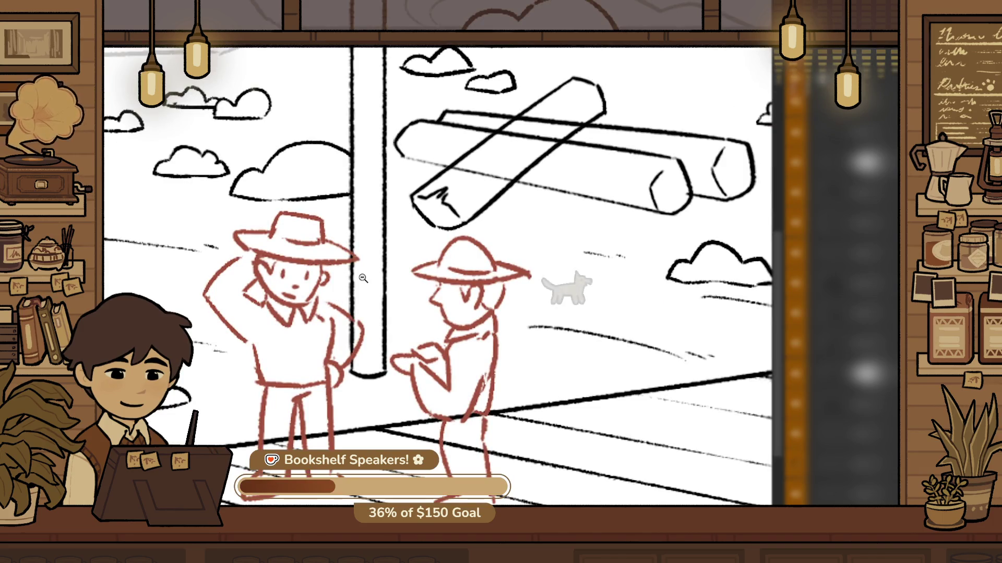
pyautogui.scroll(3, 363, 279)
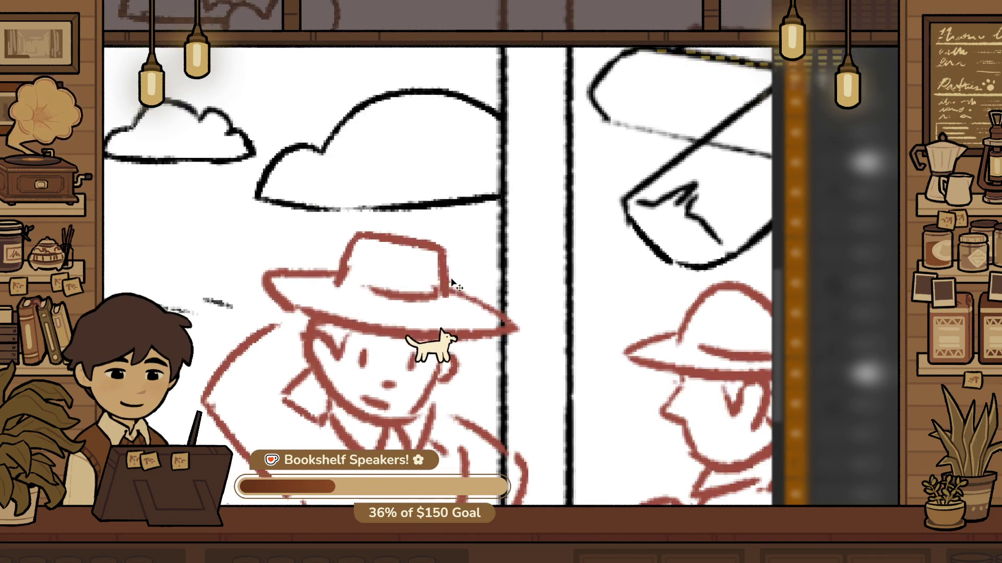
# Select the stray stroke at the left worker's hat edge, flatten it and level it along the brim
pyautogui.moveTo(233, 288)
pyautogui.mouseDown()
pyautogui.moveTo(336, 259)
pyautogui.moveTo(310, 303)
pyautogui.moveTo(284, 317)
pyautogui.mouseUp()
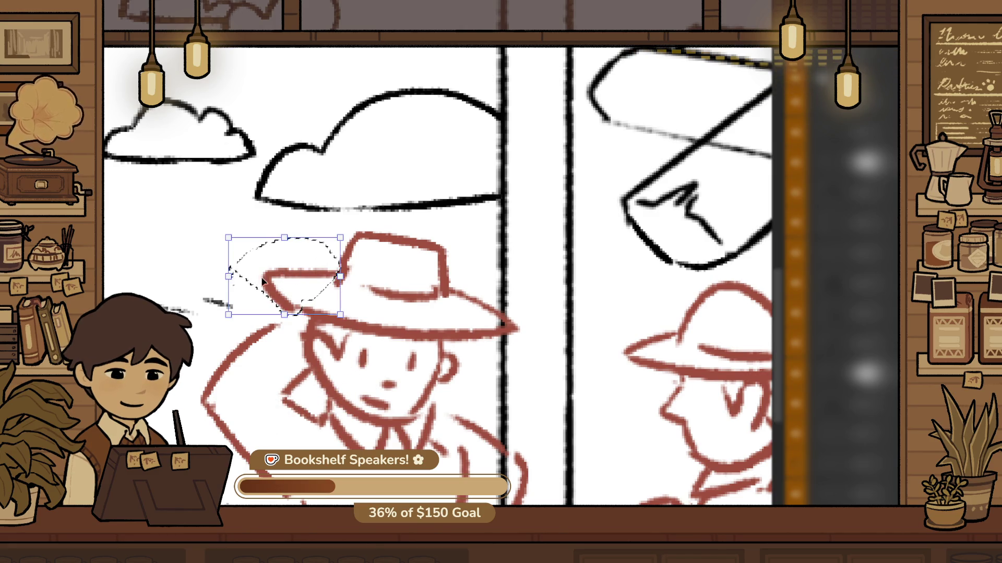
pyautogui.moveTo(334, 192); pyautogui.dragTo(301, 180)
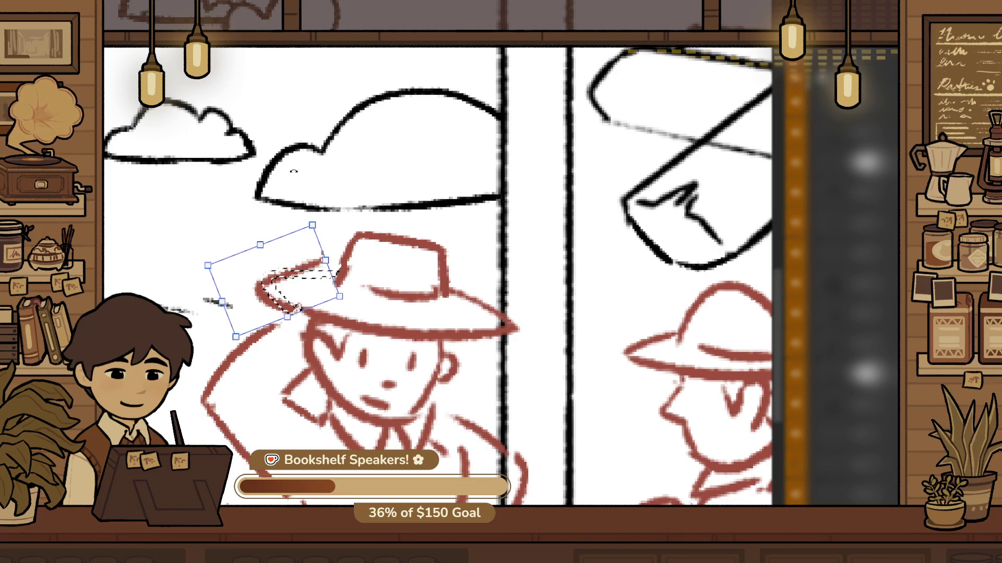
pyautogui.moveTo(290, 234); pyautogui.dragTo(297, 261)
pyautogui.moveTo(379, 274)
pyautogui.mouseDown()
pyautogui.moveTo(331, 296)
pyautogui.moveTo(311, 287)
pyautogui.mouseUp()
pyautogui.press('Return')
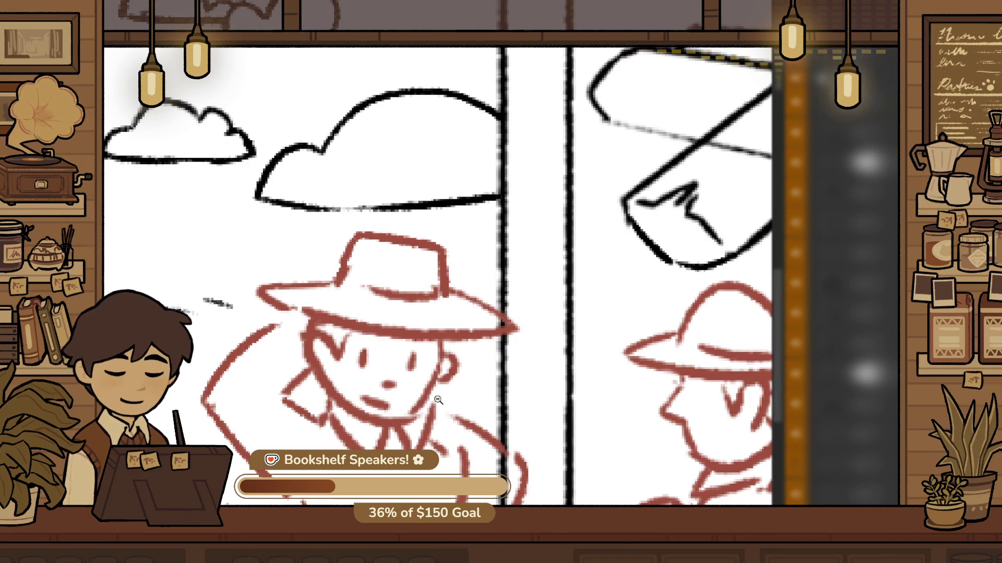
pyautogui.scroll(-5, 444, 416)
pyautogui.scroll(-2, 444, 416)
pyautogui.scroll(8, 471, 287)
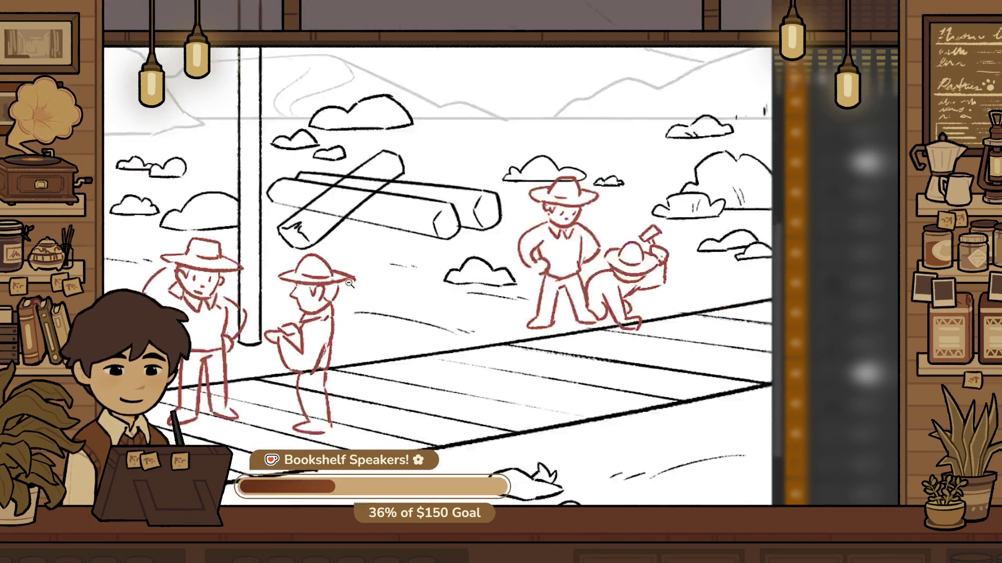
# Raise the round-hat figure slightly and tilt the brim's left end counter-clockwise
pyautogui.moveTo(471, 287); pyautogui.dragTo(471, 280)
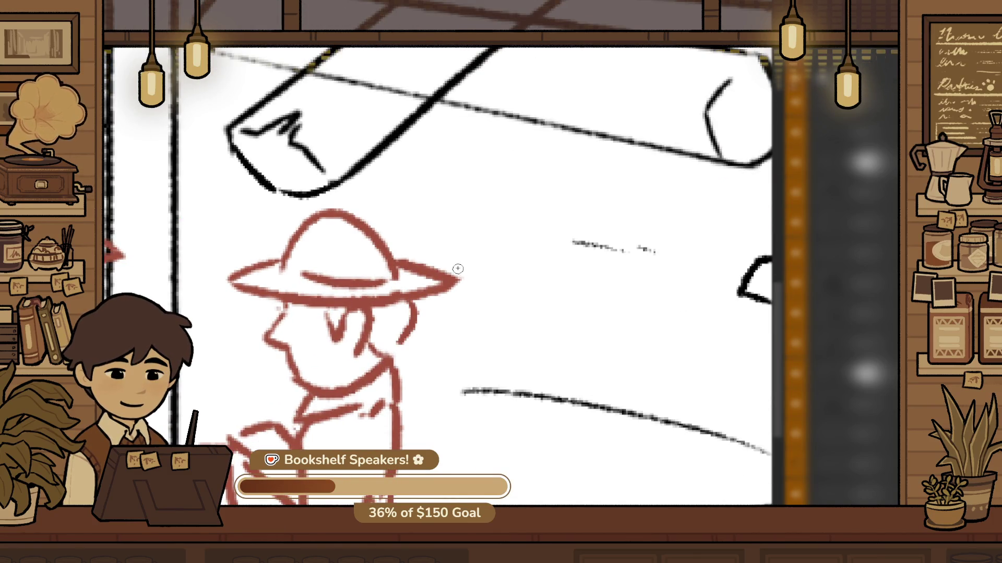
pyautogui.scroll(-2, 458, 269)
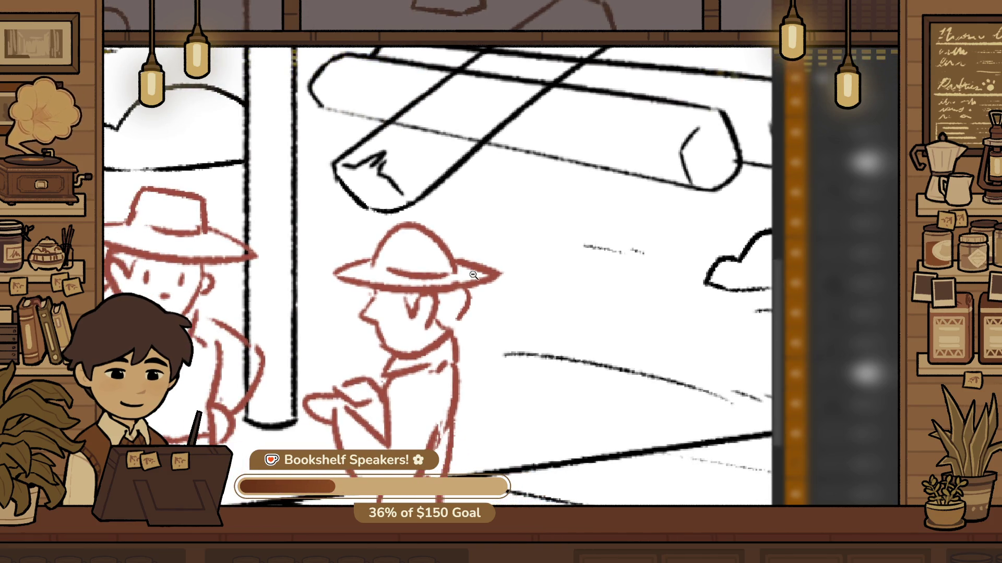
pyautogui.scroll(2, 385, 275)
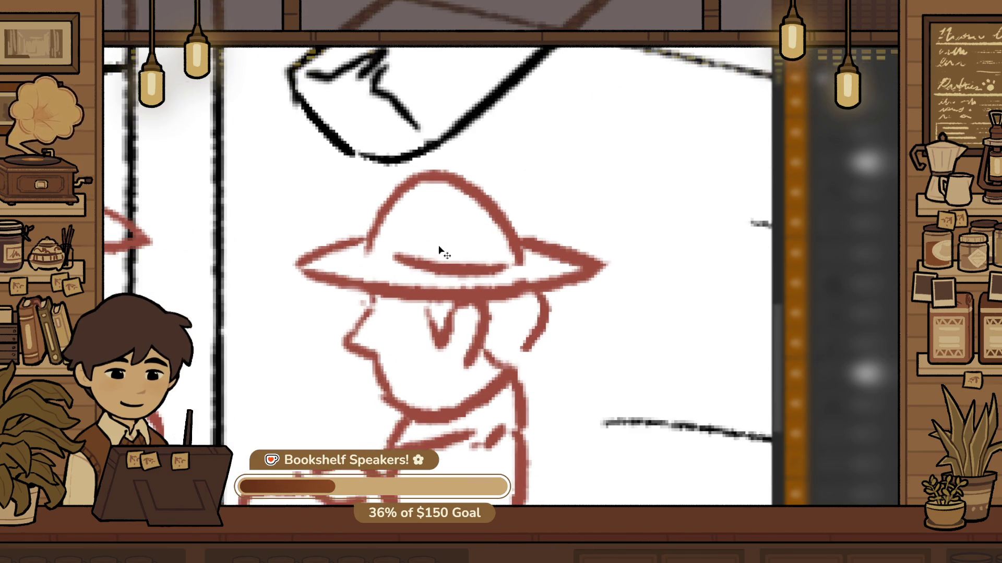
pyautogui.moveTo(365, 238)
pyautogui.mouseDown()
pyautogui.moveTo(349, 265)
pyautogui.moveTo(348, 240)
pyautogui.mouseUp()
pyautogui.moveTo(368, 284); pyautogui.dragTo(360, 292)
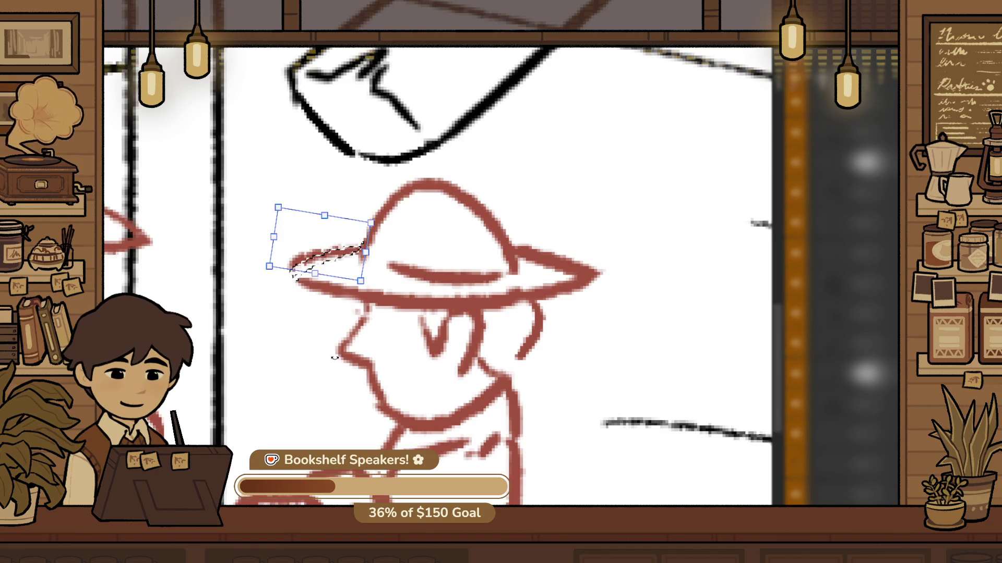
pyautogui.press('Return')
pyautogui.hotkey('ctrl', 'd')
# Try erasing the rounded left end of the hat brim, then reframe the view on the hat
pyautogui.scroll(2, 356, 285)
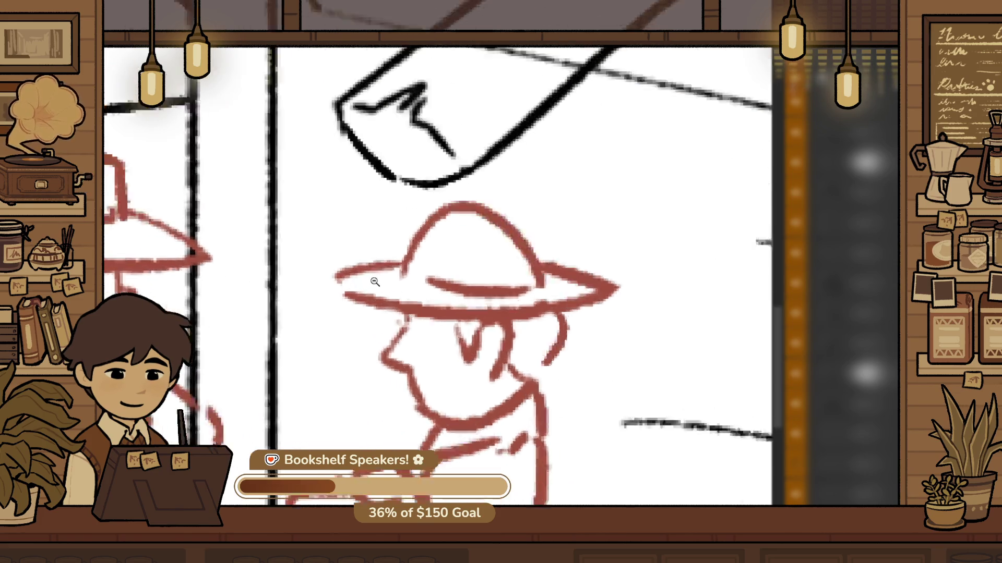
pyautogui.moveTo(347, 288)
pyautogui.mouseDown()
pyautogui.moveTo(322, 282)
pyautogui.moveTo(341, 288)
pyautogui.mouseUp()
pyautogui.hotkey('ctrl', 'z')
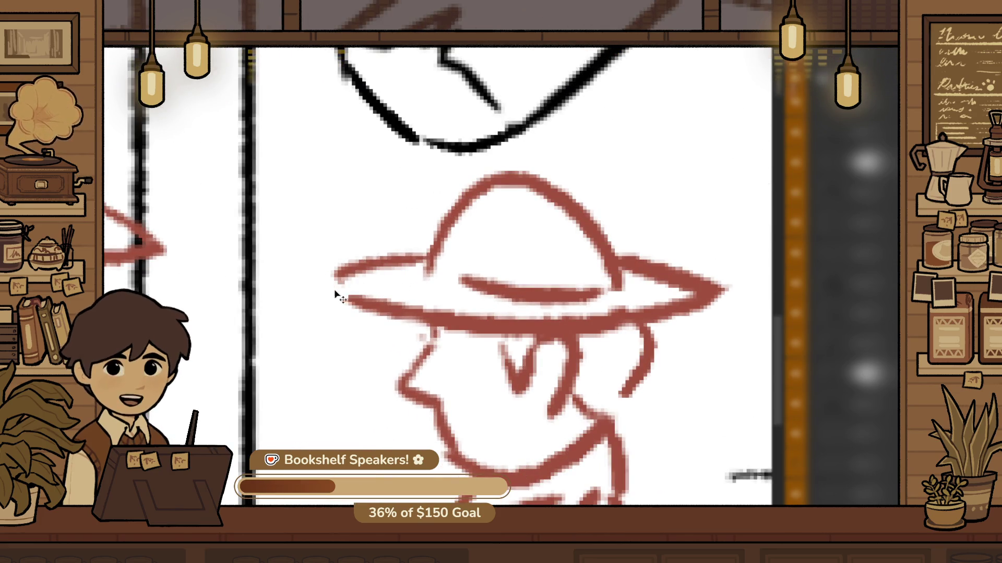
pyautogui.click(663, 322)
pyautogui.moveTo(663, 322); pyautogui.dragTo(436, 328)
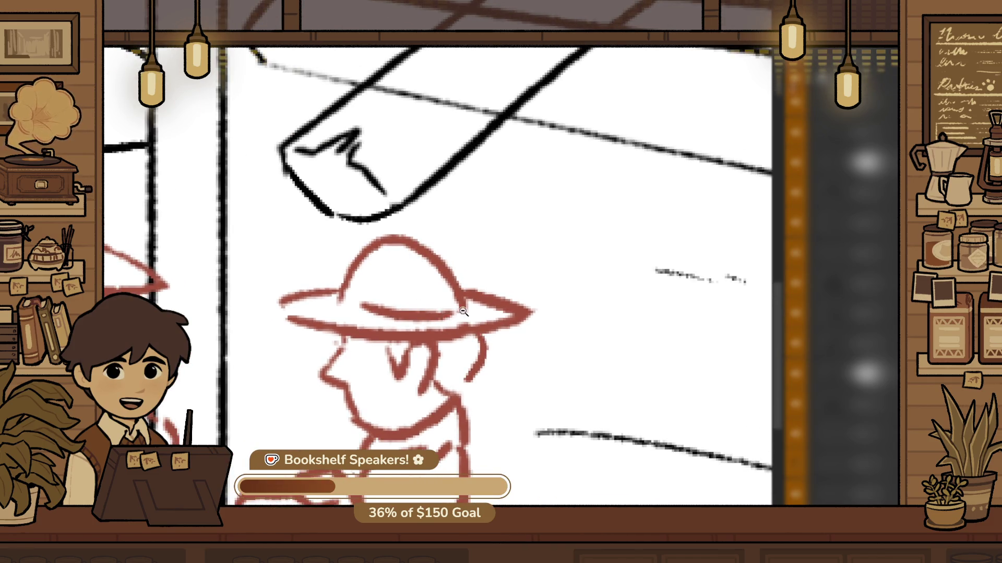
pyautogui.scroll(1, 463, 311)
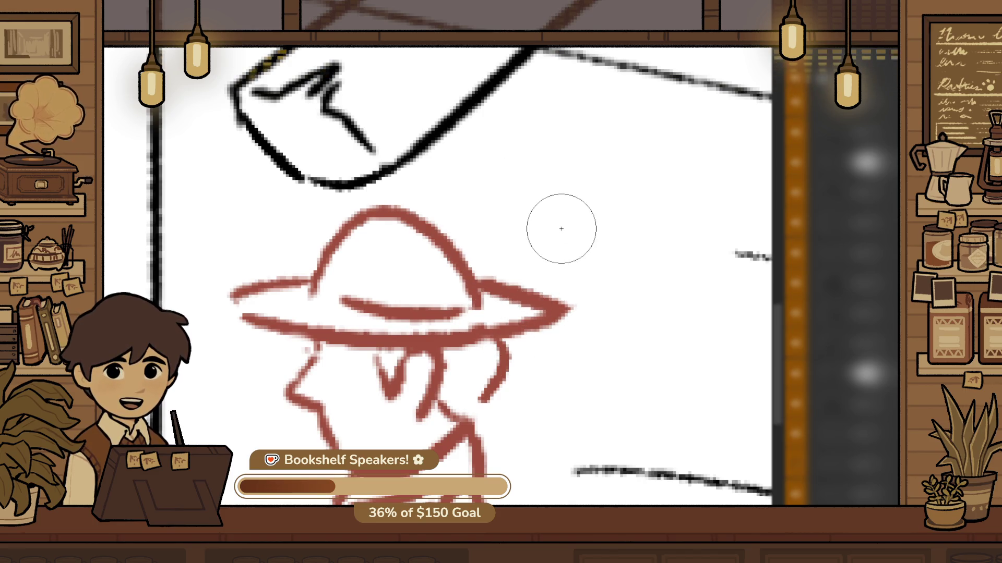
# Draw a new back-of-head curve behind the round-hat worker's face
pyautogui.hotkey('ctrl', 'z')
pyautogui.hotkey('ctrl', 'z')
pyautogui.moveTo(493, 343); pyautogui.dragTo(476, 414)
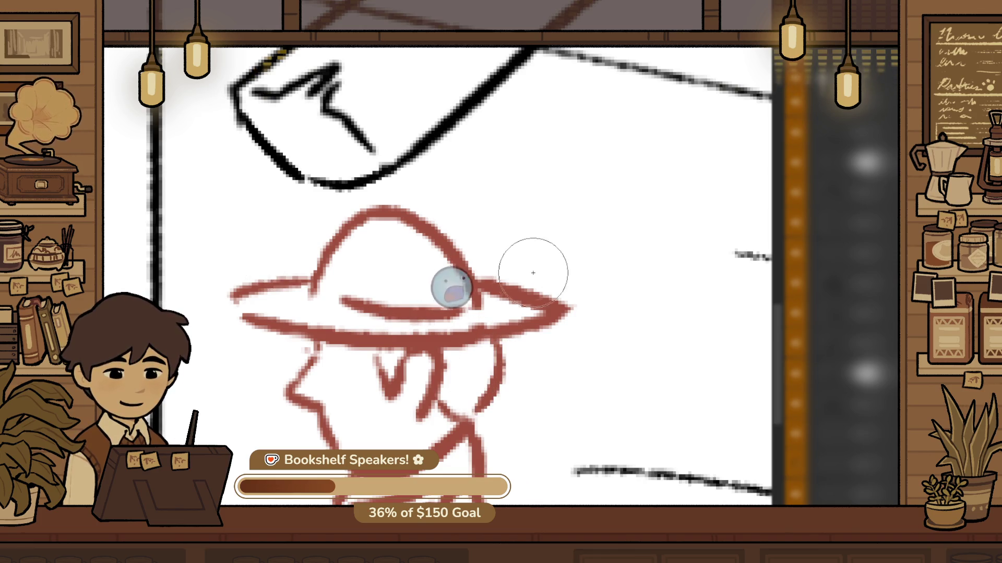
pyautogui.moveTo(494, 275)
pyautogui.mouseDown()
pyautogui.moveTo(504, 306)
pyautogui.moveTo(560, 327)
pyautogui.mouseUp()
pyautogui.hotkey('ctrl', 'z')
pyautogui.hotkey('ctrl', '0')
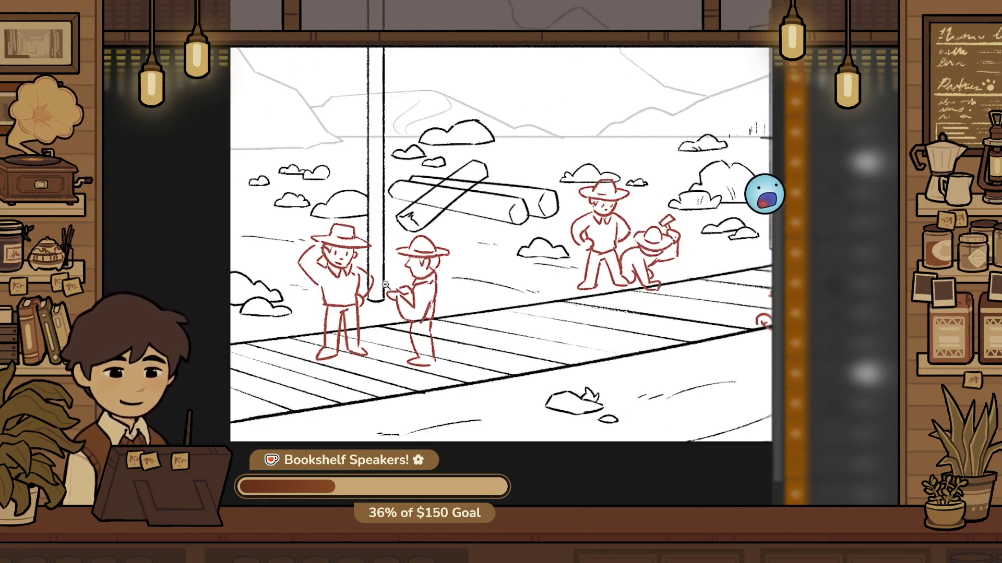
pyautogui.click(423, 258)
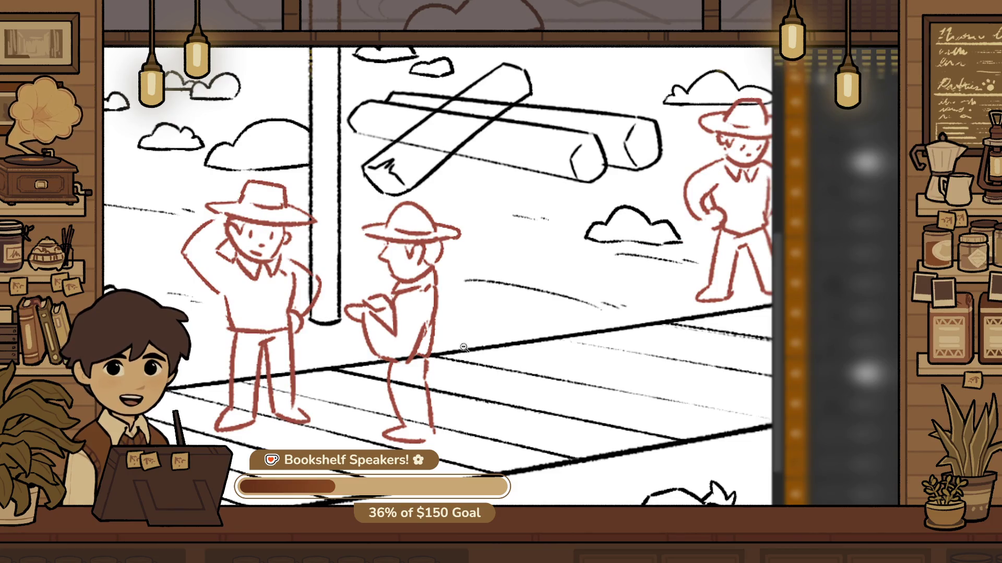
# Shift the round-hat worker's arm left and shrink it slightly
pyautogui.click(390, 315)
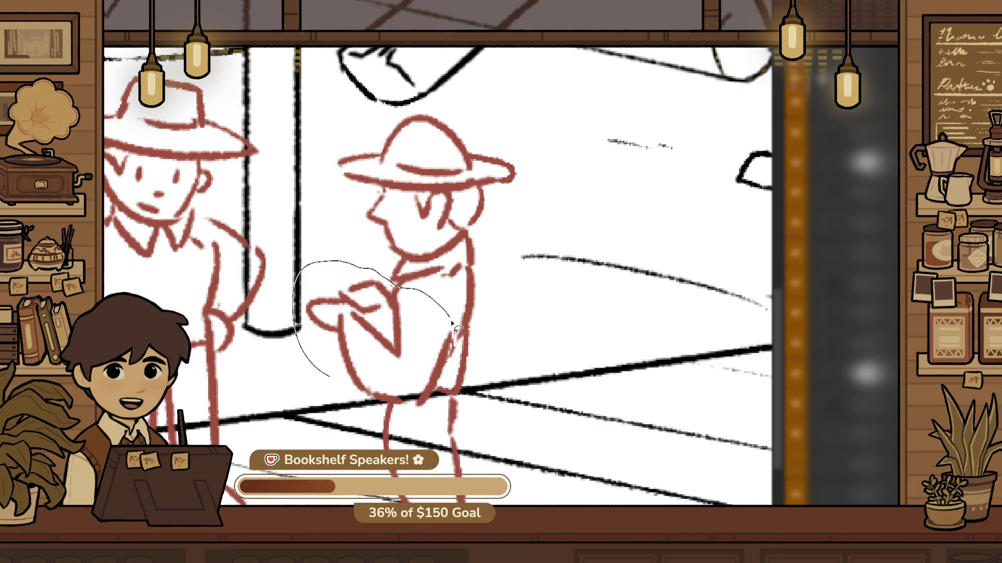
pyautogui.hotkey('ctrl', 't')
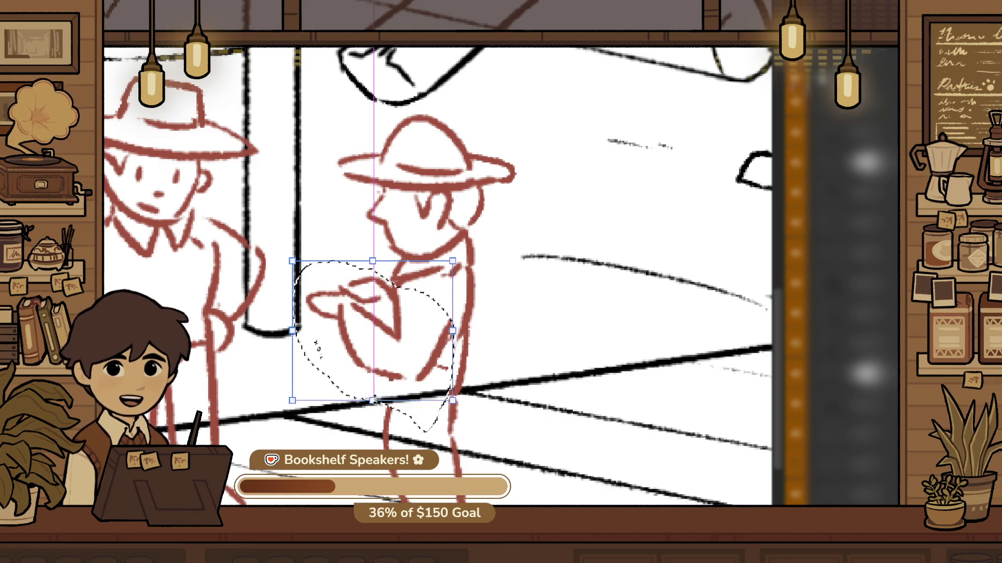
pyautogui.moveTo(448, 344)
pyautogui.mouseDown()
pyautogui.moveTo(437, 342)
pyautogui.moveTo(446, 342)
pyautogui.mouseUp()
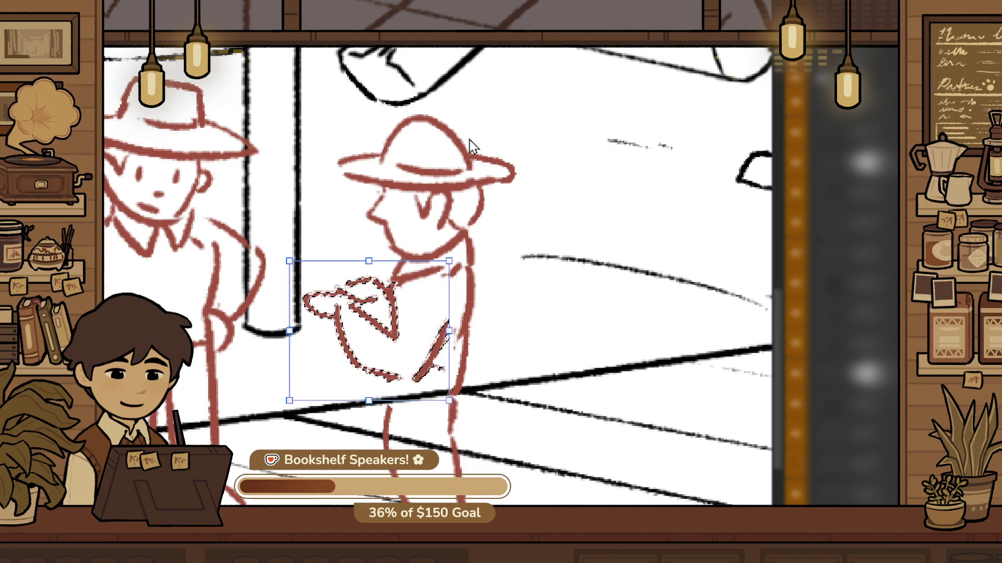
pyautogui.press('Return')
pyautogui.hotkey('ctrl', 'd')
# Enlarge the round-hat worker's legs slightly and nudge them left and down
pyautogui.moveTo(406, 401); pyautogui.dragTo(538, 502)
pyautogui.hotkey('ctrl', 't')
pyautogui.moveTo(531, 561); pyautogui.dragTo(533, 562)
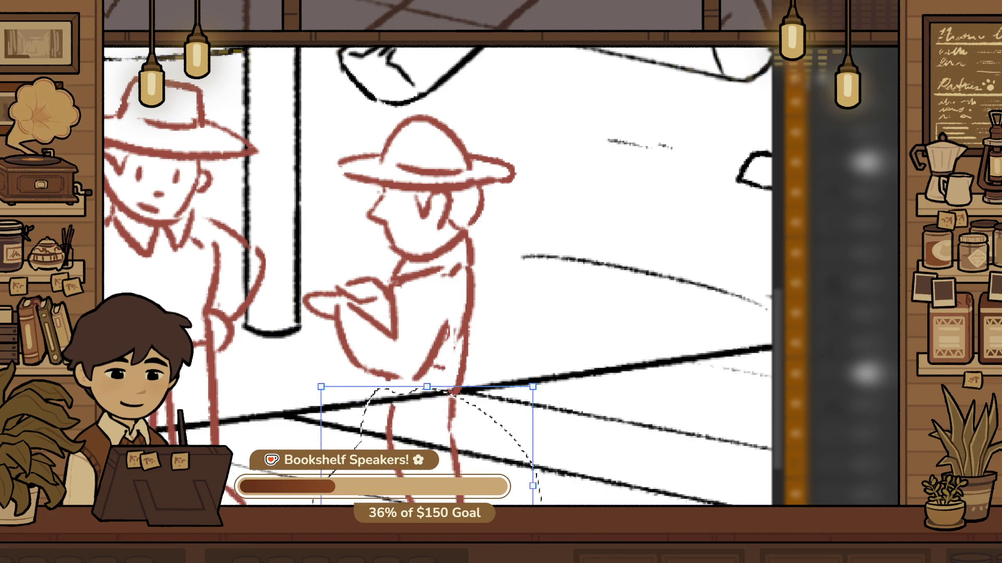
pyautogui.moveTo(428, 443); pyautogui.dragTo(422, 445)
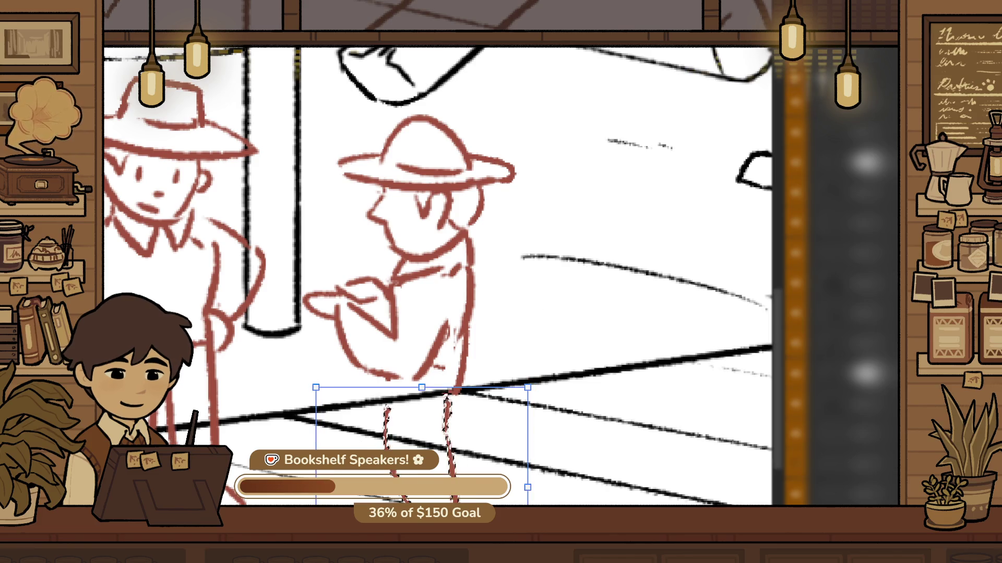
pyautogui.press('Return')
pyautogui.press('p')
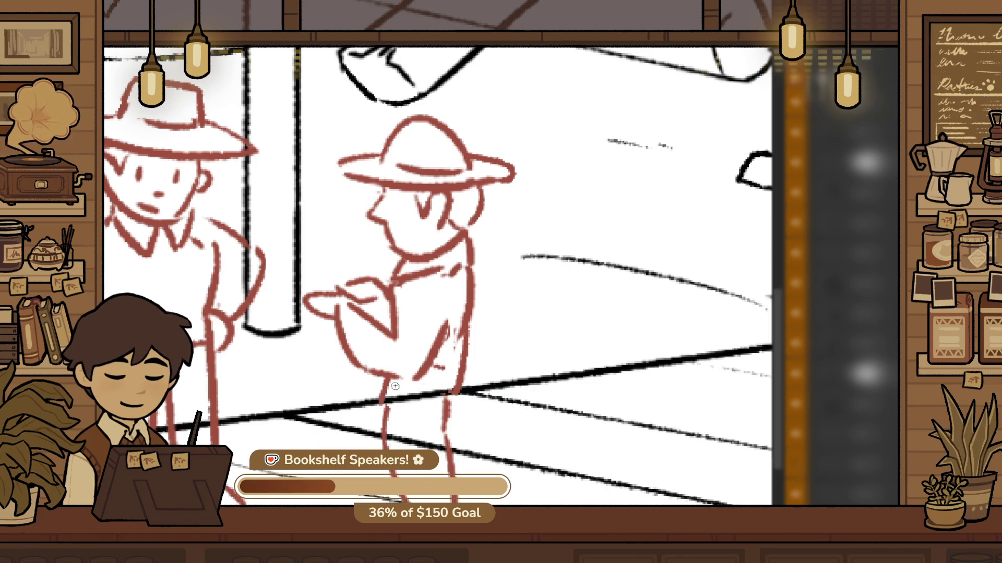
# Move the round-hat figure left toward the telegraph pole
pyautogui.scroll(-3, 412, 376)
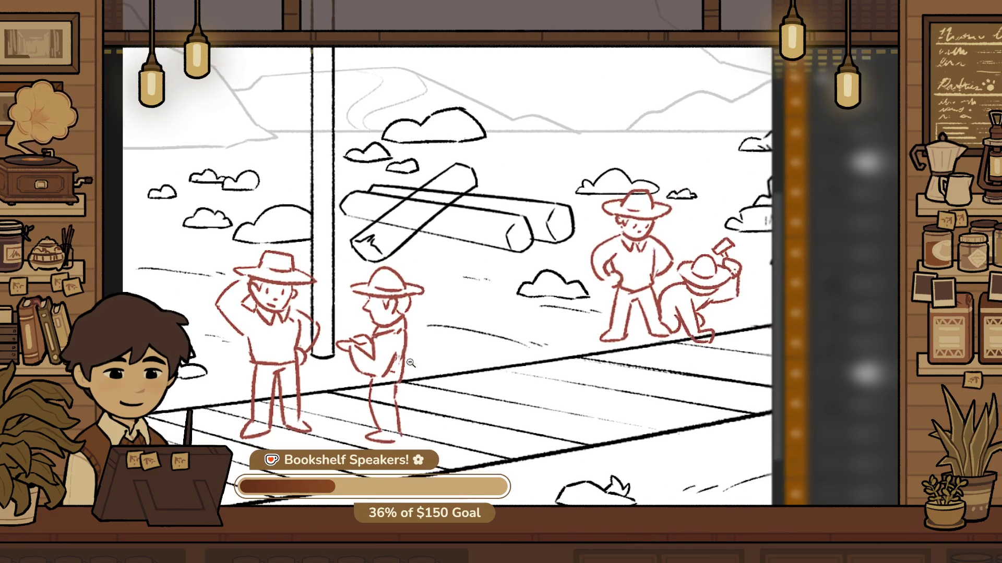
pyautogui.scroll(2, 401, 366)
pyautogui.moveTo(406, 370); pyautogui.dragTo(384, 372)
pyautogui.scroll(-3, 397, 367)
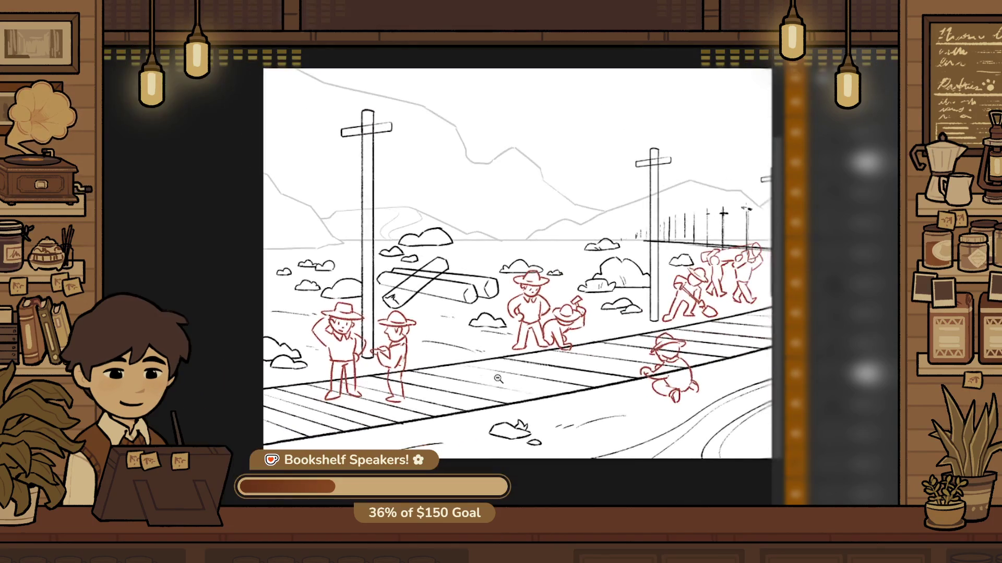
pyautogui.scroll(3, 407, 367)
# Try scaling the round-hat figure down, then keep it at its previous size
pyautogui.hotkey('ctrl', 't')
pyautogui.moveTo(453, 455); pyautogui.dragTo(453, 452)
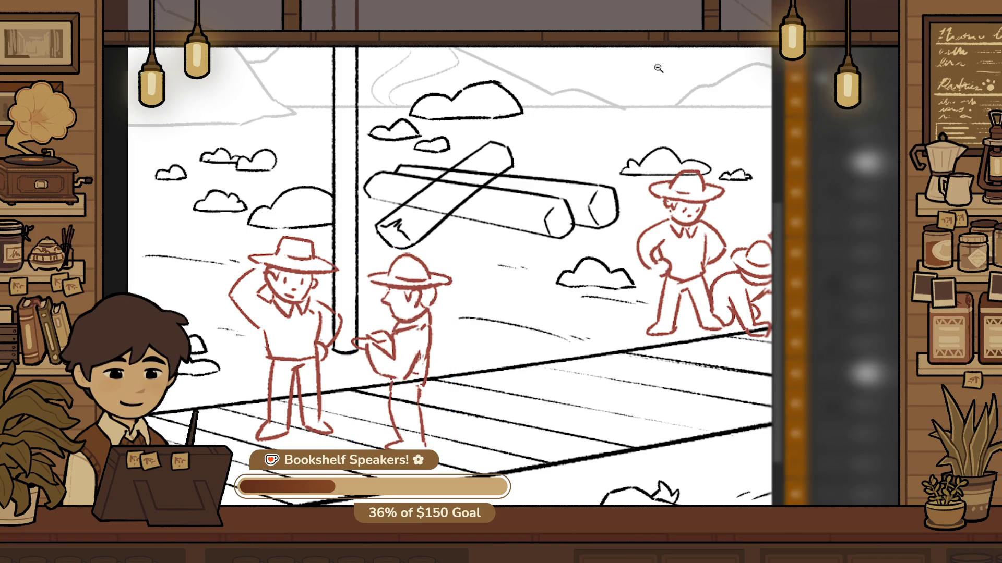
pyautogui.scroll(2, 445, 429)
pyautogui.hotkey('ctrl', 'z')
pyautogui.press('Return')
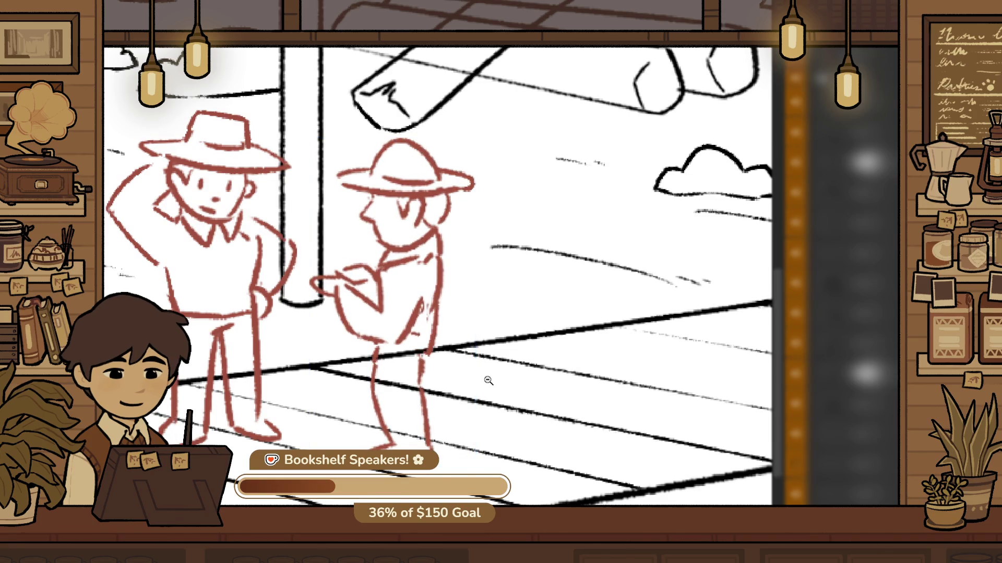
pyautogui.scroll(-3, 489, 381)
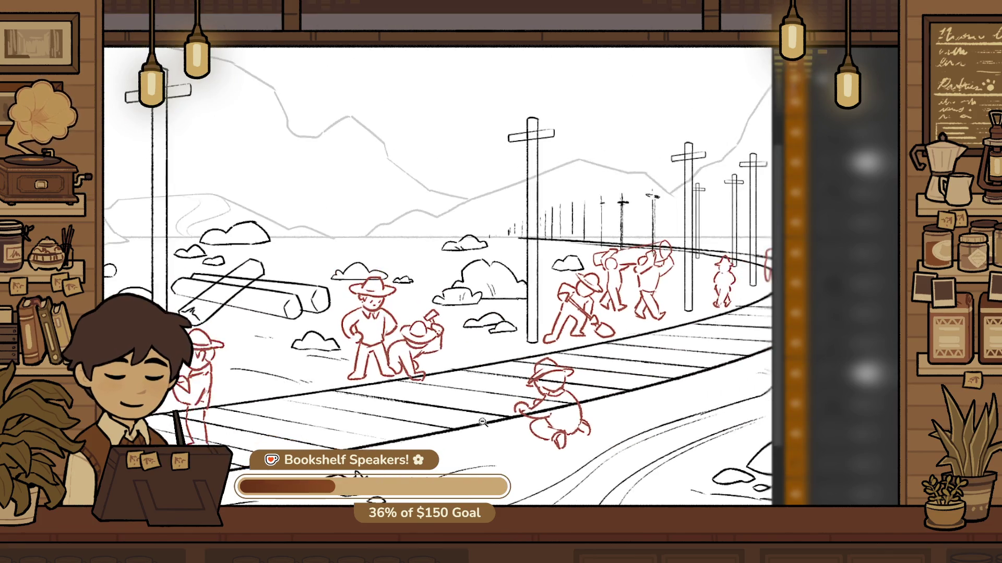
pyautogui.scroll(3, 224, 474)
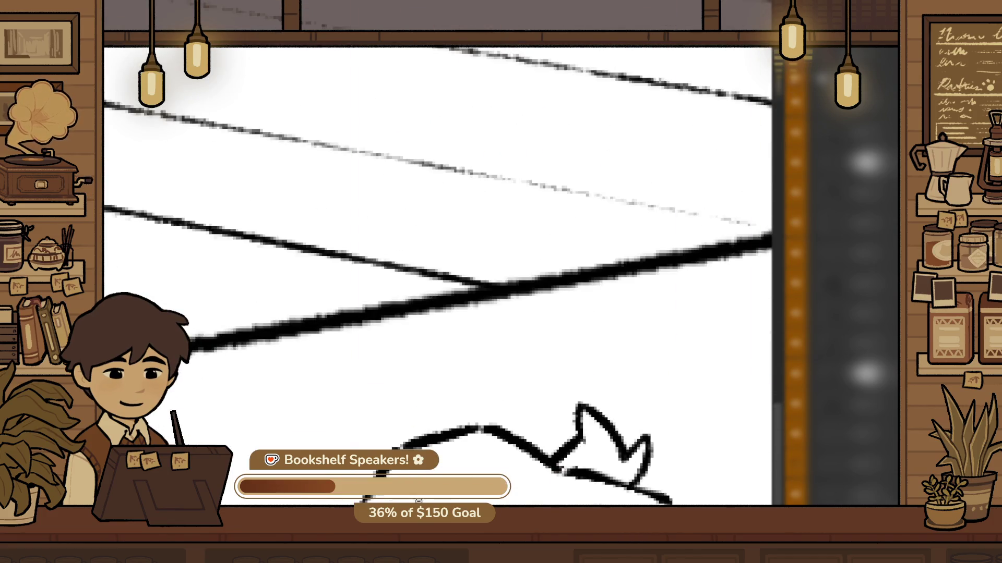
pyautogui.scroll(-2, 224, 474)
pyautogui.scroll(2, 490, 366)
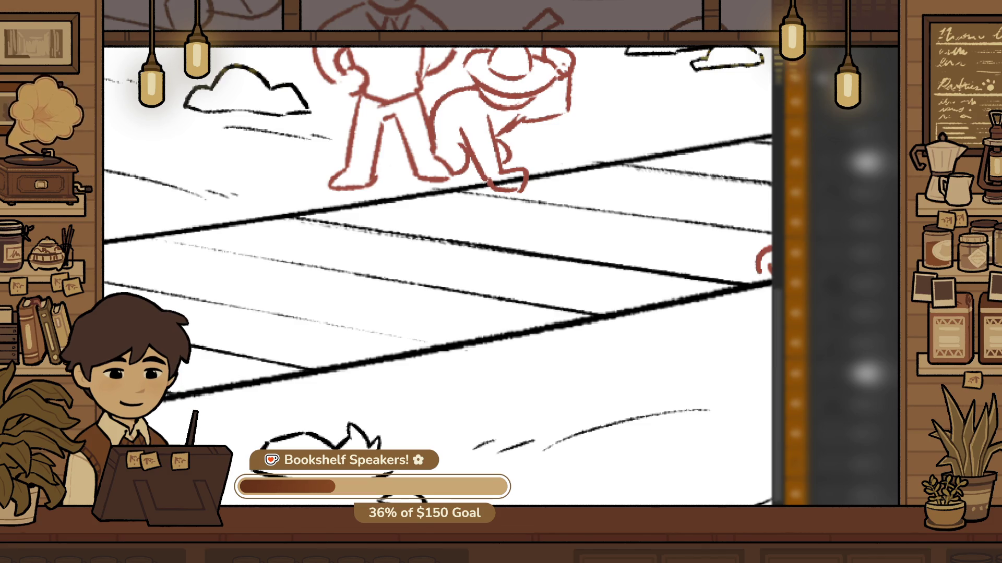
pyautogui.scroll(-5, 579, 282)
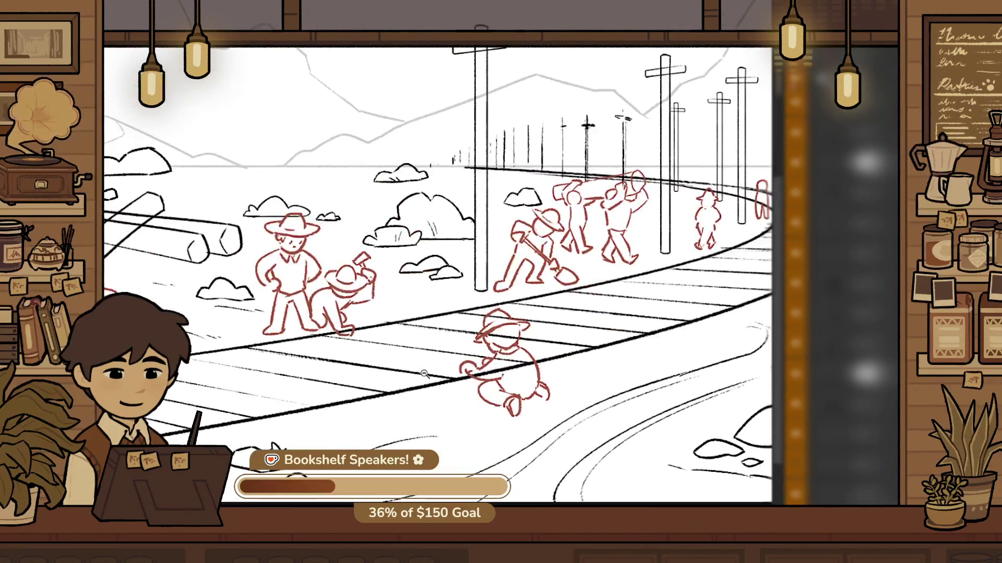
pyautogui.scroll(-2, 375, 398)
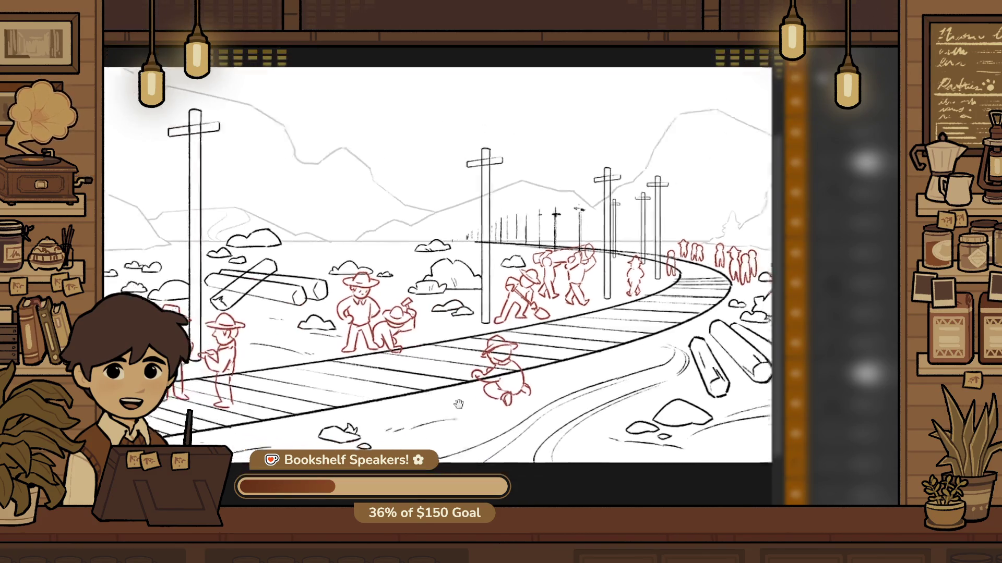
pyautogui.scroll(-2, 351, 427)
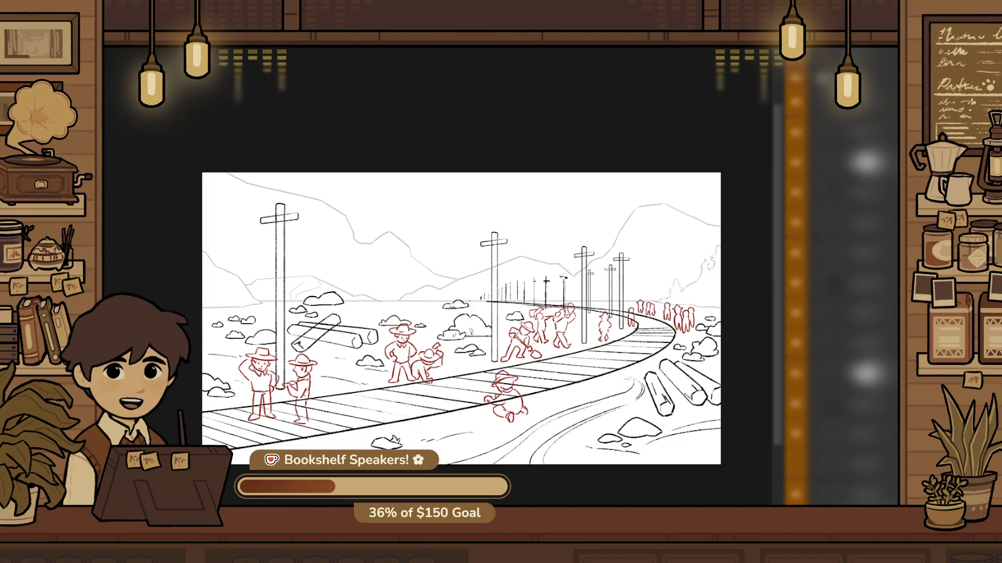
pyautogui.scroll(2, 510, 416)
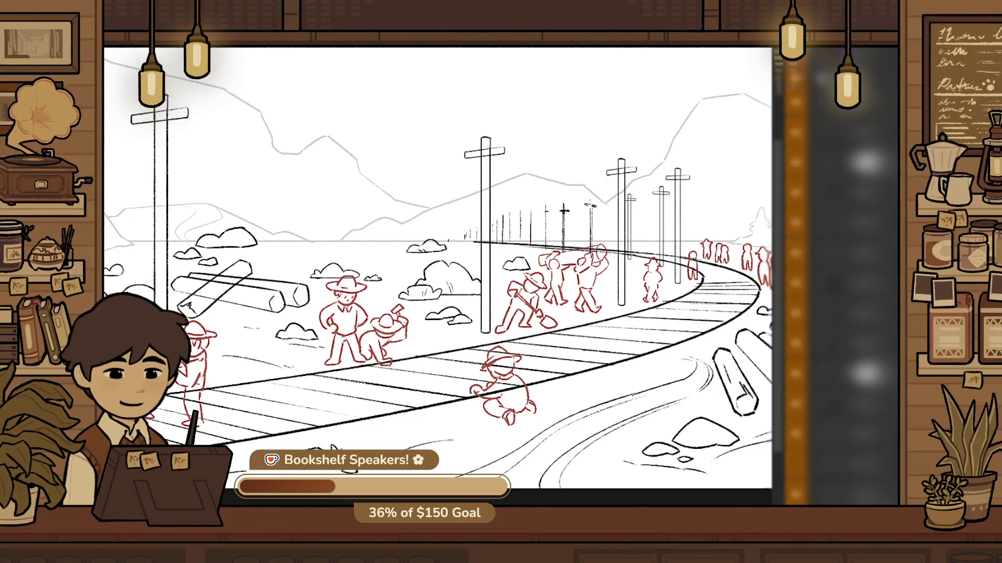
pyautogui.scroll(2, 324, 443)
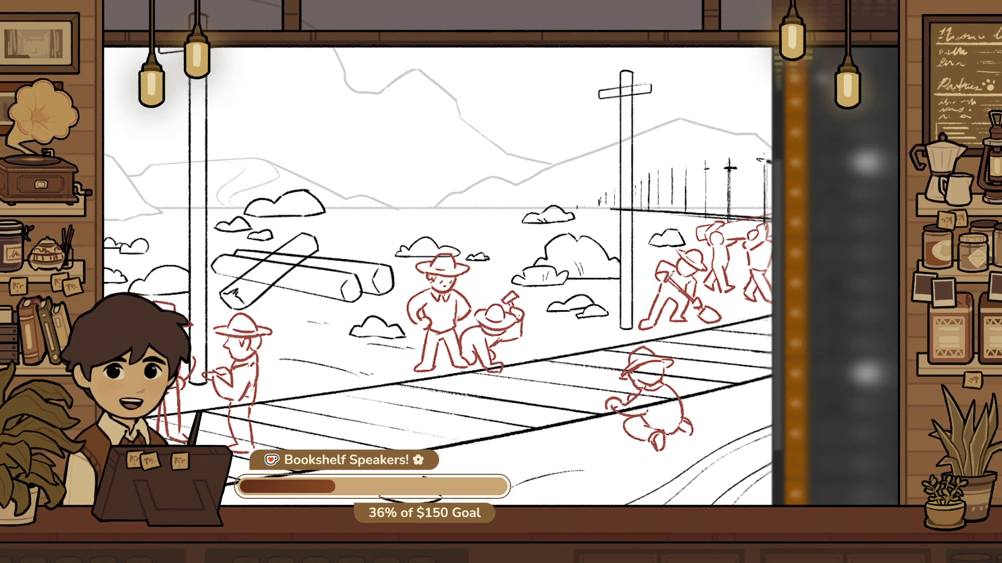
pyautogui.scroll(-3, 835, 313)
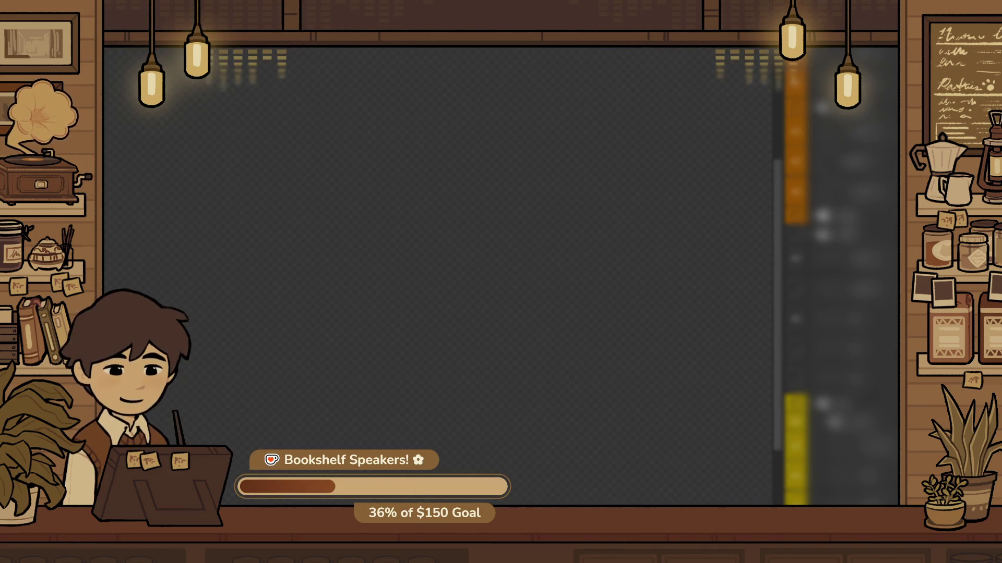
pyautogui.scroll(-3, 835, 277)
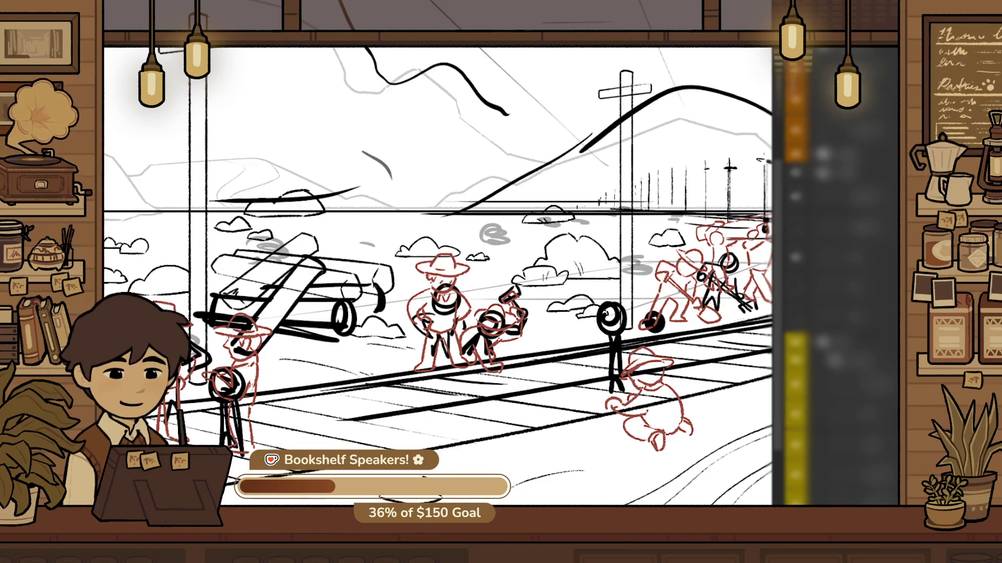
pyautogui.scroll(-3, 621, 496)
pyautogui.moveTo(697, 561)
pyautogui.mouseDown()
pyautogui.moveTo(598, 496)
pyautogui.moveTo(627, 509)
pyautogui.mouseUp()
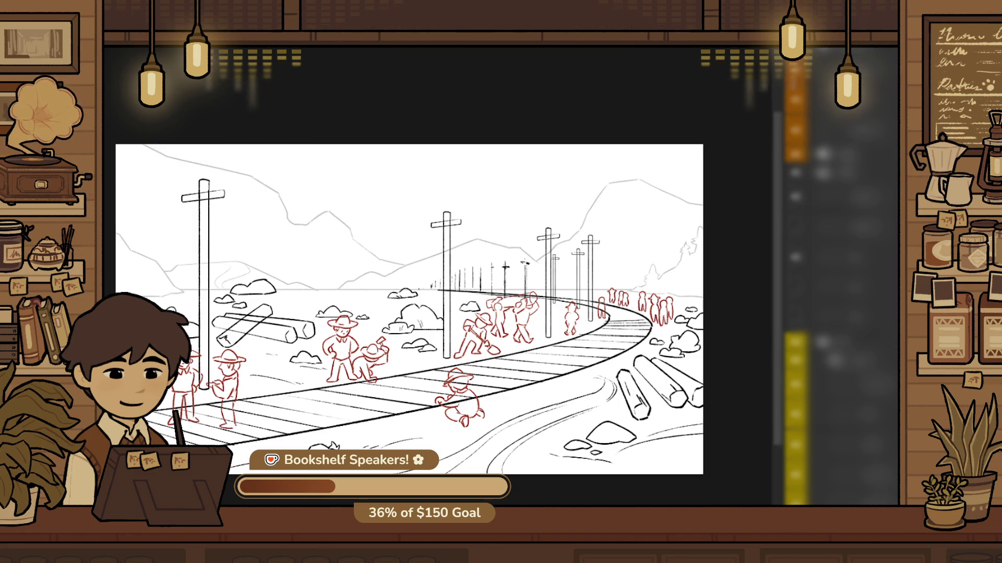
pyautogui.scroll(1, 435, 288)
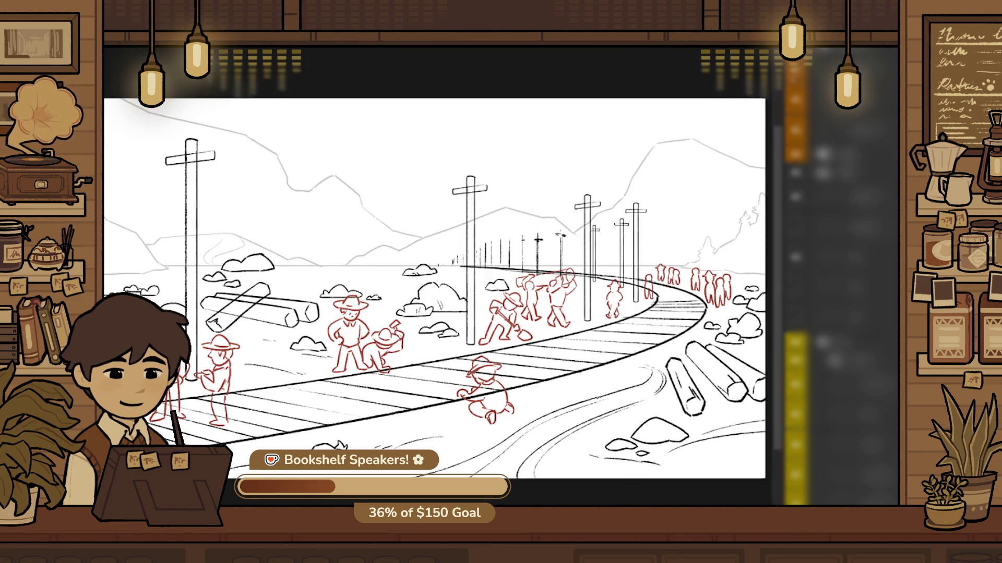
pyautogui.scroll(-2, 607, 498)
pyautogui.hotkey('ctrl', 'Tab')
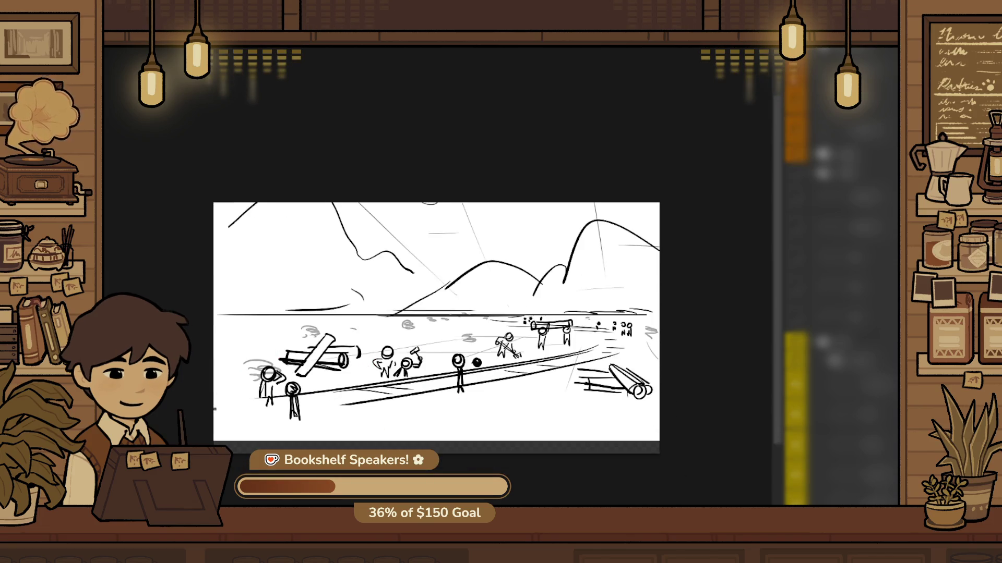
pyautogui.hotkey('ctrl', 'Tab')
pyautogui.scroll(1, 432, 302)
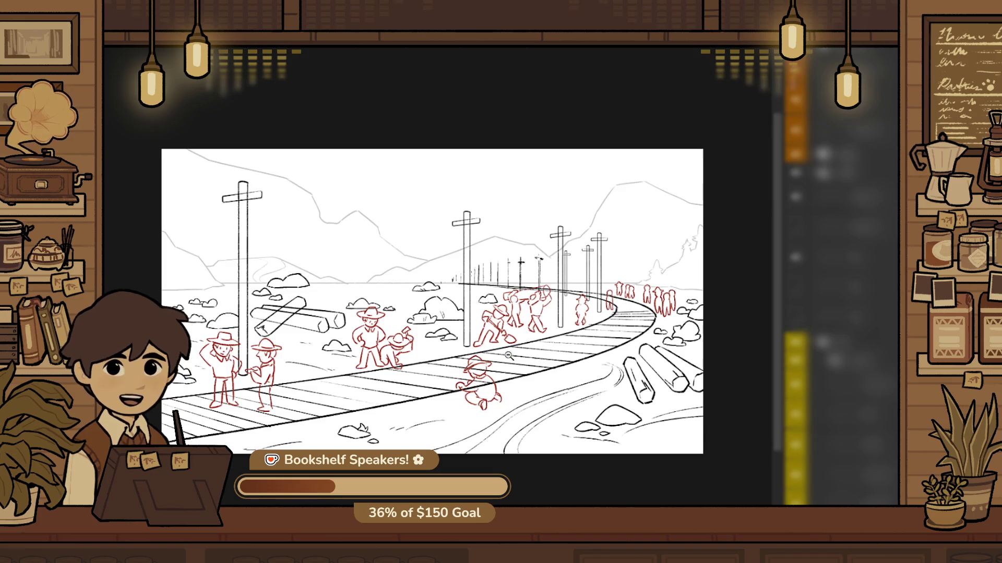
pyautogui.click(476, 388)
pyautogui.keyDown('alt'); pyautogui.click(530, 422); pyautogui.keyUp('alt')
pyautogui.click(456, 458)
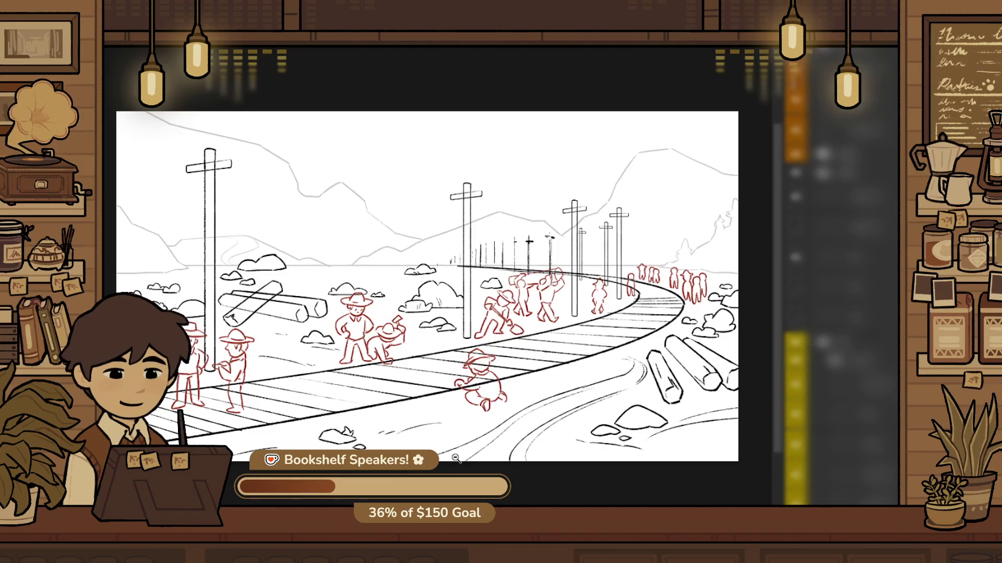
pyautogui.keyDown('alt'); pyautogui.click(488, 414); pyautogui.keyUp('alt')
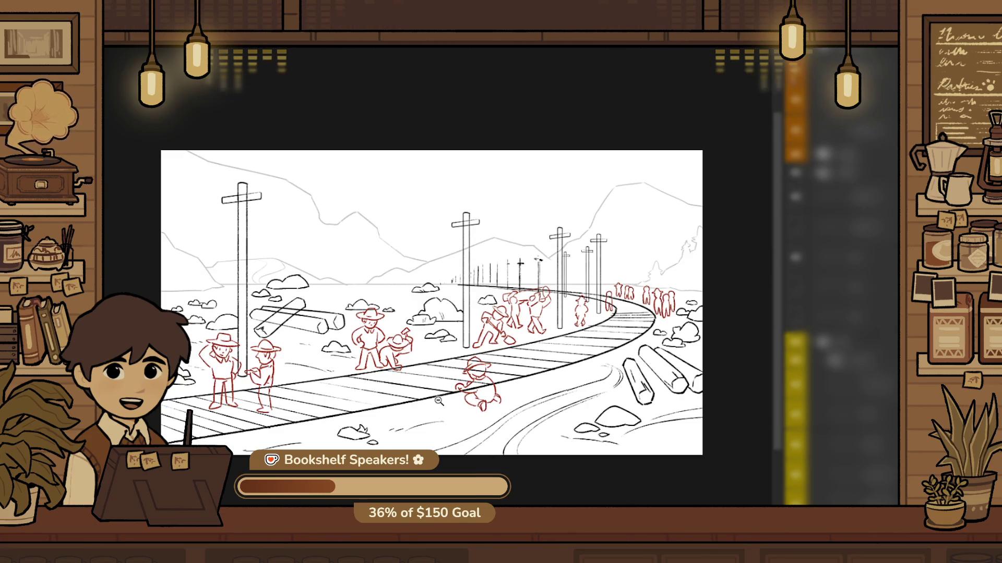
pyautogui.moveTo(439, 401); pyautogui.dragTo(521, 373)
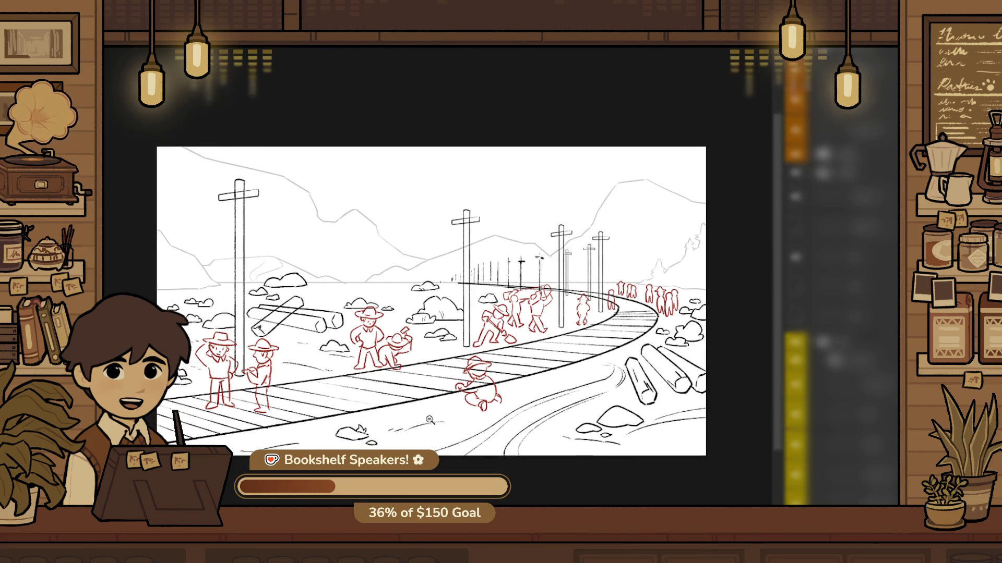
pyautogui.keyDown('alt'); pyautogui.click(429, 420); pyautogui.keyUp('alt')
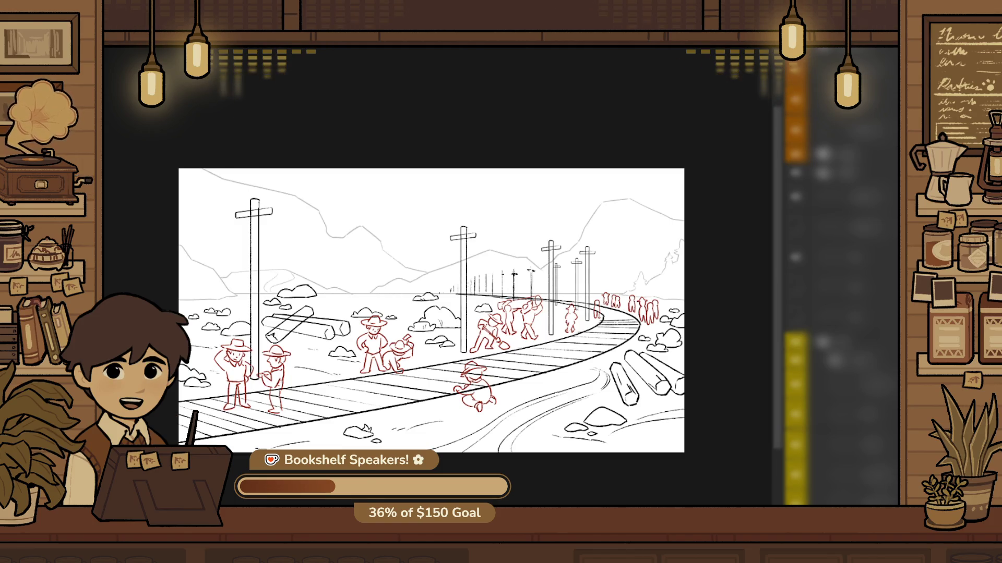
pyautogui.scroll(1, 431, 309)
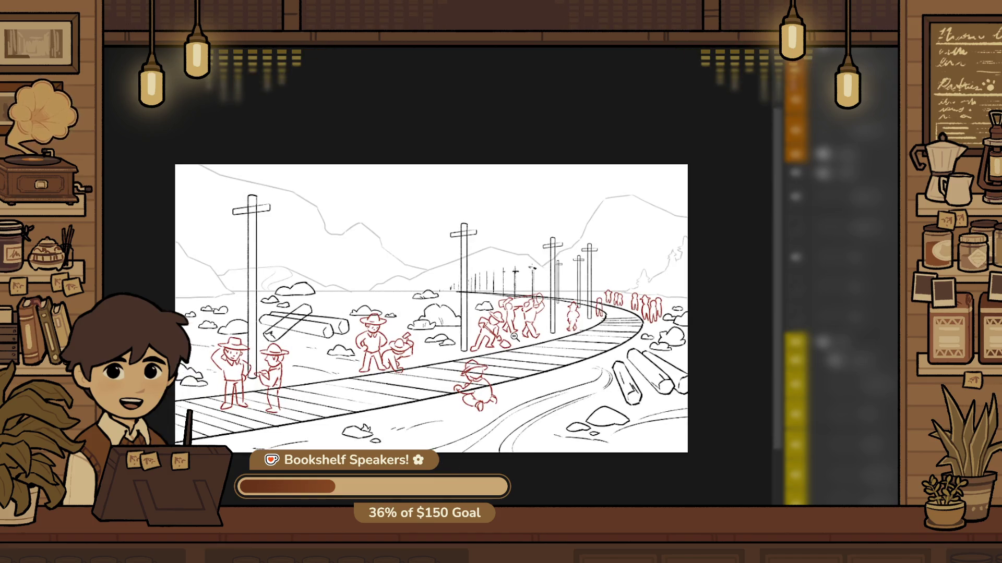
pyautogui.moveTo(515, 337); pyautogui.dragTo(565, 360)
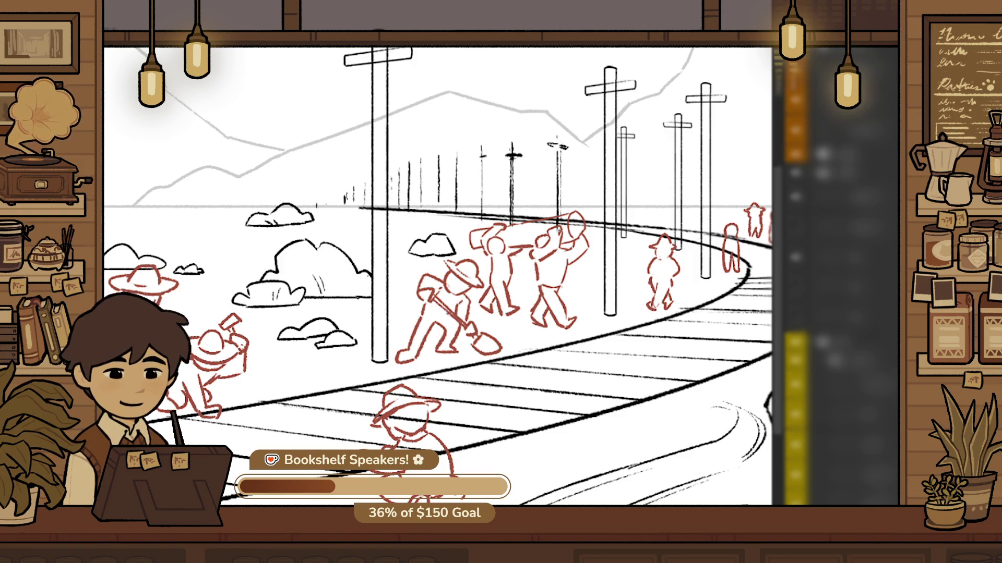
pyautogui.scroll(-3, 590, 356)
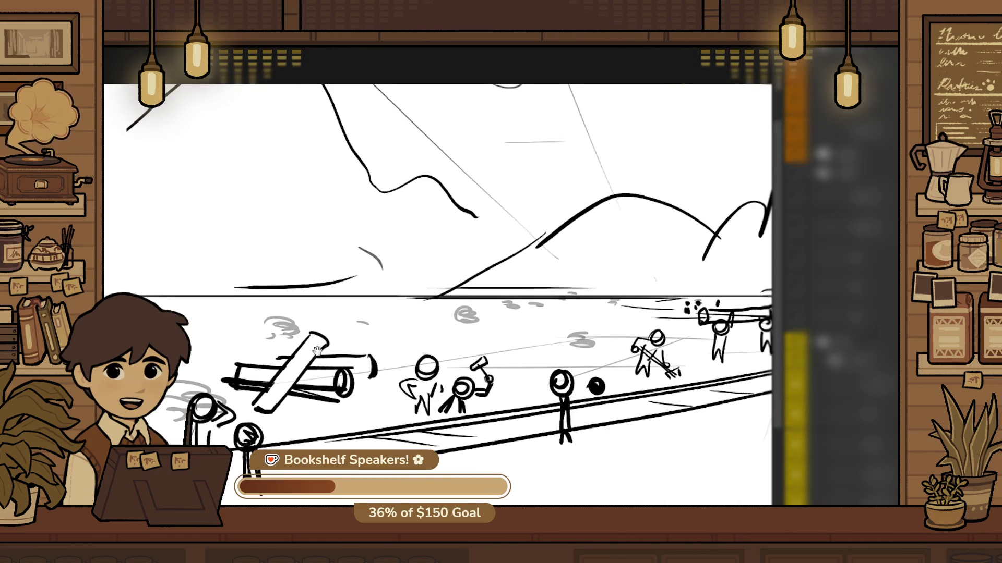
pyautogui.scroll(3, 343, 367)
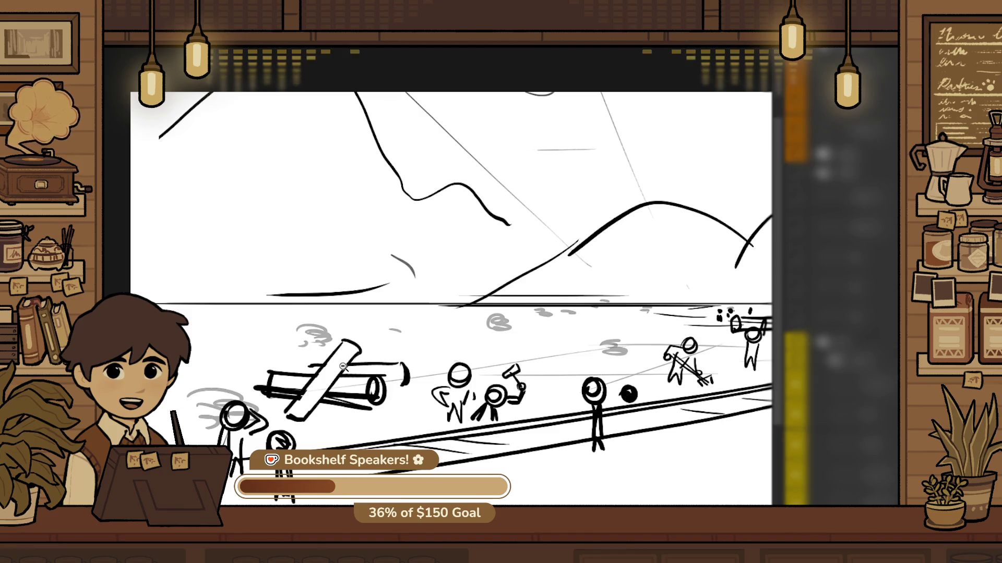
pyautogui.scroll(4, 464, 485)
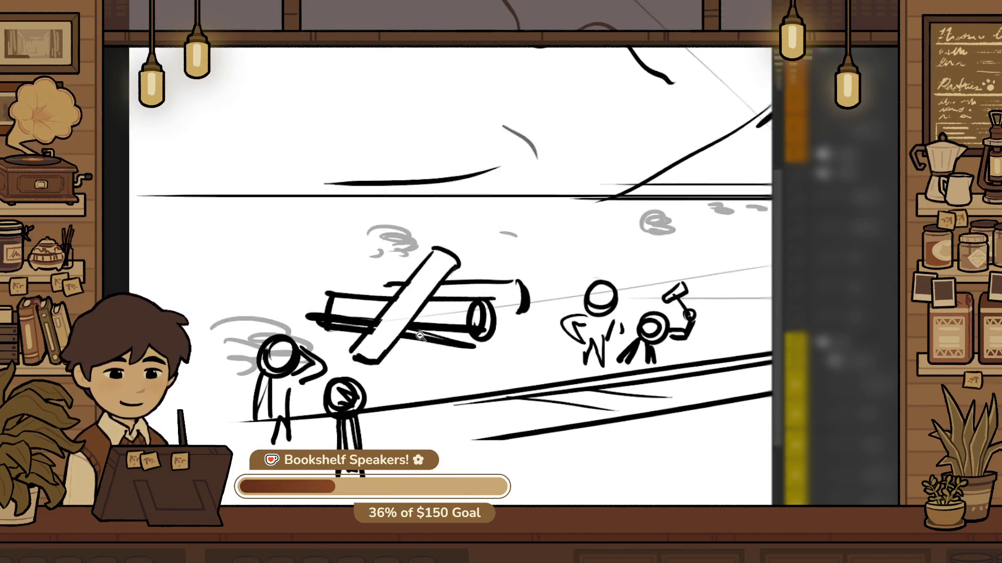
pyautogui.scroll(-5, 452, 435)
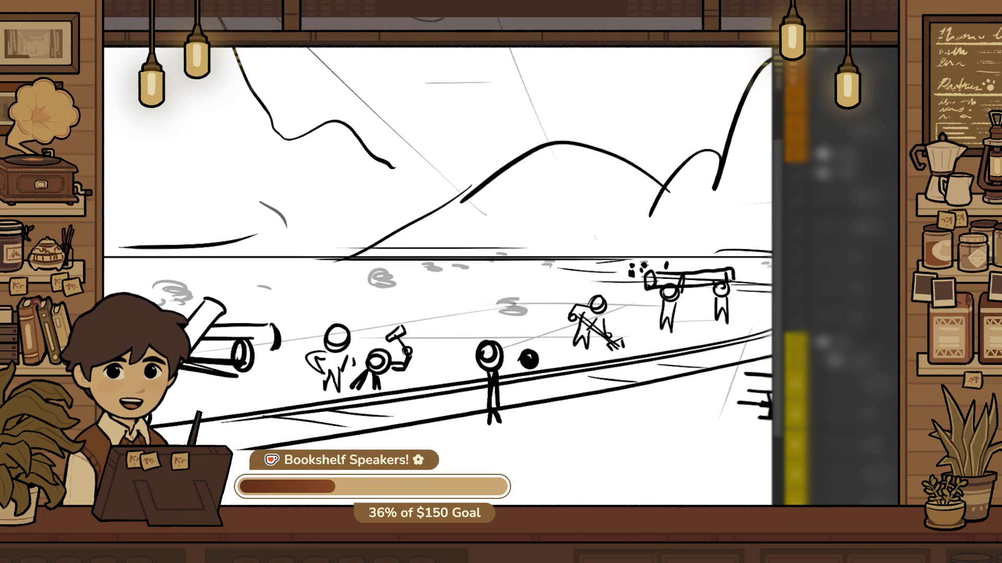
pyautogui.scroll(-2, 549, 458)
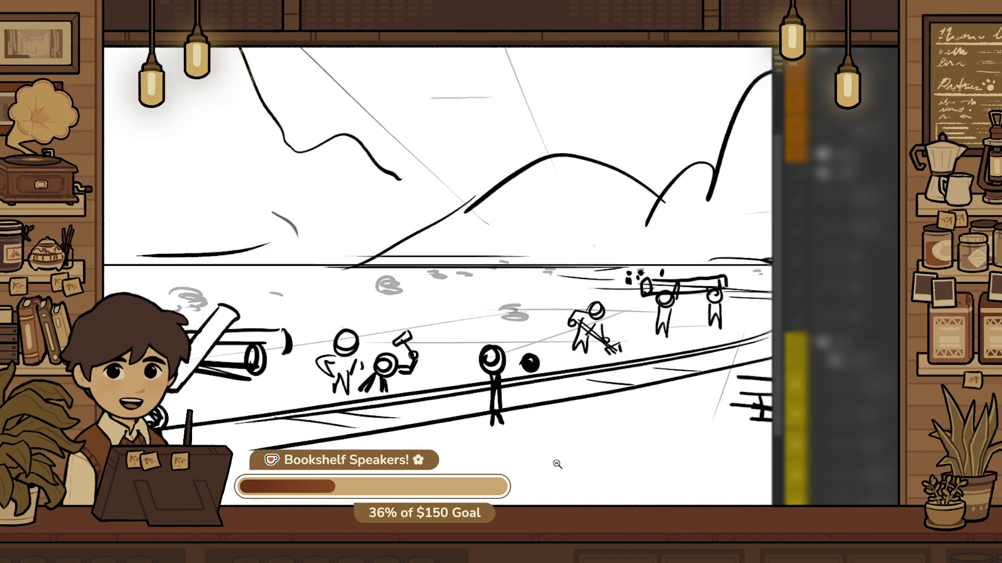
pyautogui.scroll(2, 593, 415)
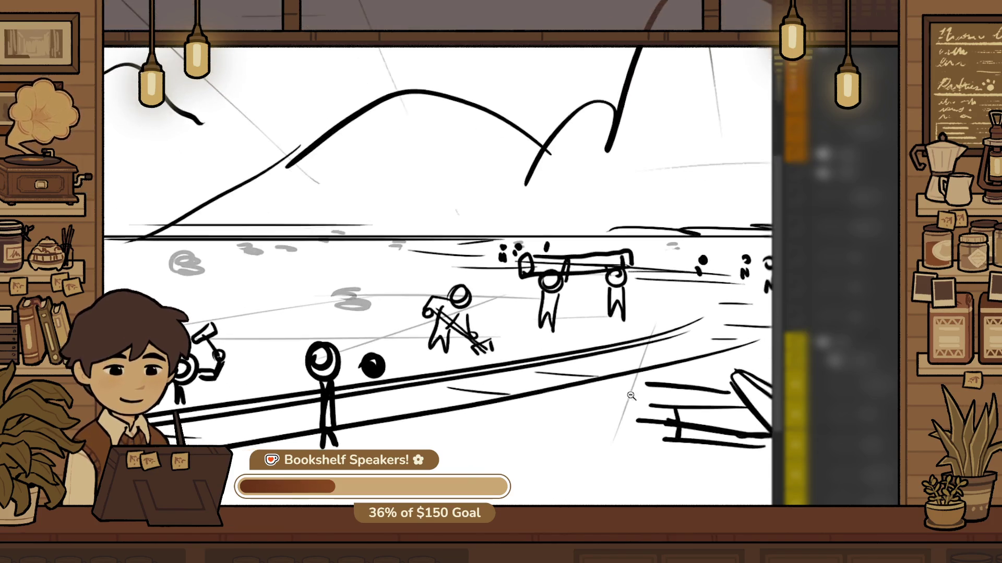
pyautogui.scroll(-2, 619, 458)
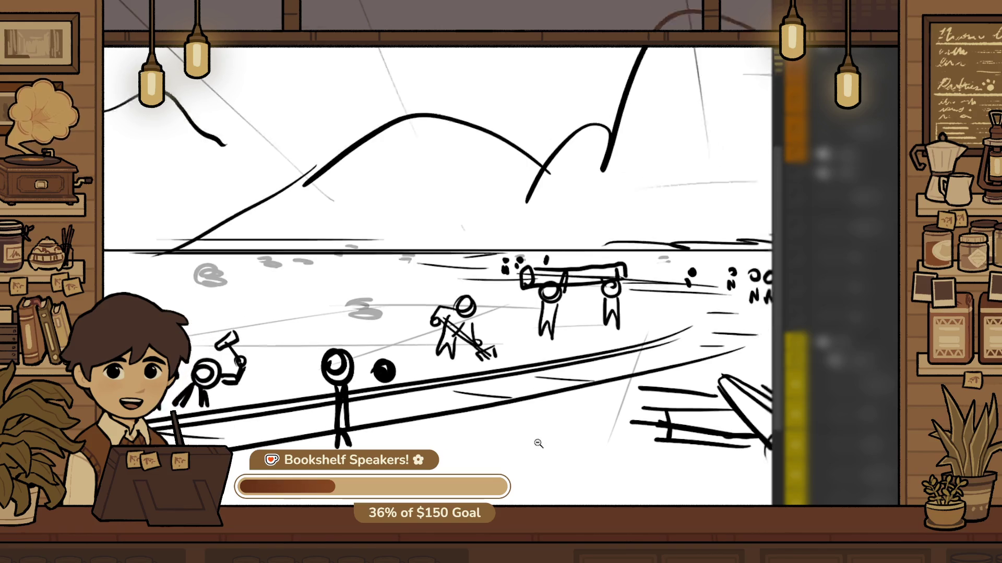
pyautogui.scroll(5, 661, 415)
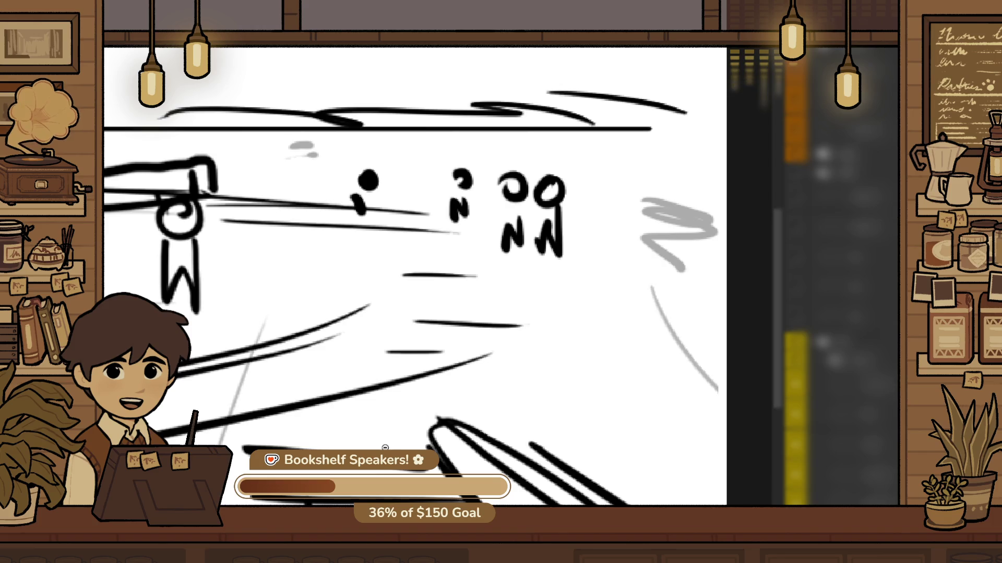
pyautogui.scroll(-6, 490, 428)
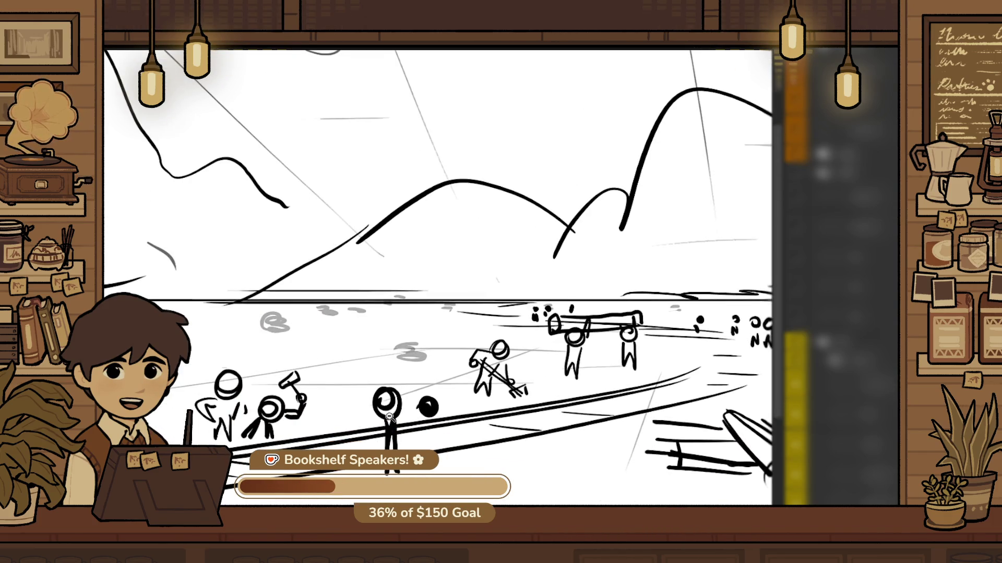
pyautogui.scroll(-4, 389, 416)
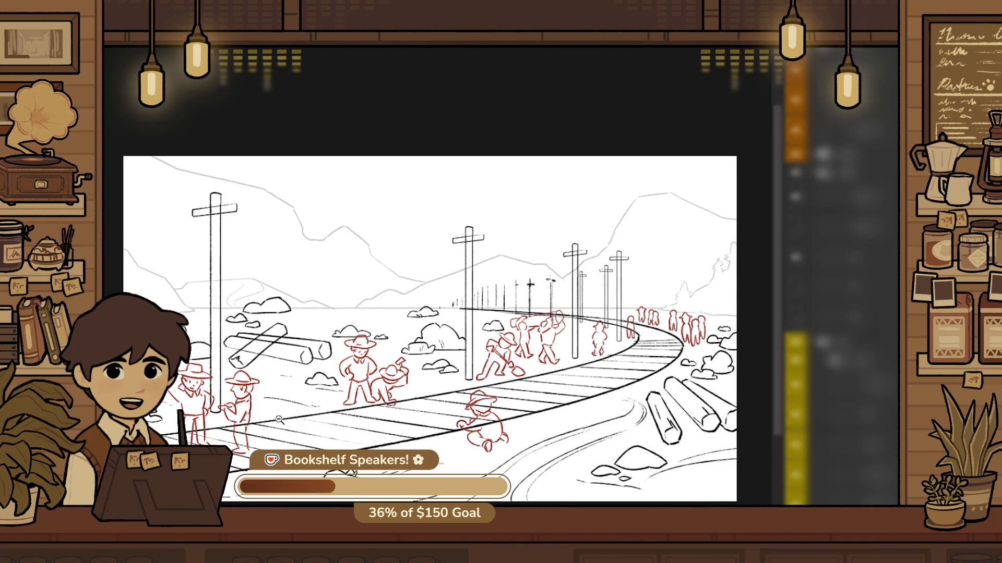
# Scale up the right red hat-wearing figure slightly, toward the upper right
pyautogui.scroll(5, 279, 420)
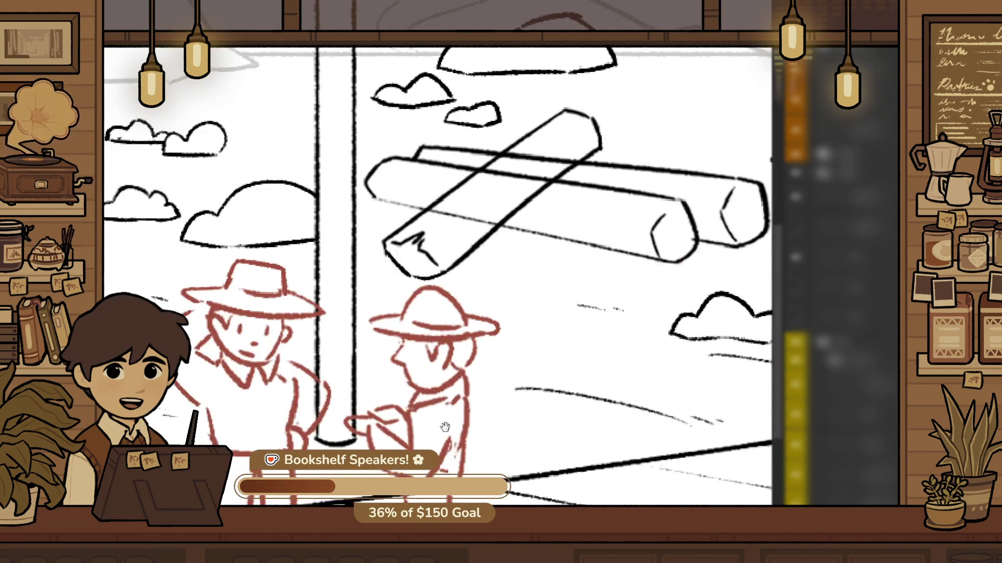
pyautogui.moveTo(444, 427); pyautogui.dragTo(513, 398)
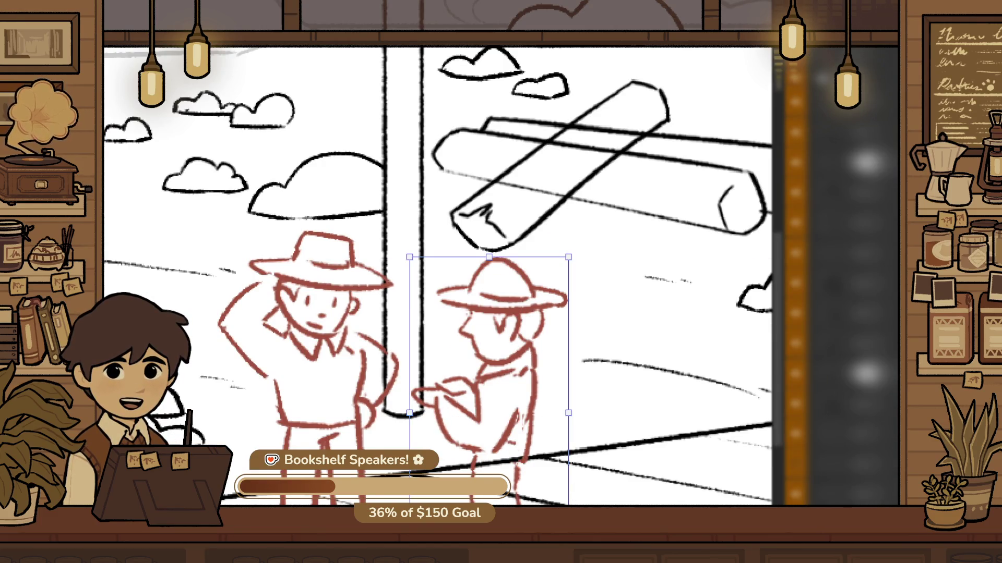
pyautogui.moveTo(568, 257); pyautogui.dragTo(576, 249)
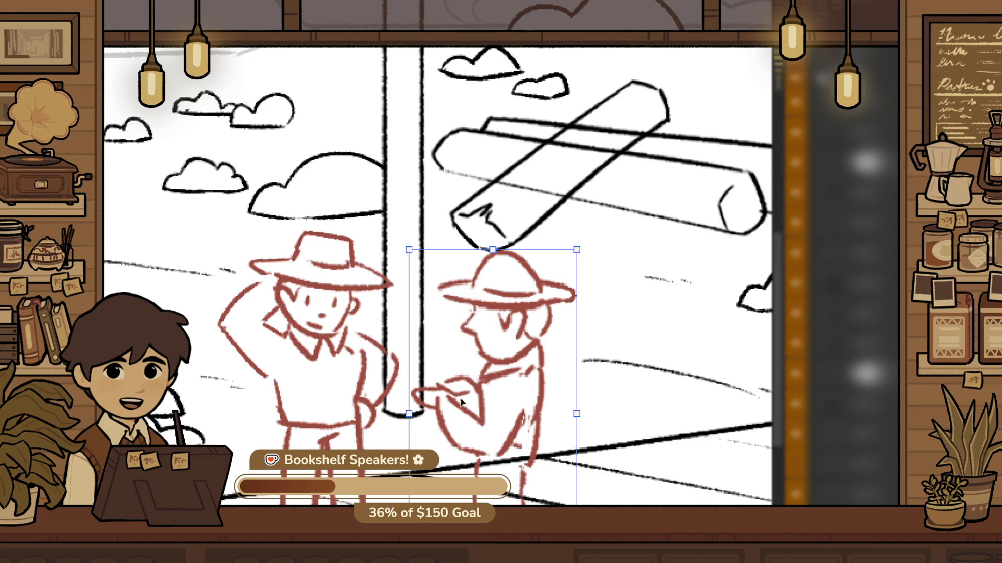
pyautogui.press('Return')
# Lasso the right figure's pointing arm and rotate it slightly clockwise
pyautogui.click(499, 350)
pyautogui.scroll(-2, 501, 397)
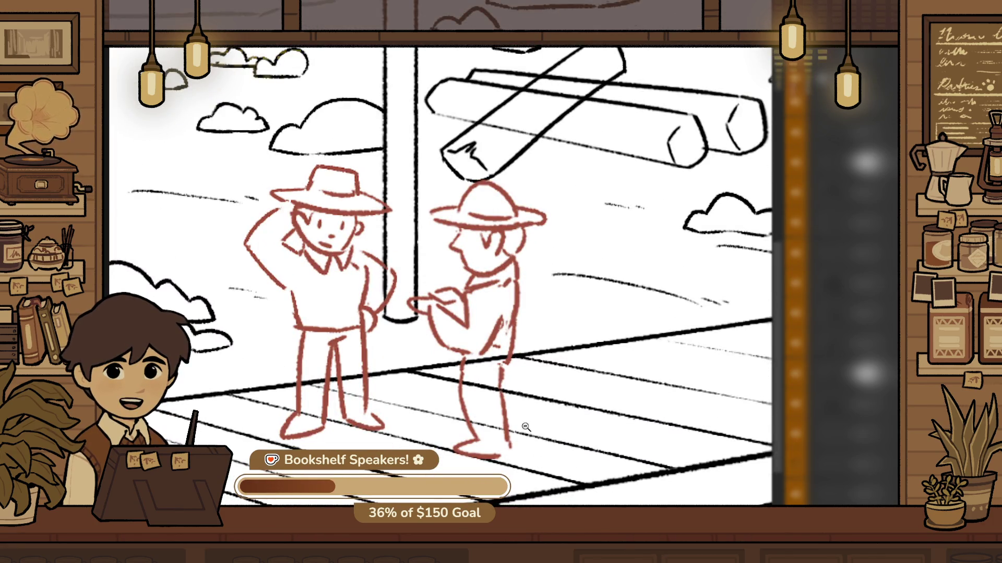
pyautogui.scroll(1, 438, 301)
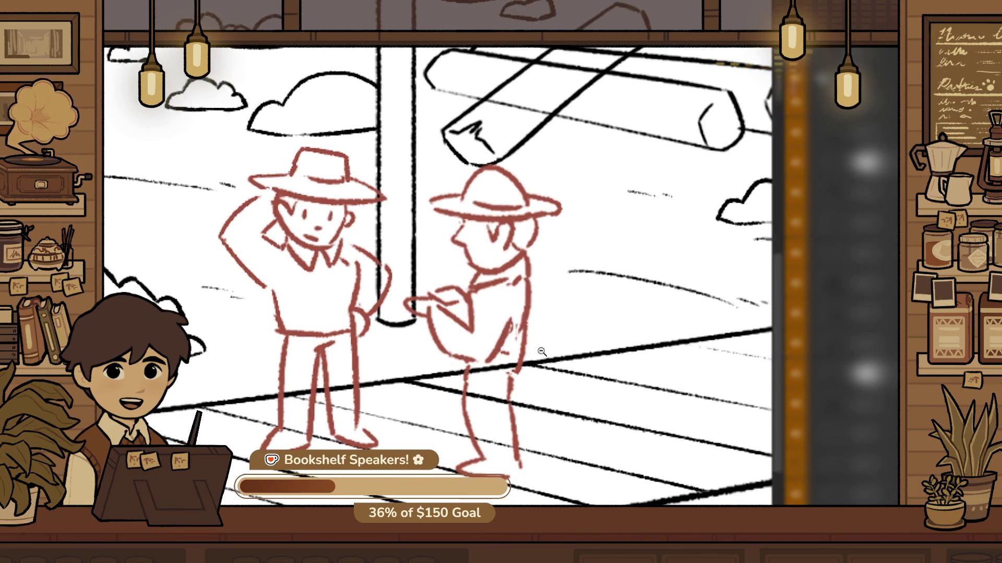
pyautogui.scroll(2, 469, 320)
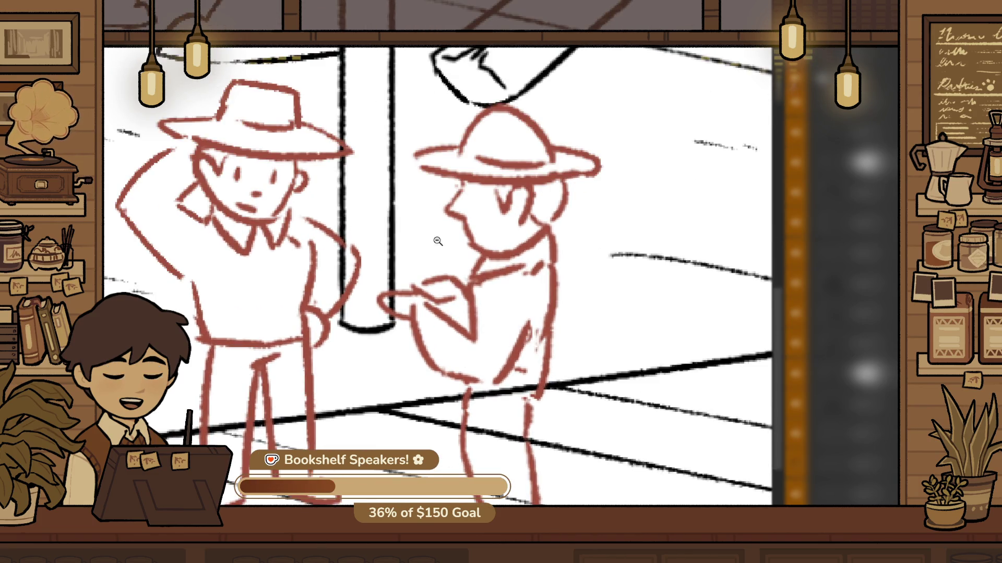
pyautogui.moveTo(429, 248)
pyautogui.mouseDown()
pyautogui.moveTo(528, 263)
pyautogui.moveTo(546, 276)
pyautogui.moveTo(538, 355)
pyautogui.moveTo(502, 412)
pyautogui.moveTo(413, 373)
pyautogui.moveTo(360, 308)
pyautogui.moveTo(428, 246)
pyautogui.mouseUp()
pyautogui.hotkey('ctrl', 't')
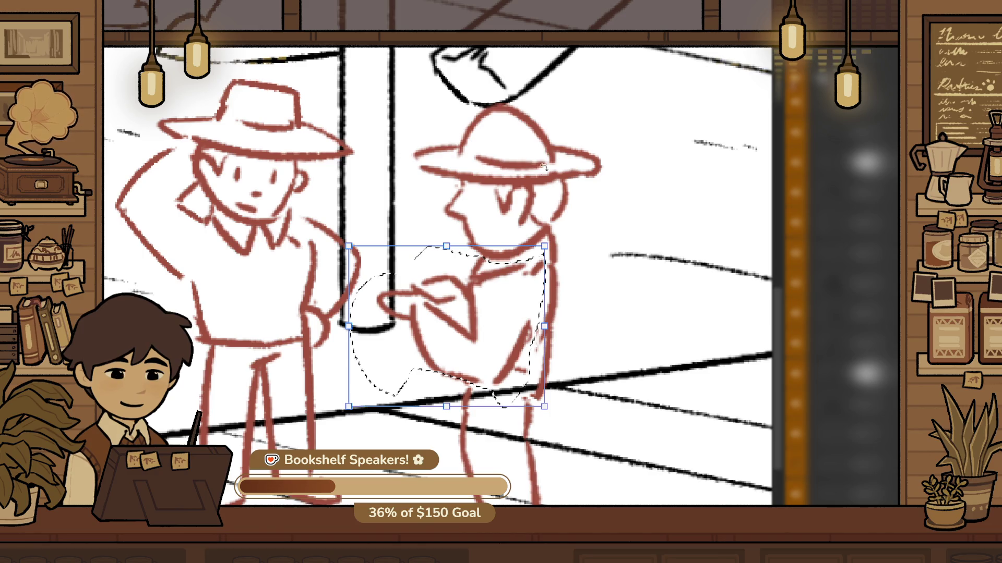
pyautogui.moveTo(493, 186); pyautogui.dragTo(513, 194)
pyautogui.press('Return')
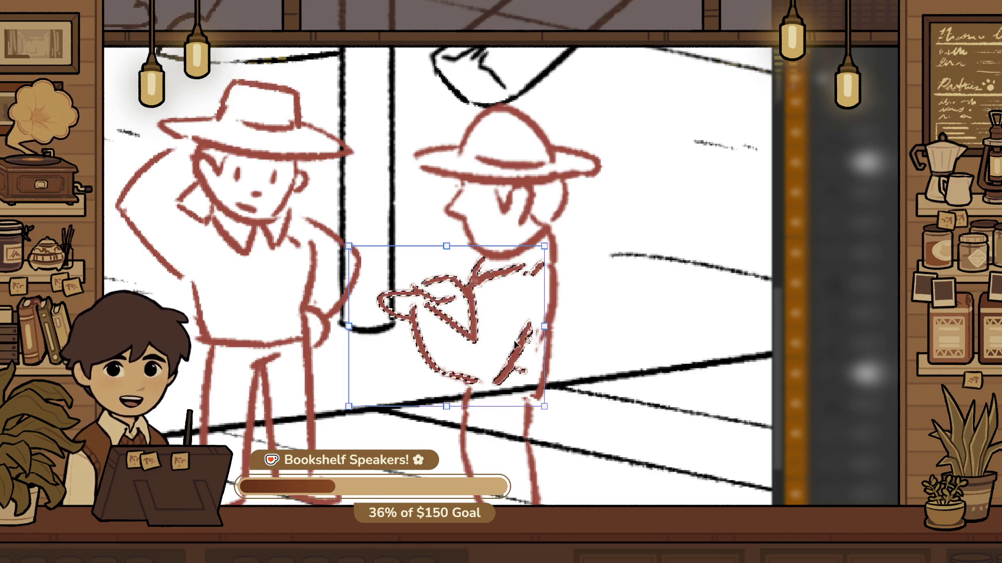
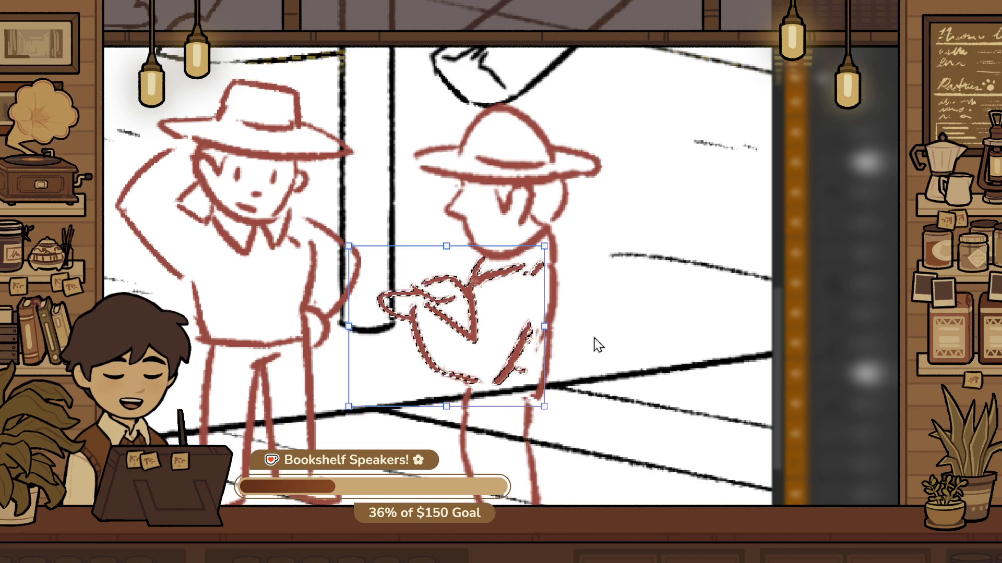
# Move the right worker's arm up and left, and bend his lower torso line diagonal
pyautogui.moveTo(461, 406); pyautogui.dragTo(438, 397)
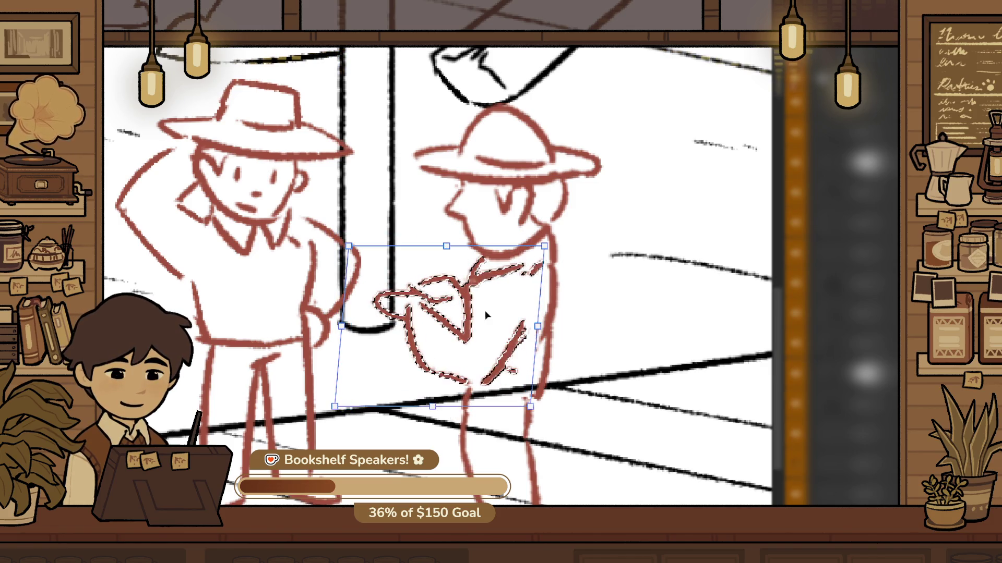
pyautogui.press('Return')
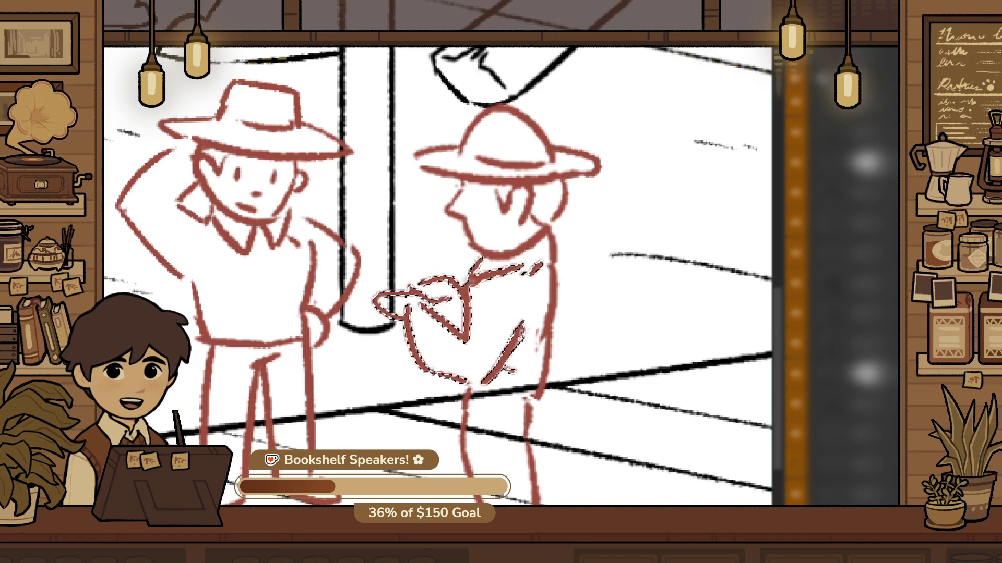
pyautogui.scroll(-3, 492, 222)
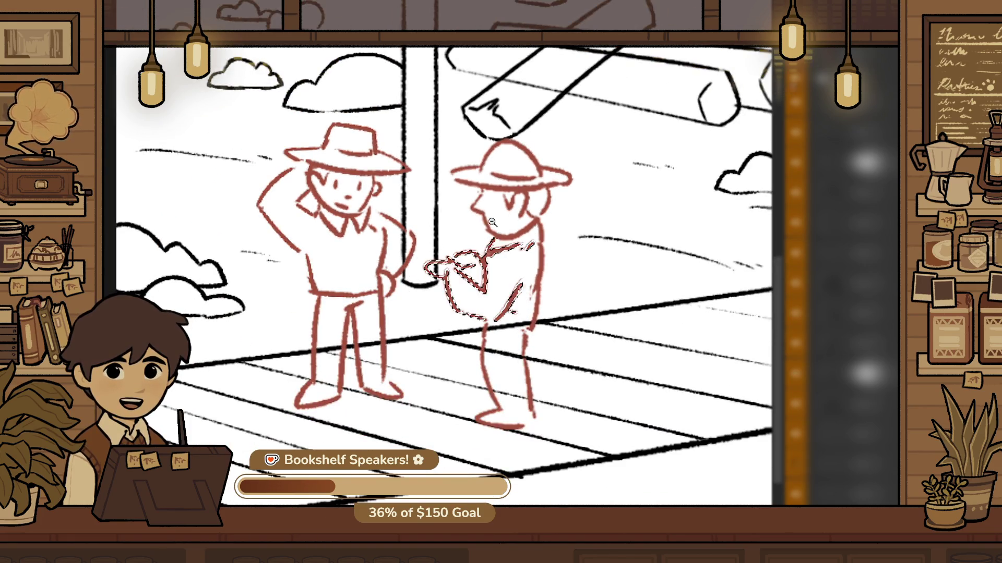
pyautogui.scroll(5, 545, 312)
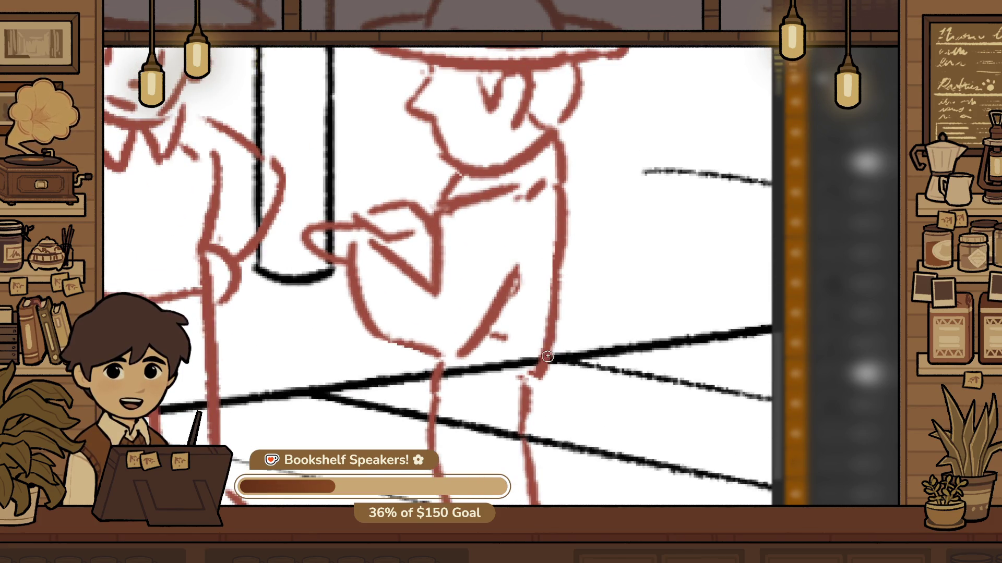
pyautogui.moveTo(549, 268)
pyautogui.mouseDown()
pyautogui.moveTo(545, 344)
pyautogui.moveTo(558, 334)
pyautogui.moveTo(575, 291)
pyautogui.moveTo(541, 347)
pyautogui.moveTo(517, 342)
pyautogui.moveTo(548, 321)
pyautogui.mouseUp()
# Redraw the right worker's hat crown with a flat top
pyautogui.scroll(-5, 442, 309)
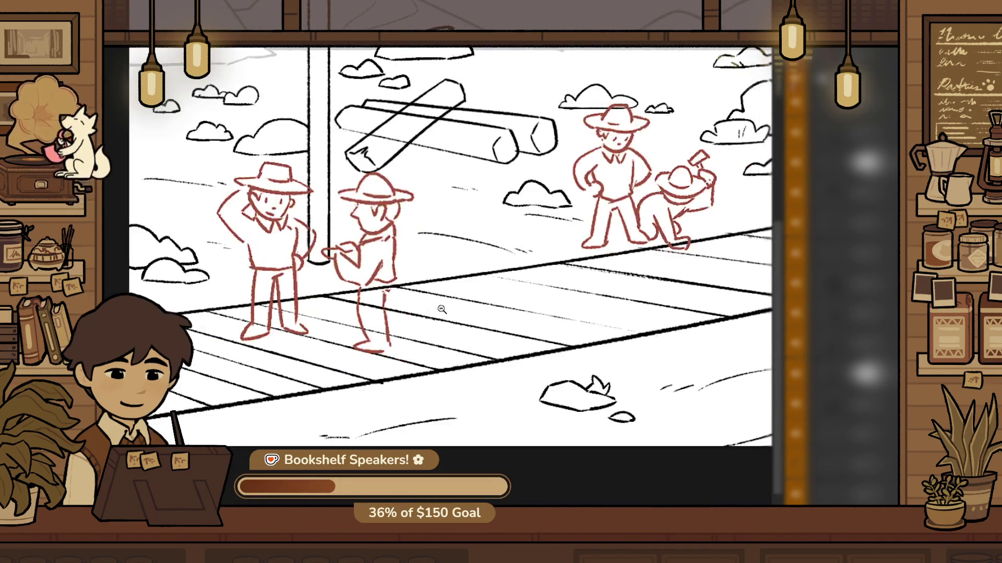
pyautogui.scroll(3, 428, 314)
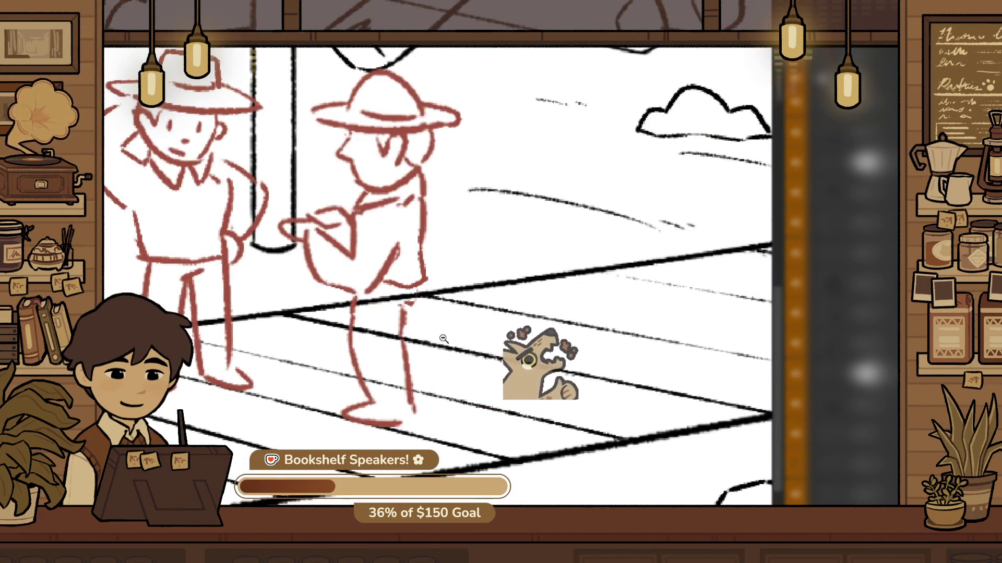
pyautogui.scroll(-3, 427, 313)
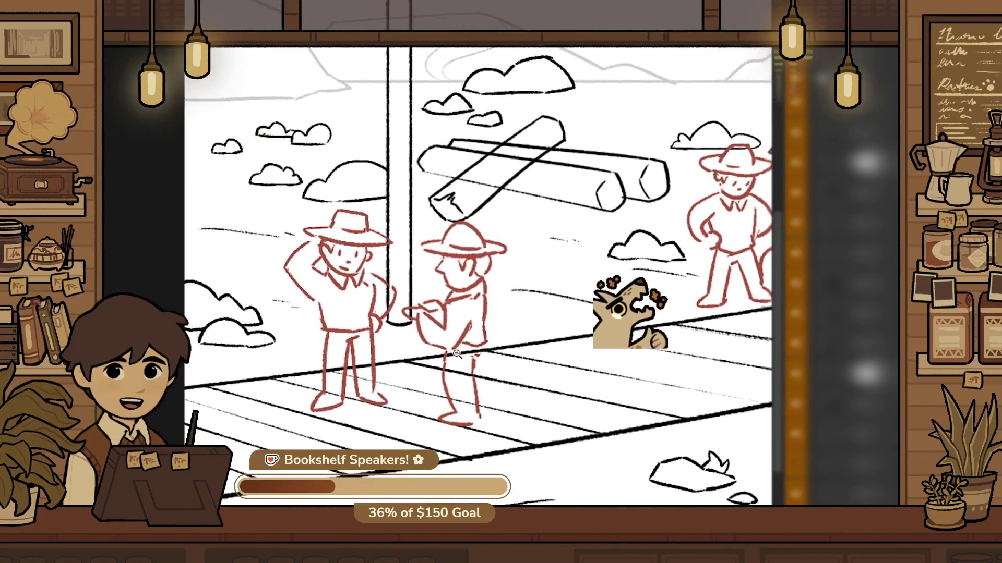
pyautogui.scroll(3, 418, 322)
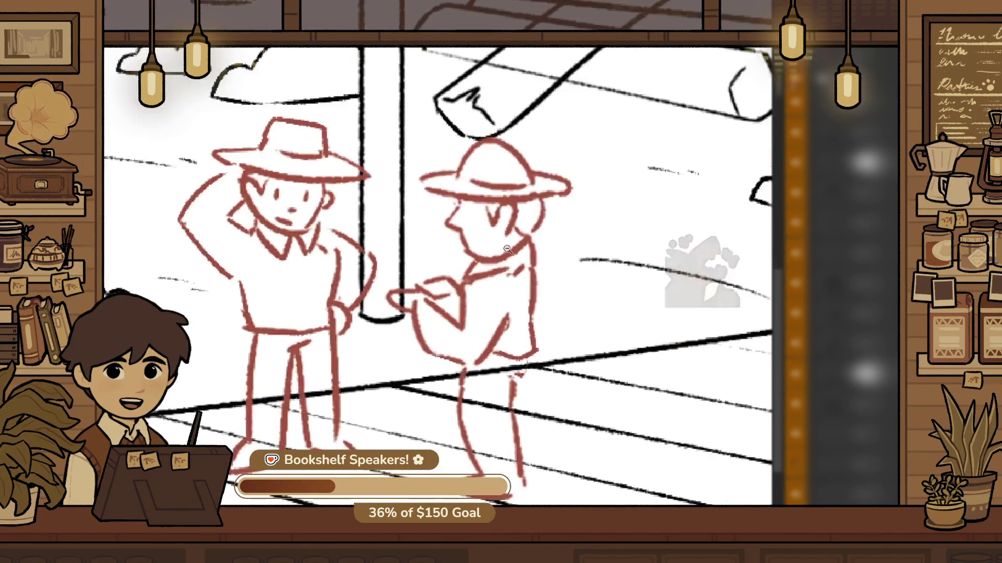
pyautogui.scroll(5, 574, 153)
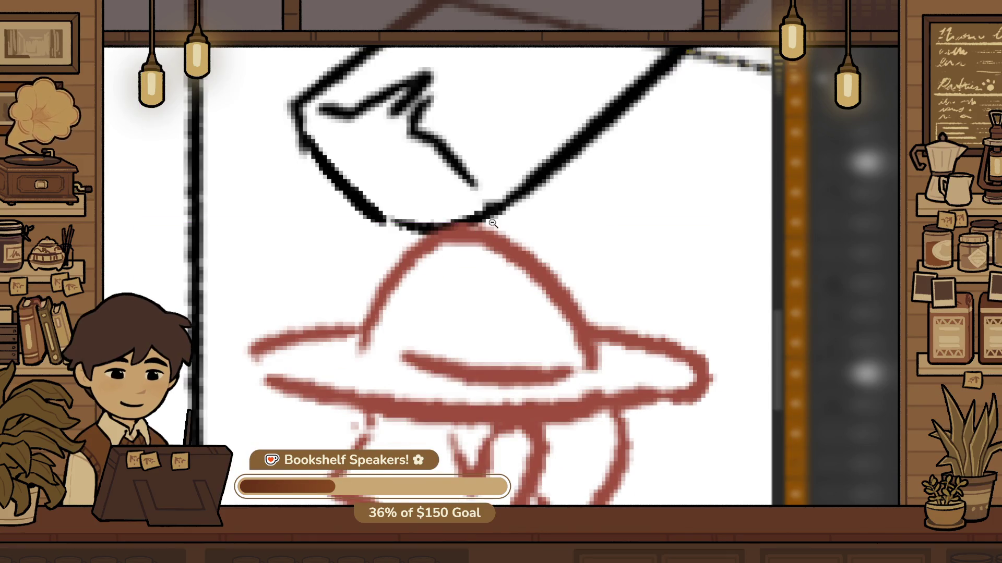
pyautogui.moveTo(423, 255); pyautogui.dragTo(522, 250)
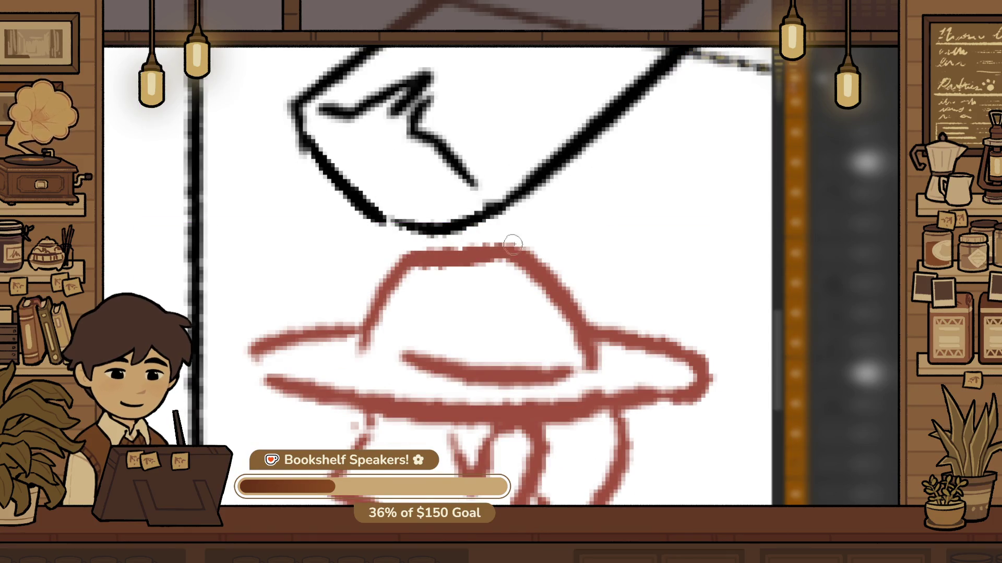
pyautogui.scroll(-1, 485, 279)
pyautogui.scroll(-4, 484, 279)
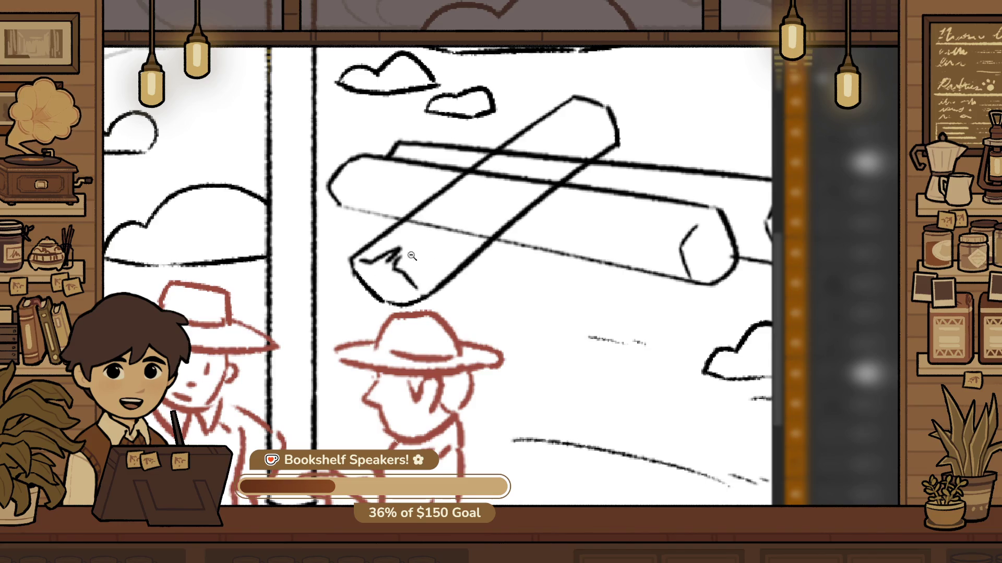
# Rotate the scribble on the near log's end, then zoom out to the full railway scene
pyautogui.scroll(5, 411, 255)
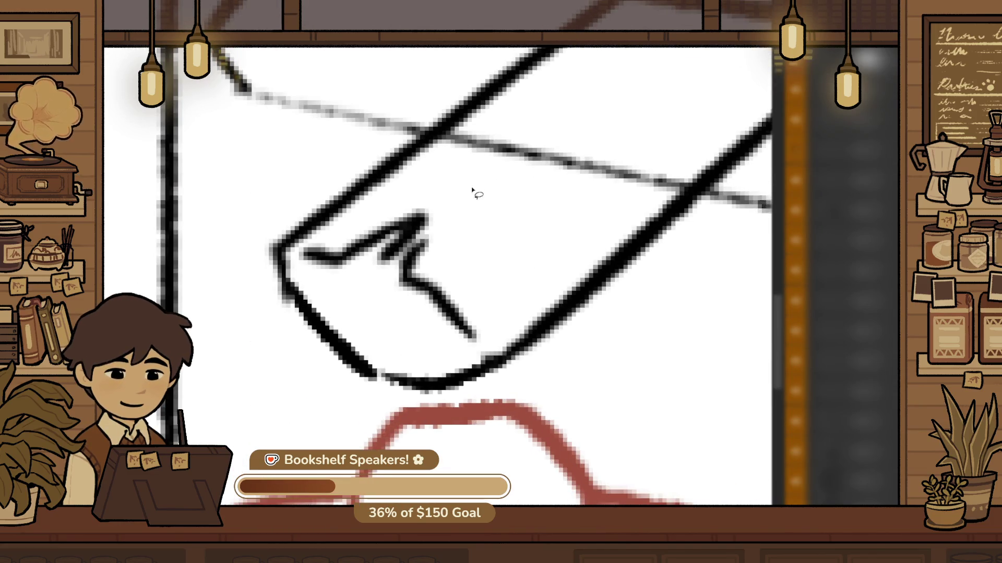
pyautogui.moveTo(425, 357); pyautogui.dragTo(307, 274)
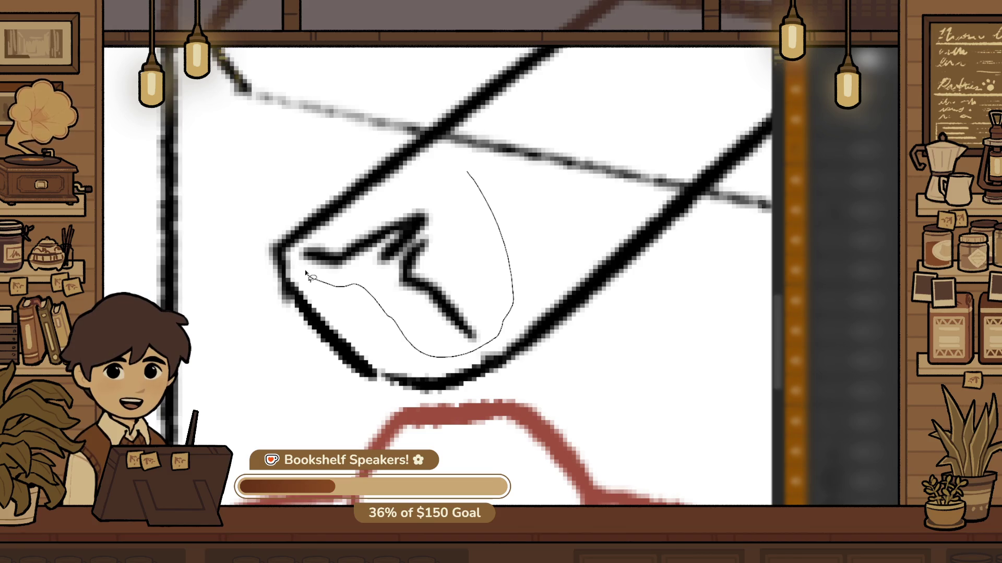
pyautogui.moveTo(401, 208); pyautogui.dragTo(402, 209)
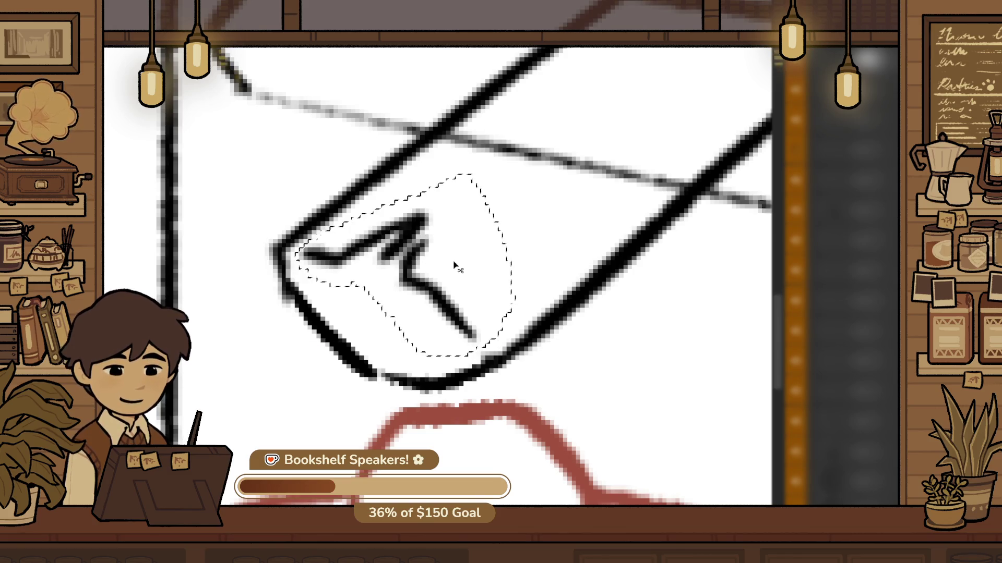
pyautogui.hotkey('ctrl', 't')
pyautogui.moveTo(517, 167); pyautogui.dragTo(529, 183)
pyautogui.press('Return')
pyautogui.scroll(-1, 492, 269)
pyautogui.scroll(-5, 492, 270)
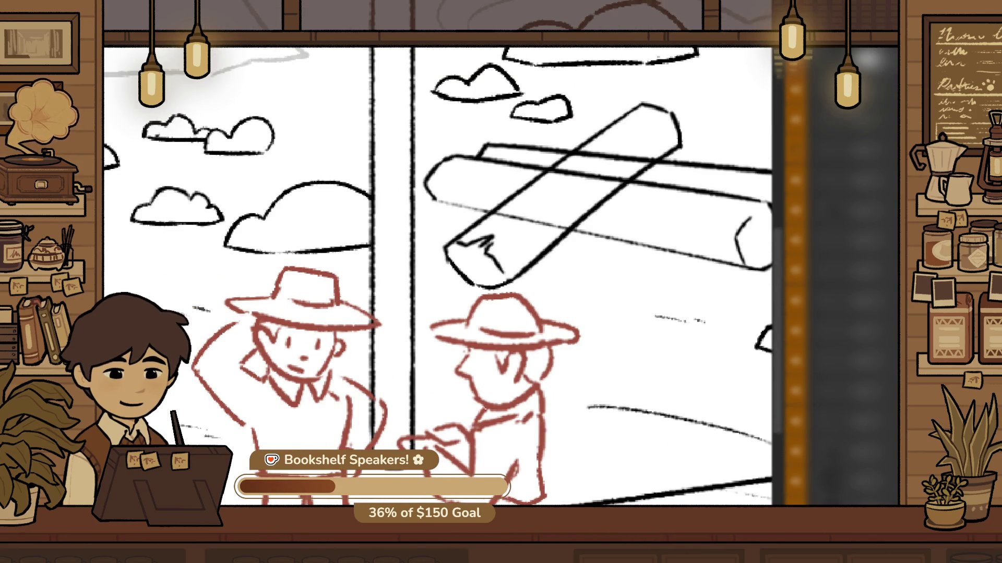
pyautogui.scroll(-5, 492, 270)
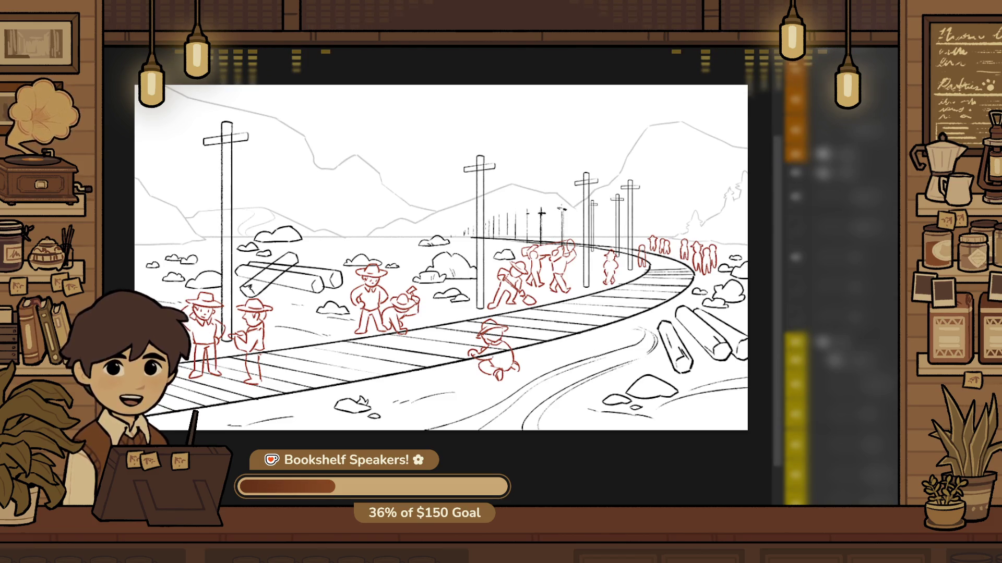
pyautogui.scroll(5, 545, 186)
pyautogui.scroll(-5, 545, 186)
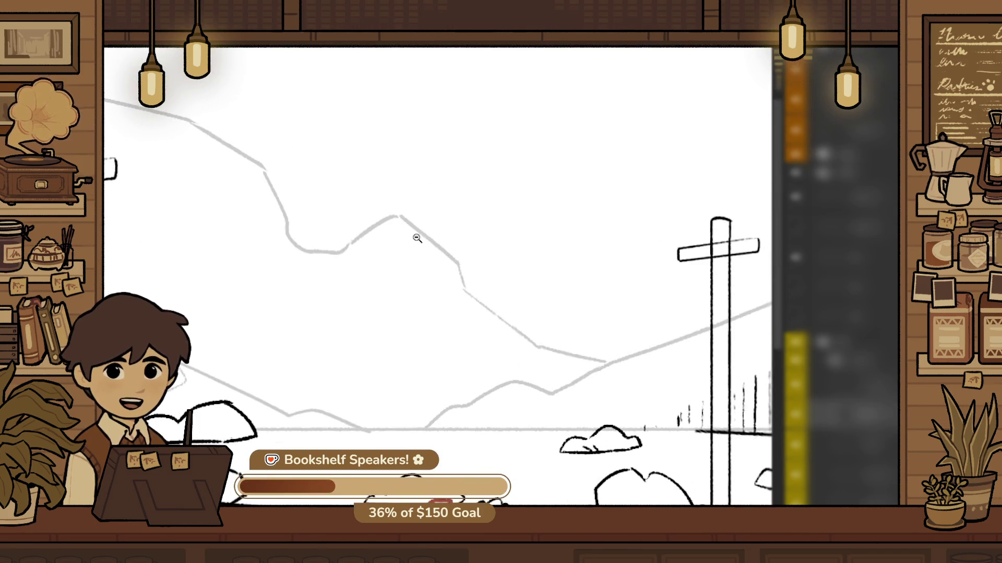
pyautogui.scroll(2, 422, 224)
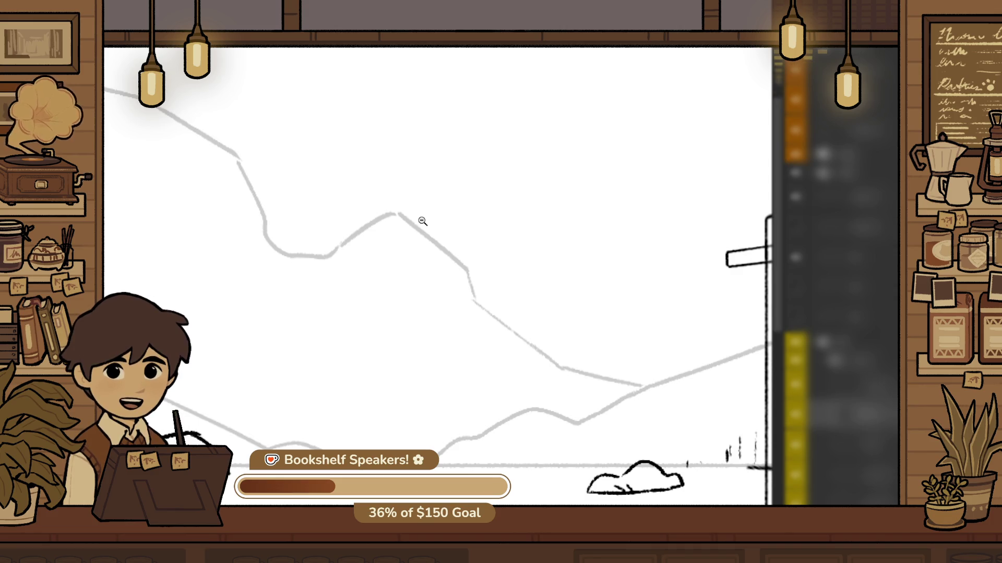
pyautogui.hotkey('ctrl', '0')
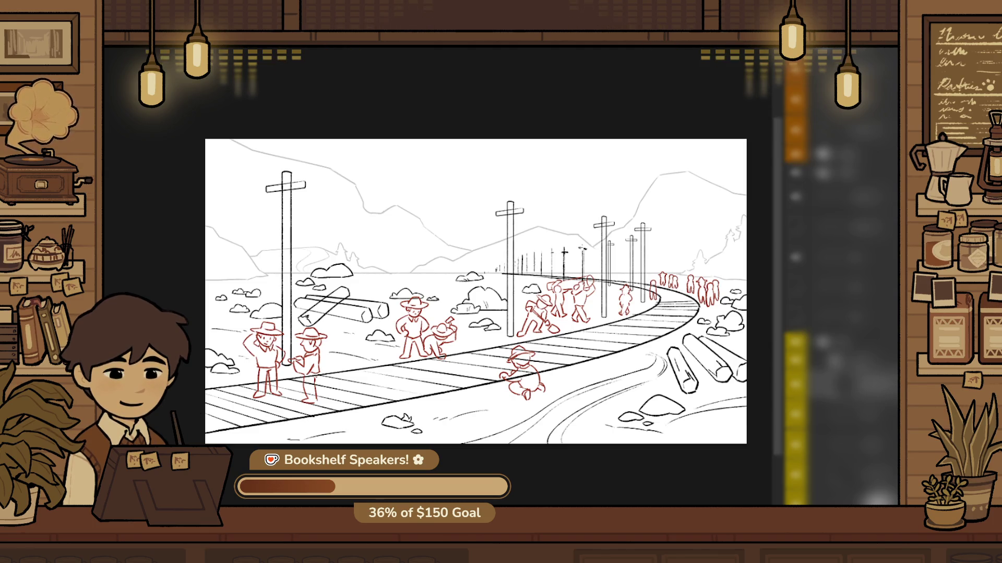
pyautogui.scroll(5, 631, 354)
pyautogui.scroll(-1, 406, 325)
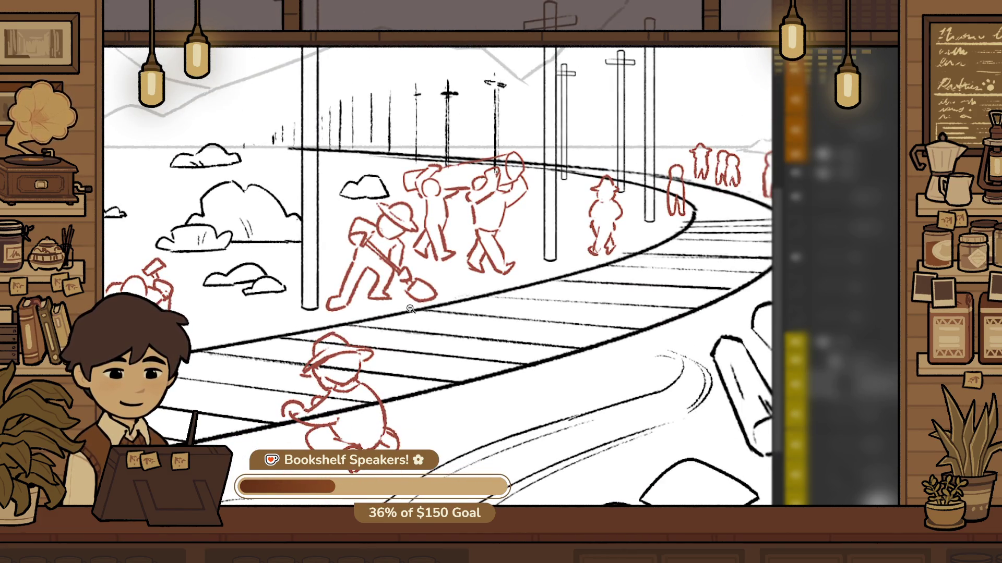
pyautogui.scroll(2, 318, 363)
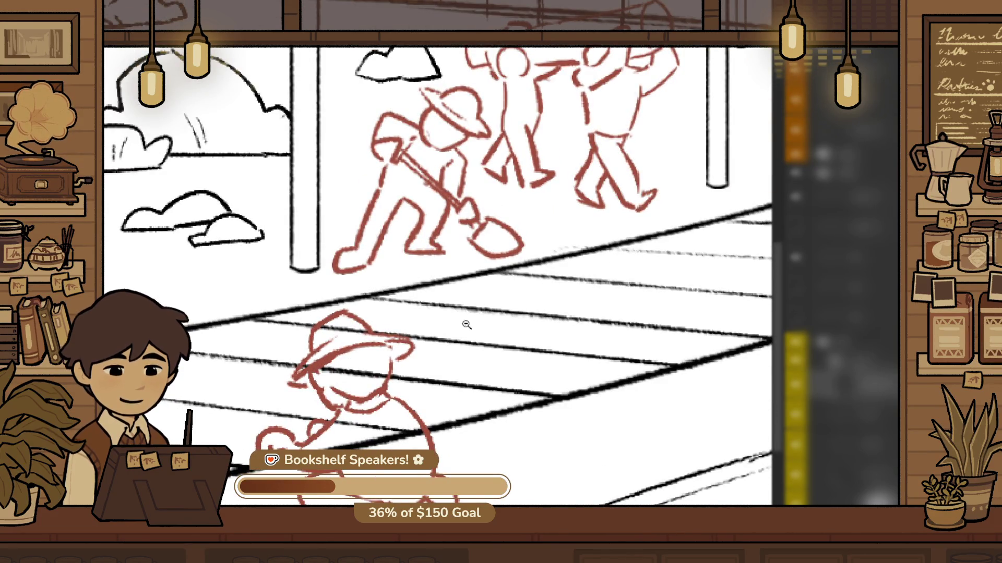
pyautogui.scroll(-3, 600, 313)
pyautogui.scroll(2, 636, 326)
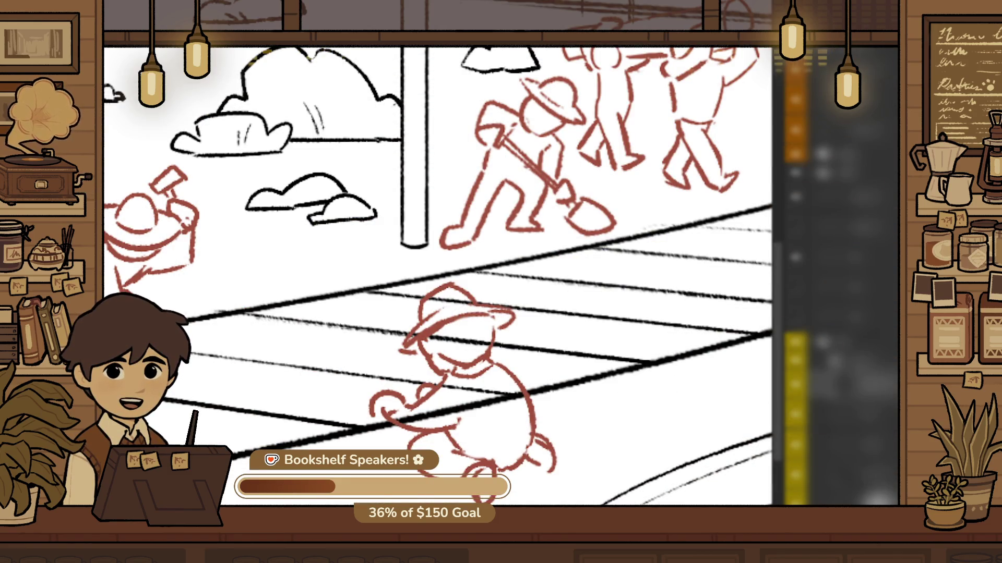
pyautogui.keyDown('alt'); pyautogui.click(509, 423); pyautogui.keyUp('alt')
pyautogui.click(429, 399)
pyautogui.click(507, 368)
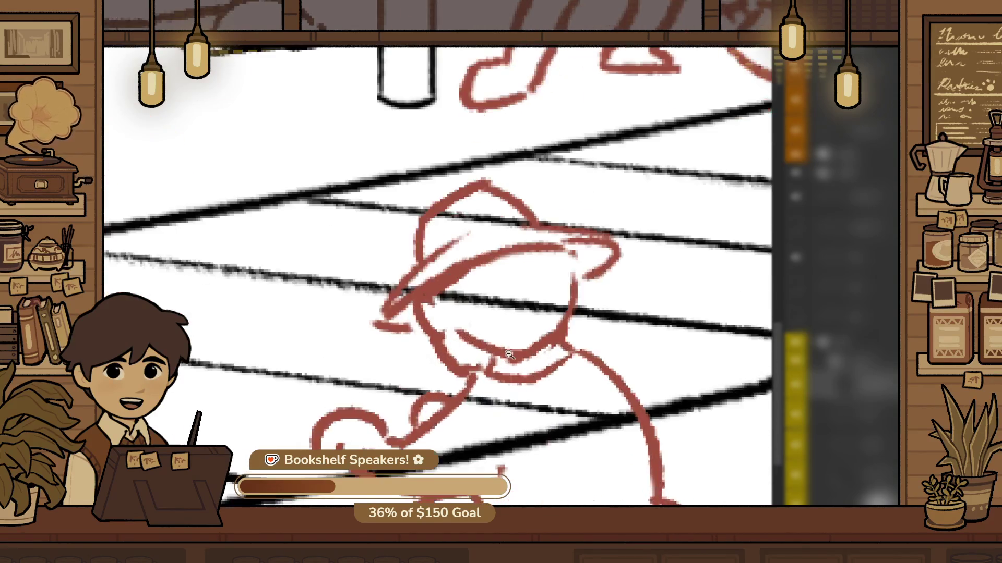
pyautogui.click(404, 306)
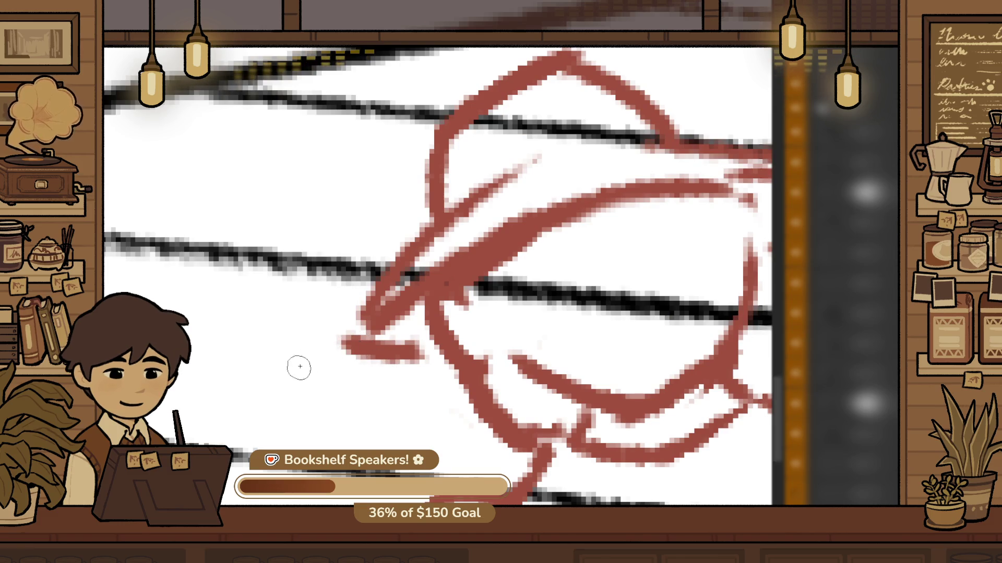
pyautogui.moveTo(350, 323); pyautogui.dragTo(407, 361)
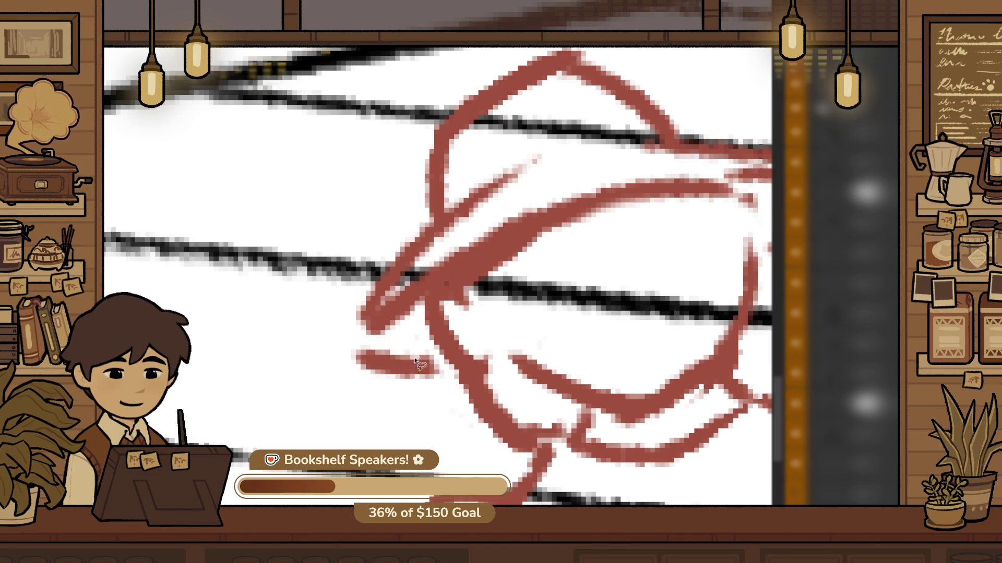
pyautogui.moveTo(382, 307); pyautogui.dragTo(374, 340)
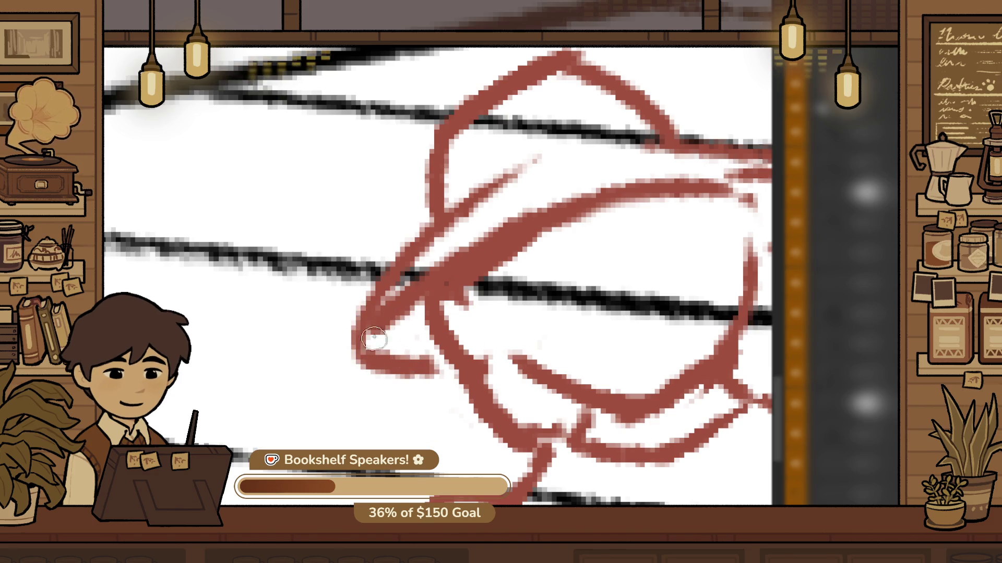
pyautogui.keyDown('ctrl'); pyautogui.keyDown('alt'); pyautogui.click(451, 339); pyautogui.keyUp('alt'); pyautogui.keyUp('ctrl')
pyautogui.keyDown('ctrl'); pyautogui.keyDown('alt'); pyautogui.click(449, 325); pyautogui.keyUp('alt'); pyautogui.keyUp('ctrl')
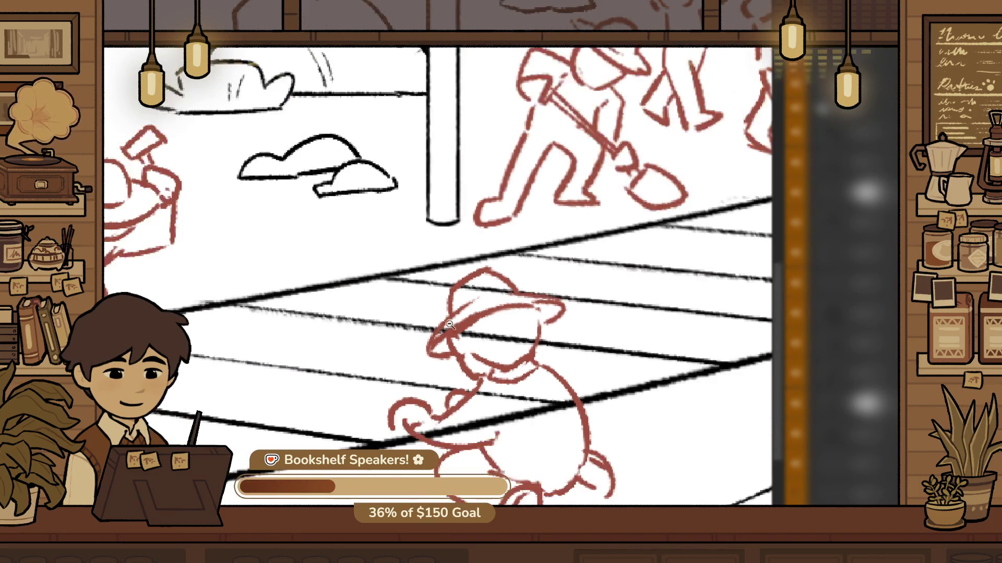
pyautogui.keyDown('ctrl'); pyautogui.click(458, 337); pyautogui.keyUp('ctrl')
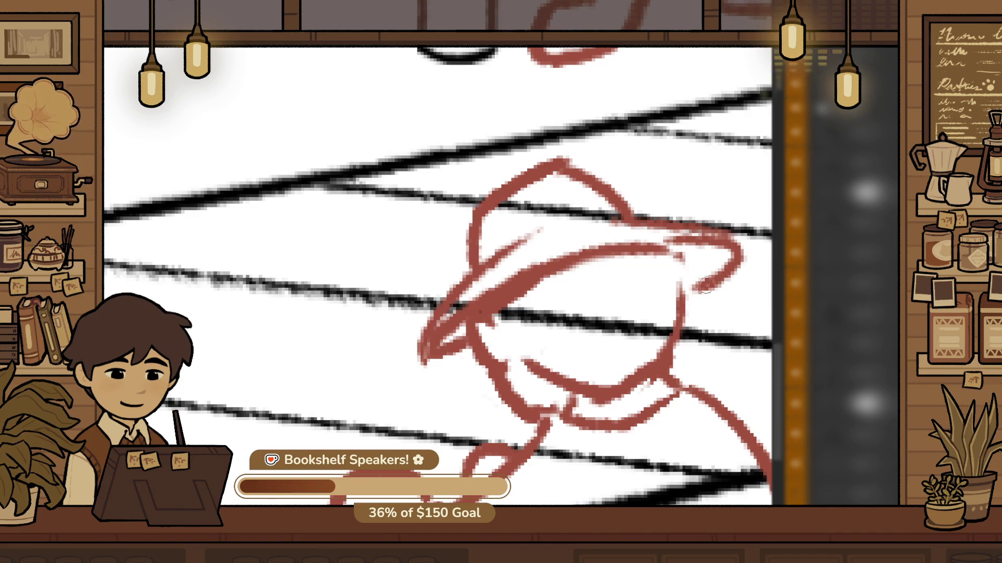
pyautogui.moveTo(706, 285); pyautogui.dragTo(711, 277)
pyautogui.scroll(-5, 732, 268)
pyautogui.keyDown('ctrl'); pyautogui.click(514, 197); pyautogui.keyUp('ctrl')
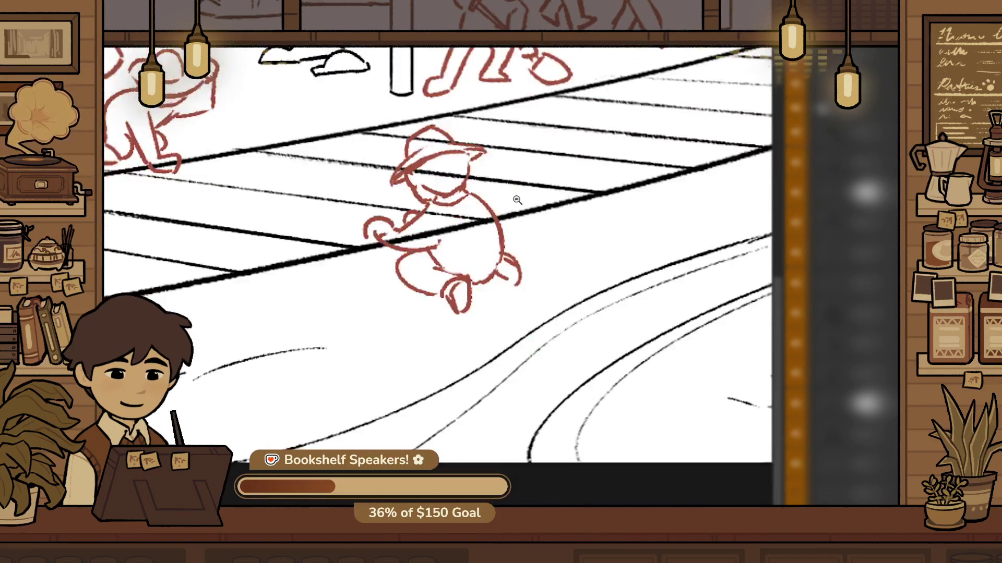
pyautogui.scroll(-6, 519, 215)
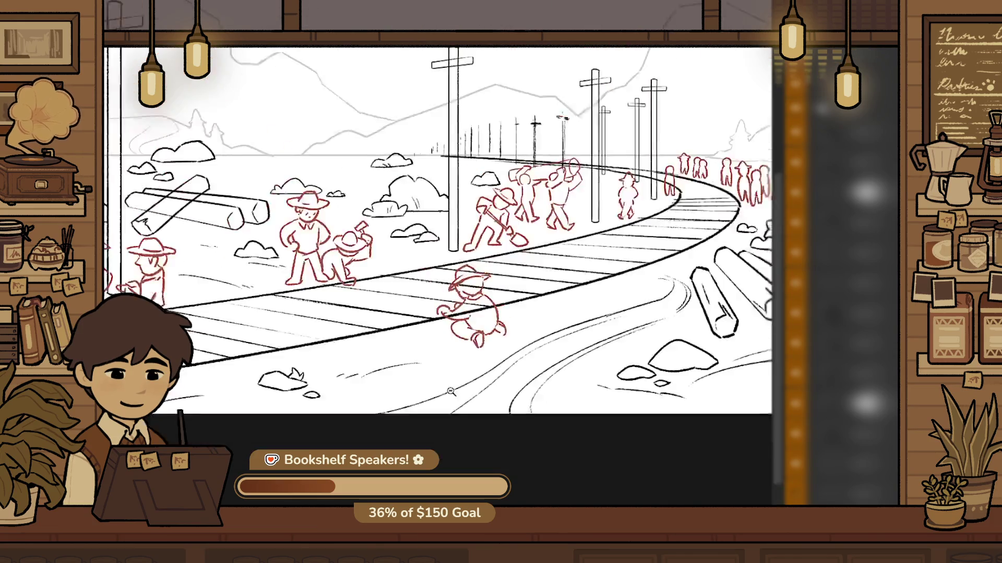
# Lower the top edge of the lower-right grey ground patch and widen it leftward
pyautogui.moveTo(566, 400)
pyautogui.mouseDown()
pyautogui.moveTo(671, 414)
pyautogui.moveTo(608, 421)
pyautogui.mouseUp()
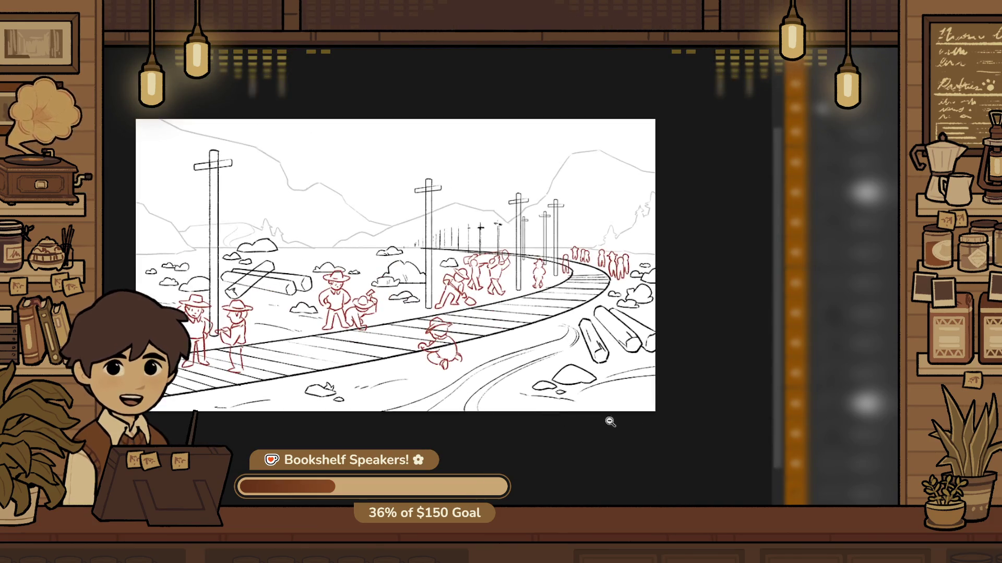
pyautogui.scroll(3, 678, 398)
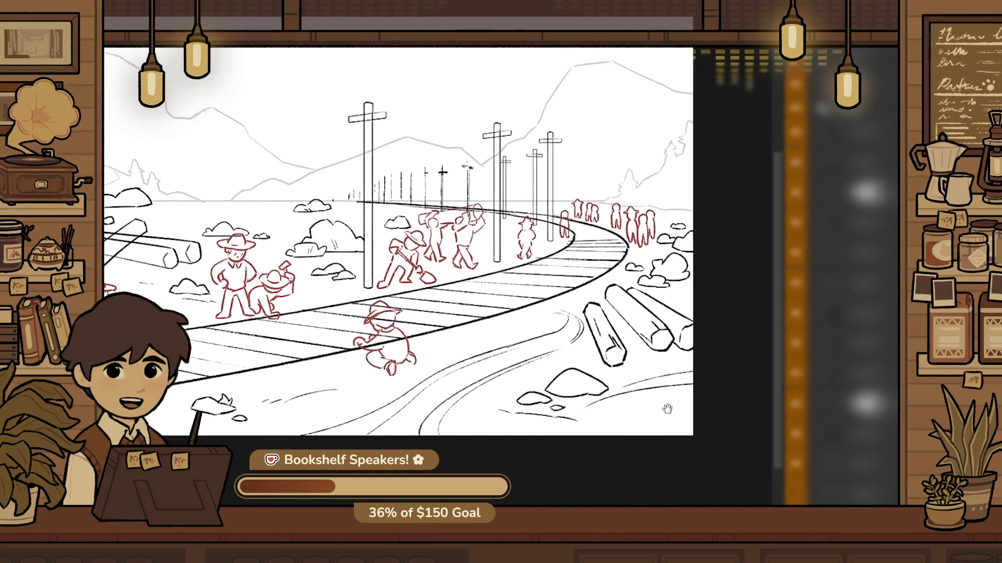
pyautogui.scroll(2, 714, 431)
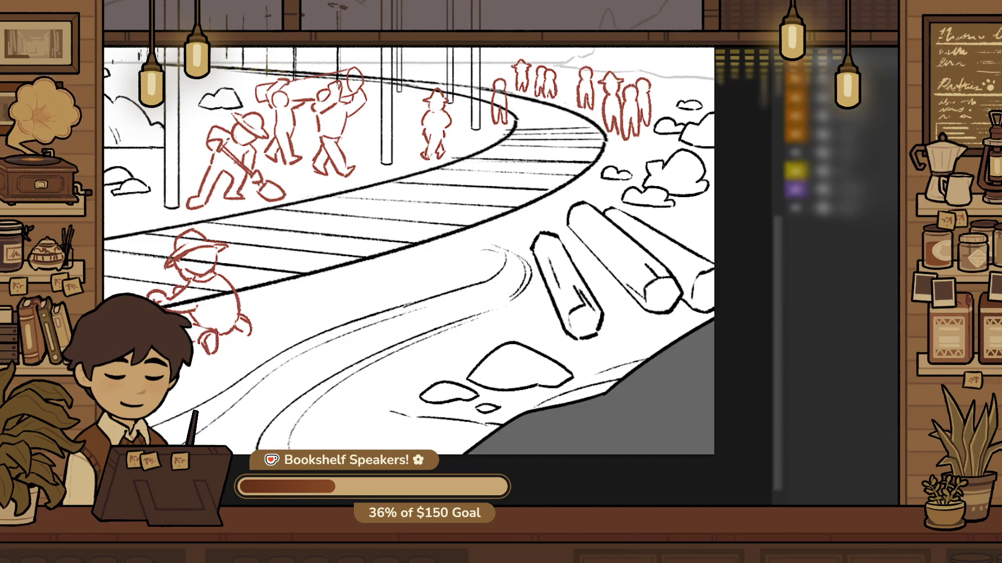
pyautogui.scroll(-5, 710, 298)
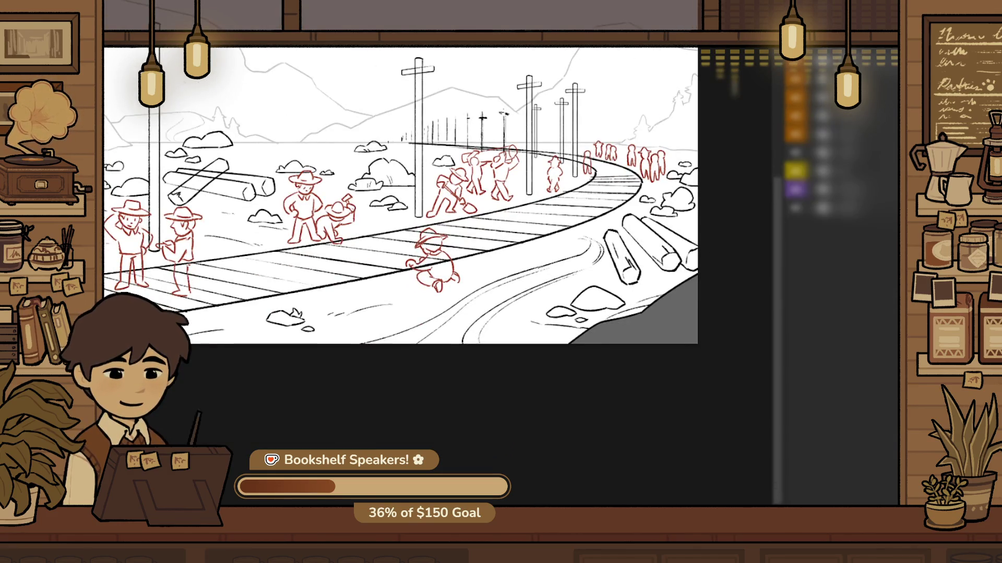
pyautogui.moveTo(707, 349); pyautogui.dragTo(557, 264)
pyautogui.moveTo(633, 264); pyautogui.dragTo(636, 291)
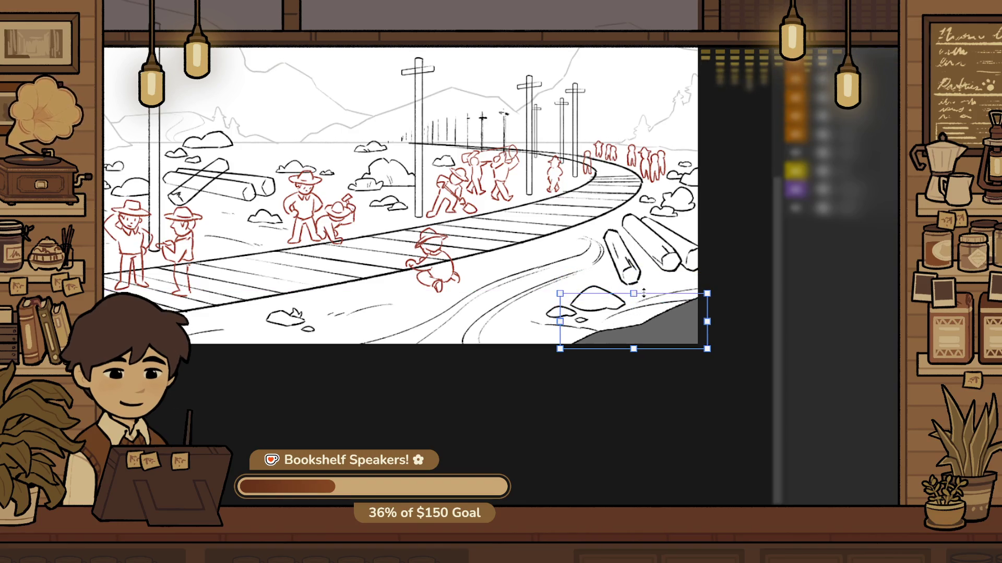
pyautogui.moveTo(559, 320); pyautogui.dragTo(526, 321)
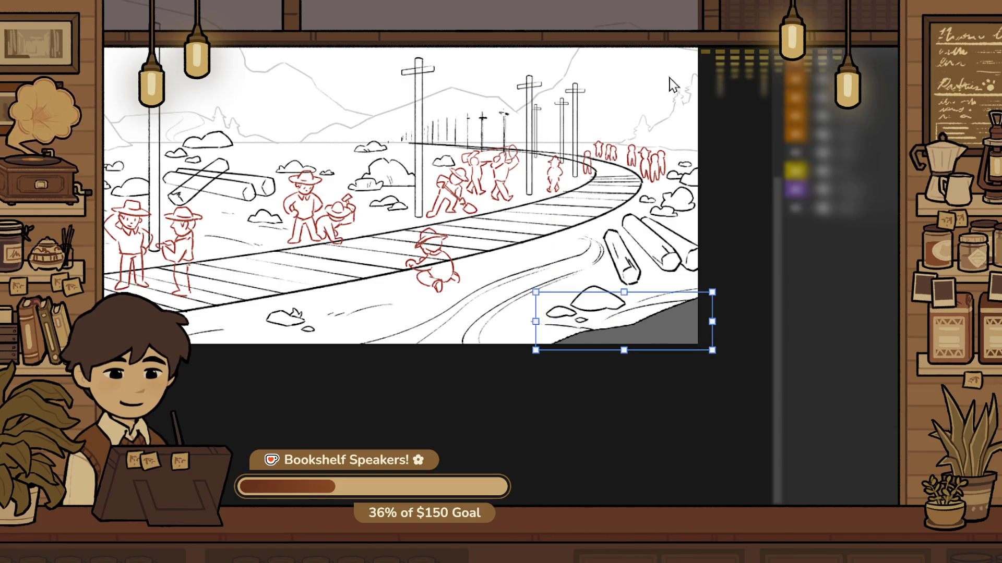
pyautogui.hotkey('ctrl', 'd')
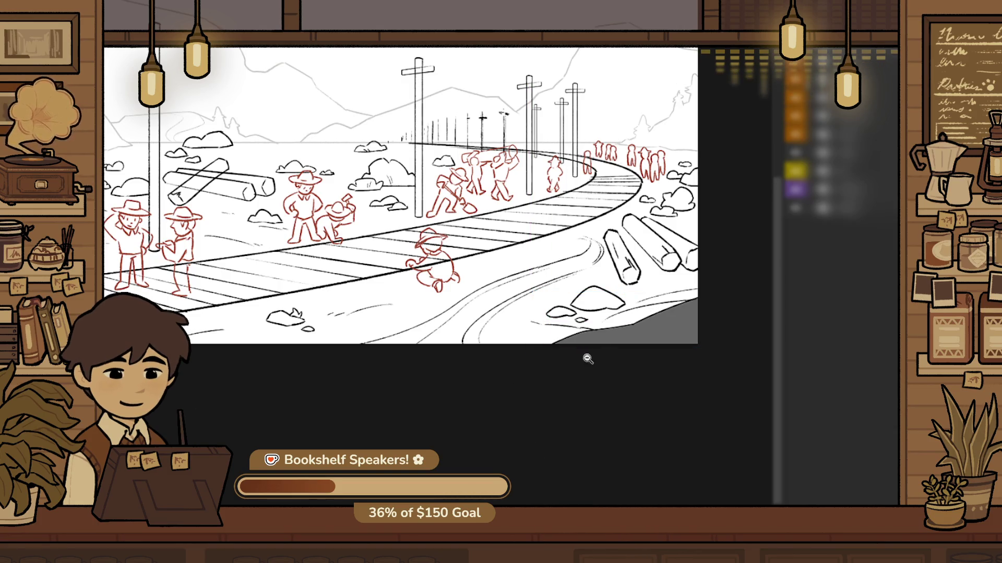
pyautogui.click(705, 313)
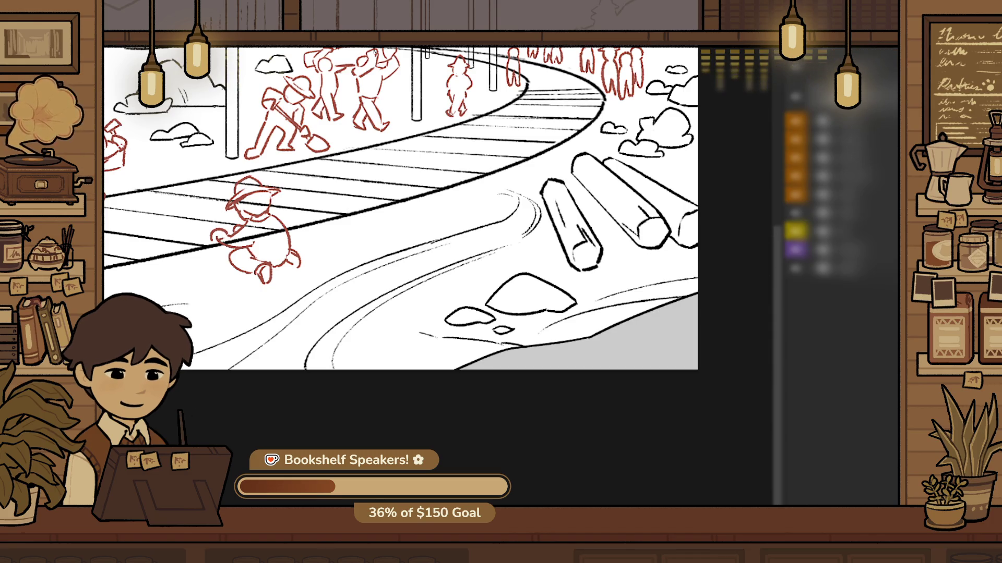
# Zoom in on the workers by the poles and draw a ground streak beside them
pyautogui.click(510, 413)
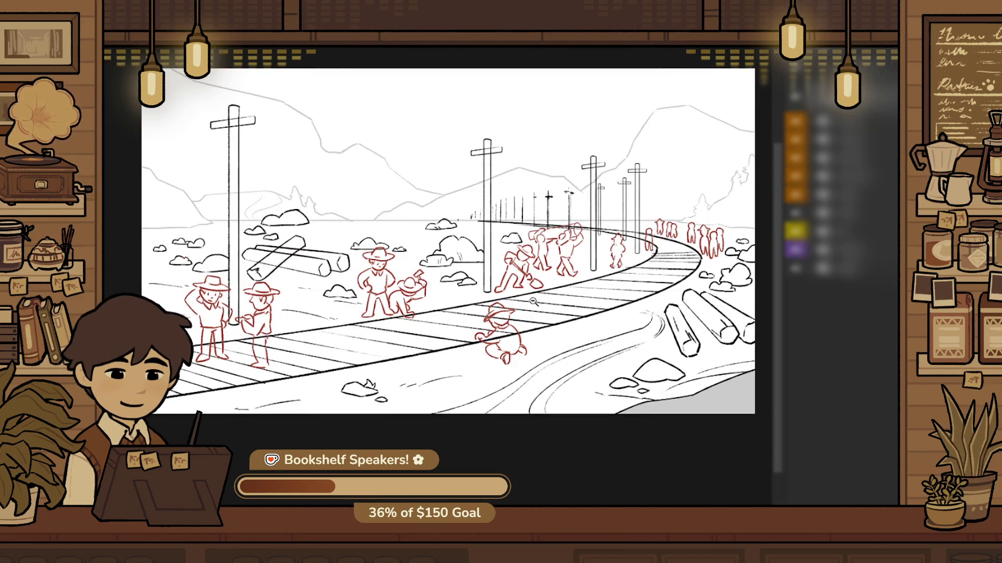
pyautogui.hotkey('ctrl', '+')
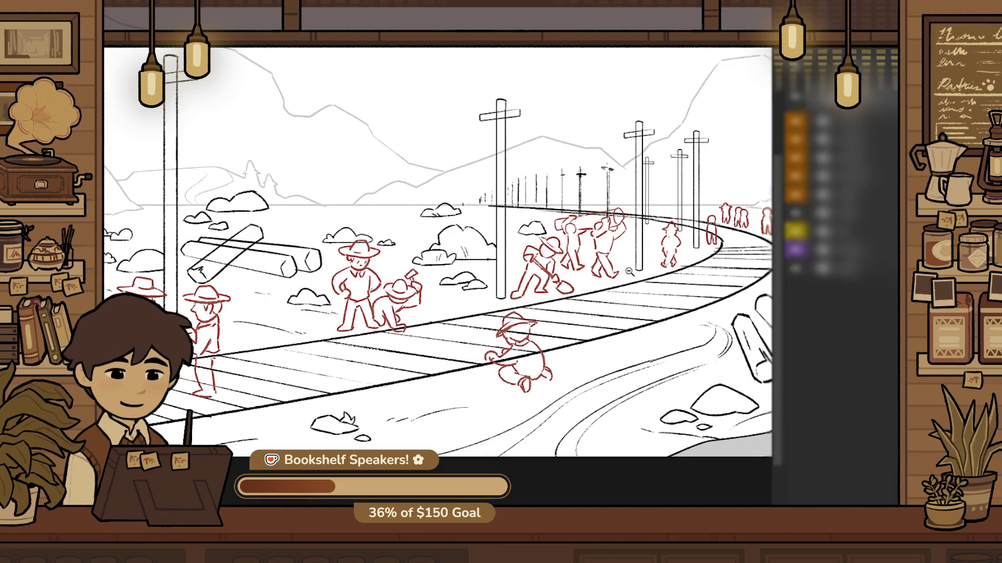
pyautogui.hotkey('ctrl', '+')
pyautogui.moveTo(626, 309); pyautogui.dragTo(510, 219)
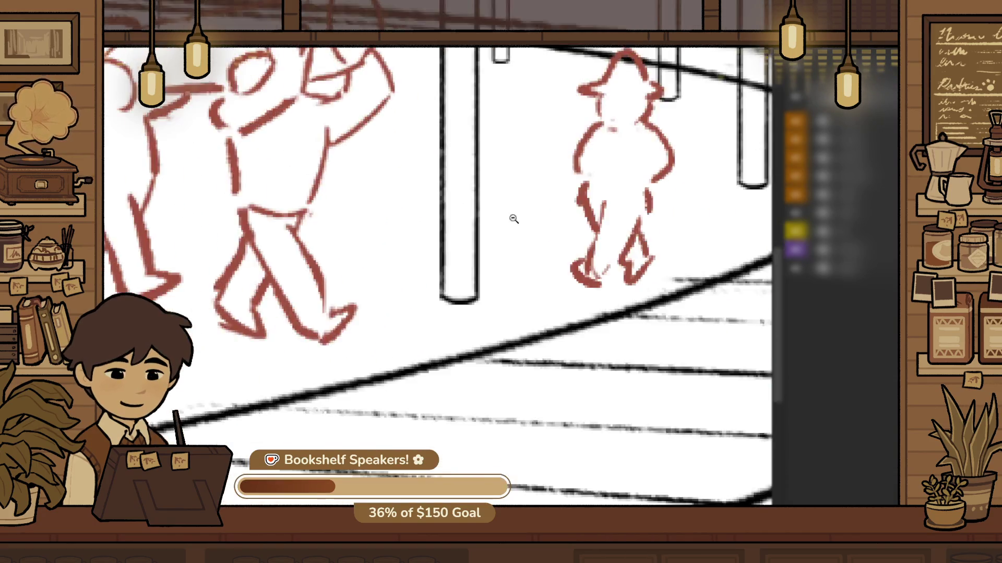
pyautogui.hotkey('ctrl', '-')
pyautogui.moveTo(595, 384); pyautogui.dragTo(629, 259)
pyautogui.scroll(-3, 636, 221)
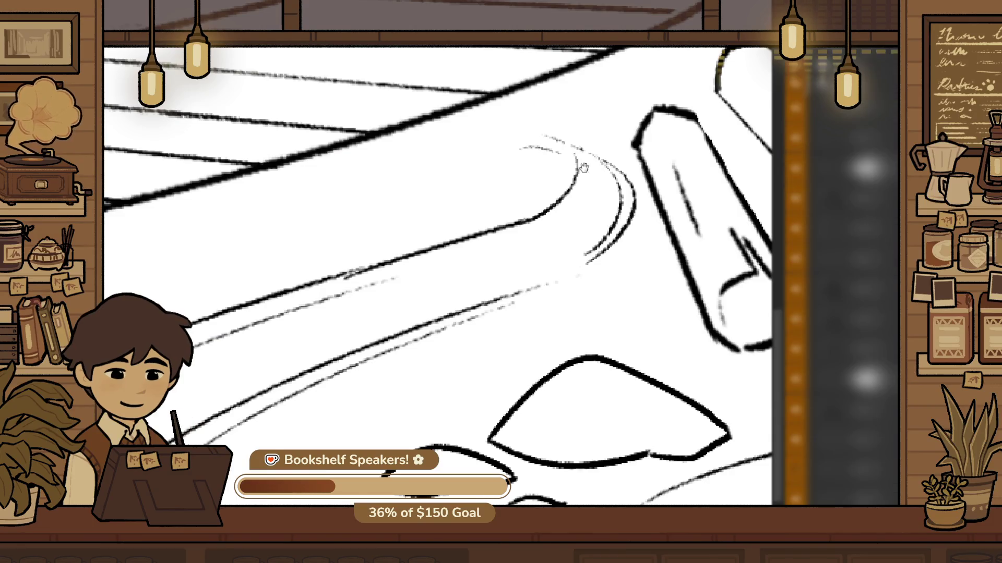
pyautogui.scroll(2, 367, 252)
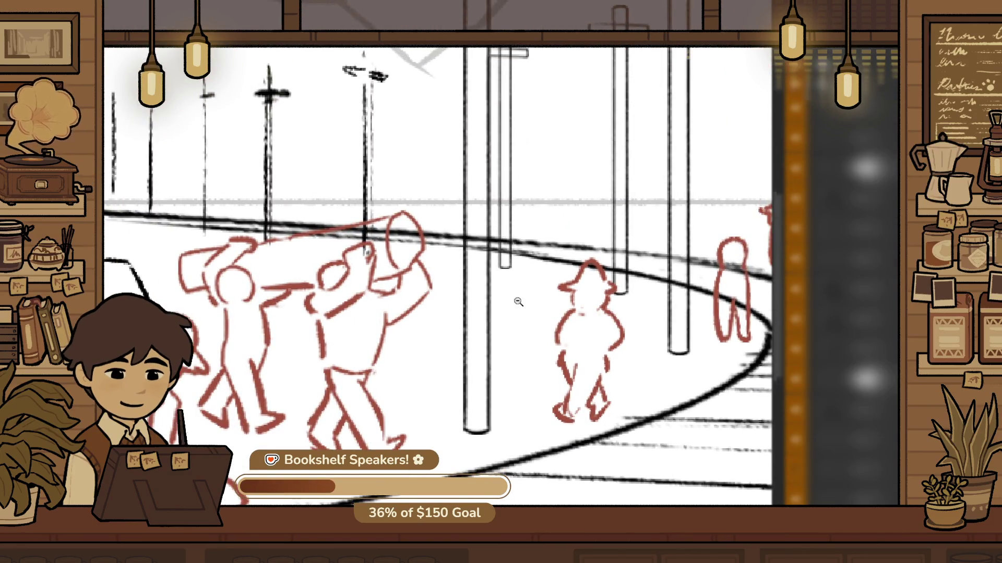
pyautogui.scroll(2, 569, 355)
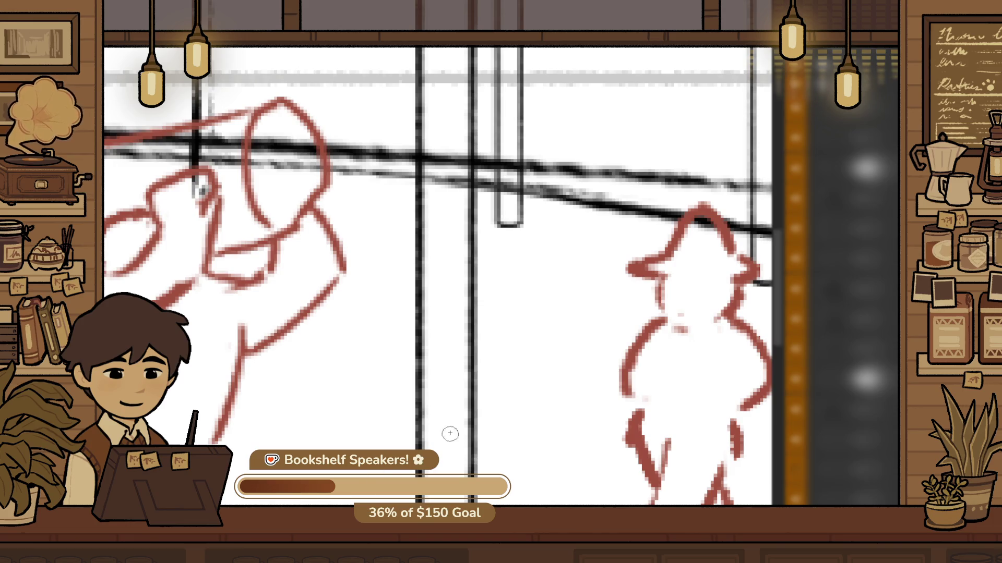
pyautogui.moveTo(491, 404); pyautogui.dragTo(572, 400)
pyautogui.moveTo(470, 405); pyautogui.dragTo(526, 400)
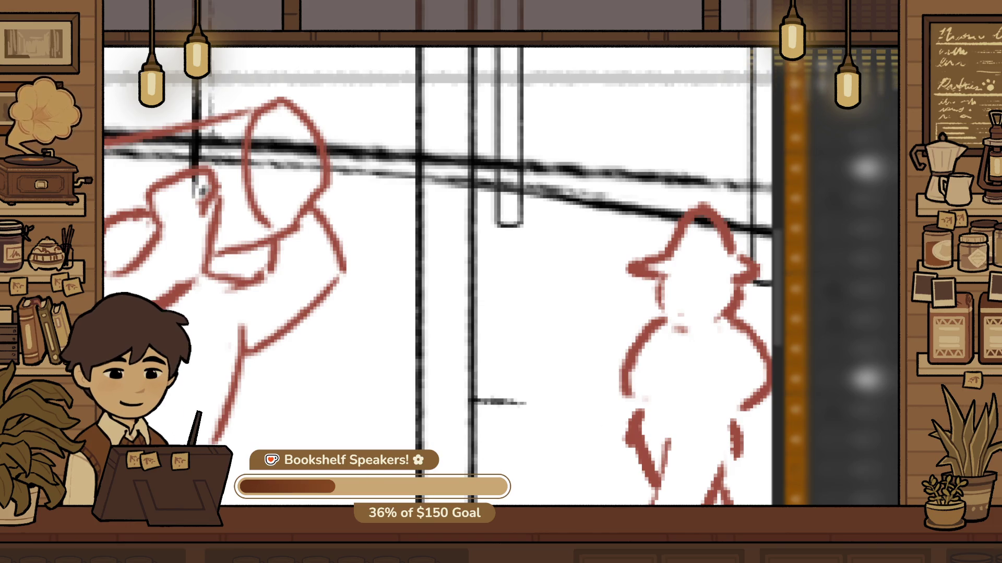
pyautogui.hotkey('ctrl', 'z')
# Add short diagonal ground dashes lower down, discarding the failed trial strokes
pyautogui.moveTo(311, 412); pyautogui.dragTo(552, 418)
pyautogui.hotkey('ctrl', 'z')
pyautogui.moveTo(300, 443)
pyautogui.mouseDown()
pyautogui.moveTo(532, 440)
pyautogui.moveTo(568, 479)
pyautogui.mouseUp()
pyautogui.hotkey('ctrl', 'z')
pyautogui.hotkey('ctrl', 'z')
pyautogui.moveTo(577, 467); pyautogui.dragTo(602, 483)
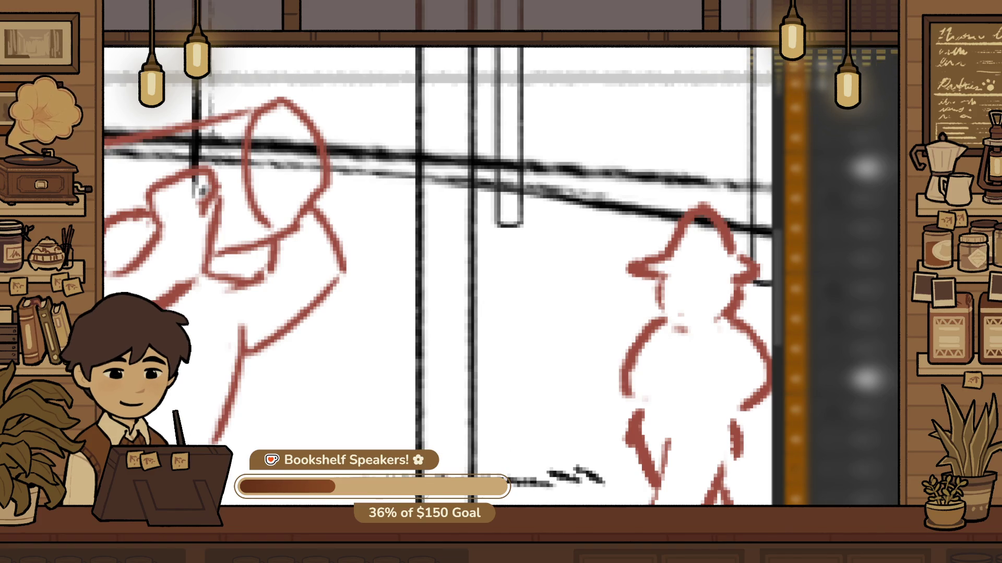
pyautogui.hotkey('ctrl', 't')
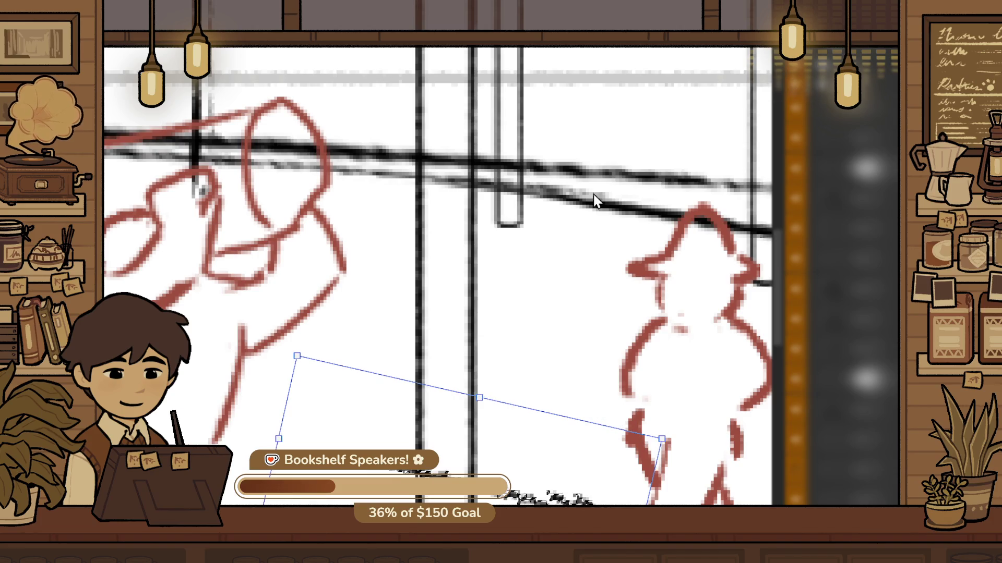
pyautogui.press('Return')
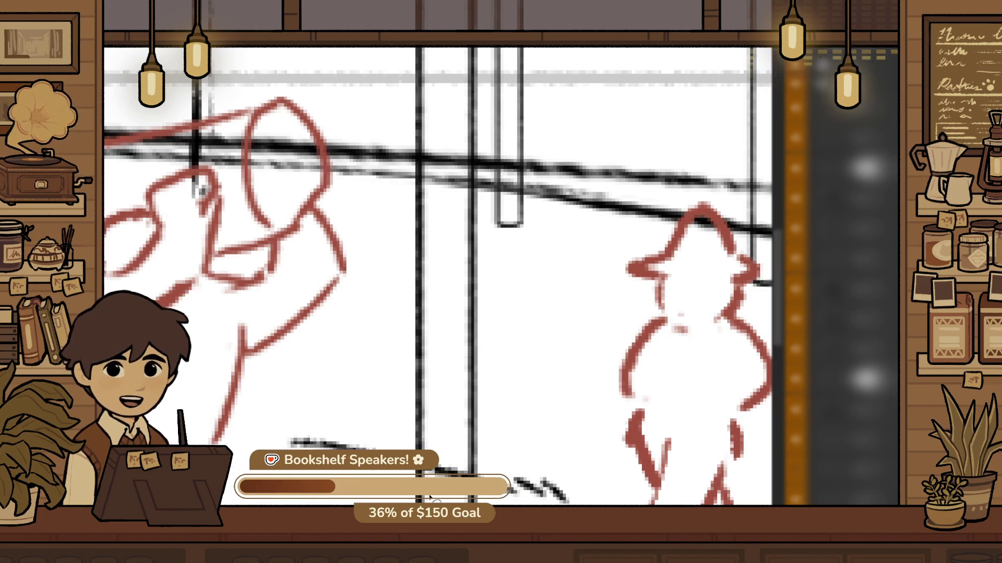
# Add a long ground streak beside the workers
pyautogui.keyDown('ctrl'); pyautogui.keyDown('alt'); pyautogui.click(476, 412); pyautogui.keyUp('alt'); pyautogui.keyUp('ctrl')
pyautogui.scroll(-5, 476, 412)
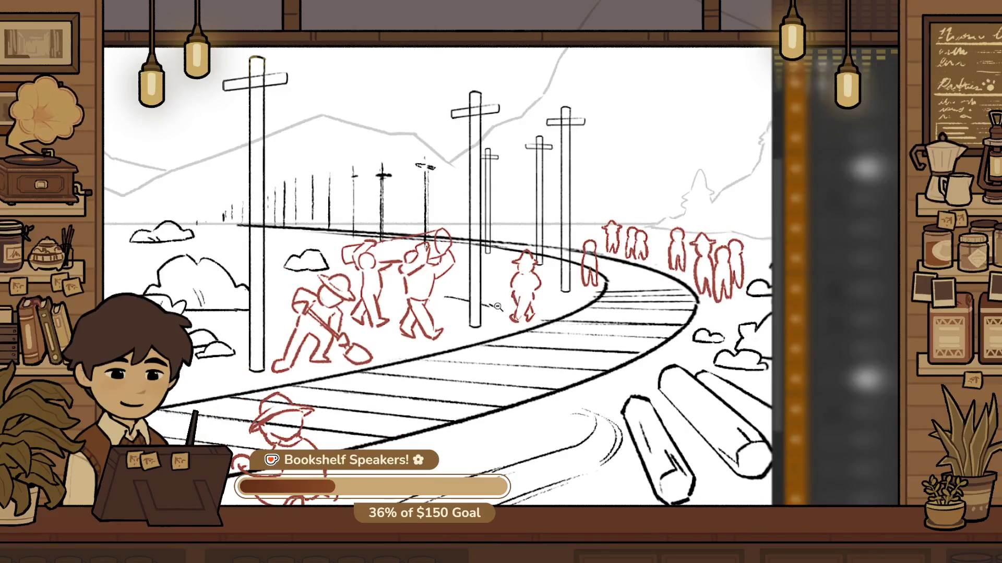
pyautogui.scroll(2, 440, 272)
pyautogui.scroll(5, 440, 272)
pyautogui.moveTo(376, 344); pyautogui.dragTo(552, 356)
pyautogui.hotkey('ctrl', 'z')
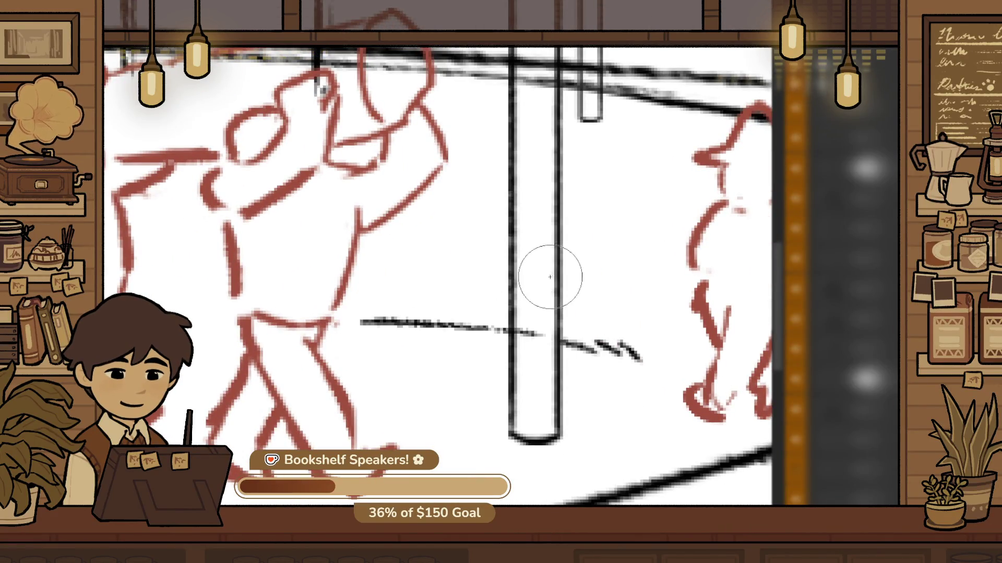
# Make the small hatted walker taller and shift him slightly left
pyautogui.moveTo(633, 226); pyautogui.dragTo(422, 336)
pyautogui.moveTo(639, 400)
pyautogui.mouseDown()
pyautogui.moveTo(515, 426)
pyautogui.moveTo(618, 458)
pyautogui.mouseUp()
pyautogui.scroll(-5, 593, 447)
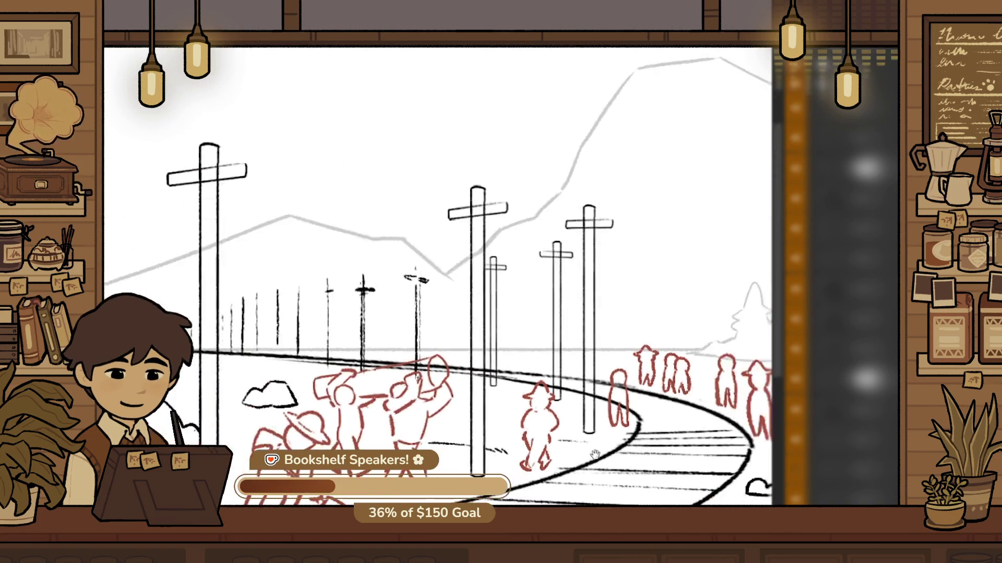
pyautogui.scroll(2, 399, 337)
pyautogui.scroll(-1, 596, 349)
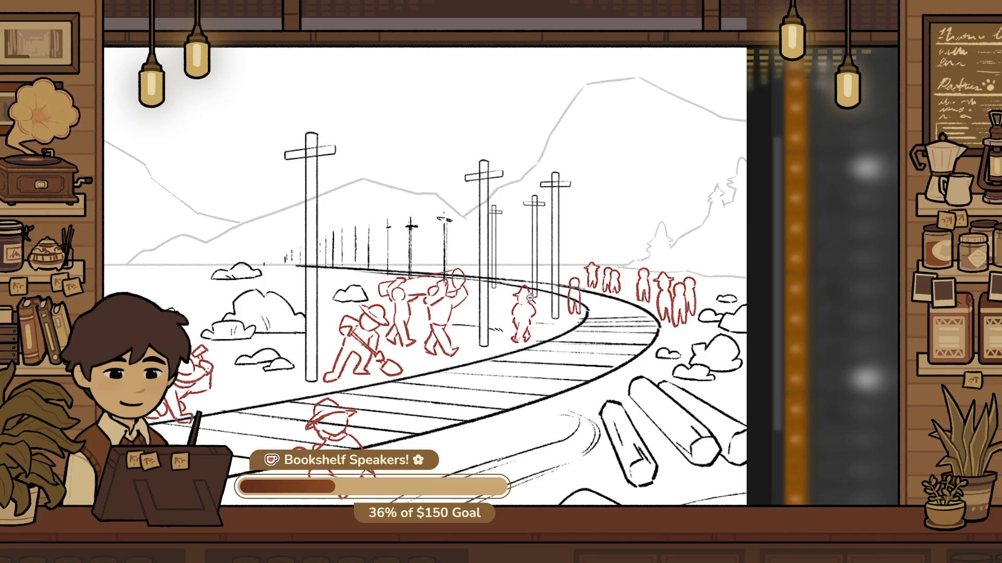
pyautogui.scroll(2, 525, 290)
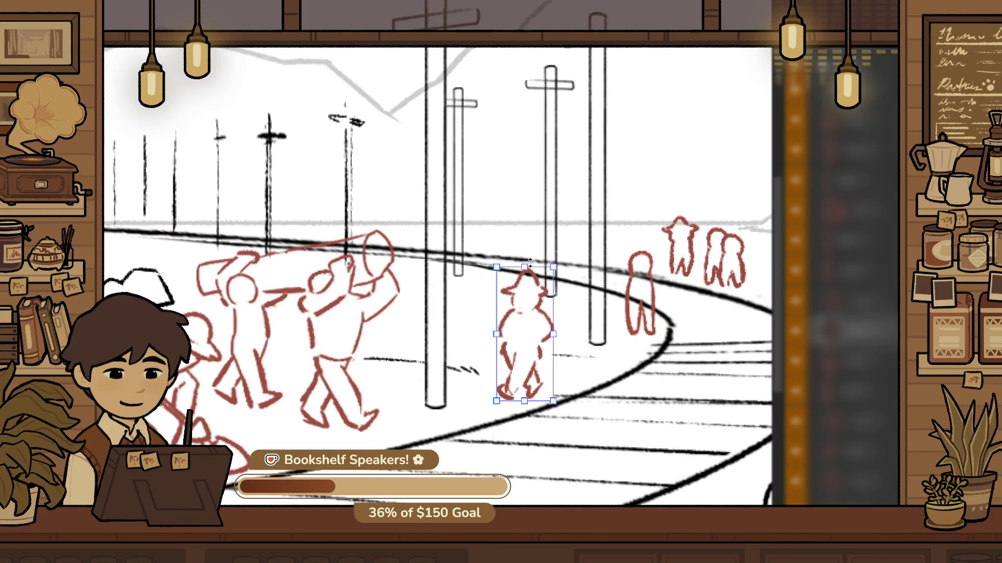
pyautogui.moveTo(524, 267); pyautogui.dragTo(522, 247)
pyautogui.moveTo(516, 323); pyautogui.dragTo(501, 324)
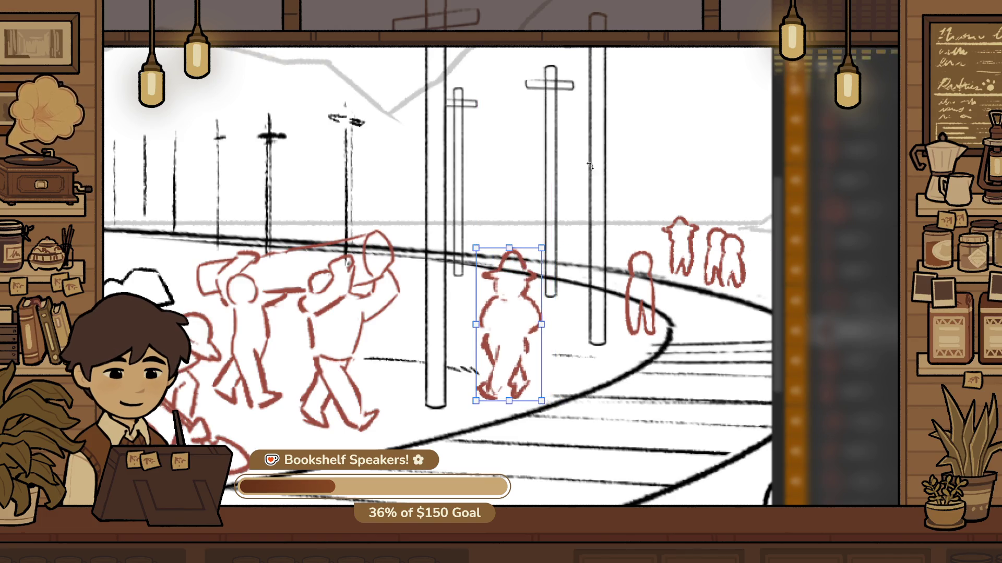
pyautogui.press('Return')
pyautogui.click(518, 325)
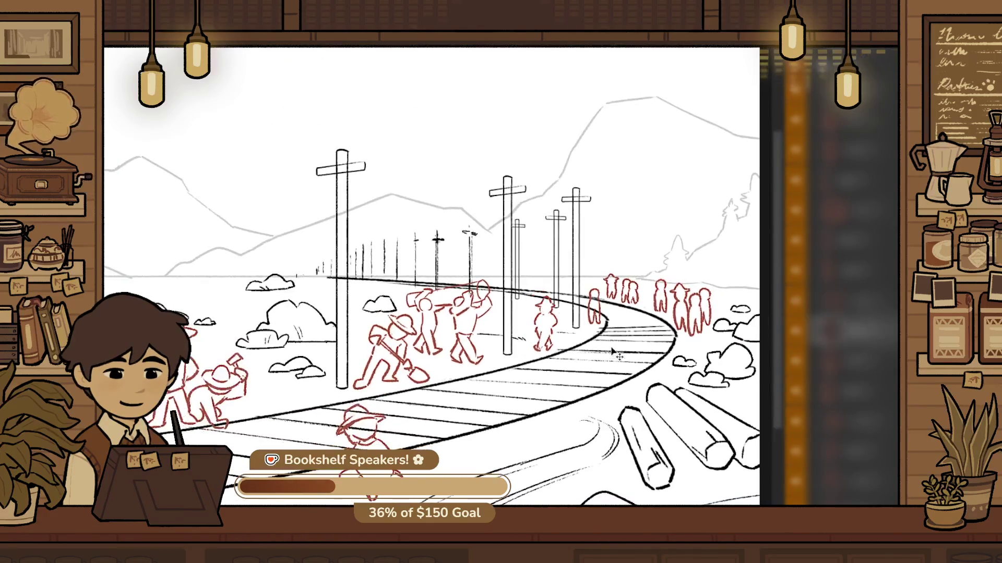
pyautogui.click(517, 325)
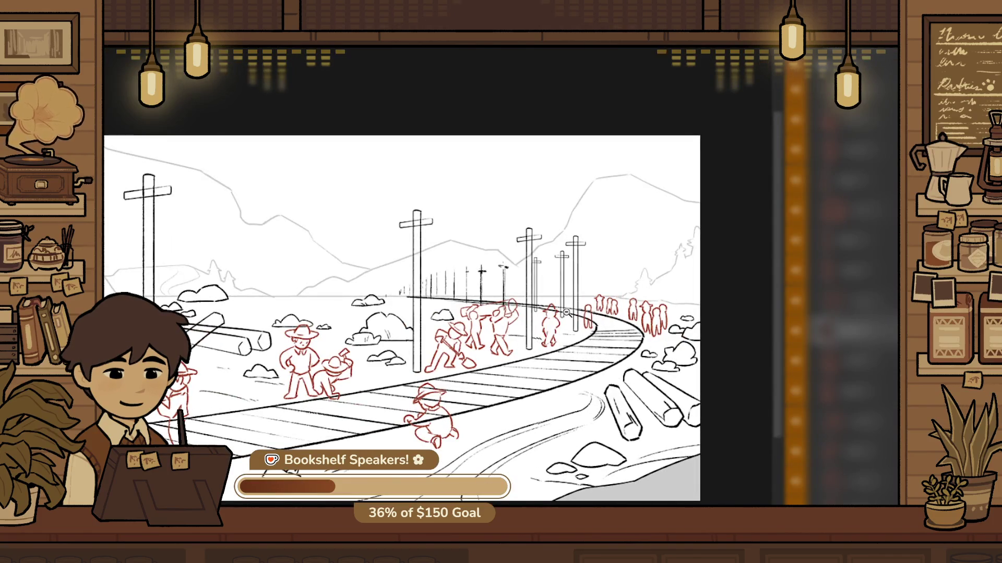
# Pan and zoom the view to center on the cowboy figures
pyautogui.scroll(2, 566, 312)
pyautogui.scroll(-2, 502, 400)
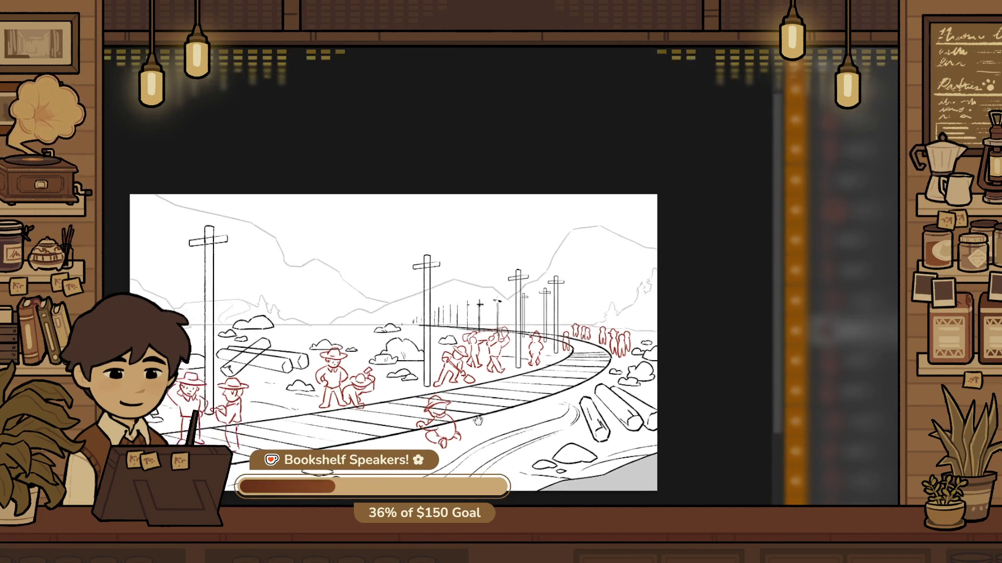
pyautogui.moveTo(496, 507); pyautogui.dragTo(563, 475)
pyautogui.scroll(2, 416, 357)
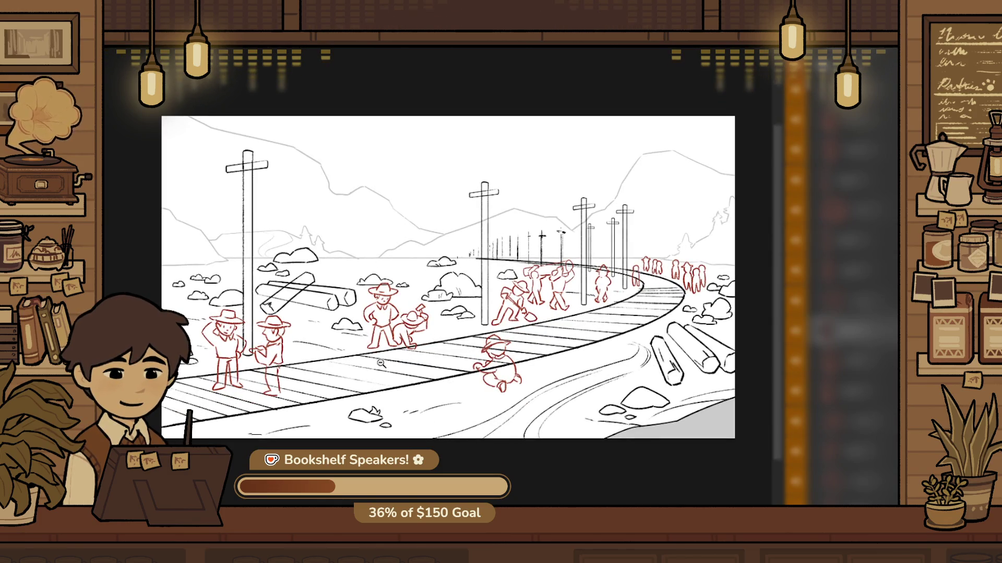
pyautogui.scroll(2, 417, 358)
pyautogui.moveTo(515, 392); pyautogui.dragTo(494, 422)
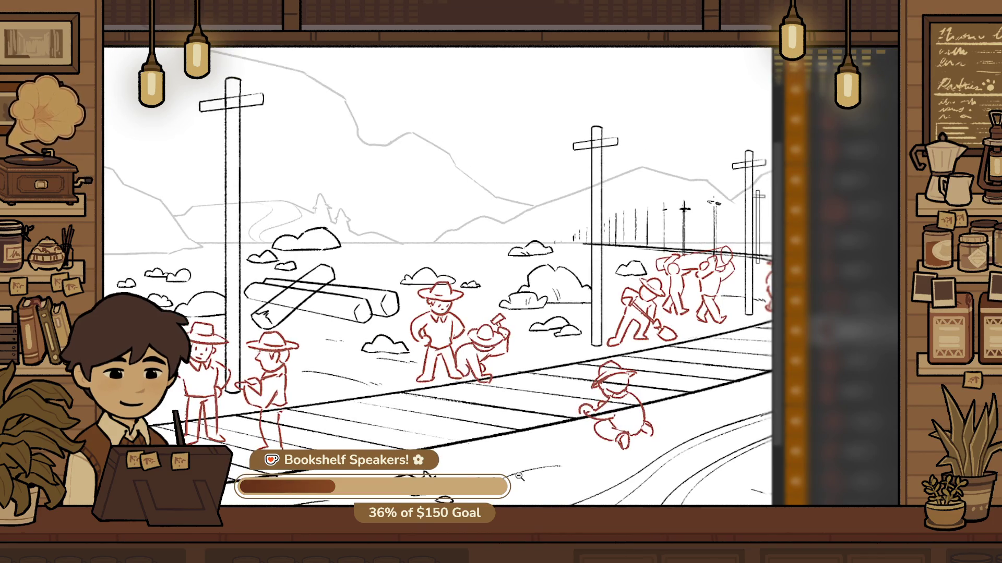
# Shift the two small rocks behind the cowboy up-left and draw a short horizontal dash
pyautogui.scroll(3, 444, 281)
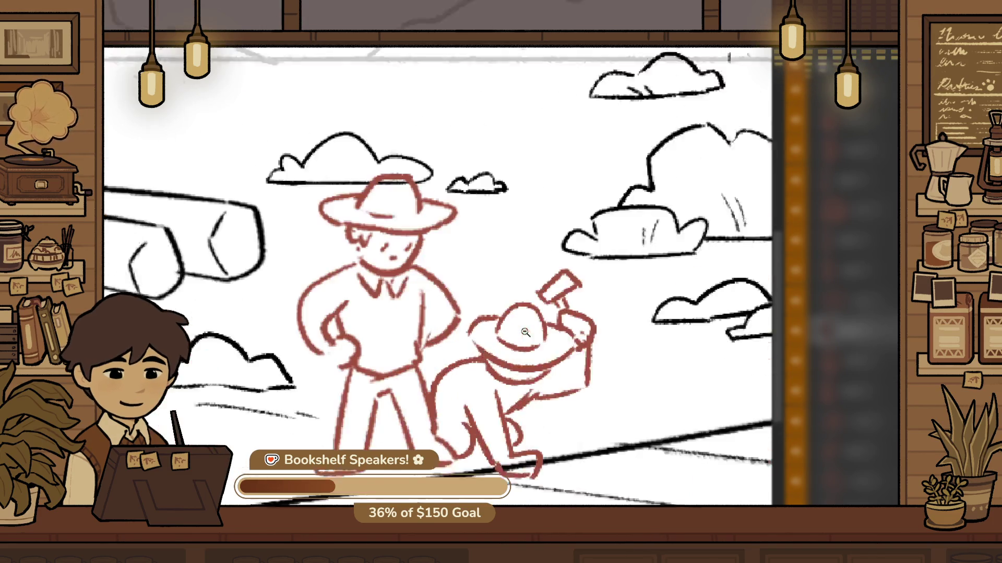
pyautogui.scroll(-1, 444, 281)
pyautogui.scroll(1, 444, 281)
pyautogui.scroll(1, 444, 282)
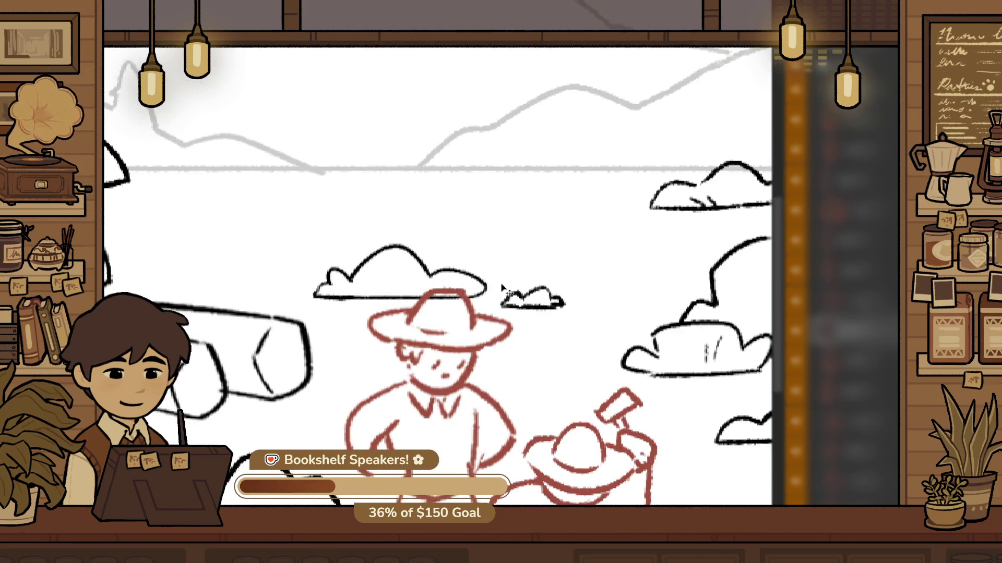
pyautogui.moveTo(488, 289)
pyautogui.mouseDown()
pyautogui.moveTo(454, 261)
pyautogui.moveTo(491, 283)
pyautogui.mouseUp()
pyautogui.scroll(-3, 530, 280)
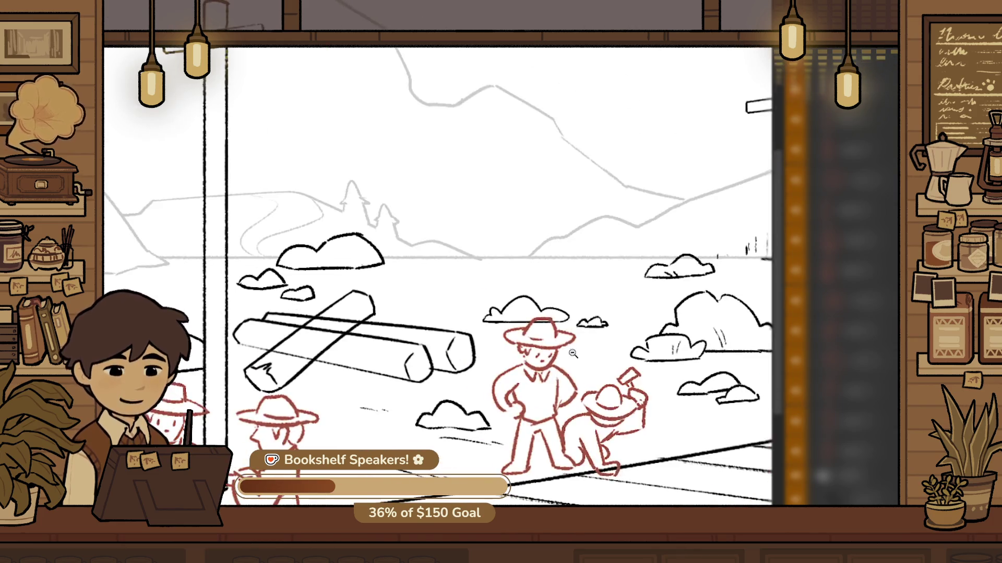
pyautogui.scroll(3, 494, 368)
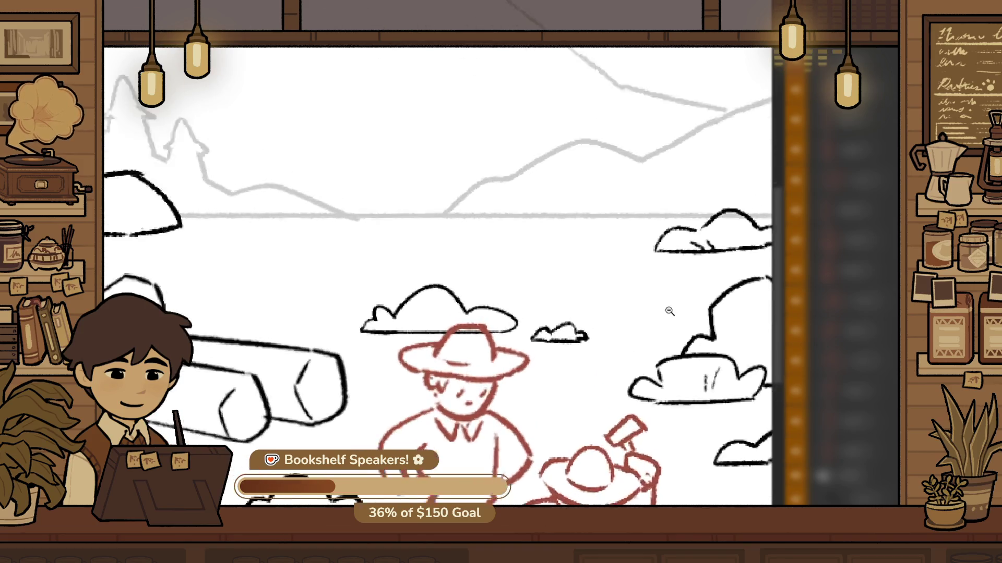
pyautogui.moveTo(494, 368); pyautogui.dragTo(431, 374)
# Draw a rock's rounded top and a small neighbouring outline near the horizon
pyautogui.scroll(3, 326, 300)
pyautogui.moveTo(454, 329)
pyautogui.mouseDown()
pyautogui.moveTo(326, 326)
pyautogui.moveTo(391, 315)
pyautogui.moveTo(217, 317)
pyautogui.mouseUp()
pyautogui.hotkey('ctrl', 'z')
pyautogui.hotkey('ctrl', 'z')
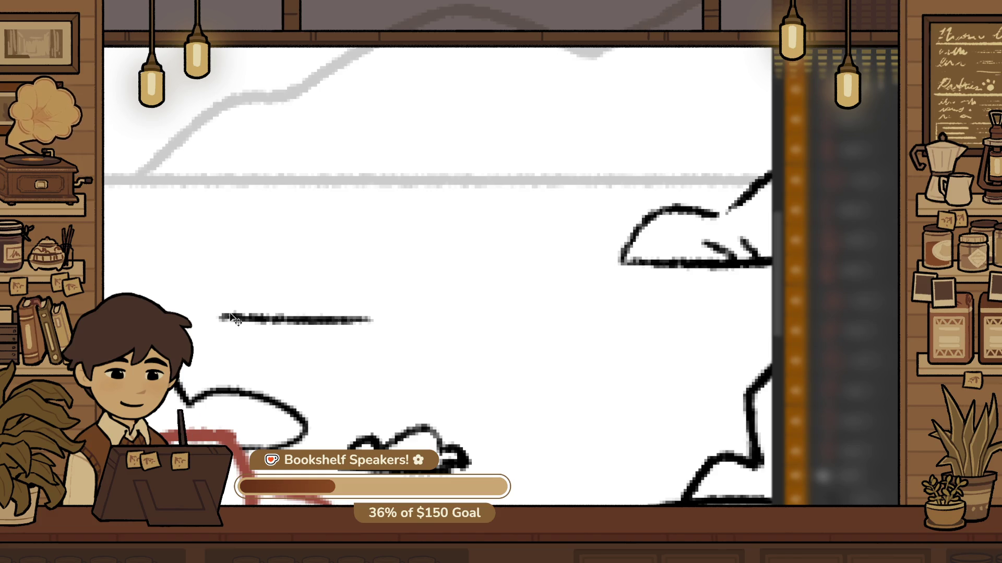
pyautogui.moveTo(280, 289); pyautogui.dragTo(473, 316)
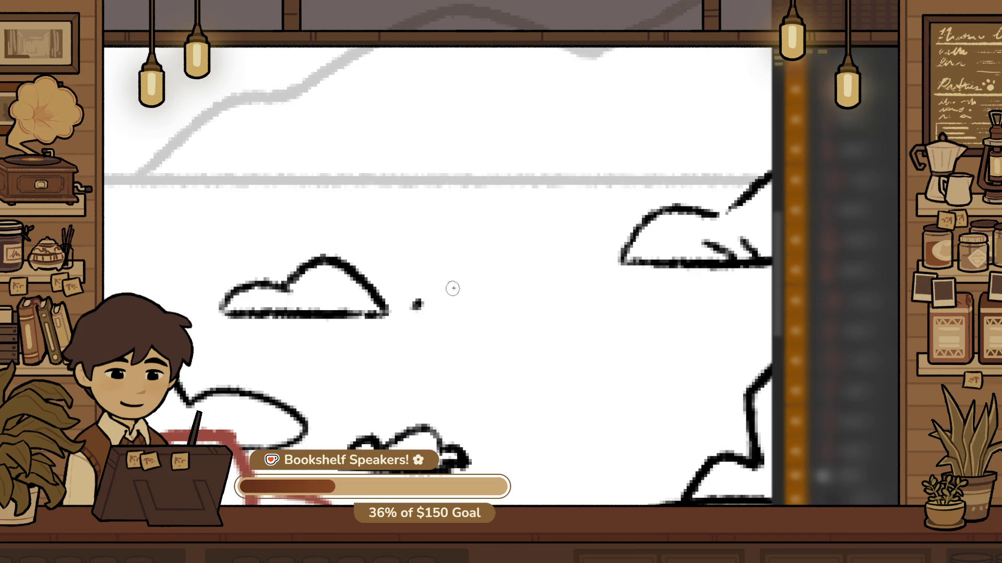
pyautogui.moveTo(403, 297); pyautogui.dragTo(476, 293)
# Try several arcs for another rock's top, undoing each attempt
pyautogui.scroll(-3, 400, 335)
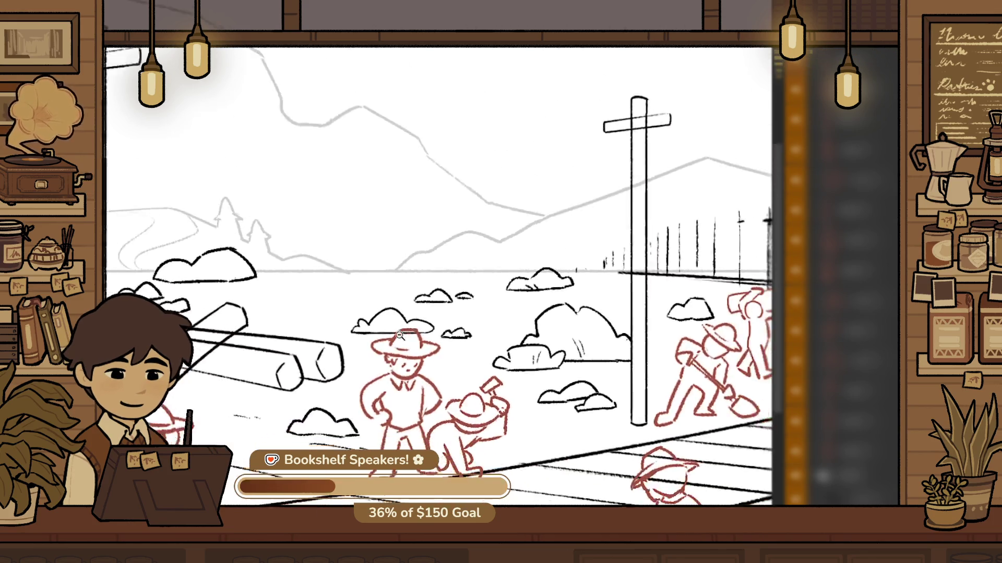
pyautogui.scroll(-2, 400, 336)
pyautogui.scroll(-2, 379, 294)
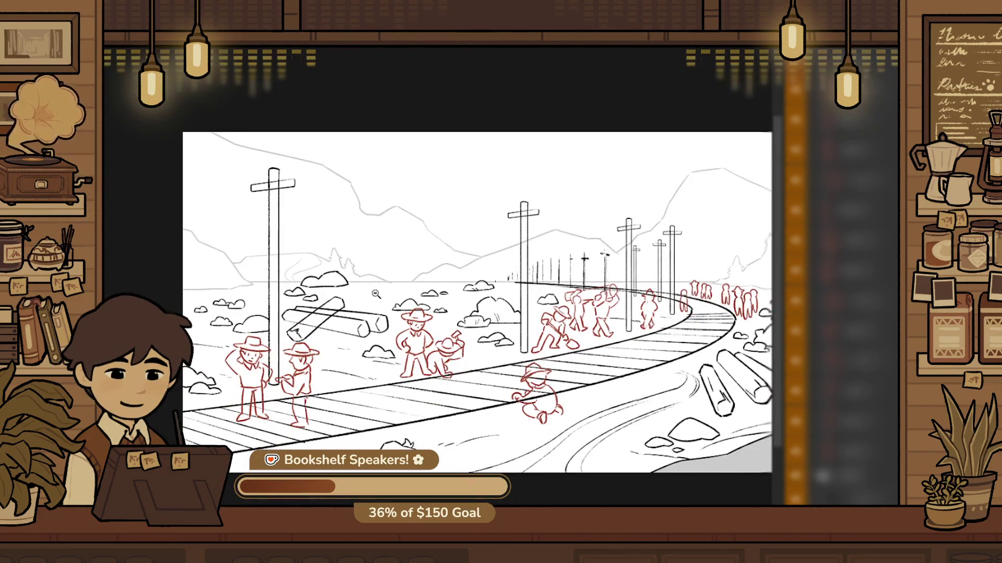
pyautogui.scroll(1, 447, 285)
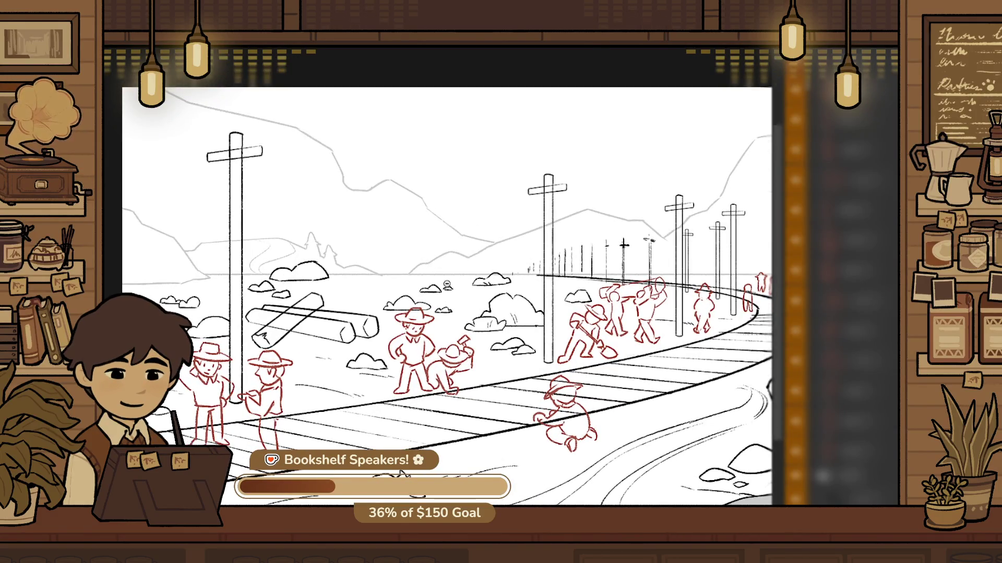
pyautogui.scroll(4, 447, 285)
pyautogui.hotkey('ctrl', 'z')
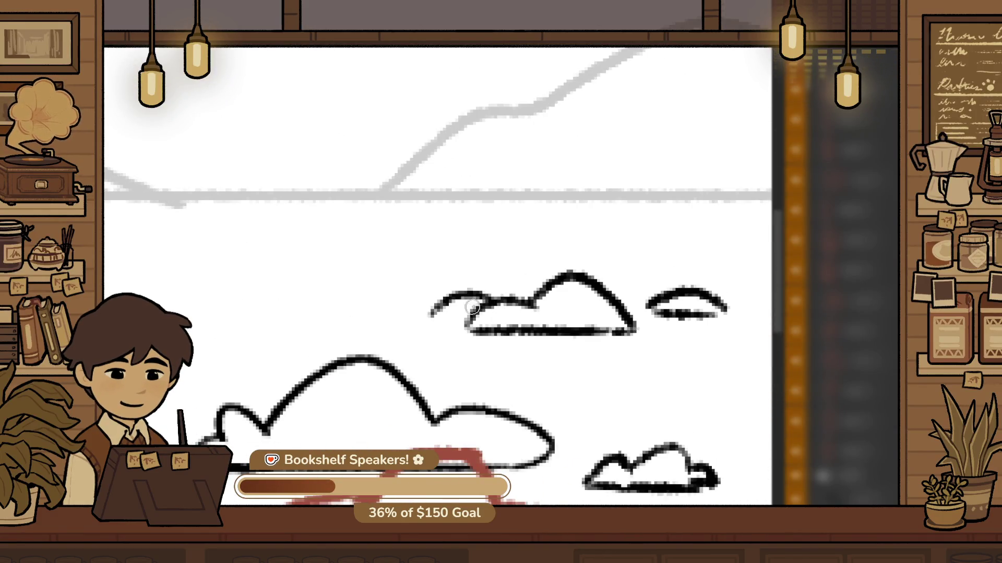
pyautogui.scroll(-3, 426, 317)
pyautogui.scroll(3, 380, 280)
pyautogui.moveTo(251, 299); pyautogui.dragTo(401, 282)
pyautogui.hotkey('ctrl', 'z')
pyautogui.moveTo(210, 296)
pyautogui.mouseDown()
pyautogui.moveTo(292, 287)
pyautogui.moveTo(233, 290)
pyautogui.moveTo(333, 263)
pyautogui.mouseUp()
pyautogui.hotkey('ctrl', 'z')
pyautogui.hotkey('ctrl', 'z')
pyautogui.hotkey('ctrl', 'z')
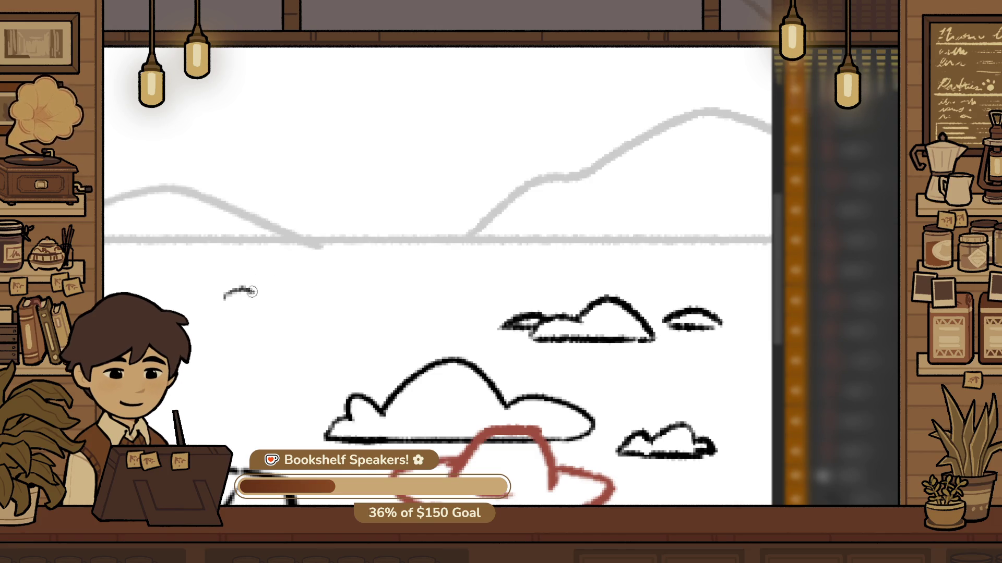
pyautogui.moveTo(252, 291); pyautogui.dragTo(354, 297)
pyautogui.hotkey('ctrl', 'z')
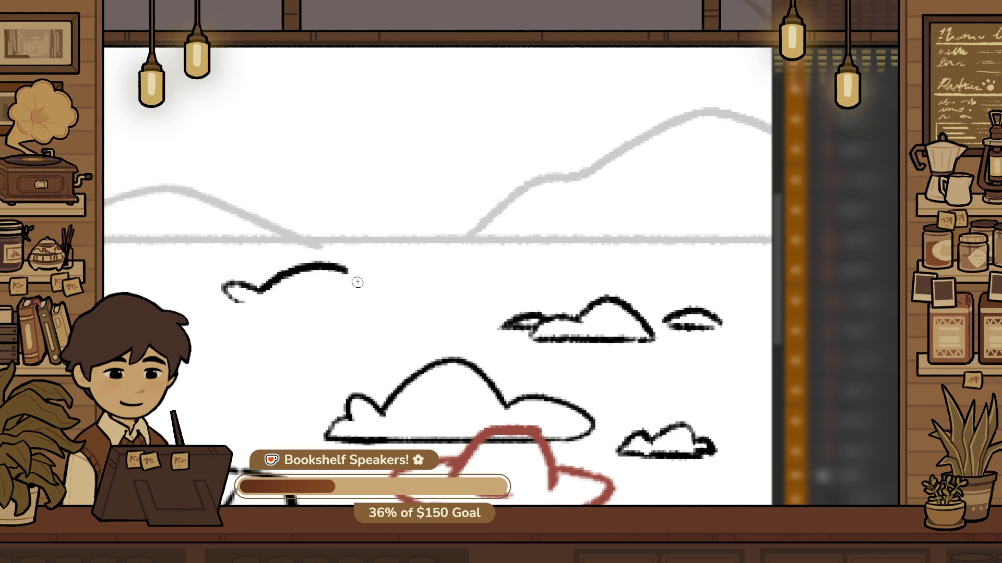
pyautogui.hotkey('ctrl', 'z')
# Redraw the rock with a larger arc and new outline, discarding misdrawn ends and base
pyautogui.moveTo(236, 300); pyautogui.dragTo(403, 287)
pyautogui.moveTo(236, 294); pyautogui.dragTo(263, 314)
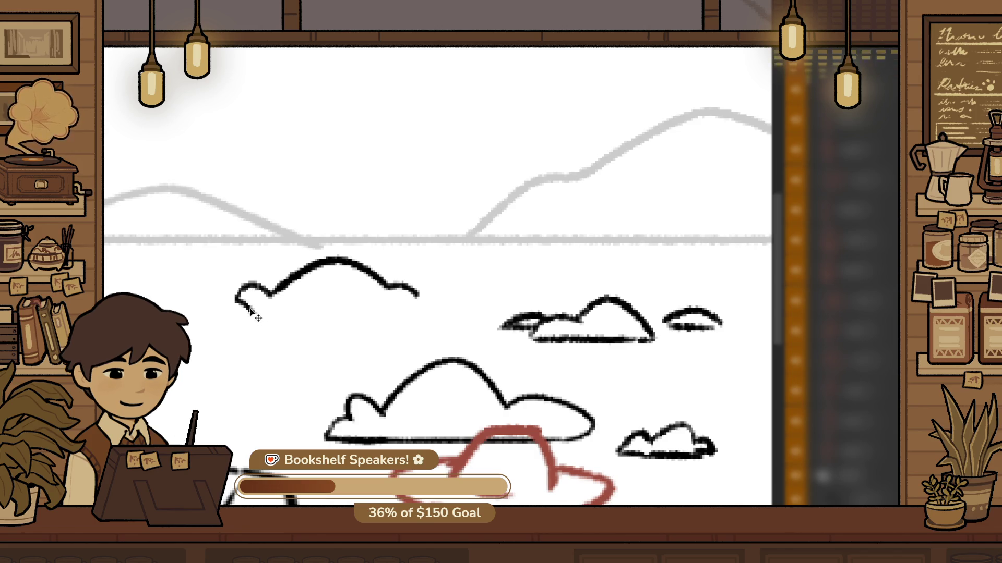
pyautogui.hotkey('ctrl', 'z')
pyautogui.moveTo(416, 290); pyautogui.dragTo(411, 307)
pyautogui.hotkey('ctrl', 'z')
pyautogui.hotkey('ctrl', 'z')
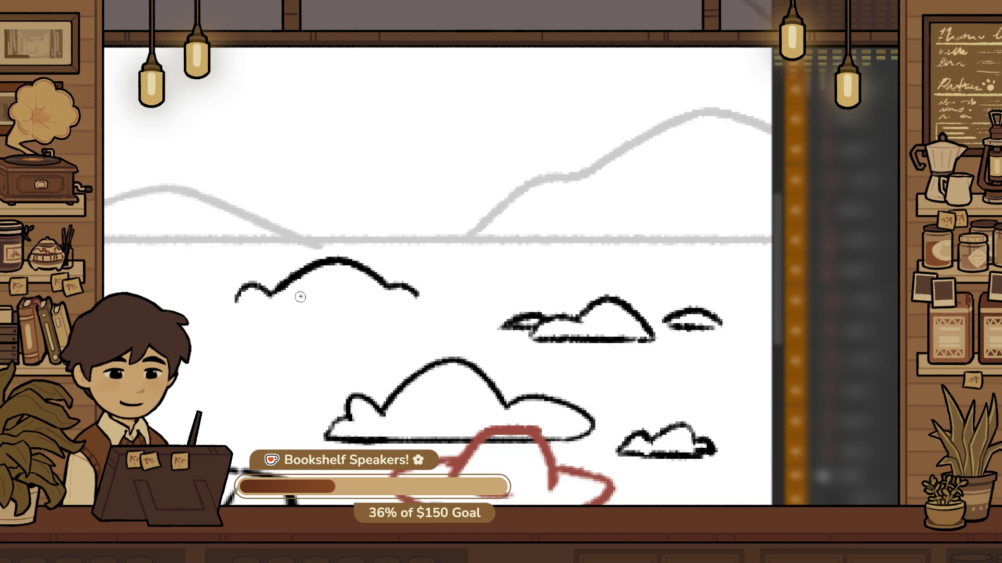
pyautogui.hotkey('ctrl', 'z')
pyautogui.moveTo(290, 301)
pyautogui.mouseDown()
pyautogui.moveTo(346, 257)
pyautogui.moveTo(412, 277)
pyautogui.mouseUp()
pyautogui.hotkey('ctrl', 'z')
pyautogui.moveTo(235, 305)
pyautogui.mouseDown()
pyautogui.moveTo(255, 290)
pyautogui.moveTo(458, 292)
pyautogui.mouseUp()
pyautogui.moveTo(252, 323); pyautogui.dragTo(436, 319)
pyautogui.hotkey('ctrl', 'z')
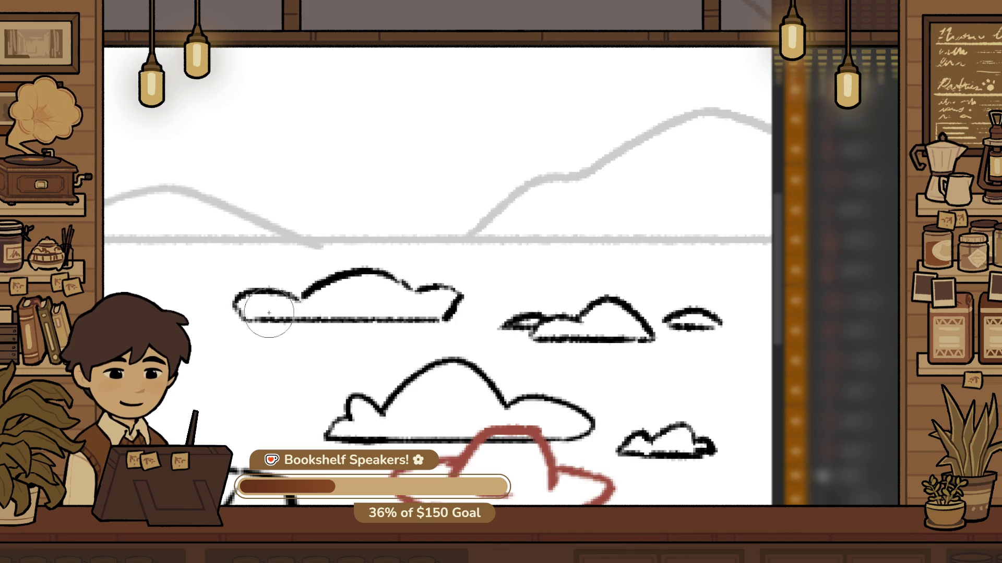
# Erase most of the upper-left rock outline, discard dome-top attempts, and zoom out
pyautogui.moveTo(269, 313); pyautogui.dragTo(459, 294)
pyautogui.moveTo(217, 284)
pyautogui.mouseDown()
pyautogui.moveTo(313, 268)
pyautogui.moveTo(404, 233)
pyautogui.moveTo(427, 271)
pyautogui.moveTo(399, 268)
pyautogui.mouseUp()
pyautogui.hotkey('ctrl', 'z')
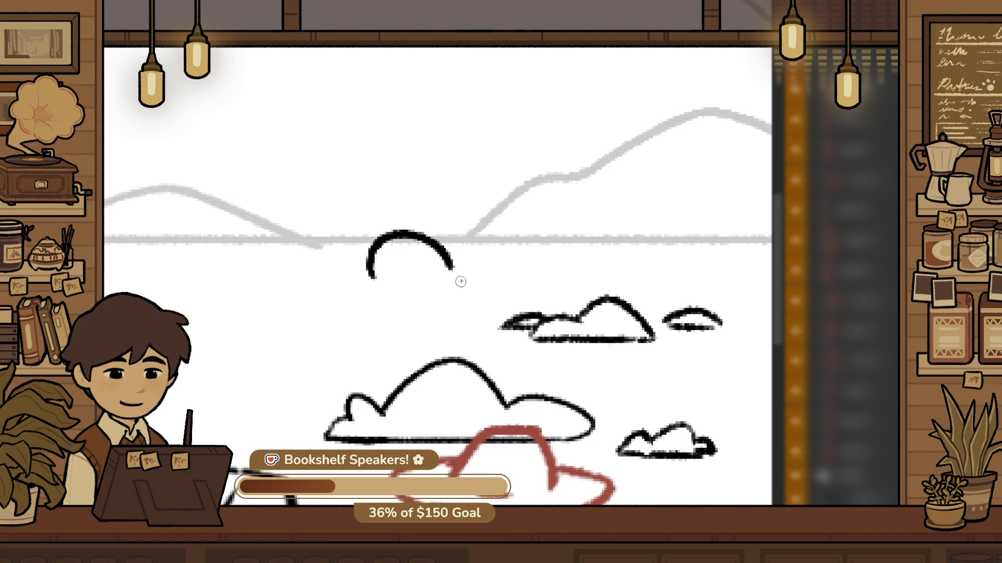
pyautogui.hotkey('ctrl', 'z')
pyautogui.scroll(-1, 417, 340)
pyautogui.scroll(-5, 417, 340)
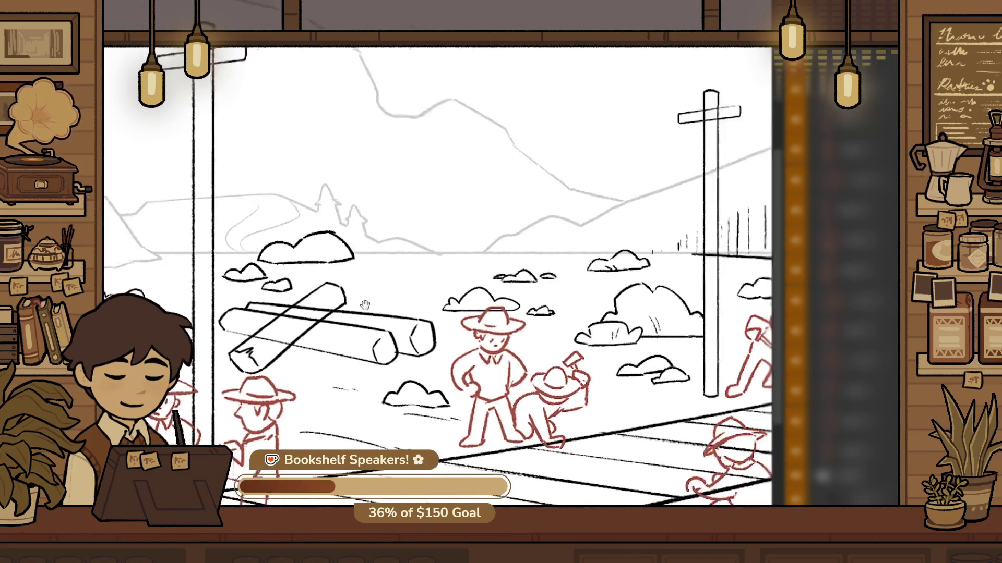
# Mirror the view to check the composition, restore the erased grey horizon segment, and nudge the line-art up-left
pyautogui.press('m')
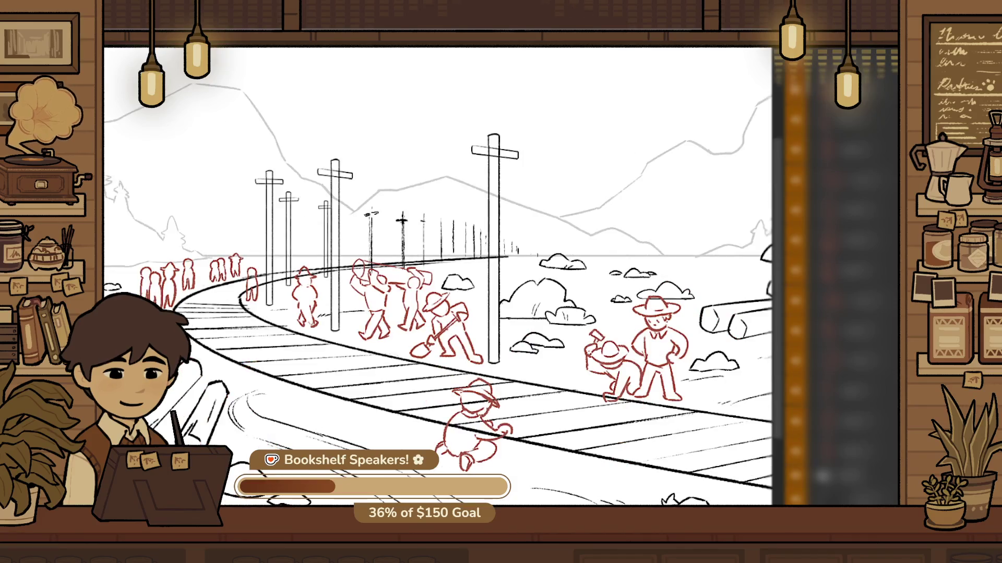
pyautogui.scroll(-2, 551, 307)
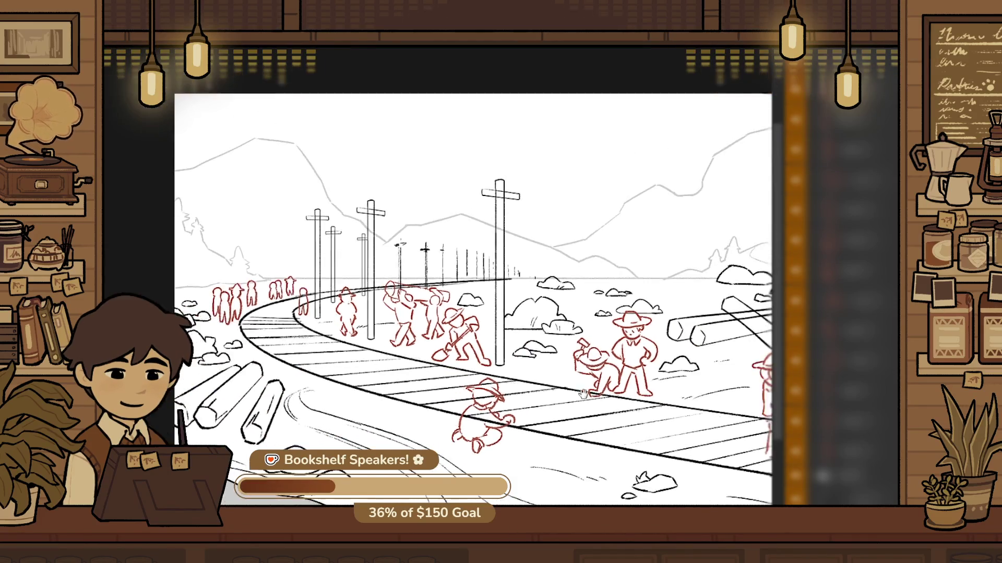
pyautogui.moveTo(647, 381); pyautogui.dragTo(599, 378)
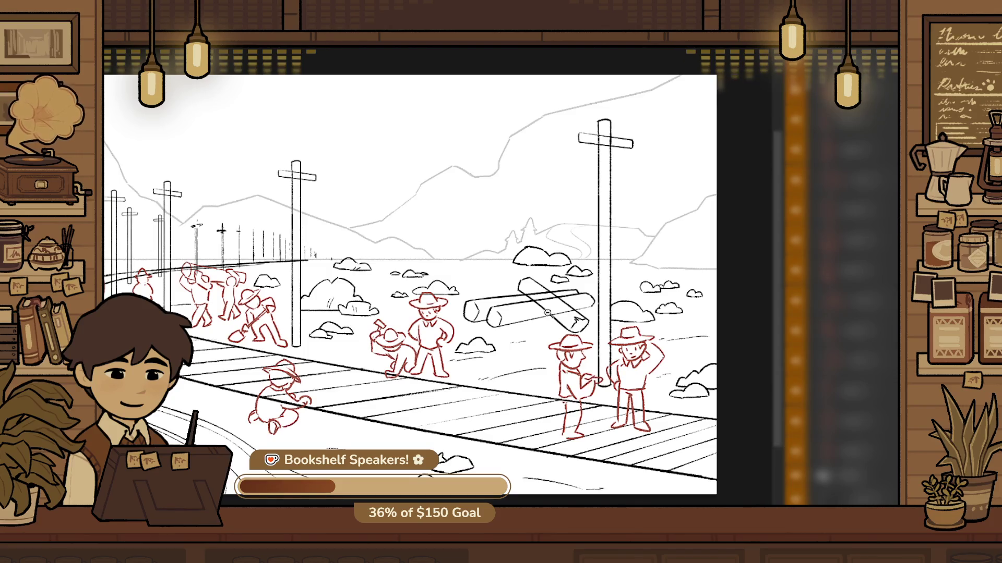
pyautogui.scroll(3, 548, 313)
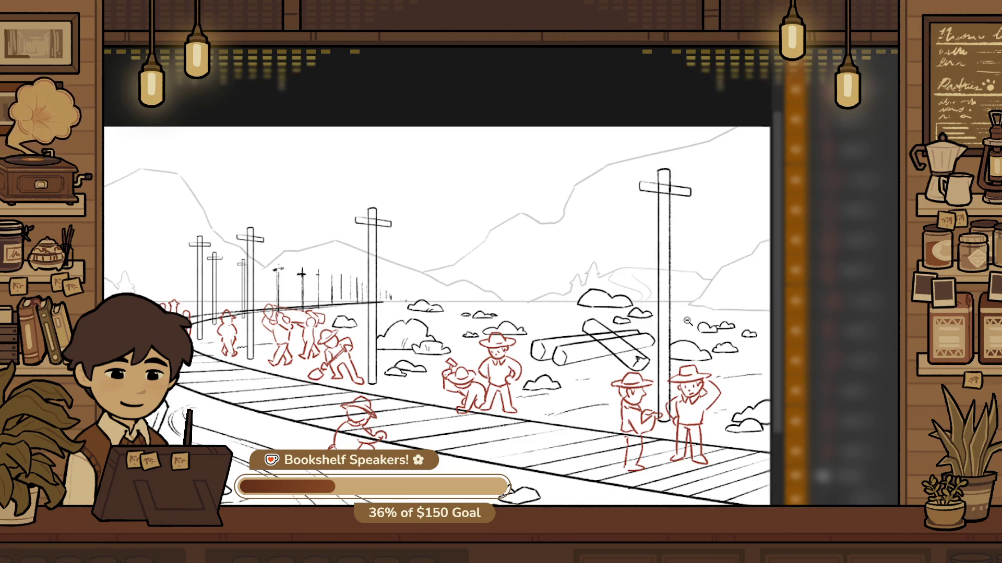
pyautogui.scroll(5, 627, 309)
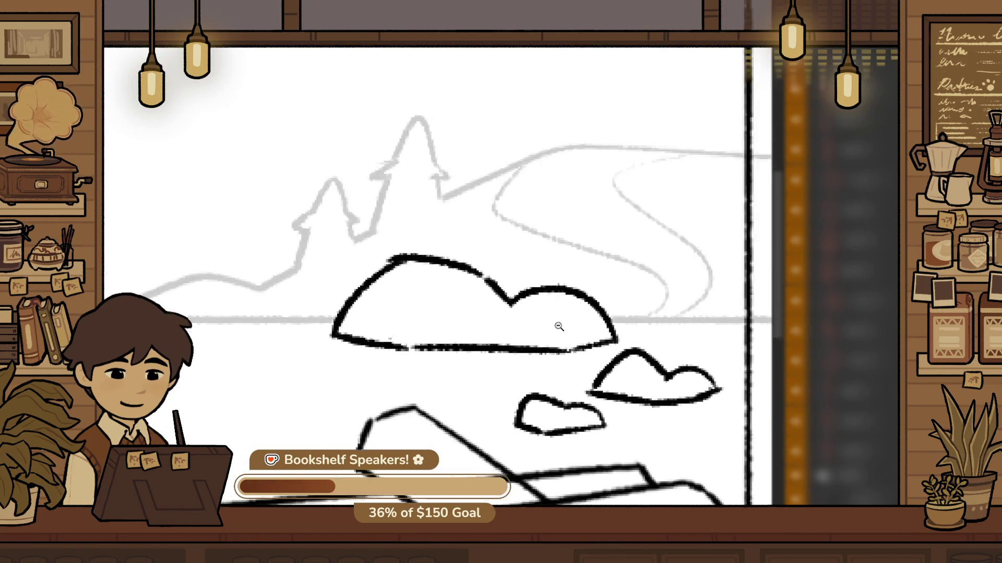
pyautogui.moveTo(663, 342); pyautogui.dragTo(491, 269)
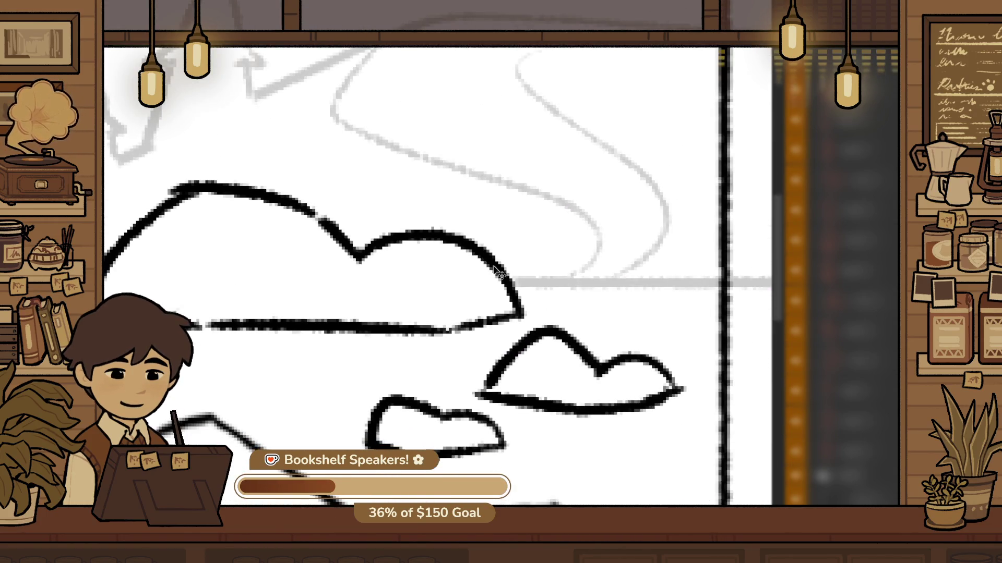
pyautogui.scroll(-5, 431, 371)
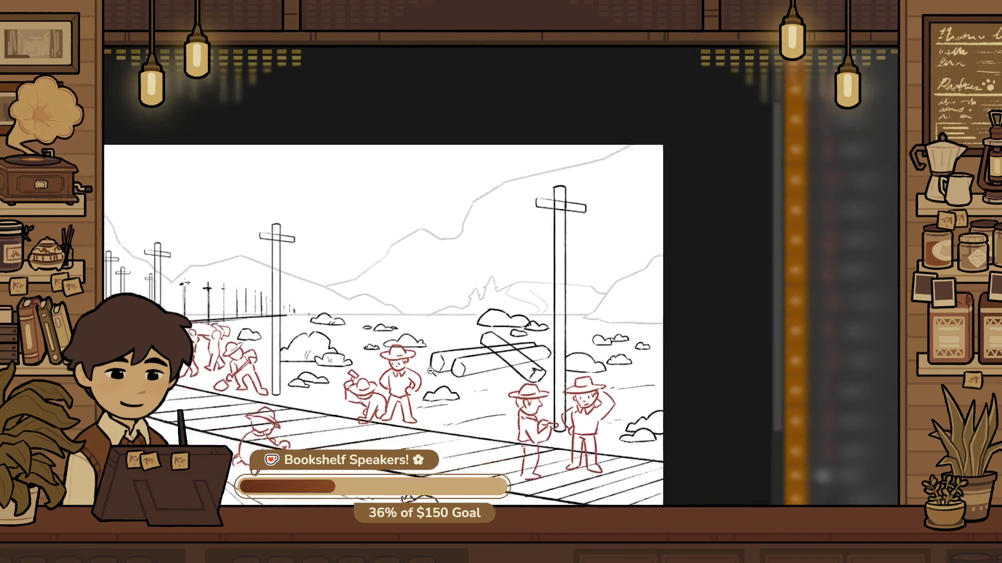
pyautogui.scroll(5, 610, 331)
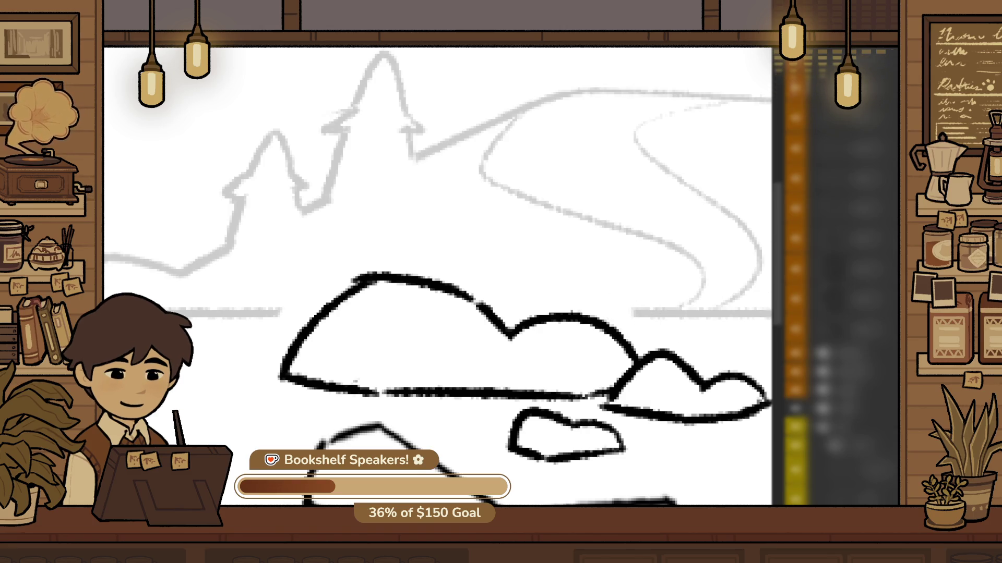
pyautogui.hotkey('ctrl', 'z')
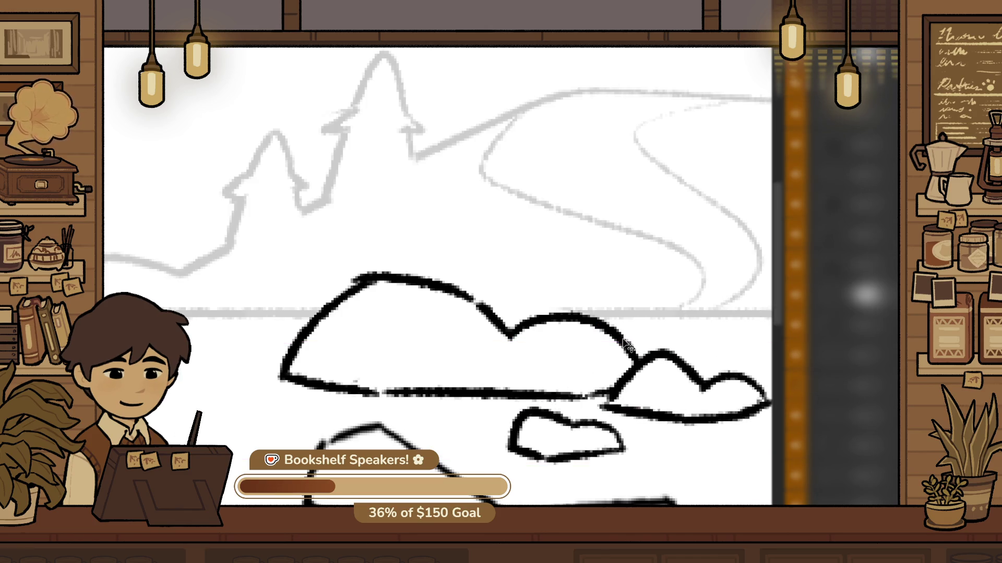
pyautogui.moveTo(619, 336); pyautogui.dragTo(607, 324)
# Fit the canvas, then zoom in on the rock outlines near the logs
pyautogui.hotkey('ctrl', '0')
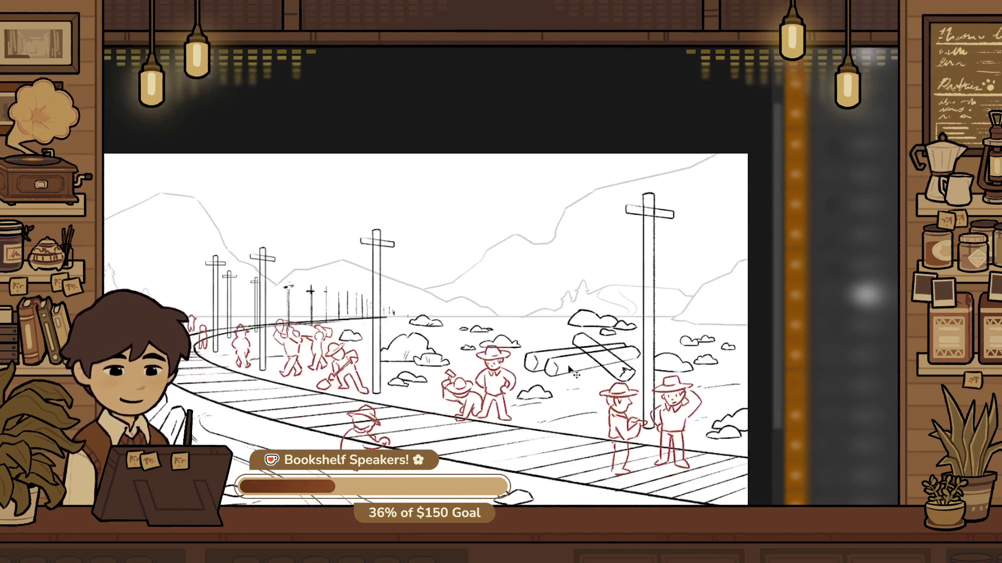
pyautogui.click(648, 324)
pyautogui.click(649, 324)
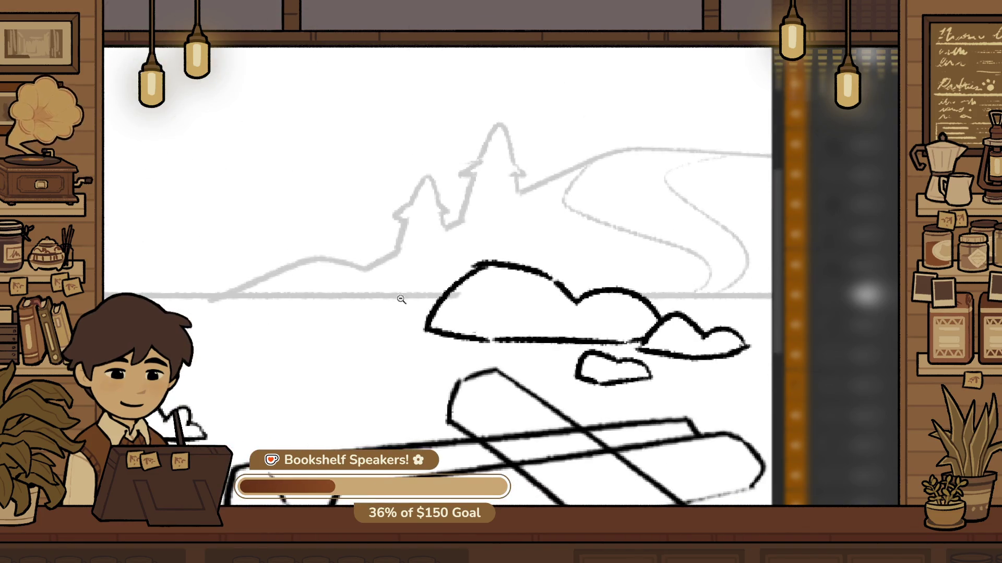
pyautogui.click(401, 299)
pyautogui.click(497, 319)
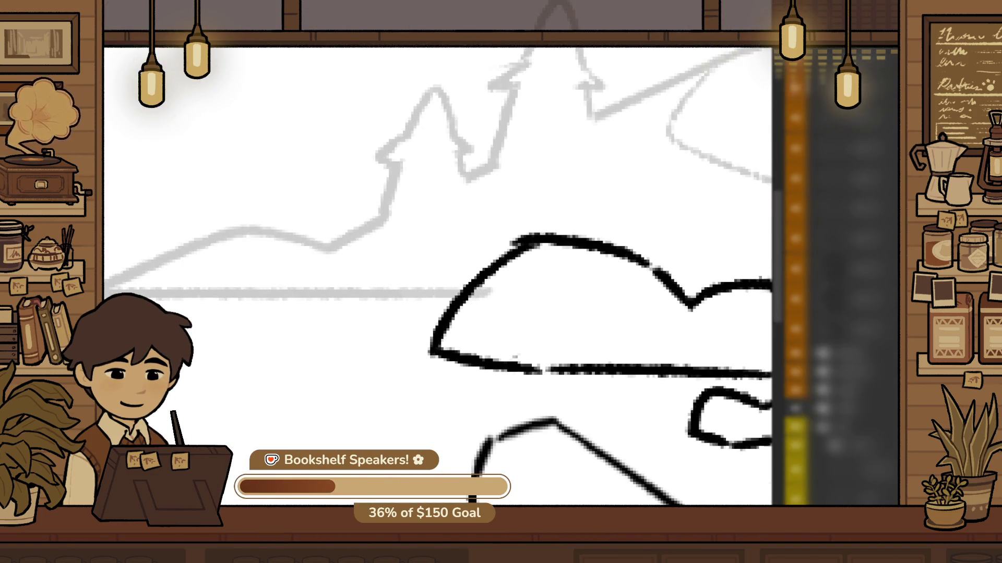
pyautogui.click(564, 307)
pyautogui.click(452, 349)
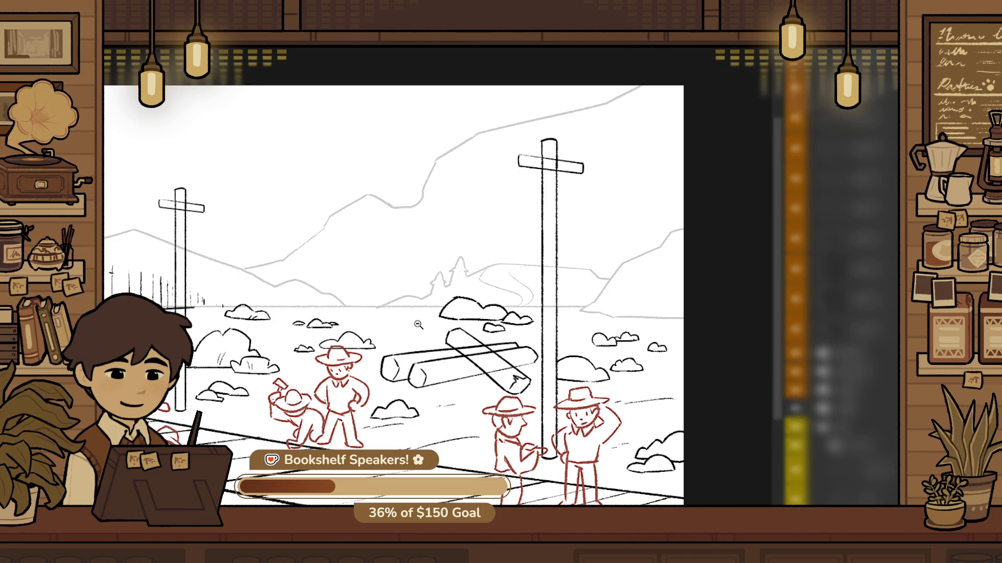
pyautogui.scroll(5, 418, 325)
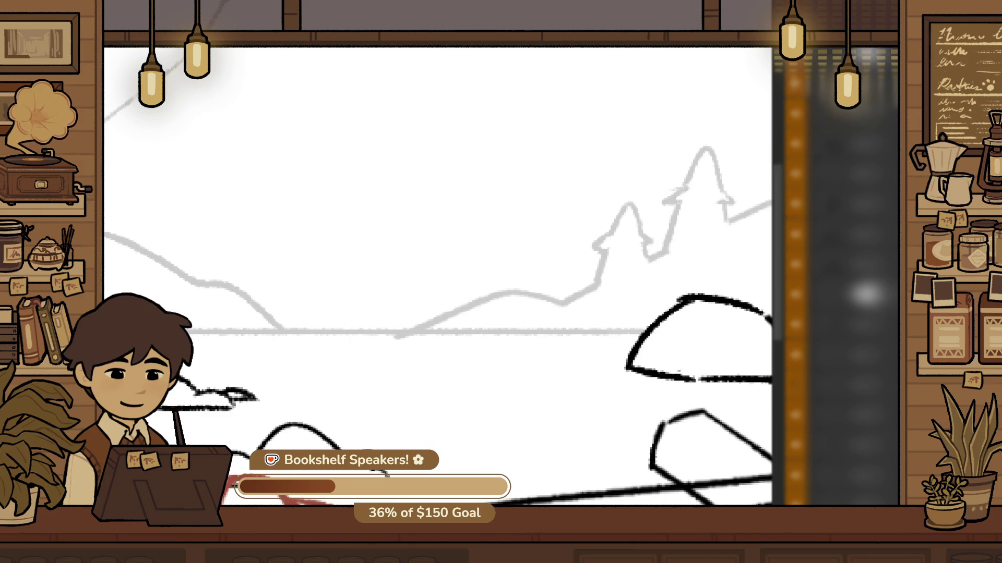
# Sketch a new rock's upper arc beside the larger rocks, redoing failed strokes
pyautogui.click(427, 398)
pyautogui.hotkey('ctrl', 'z')
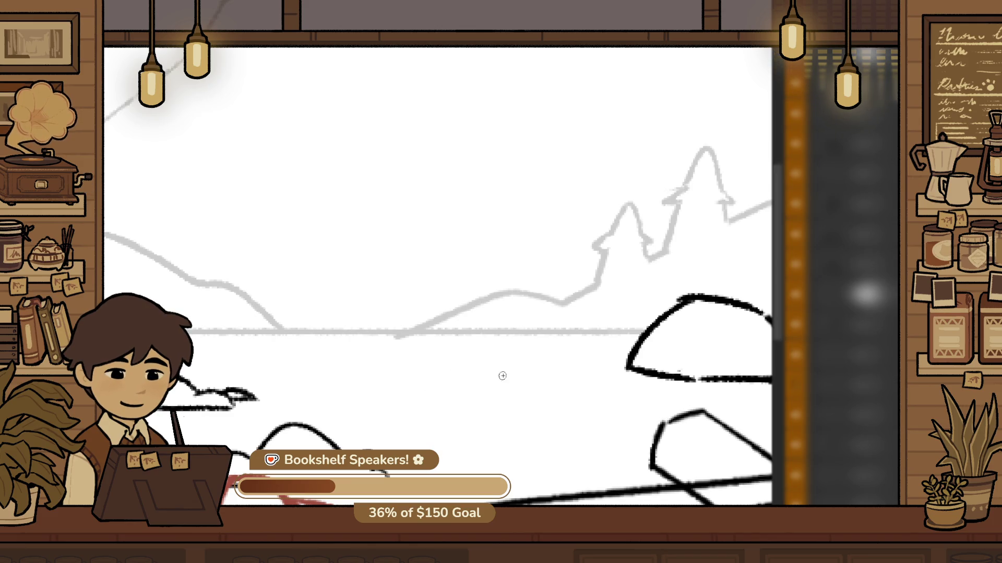
pyautogui.moveTo(487, 376); pyautogui.dragTo(536, 365)
pyautogui.hotkey('ctrl', 'z')
pyautogui.moveTo(462, 398); pyautogui.dragTo(542, 377)
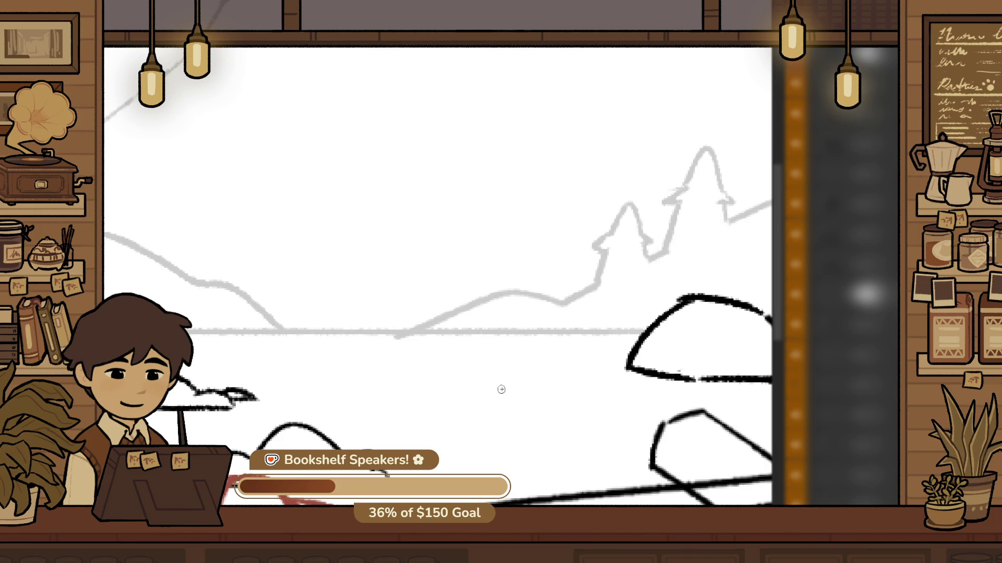
pyautogui.hotkey('ctrl', 'z')
pyautogui.moveTo(485, 389)
pyautogui.mouseDown()
pyautogui.moveTo(587, 371)
pyautogui.moveTo(618, 395)
pyautogui.mouseUp()
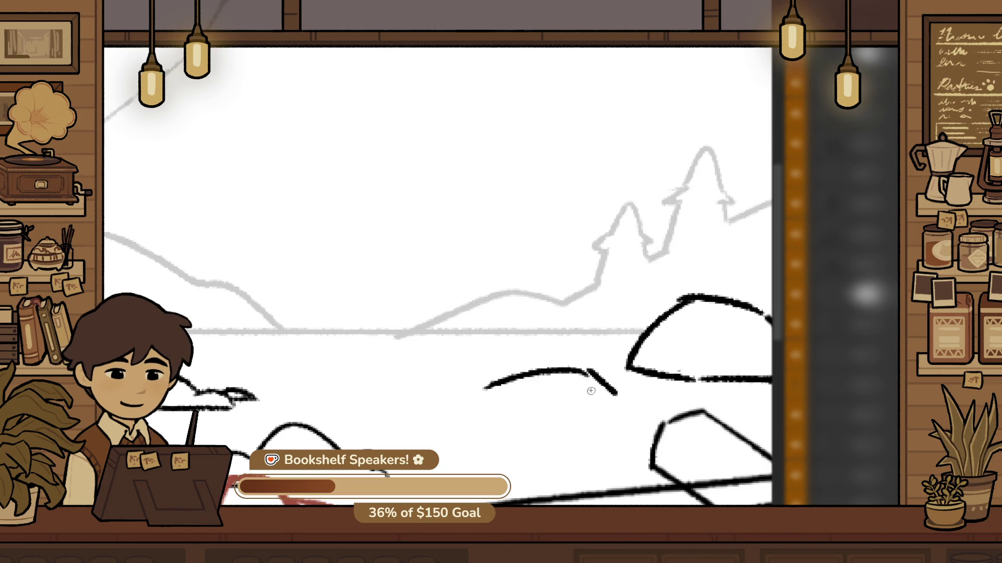
pyautogui.moveTo(480, 393); pyautogui.dragTo(592, 375)
pyautogui.moveTo(482, 395); pyautogui.dragTo(553, 413)
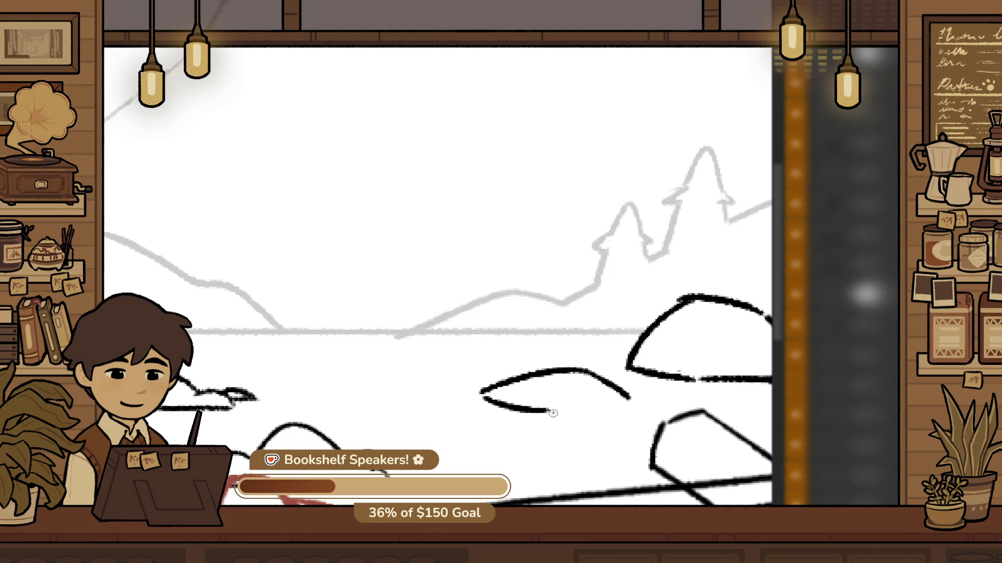
pyautogui.hotkey('ctrl', 'z')
# Replace the rock's rounded top with a peaked, hill-like contour
pyautogui.scroll(-5, 480, 391)
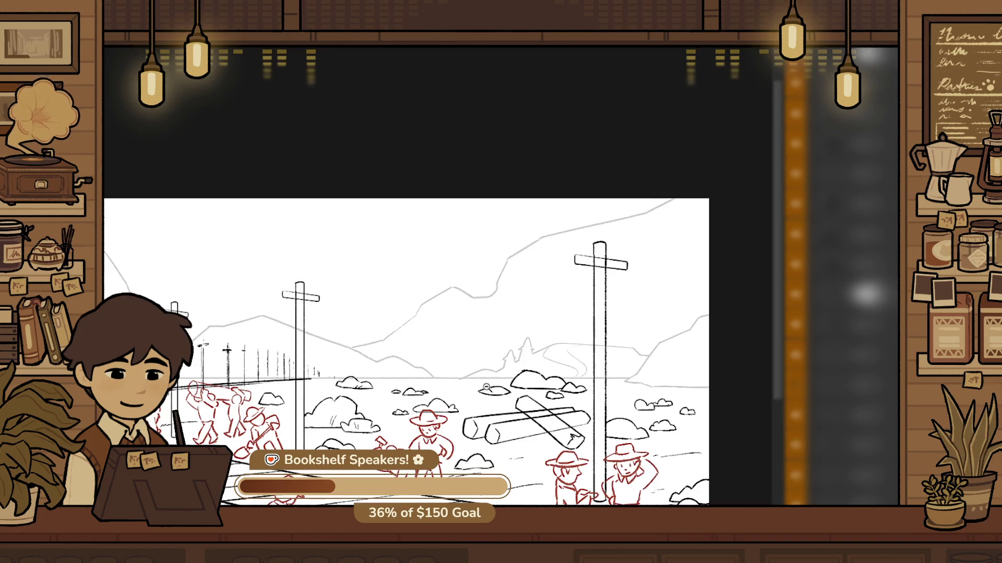
pyautogui.scroll(5, 487, 398)
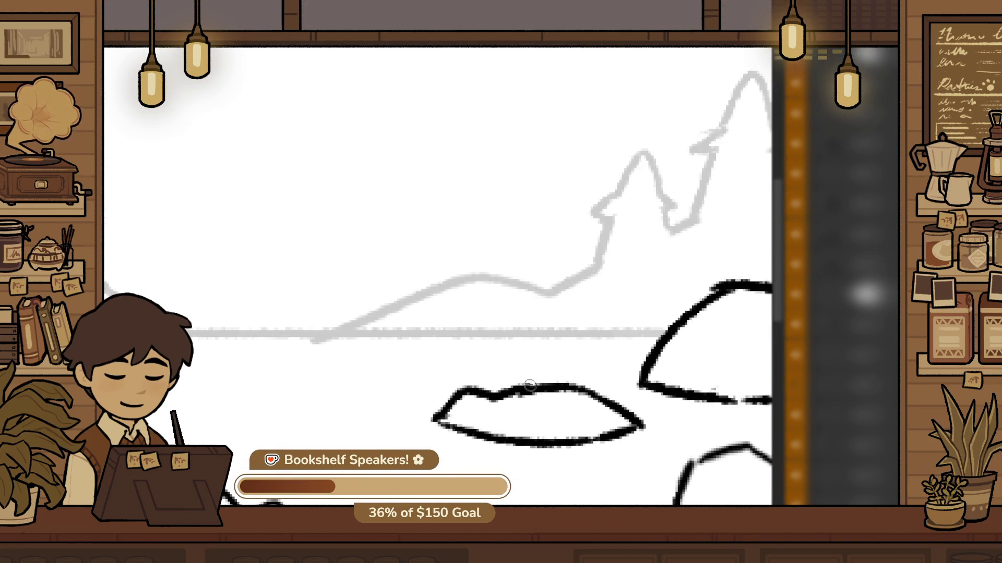
pyautogui.hotkey('ctrl', 'z')
pyautogui.moveTo(434, 417); pyautogui.dragTo(634, 415)
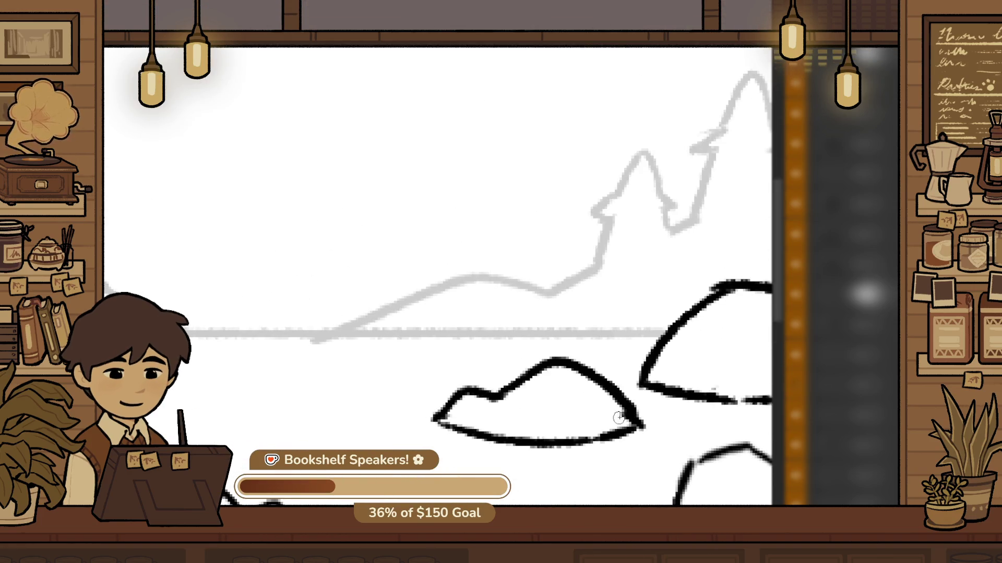
pyautogui.scroll(-5, 586, 398)
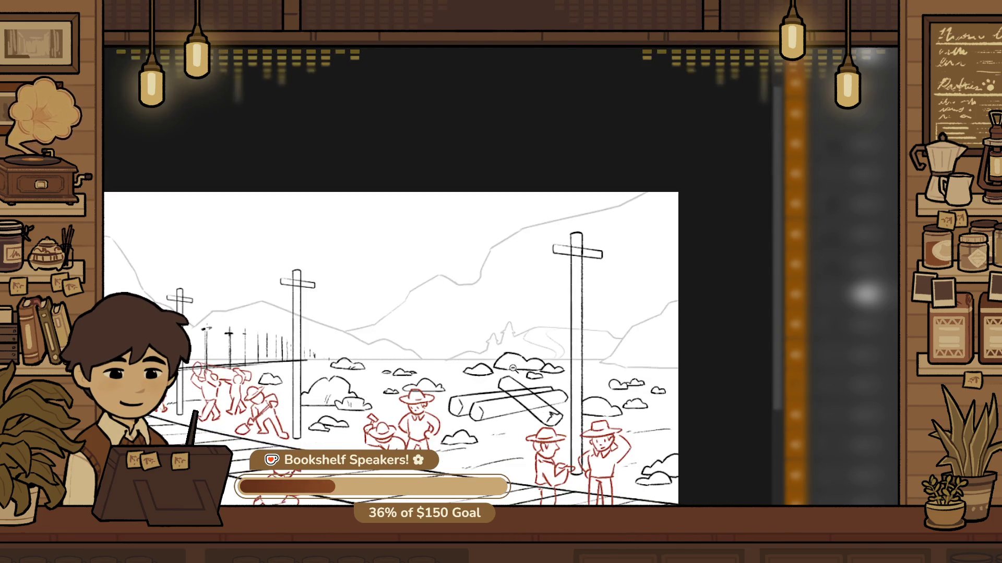
pyautogui.scroll(5, 555, 359)
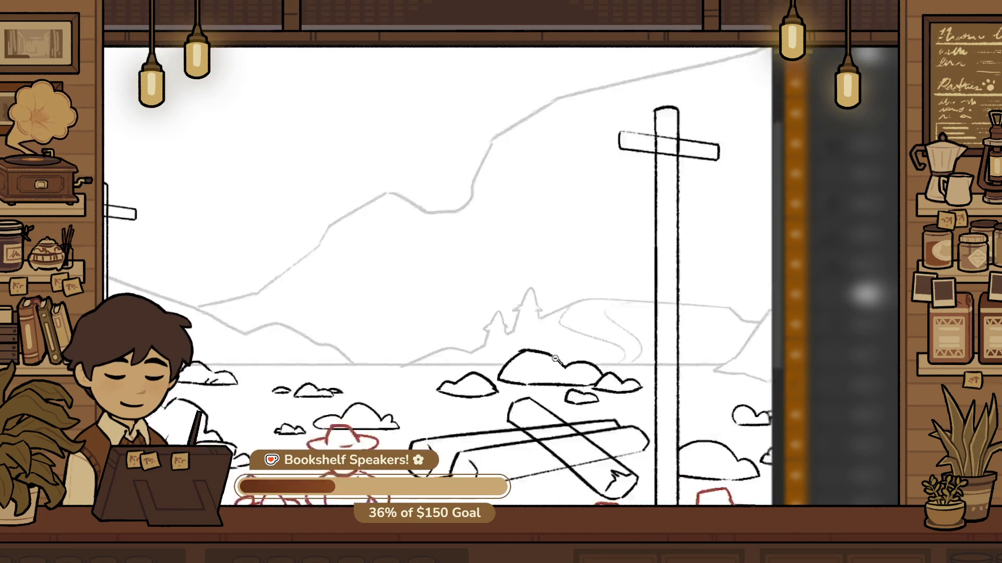
pyautogui.scroll(3, 555, 359)
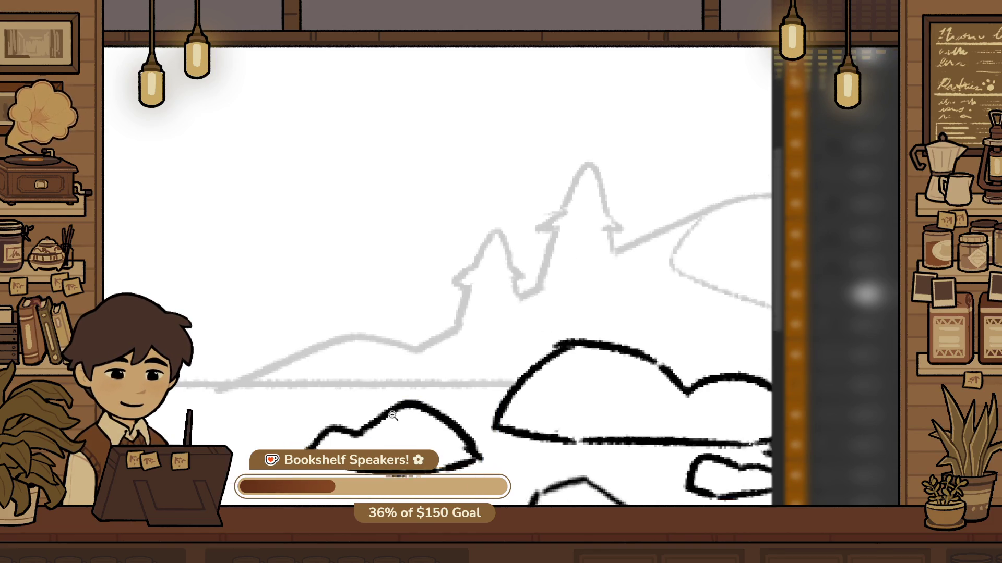
pyautogui.scroll(-3, 393, 415)
pyautogui.scroll(3, 509, 386)
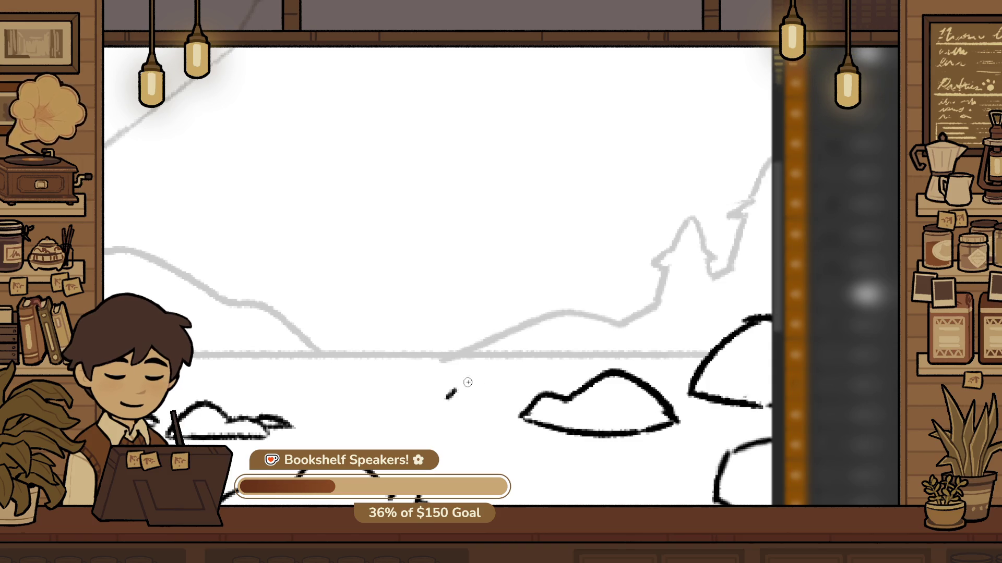
pyautogui.scroll(-5, 510, 398)
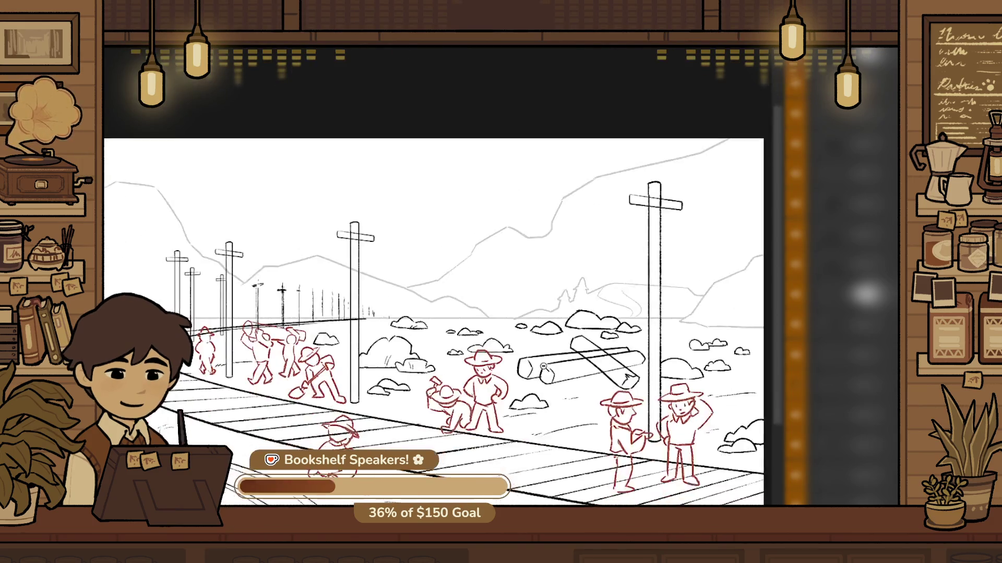
# Draw short ground streaks and dashes beside the track and a thin streak near the foreground logs
pyautogui.scroll(1, 548, 359)
pyautogui.scroll(5, 602, 428)
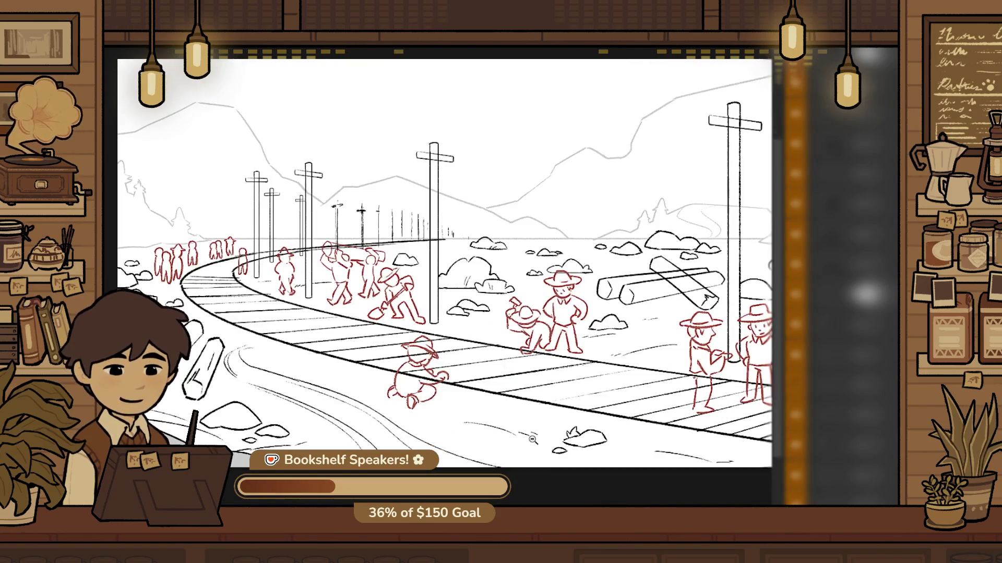
pyautogui.scroll(-5, 603, 428)
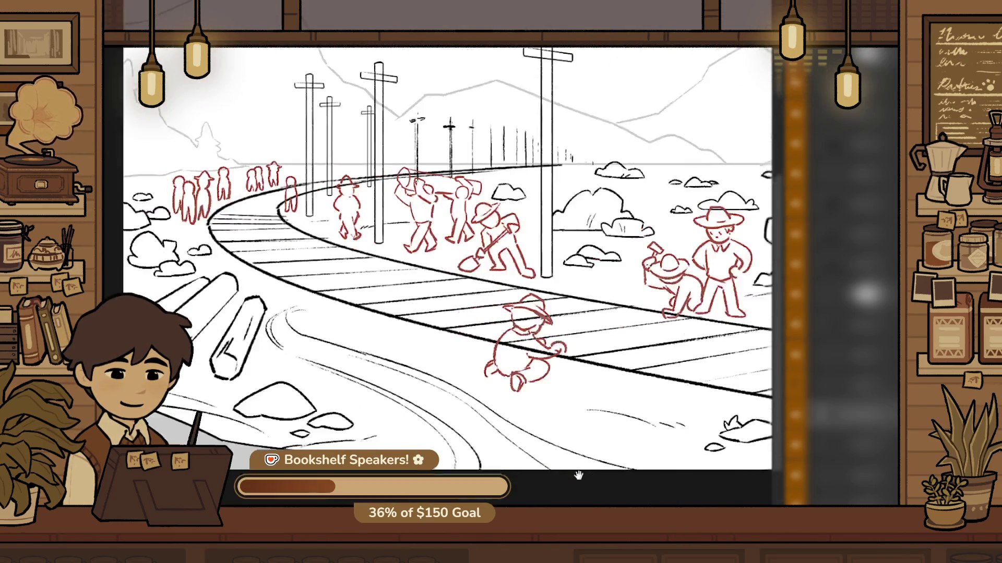
pyautogui.scroll(2, 447, 349)
pyautogui.moveTo(383, 338); pyautogui.dragTo(484, 348)
pyautogui.moveTo(284, 308); pyautogui.dragTo(329, 316)
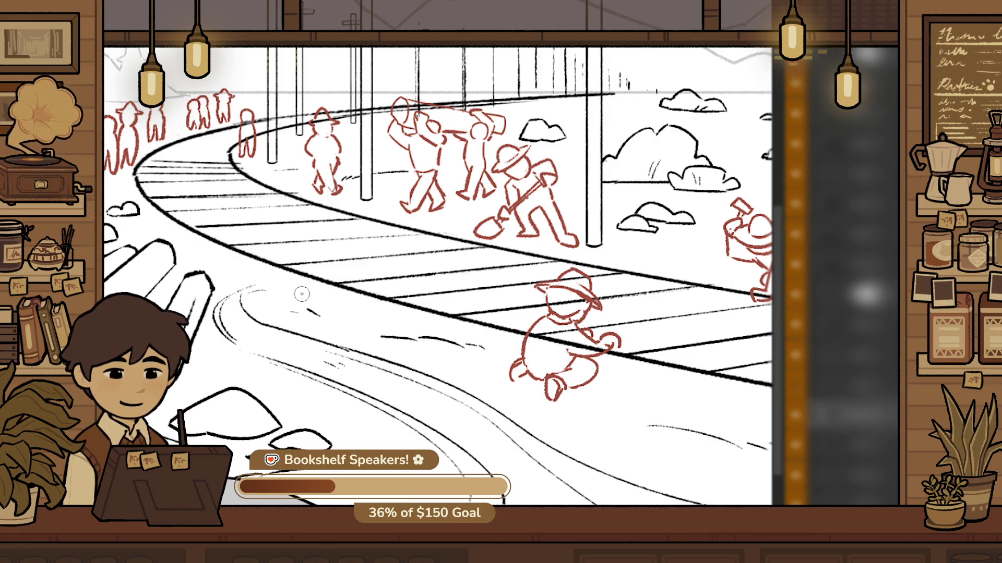
pyautogui.moveTo(261, 318); pyautogui.dragTo(333, 365)
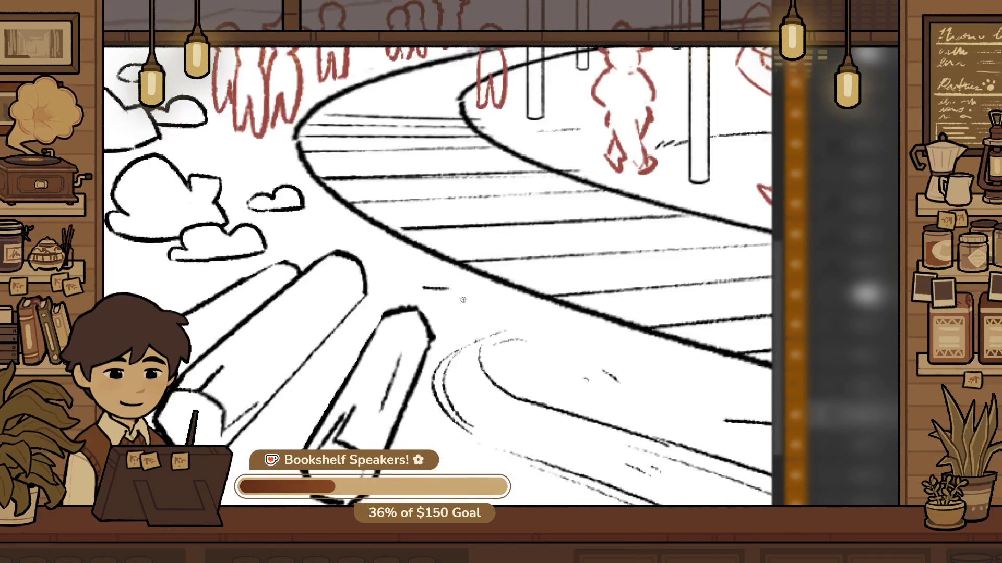
pyautogui.click(333, 365)
pyautogui.scroll(3, 333, 365)
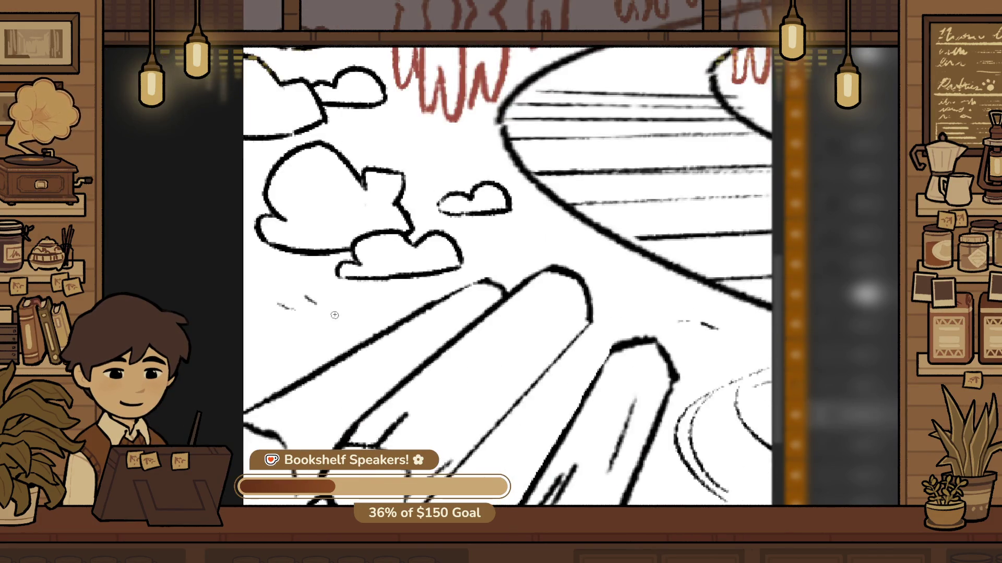
pyautogui.moveTo(275, 323); pyautogui.dragTo(325, 332)
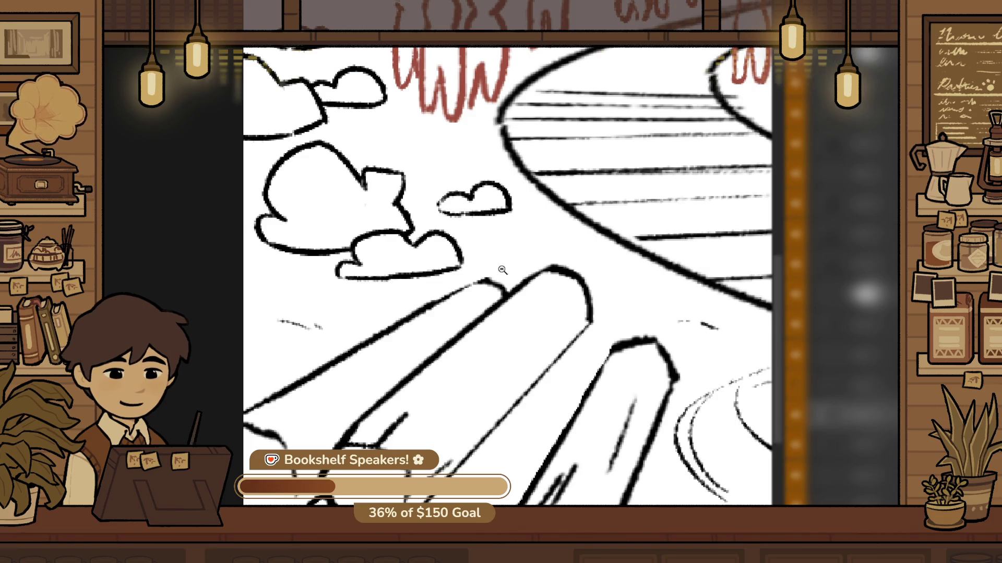
pyautogui.scroll(-5, 344, 390)
pyautogui.scroll(-2, 344, 390)
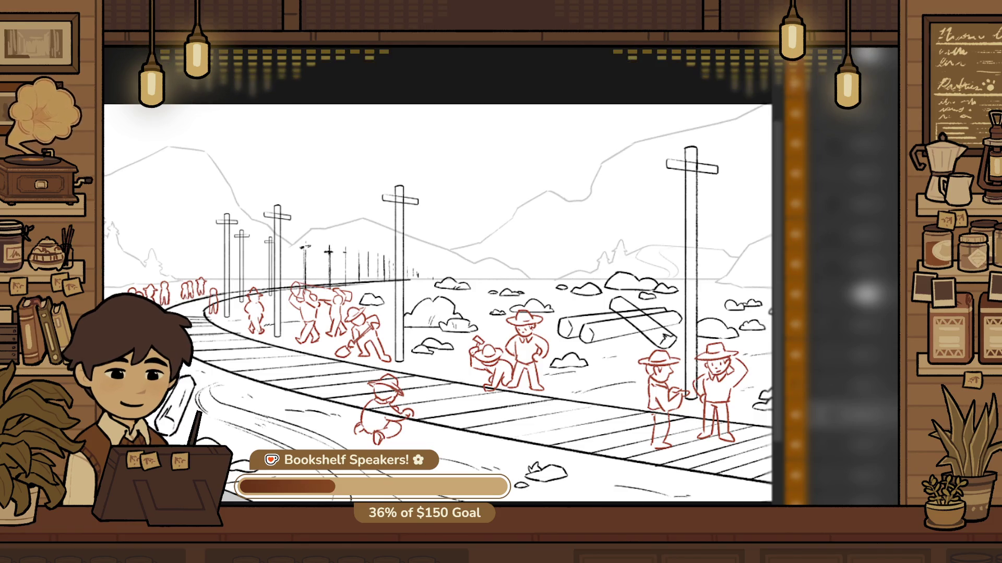
# Mirror the canvas horizontally, fit it in view, and zoom in on the streaks by the track
pyautogui.press('m')
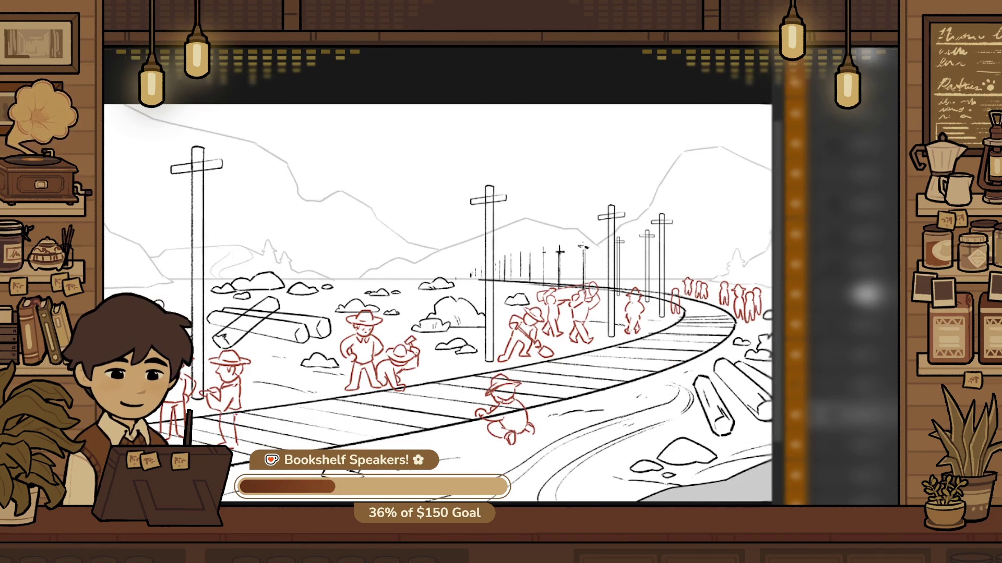
pyautogui.hotkey('ctrl', '-')
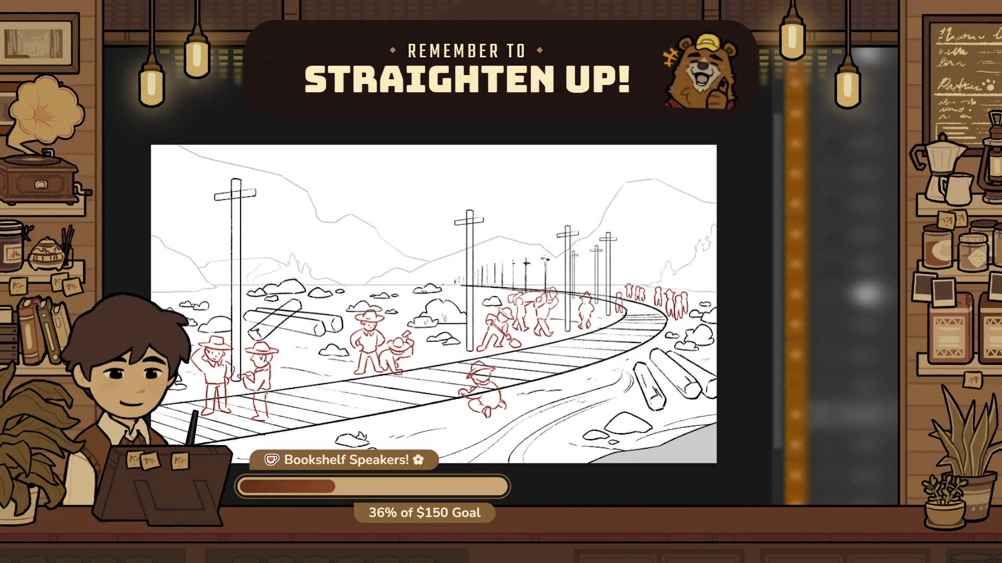
pyautogui.scroll(5, 586, 332)
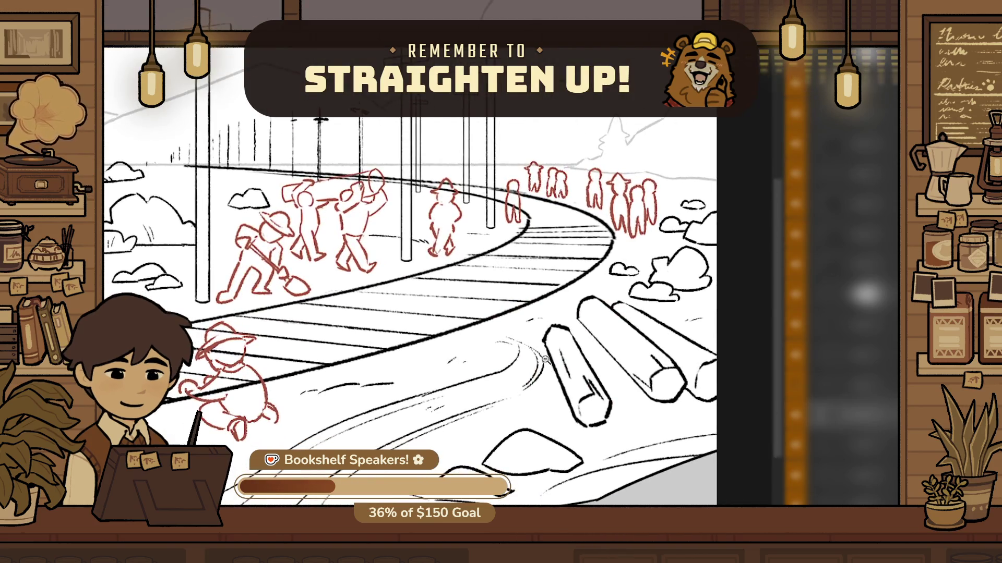
pyautogui.scroll(1, 587, 332)
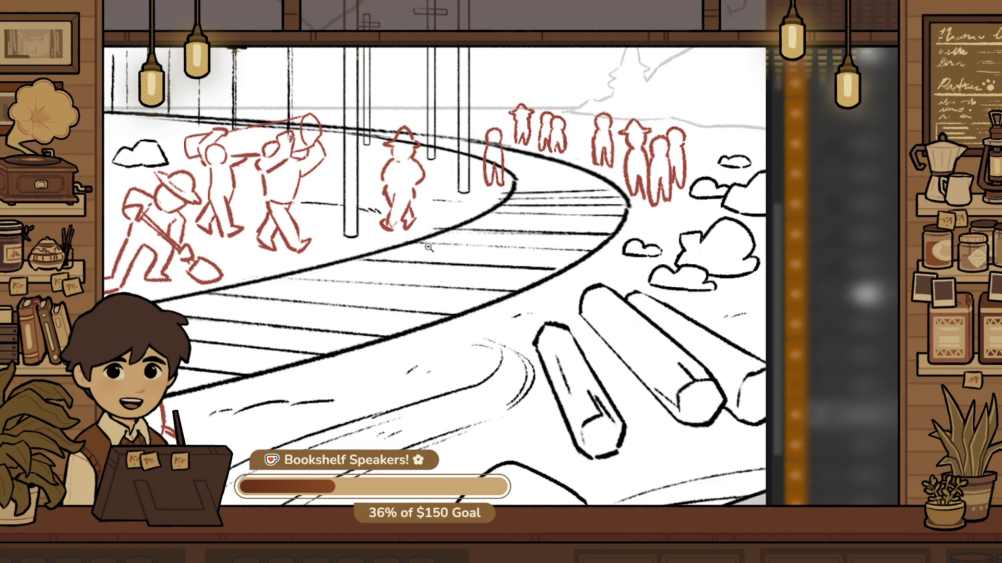
pyautogui.click(519, 370)
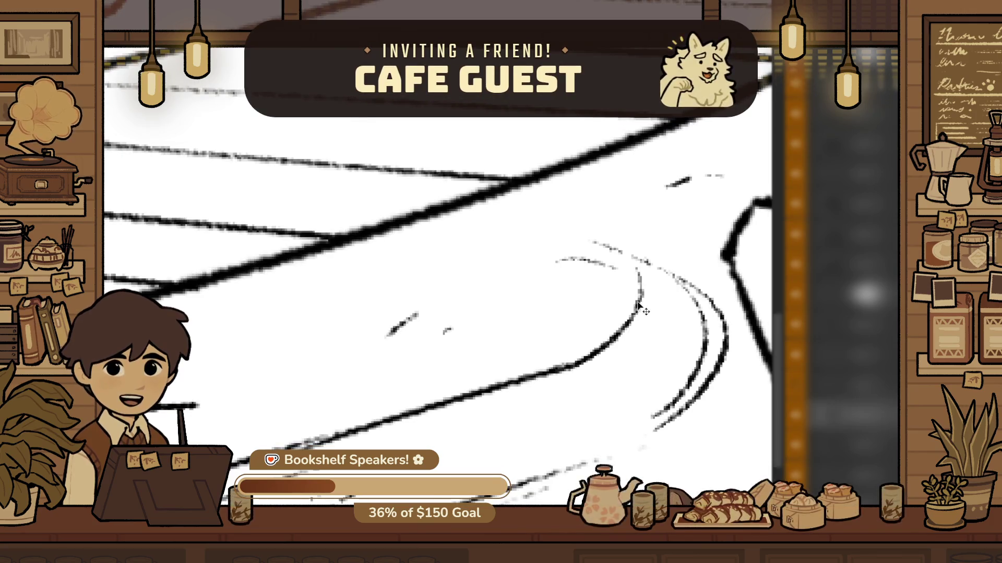
# Erase and redraw the thin curving ground streaks along the road curve near the logs
pyautogui.moveTo(592, 291)
pyautogui.mouseDown()
pyautogui.moveTo(615, 291)
pyautogui.moveTo(564, 268)
pyautogui.moveTo(583, 290)
pyautogui.mouseUp()
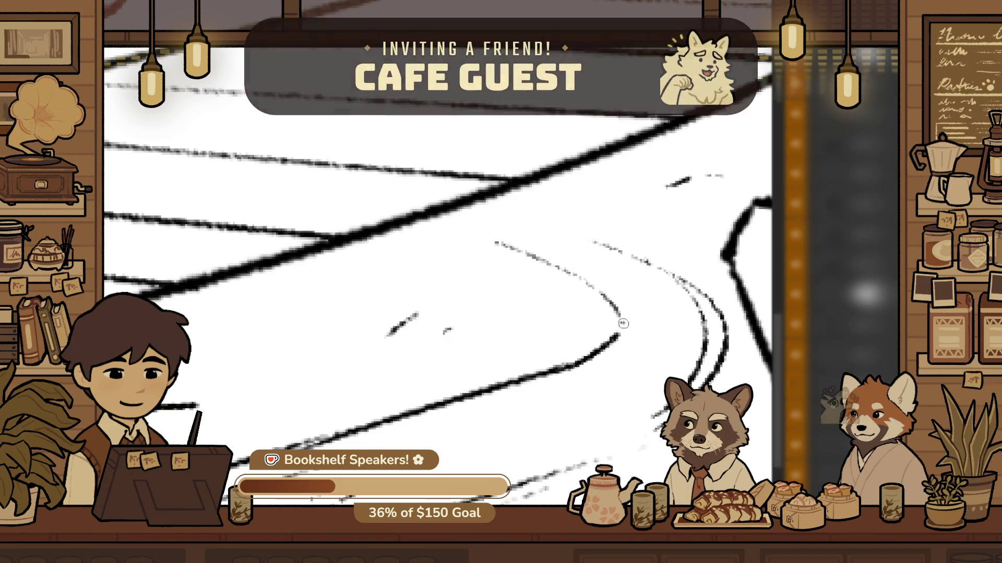
pyautogui.moveTo(501, 248)
pyautogui.mouseDown()
pyautogui.moveTo(510, 287)
pyautogui.moveTo(553, 296)
pyautogui.mouseUp()
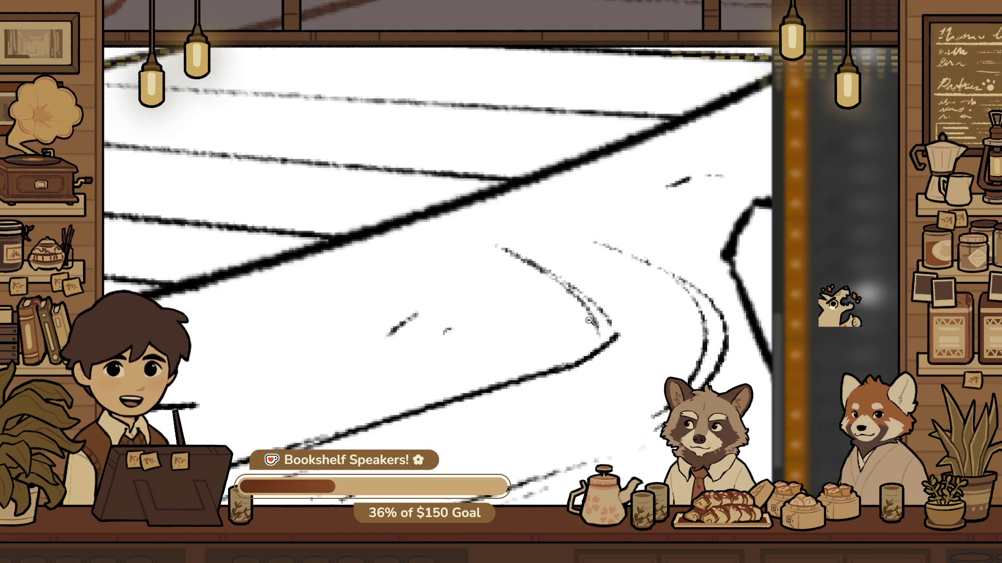
pyautogui.scroll(-5, 539, 354)
pyautogui.scroll(5, 540, 355)
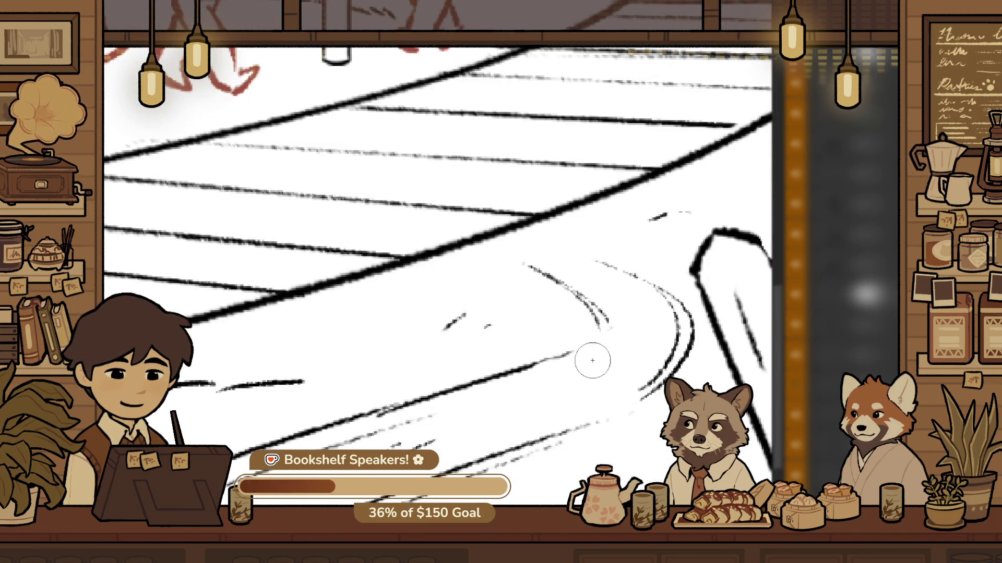
pyautogui.hotkey('ctrl', 'z')
pyautogui.moveTo(595, 331); pyautogui.dragTo(528, 359)
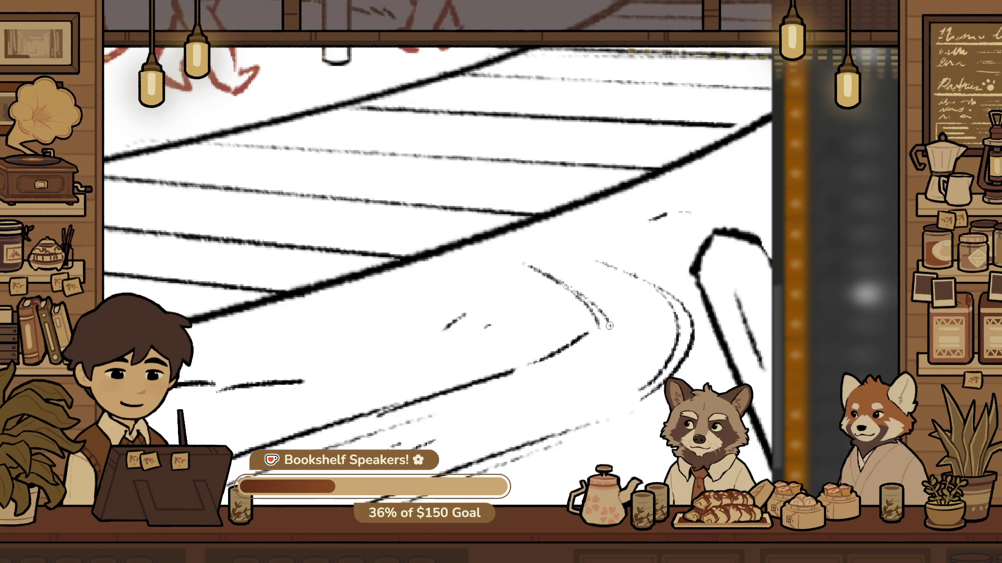
pyautogui.moveTo(609, 326); pyautogui.dragTo(519, 383)
pyautogui.hotkey('ctrl', 'z')
pyautogui.moveTo(593, 323)
pyautogui.mouseDown()
pyautogui.moveTo(527, 364)
pyautogui.moveTo(600, 328)
pyautogui.mouseUp()
pyautogui.hotkey('ctrl', 'z')
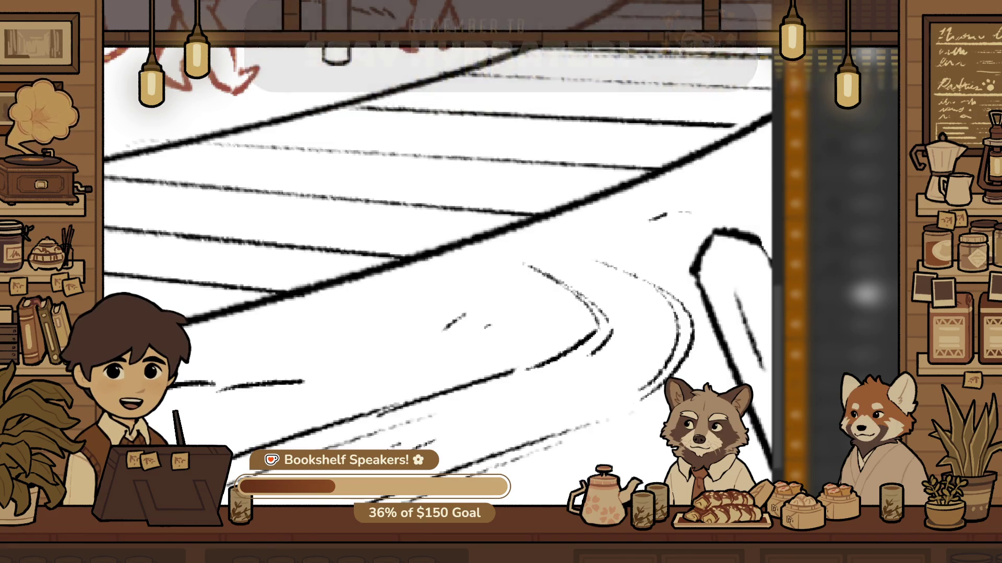
pyautogui.scroll(-5, 503, 291)
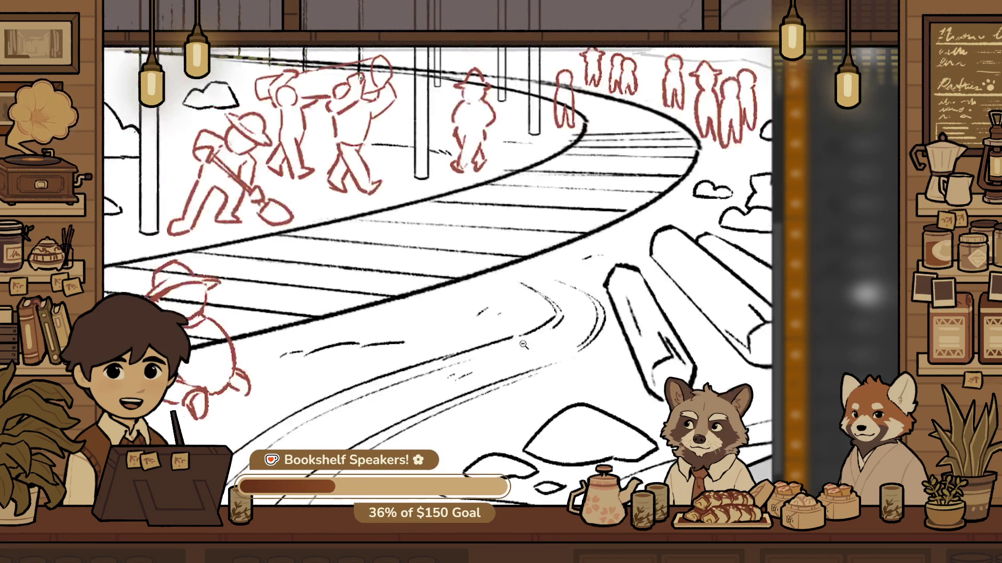
pyautogui.scroll(5, 484, 267)
# Remove a short test streak on the road and lasso the curved streaks
pyautogui.moveTo(513, 273)
pyautogui.mouseDown()
pyautogui.moveTo(455, 275)
pyautogui.moveTo(516, 269)
pyautogui.mouseUp()
pyautogui.hotkey('ctrl', 'z')
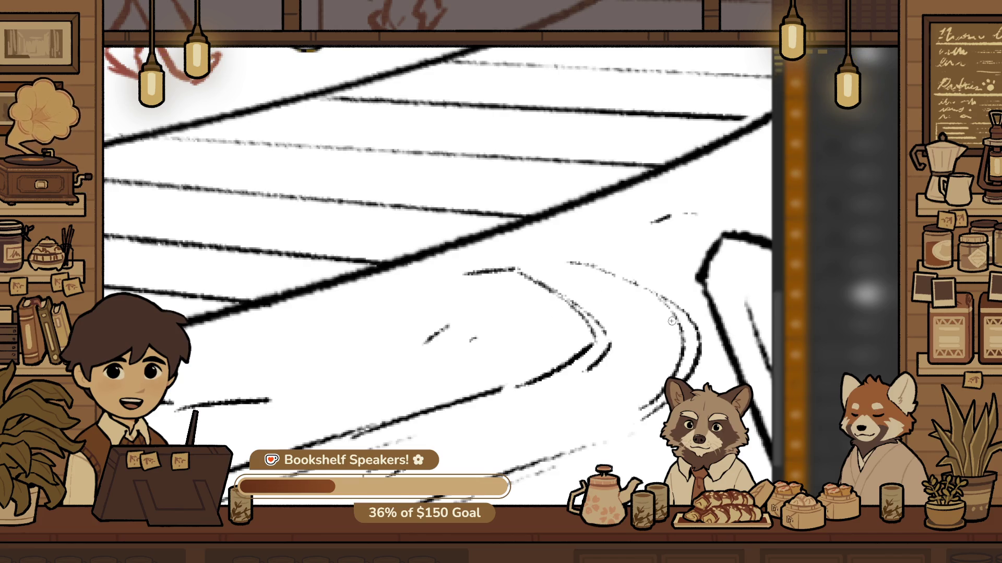
pyautogui.scroll(-4, 456, 298)
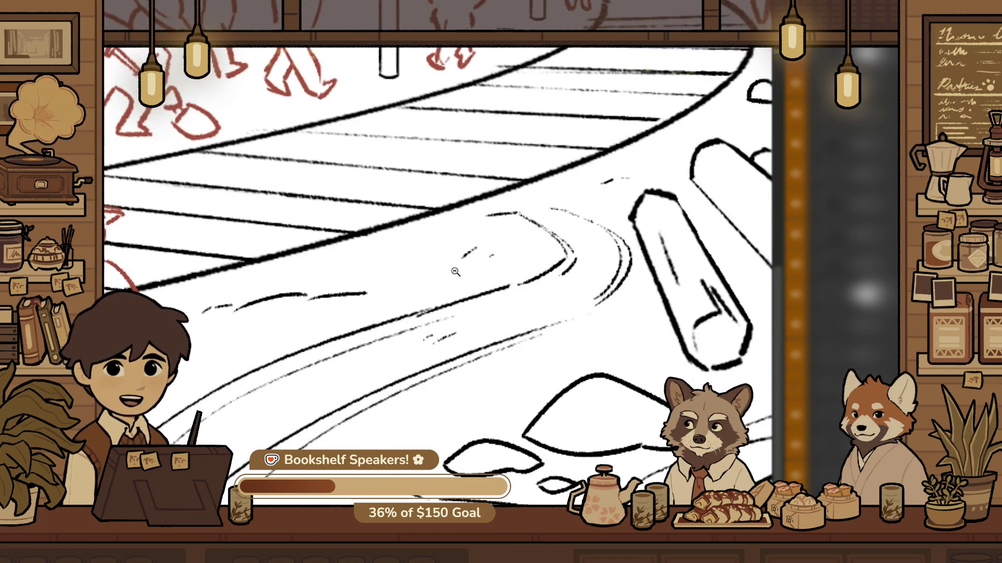
pyautogui.scroll(3, 611, 257)
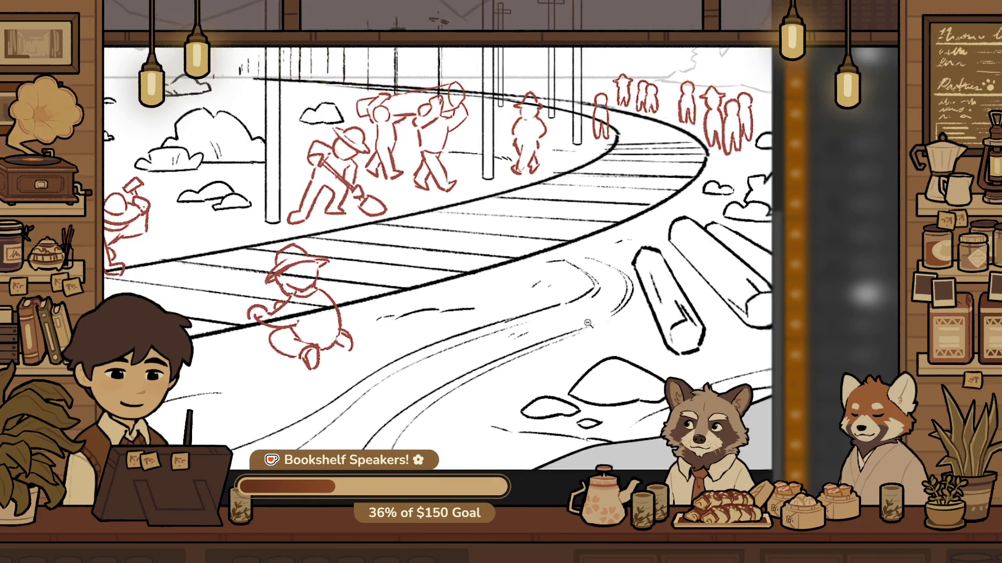
pyautogui.scroll(2, 611, 256)
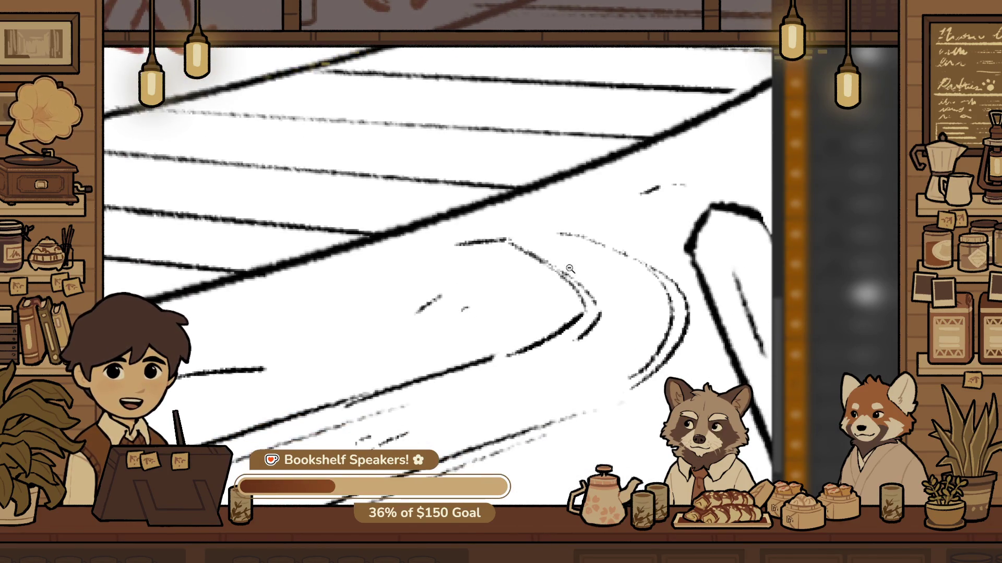
pyautogui.scroll(1, 478, 288)
pyautogui.moveTo(357, 224)
pyautogui.mouseDown()
pyautogui.moveTo(454, 165)
pyautogui.moveTo(537, 214)
pyautogui.moveTo(633, 290)
pyautogui.mouseUp()
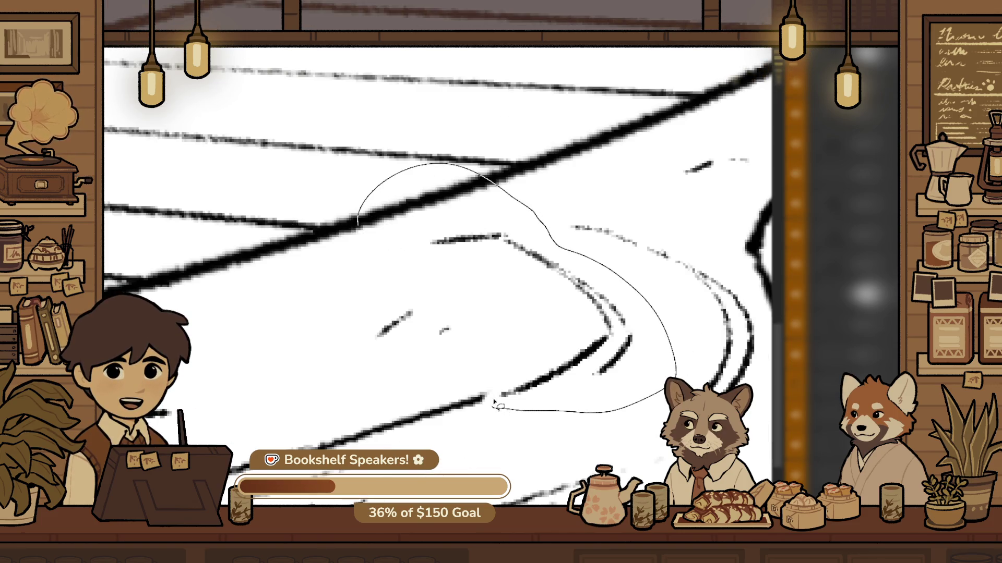
# Squash the selected curved streaks vertically with Free Transform
pyautogui.hotkey('ctrl', 't')
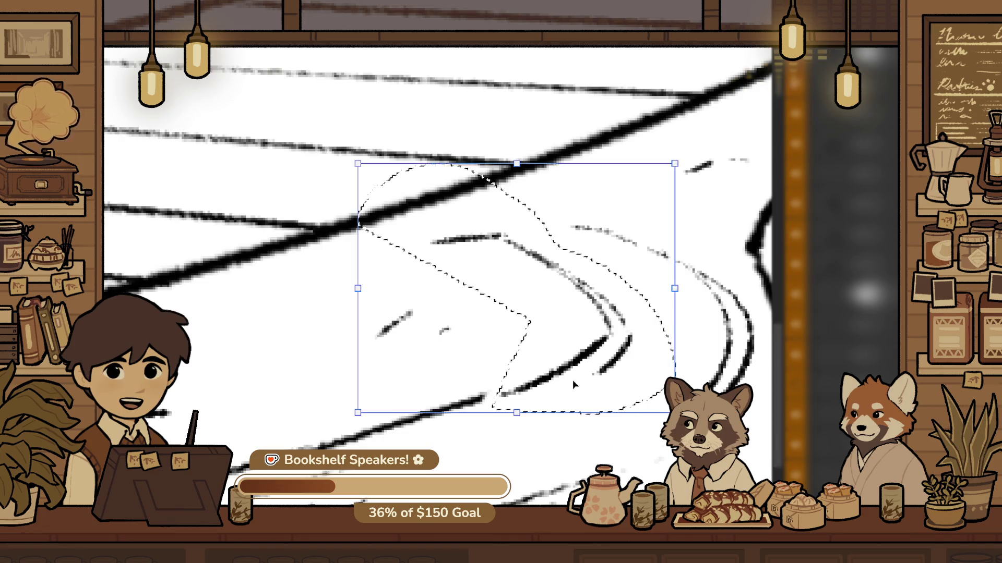
pyautogui.moveTo(585, 380); pyautogui.dragTo(591, 387)
pyautogui.moveTo(530, 163)
pyautogui.mouseDown()
pyautogui.moveTo(530, 225)
pyautogui.moveTo(531, 208)
pyautogui.mouseUp()
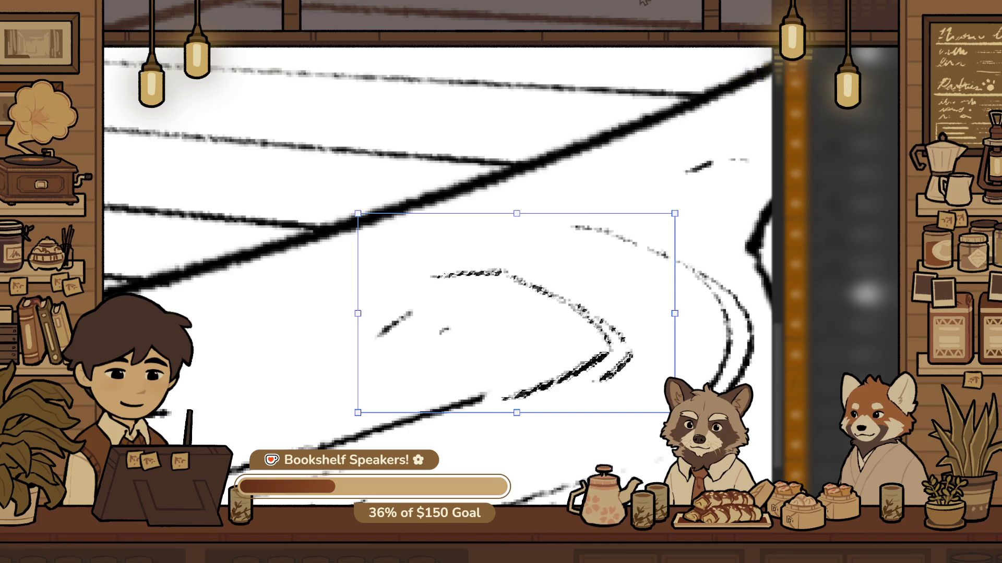
pyautogui.press('Return')
pyautogui.scroll(-3, 617, 292)
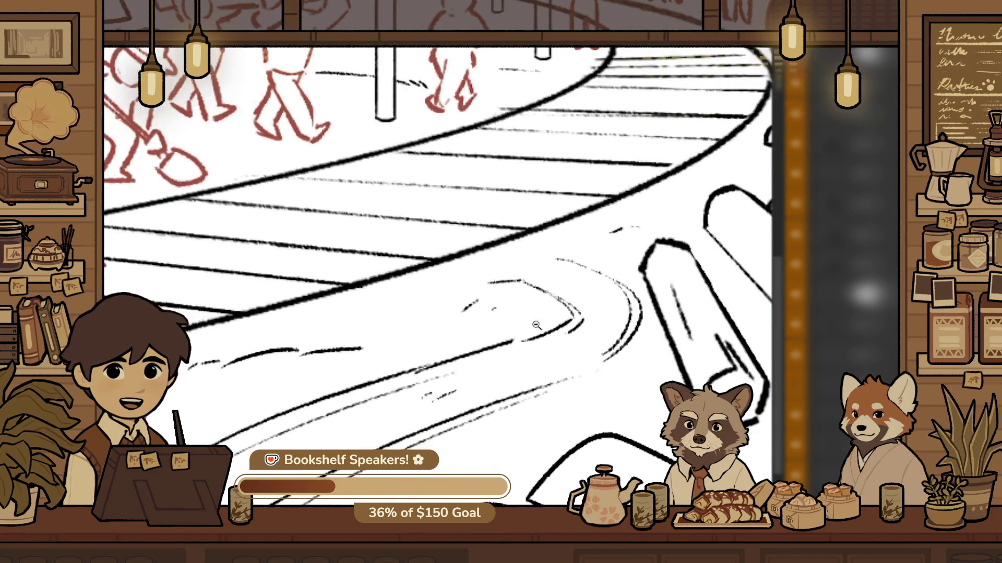
pyautogui.scroll(2, 677, 332)
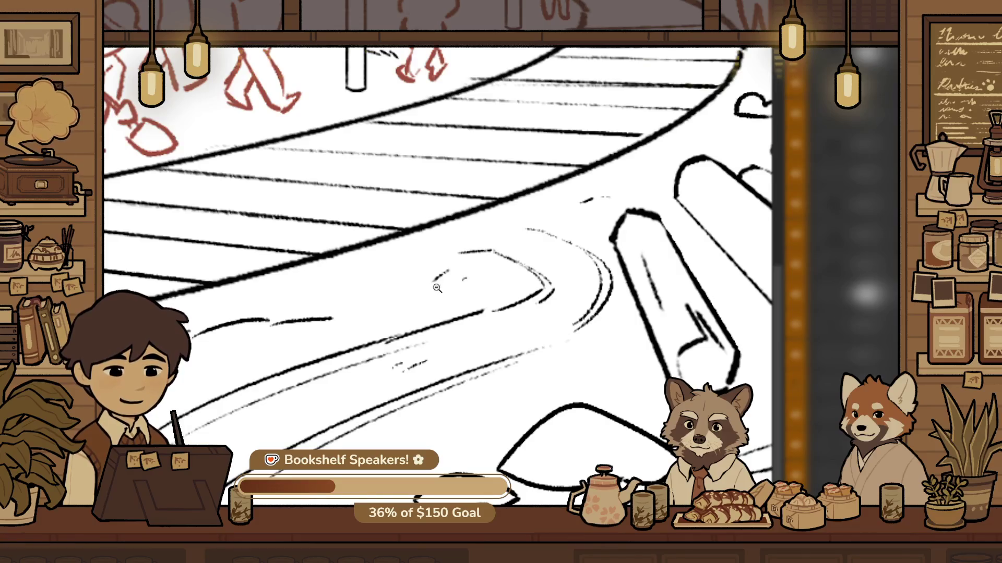
pyautogui.scroll(2, 461, 300)
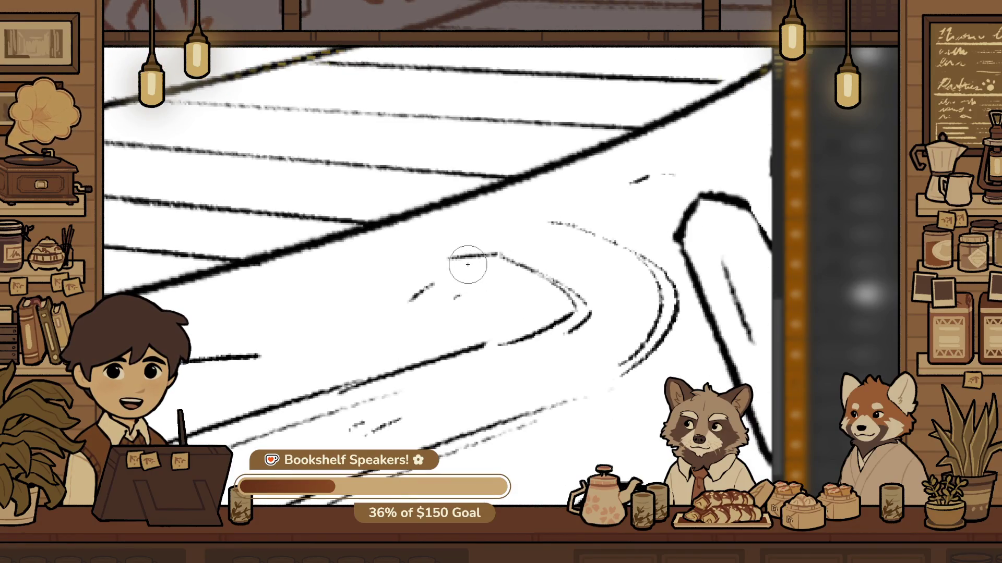
# Replace the horizontal road streak with a new streak along the curb line
pyautogui.hotkey('ctrl', 'z')
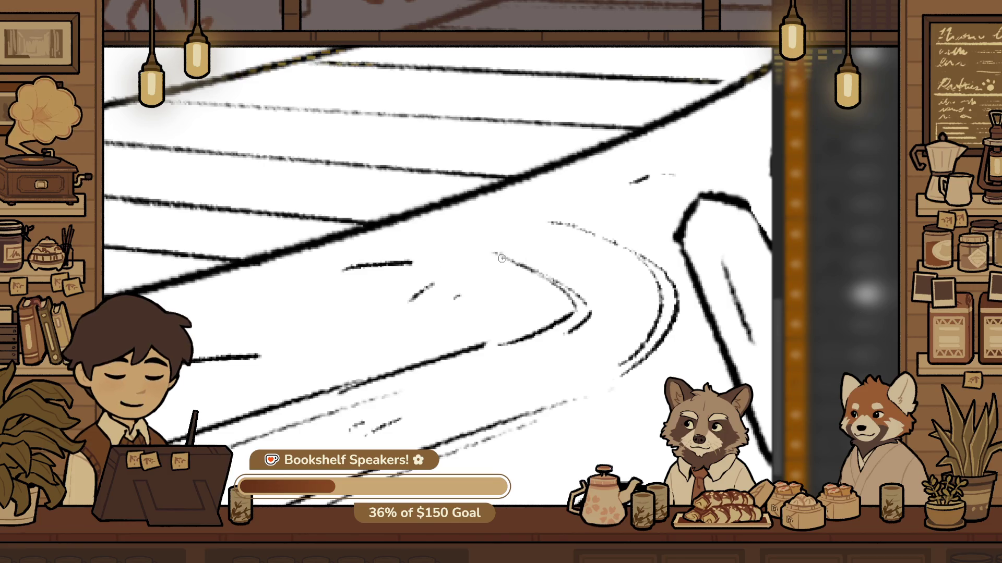
pyautogui.moveTo(395, 256); pyautogui.dragTo(500, 253)
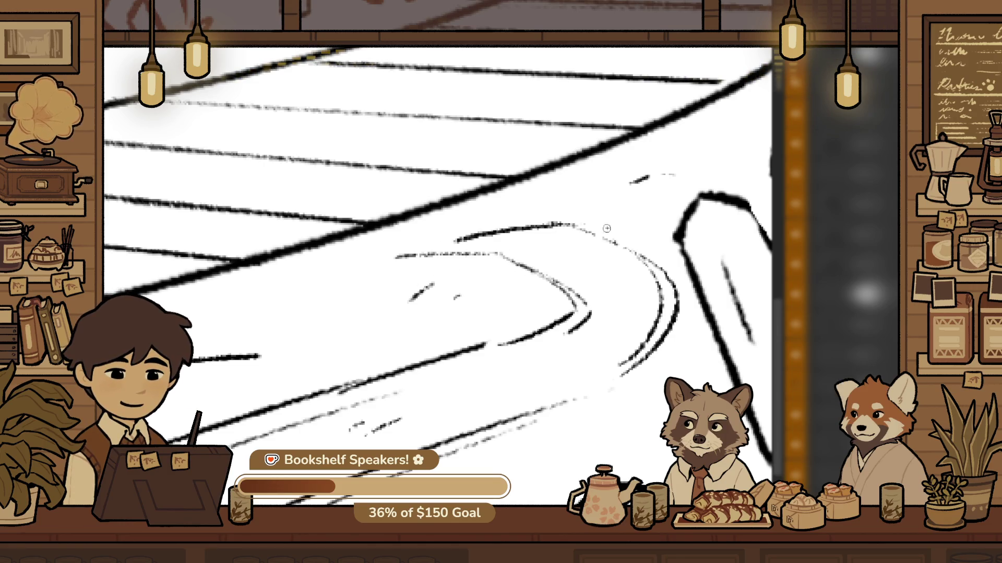
pyautogui.scroll(-5, 580, 300)
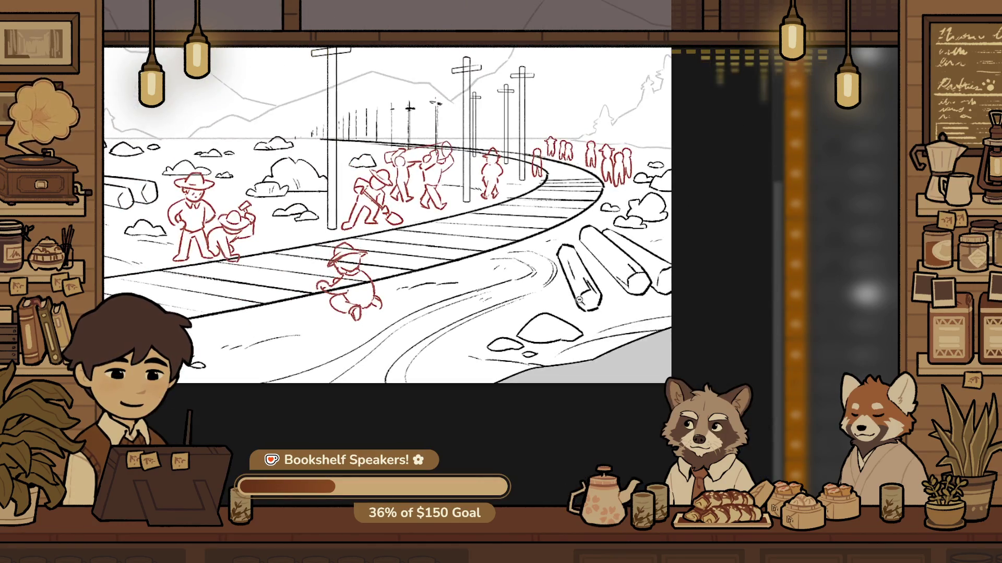
pyautogui.scroll(3, 579, 300)
pyautogui.moveTo(482, 300); pyautogui.dragTo(544, 300)
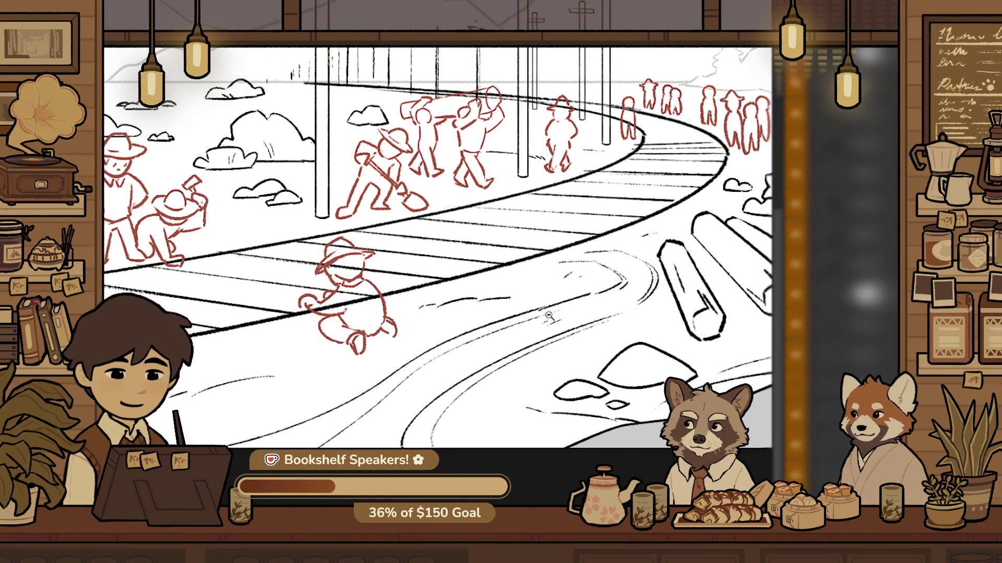
pyautogui.scroll(4, 548, 315)
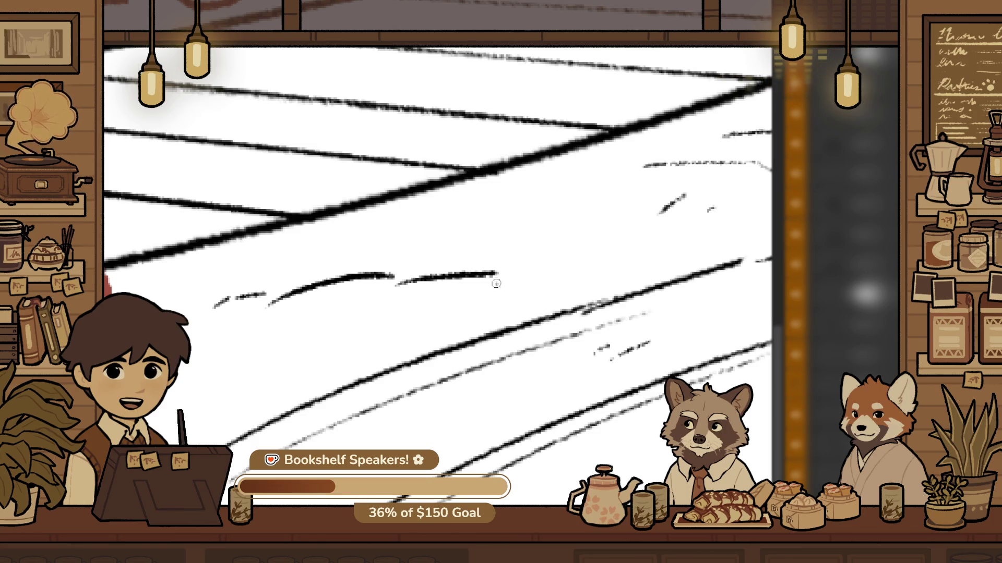
pyautogui.scroll(-2, 496, 284)
pyautogui.scroll(2, 540, 280)
pyautogui.scroll(1, 448, 338)
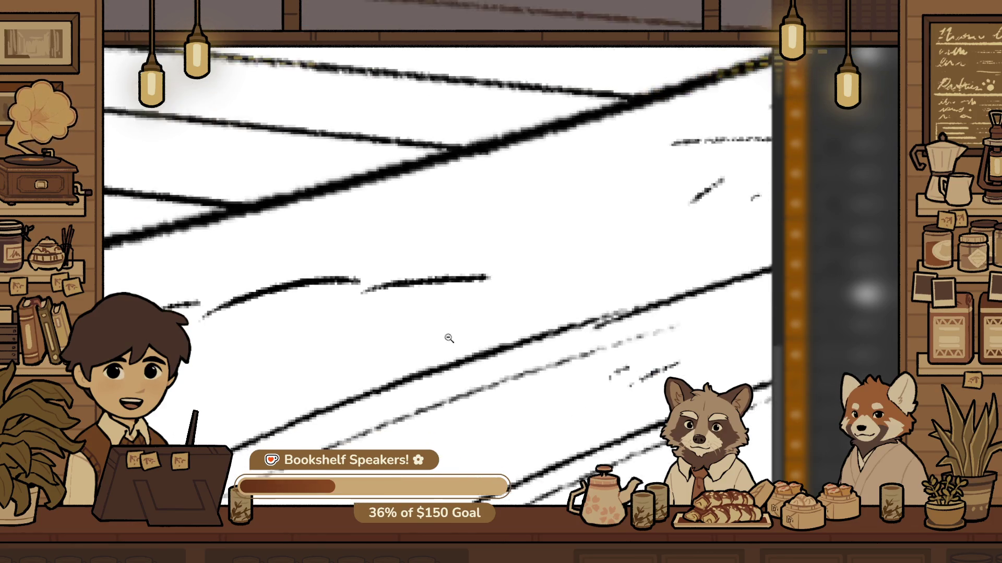
pyautogui.scroll(1, 448, 339)
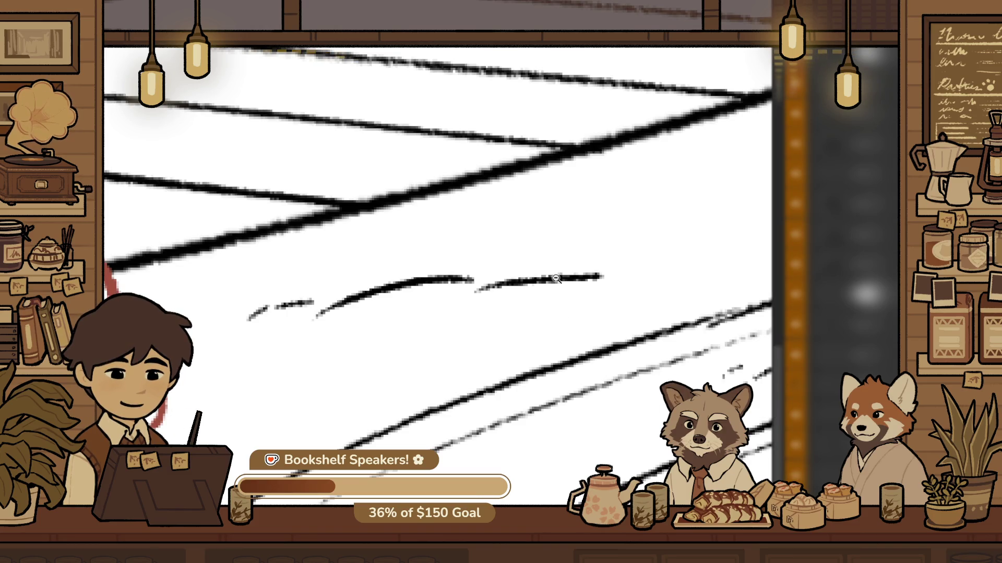
pyautogui.scroll(-2, 587, 247)
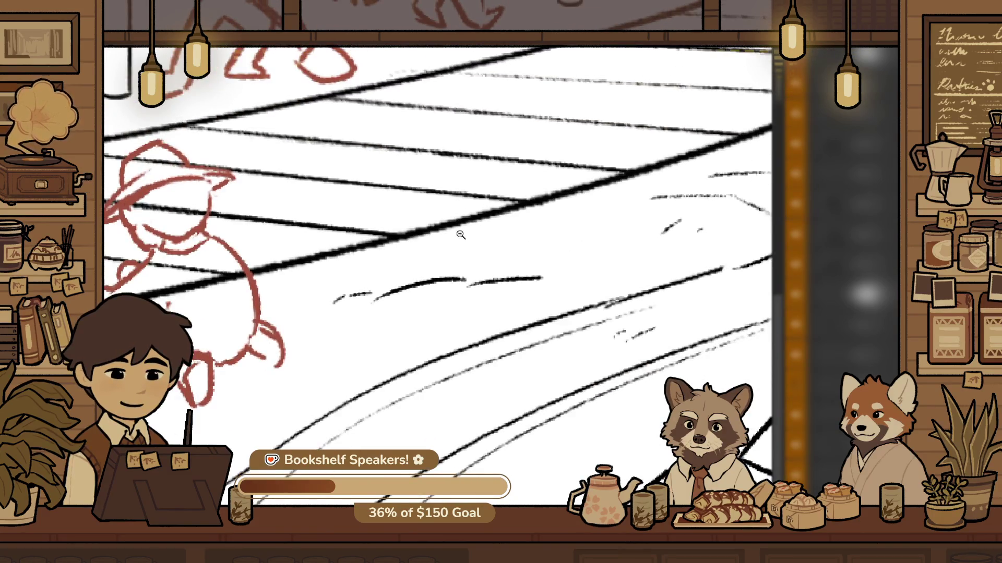
pyautogui.scroll(2, 538, 282)
# Lasso the right road streak, nudge it lower, and deselect
pyautogui.moveTo(525, 222)
pyautogui.mouseDown()
pyautogui.moveTo(440, 324)
pyautogui.moveTo(445, 308)
pyautogui.moveTo(504, 266)
pyautogui.mouseUp()
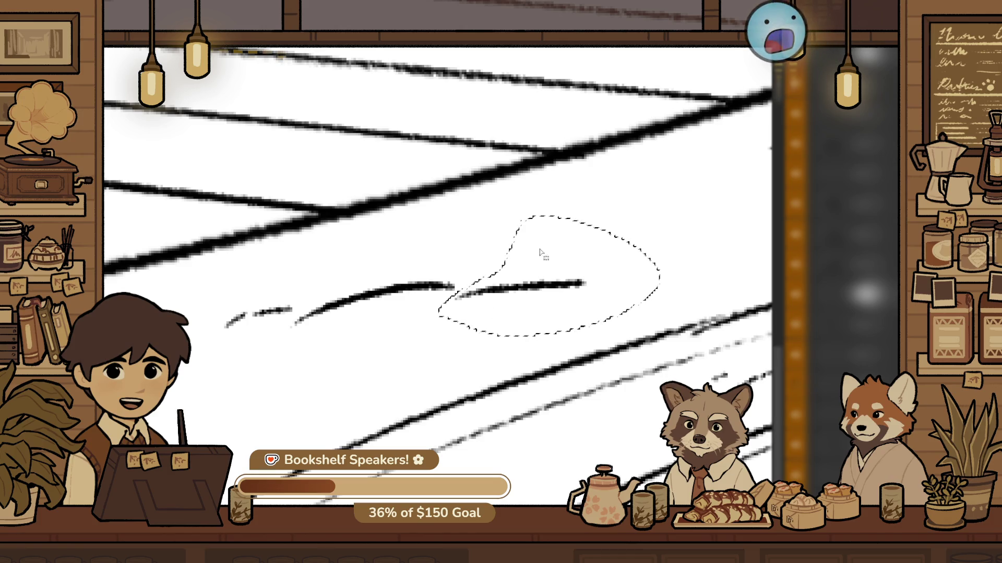
pyautogui.keyDown('ctrl'); pyautogui.keyDown('alt'); pyautogui.click(487, 318); pyautogui.keyUp('alt'); pyautogui.keyUp('ctrl')
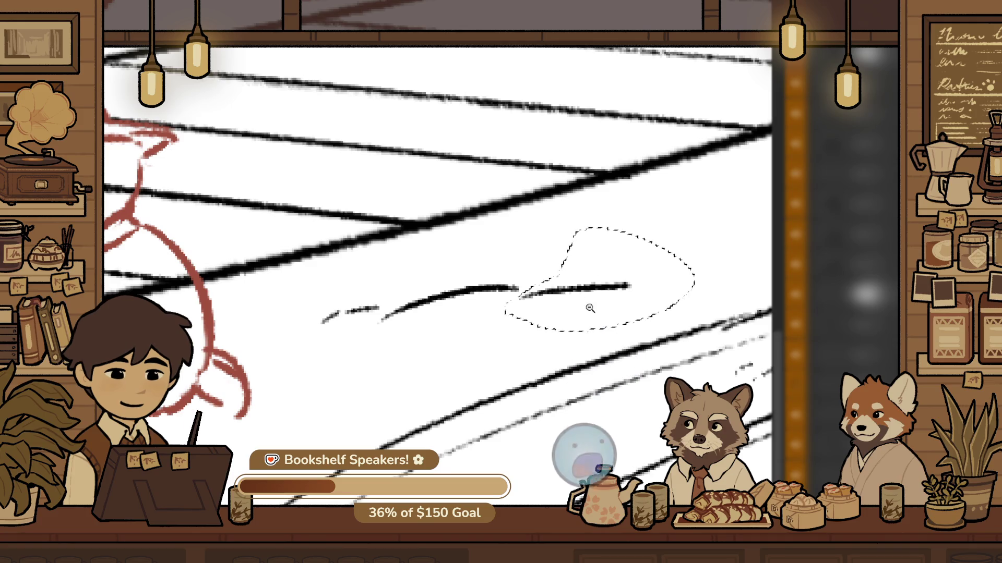
pyautogui.scroll(1, 621, 300)
pyautogui.scroll(1, 600, 303)
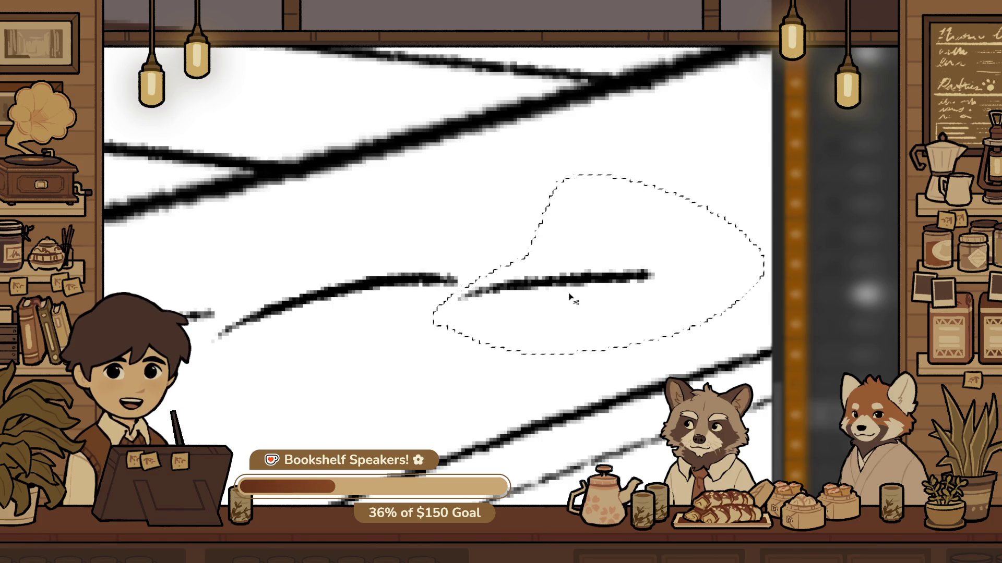
pyautogui.hotkey('ctrl', 'd')
pyautogui.scroll(-5, 496, 292)
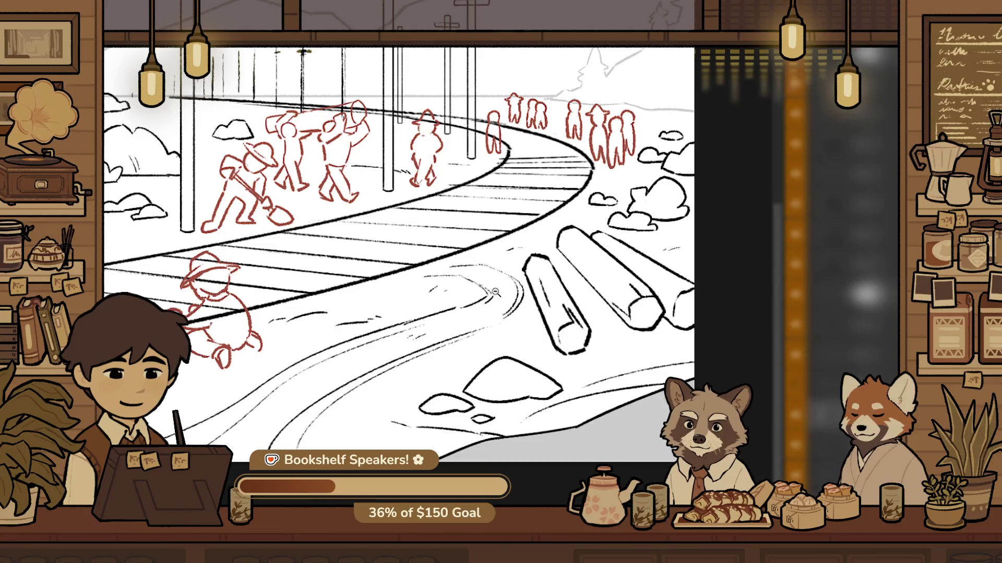
# Rotate the lassoed ground streak with Free Transform
pyautogui.scroll(5, 496, 292)
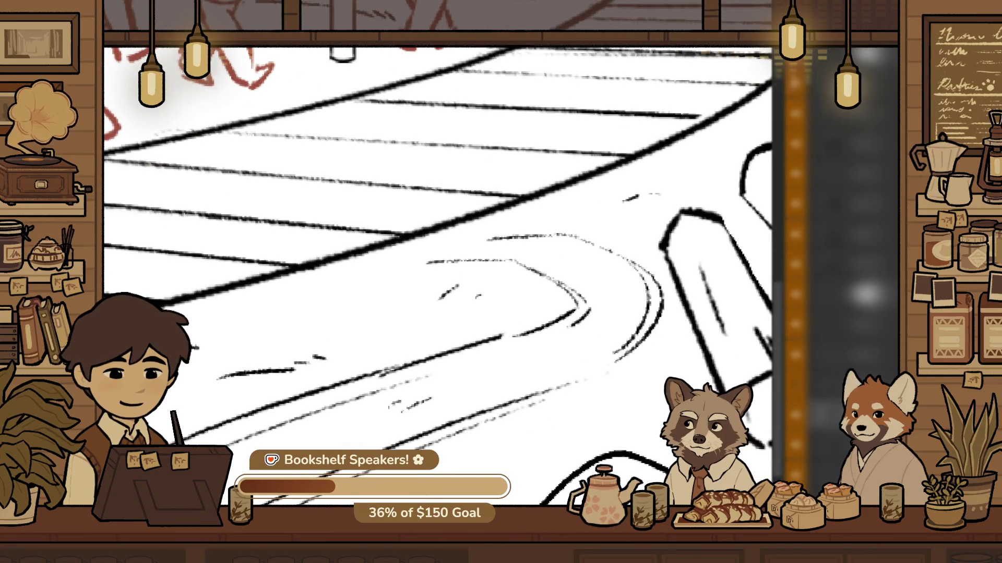
pyautogui.scroll(1, 501, 180)
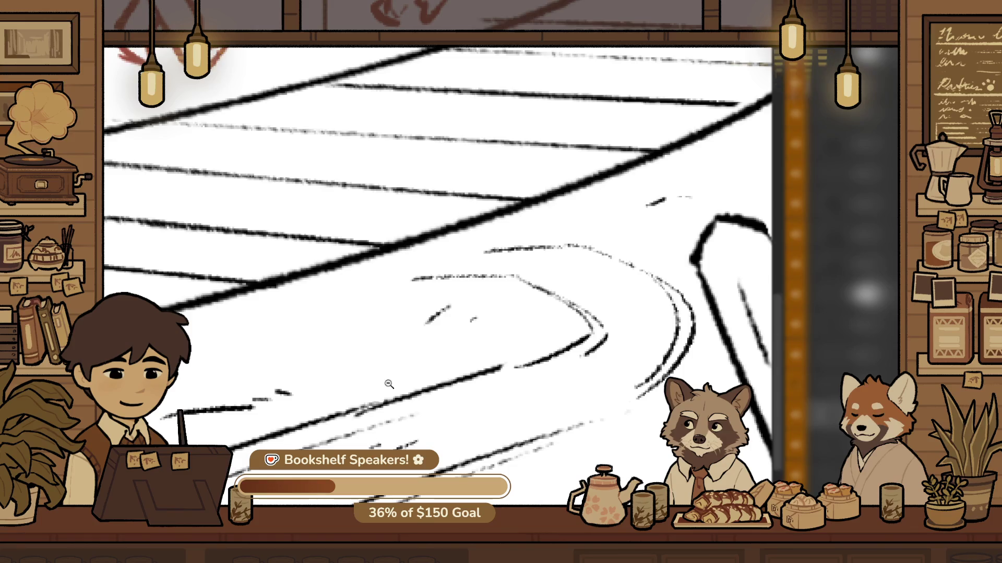
pyautogui.scroll(2, 425, 307)
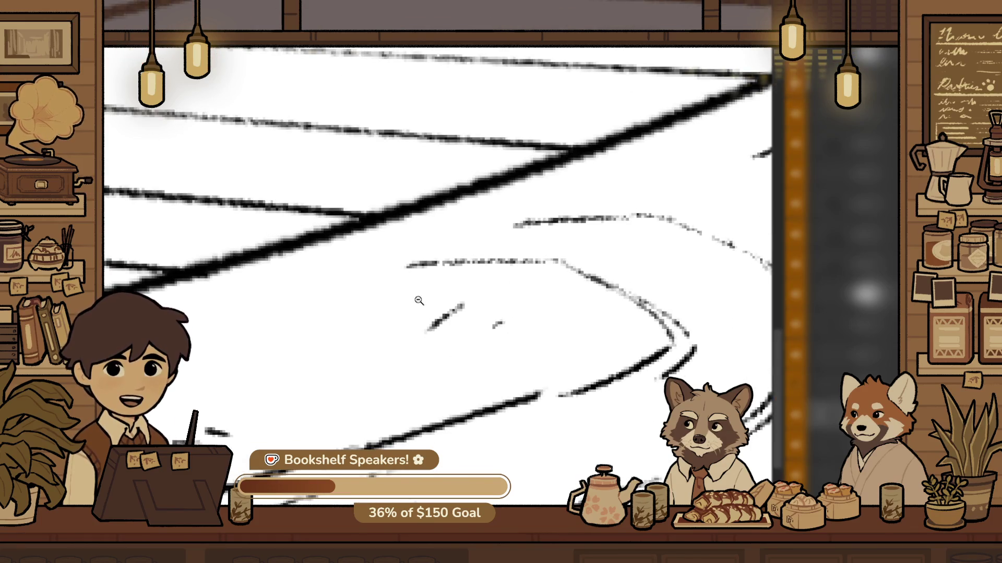
pyautogui.scroll(2, 411, 333)
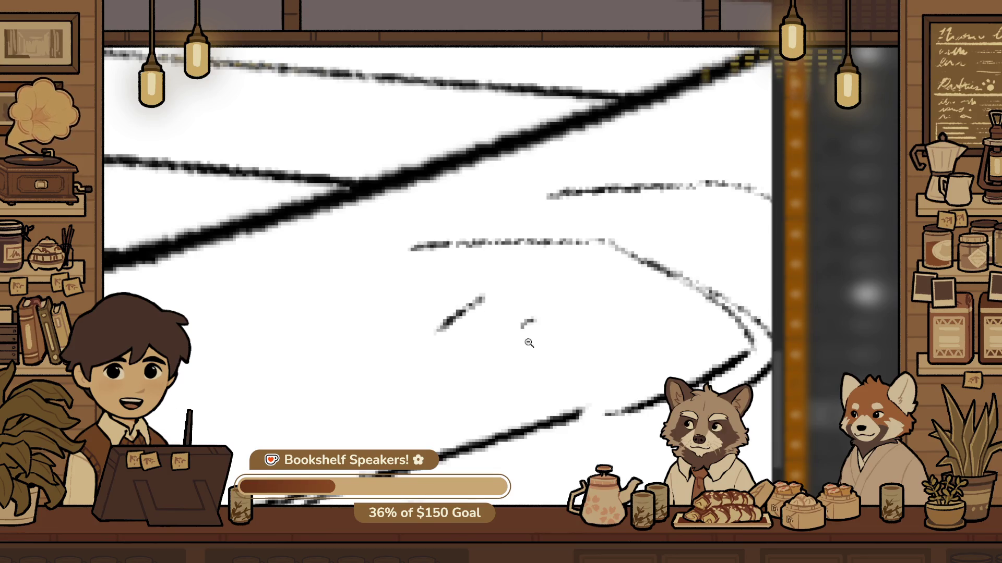
pyautogui.hotkey('ctrl', 't')
pyautogui.moveTo(589, 224); pyautogui.dragTo(533, 152)
pyautogui.press('Return')
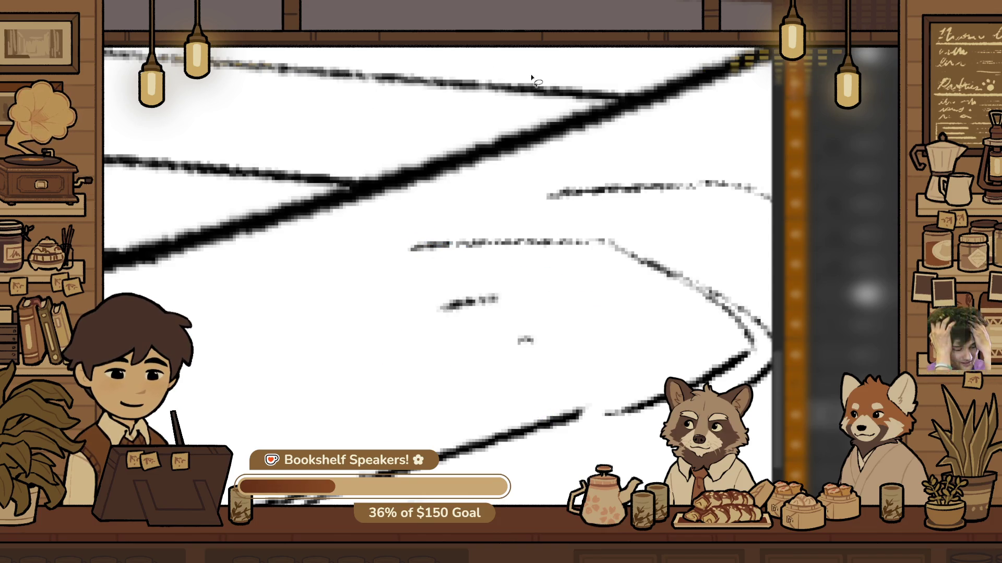
# Replace the diagonal ground streak with a shorter, flatter one
pyautogui.scroll(-5, 624, 181)
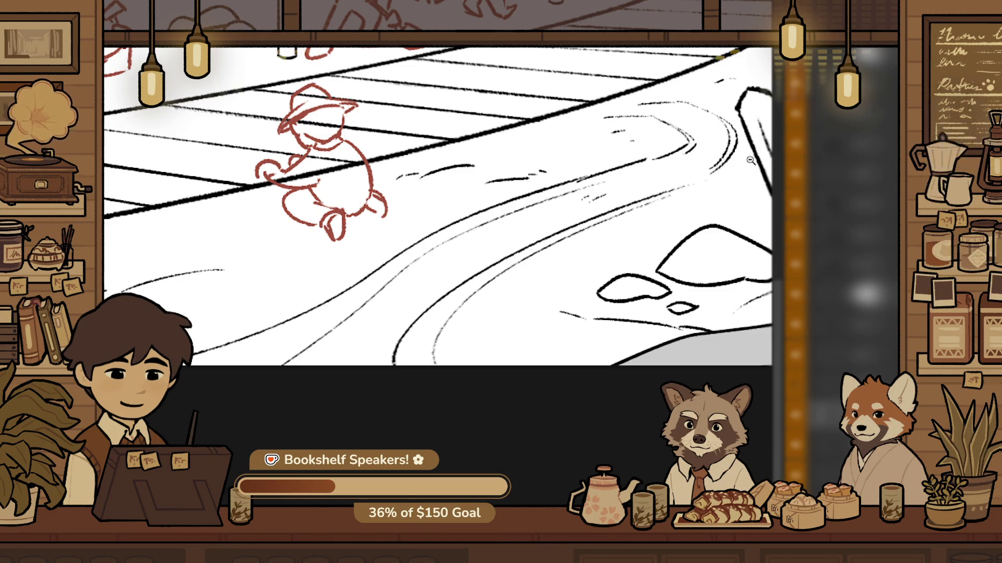
pyautogui.scroll(5, 462, 223)
pyautogui.scroll(3, 530, 273)
pyautogui.hotkey('ctrl', 'z')
pyautogui.moveTo(483, 256); pyautogui.dragTo(532, 263)
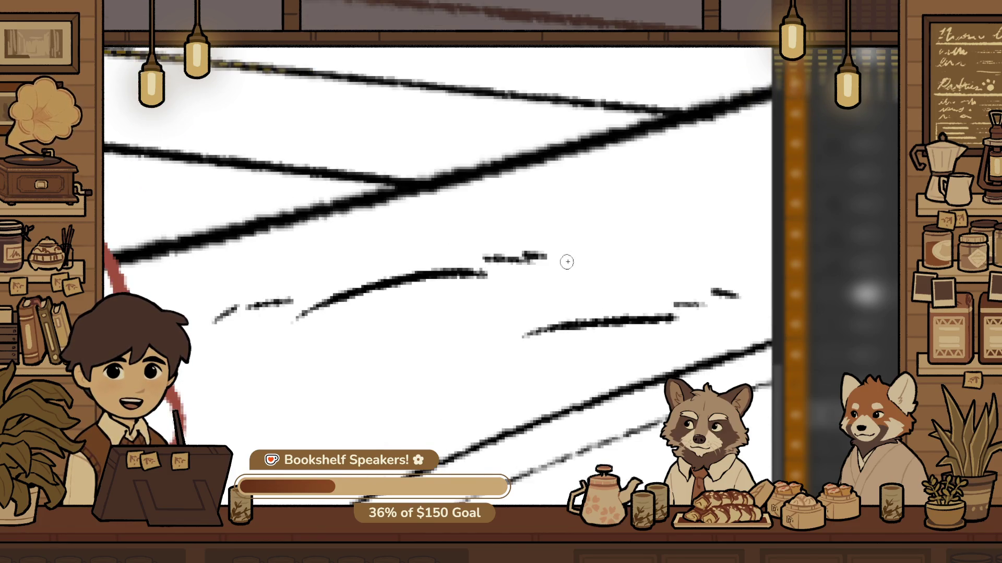
pyautogui.scroll(-3, 397, 364)
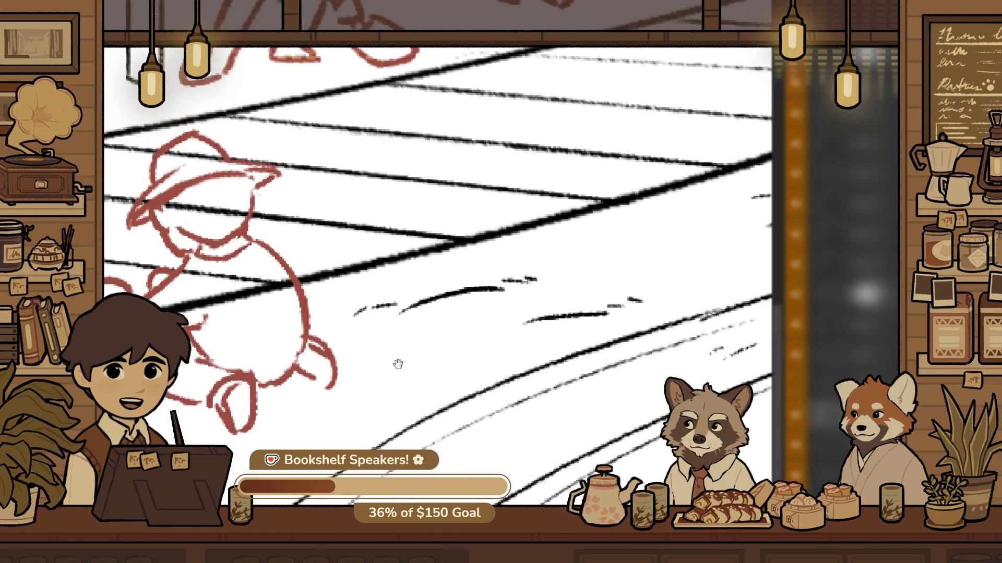
pyautogui.moveTo(397, 364); pyautogui.dragTo(432, 348)
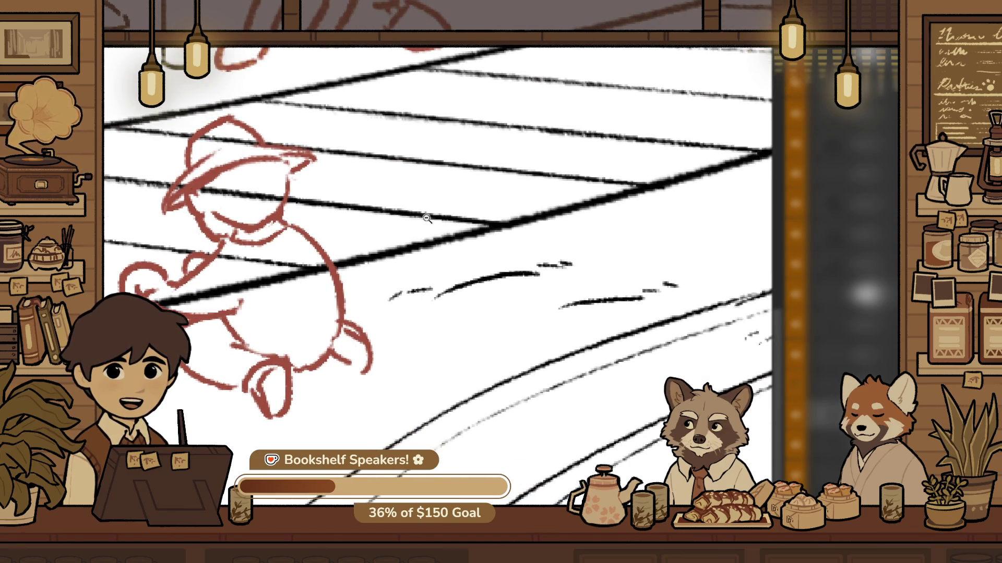
pyautogui.scroll(5, 427, 218)
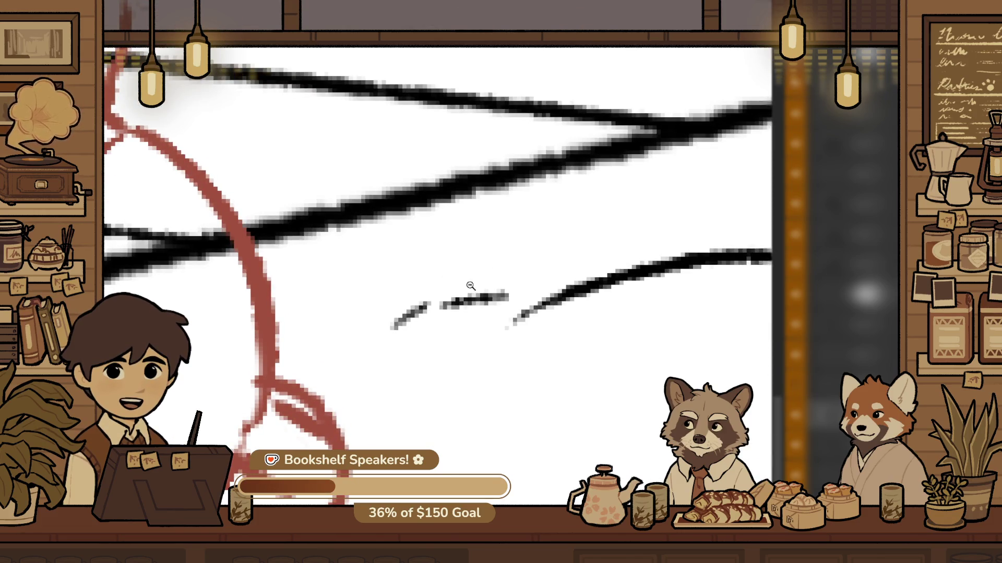
pyautogui.scroll(2, 521, 305)
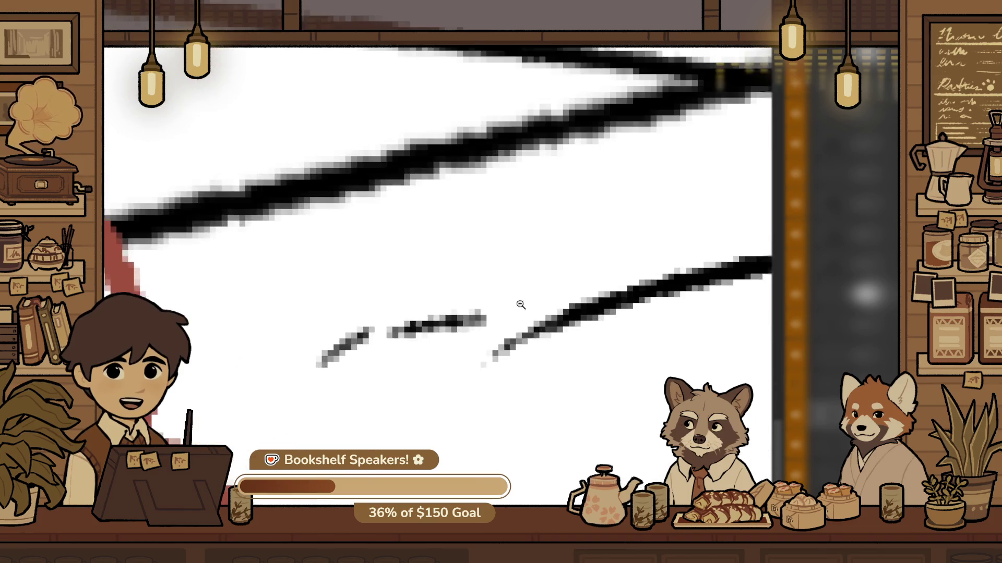
pyautogui.scroll(-2, 524, 398)
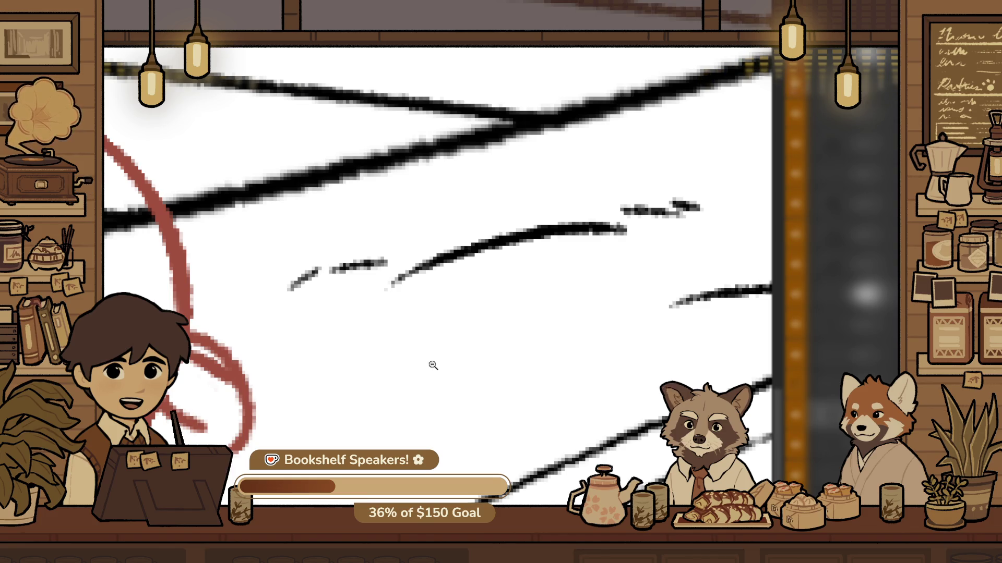
pyautogui.scroll(-3, 408, 336)
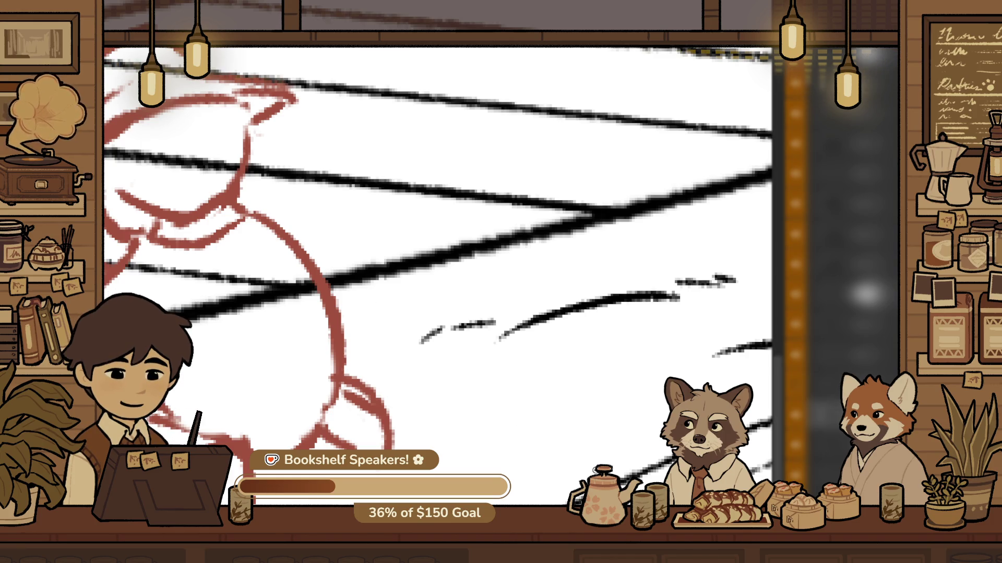
pyautogui.scroll(2, 475, 327)
# Lasso the short dashes and move them down and to the right
pyautogui.moveTo(383, 284); pyautogui.dragTo(519, 272)
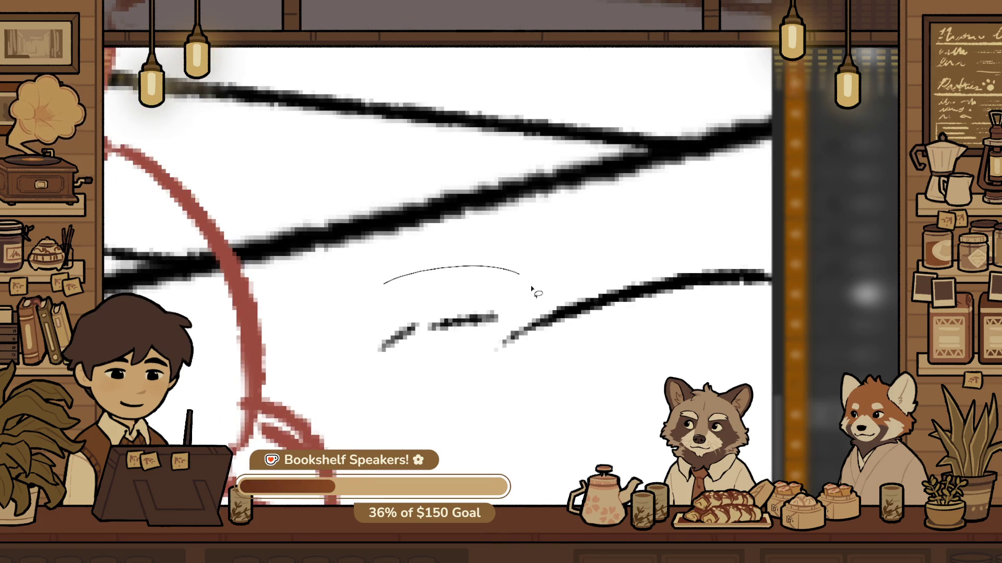
pyautogui.moveTo(452, 369); pyautogui.dragTo(383, 292)
pyautogui.moveTo(531, 339)
pyautogui.mouseDown()
pyautogui.moveTo(595, 403)
pyautogui.moveTo(573, 418)
pyautogui.mouseUp()
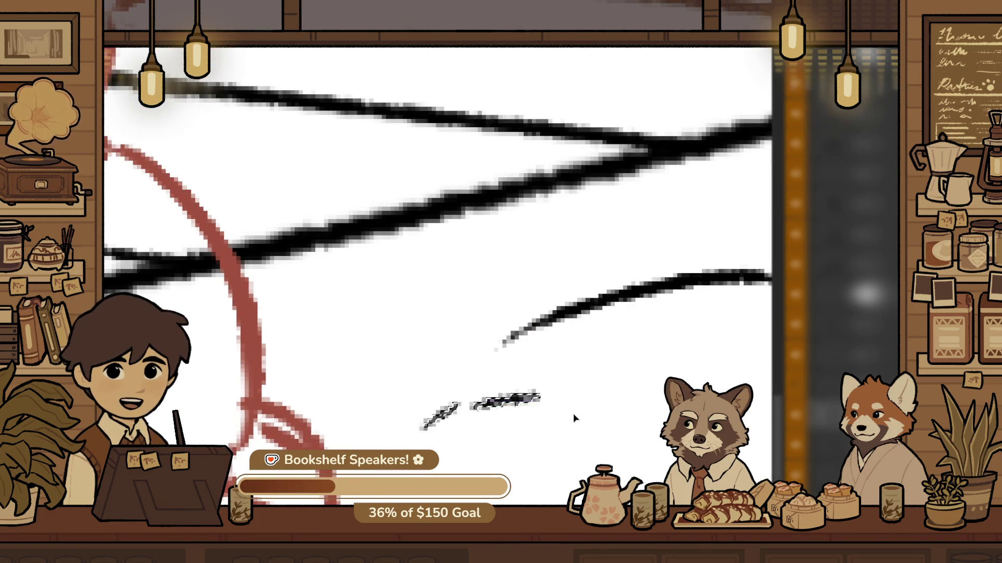
pyautogui.scroll(-2, 575, 393)
pyautogui.scroll(3, 429, 394)
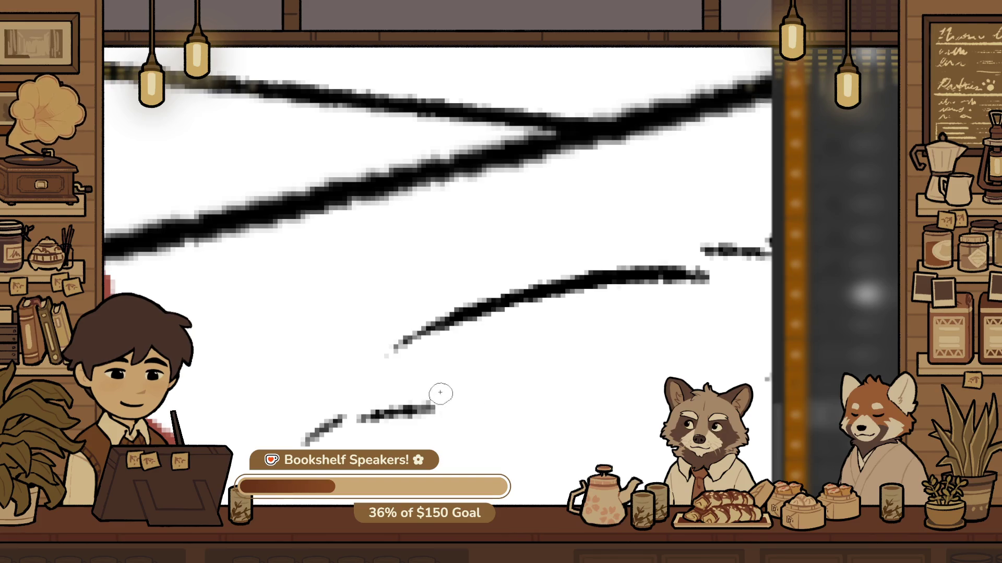
pyautogui.scroll(-3, 479, 421)
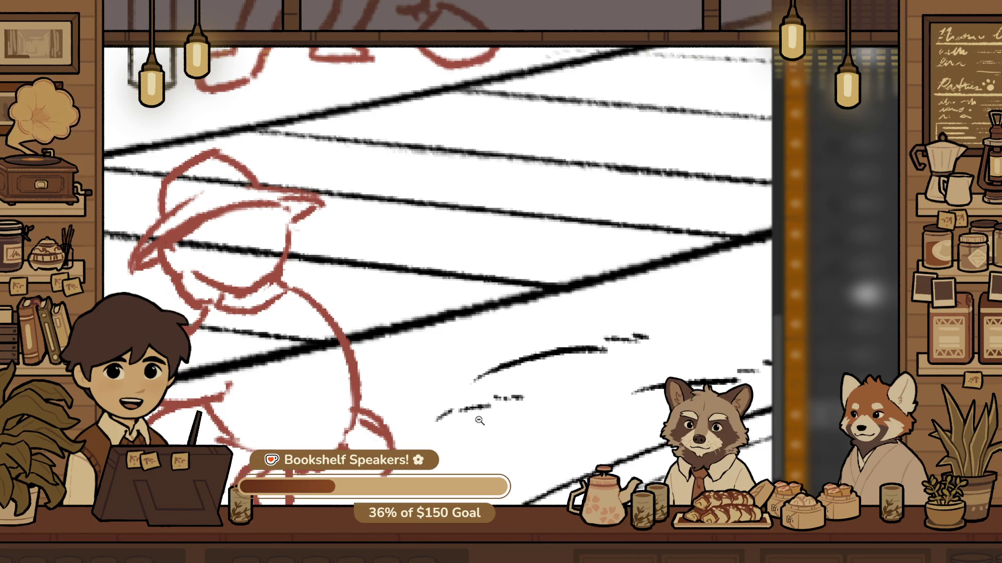
pyautogui.scroll(-2, 522, 394)
pyautogui.scroll(2, 539, 336)
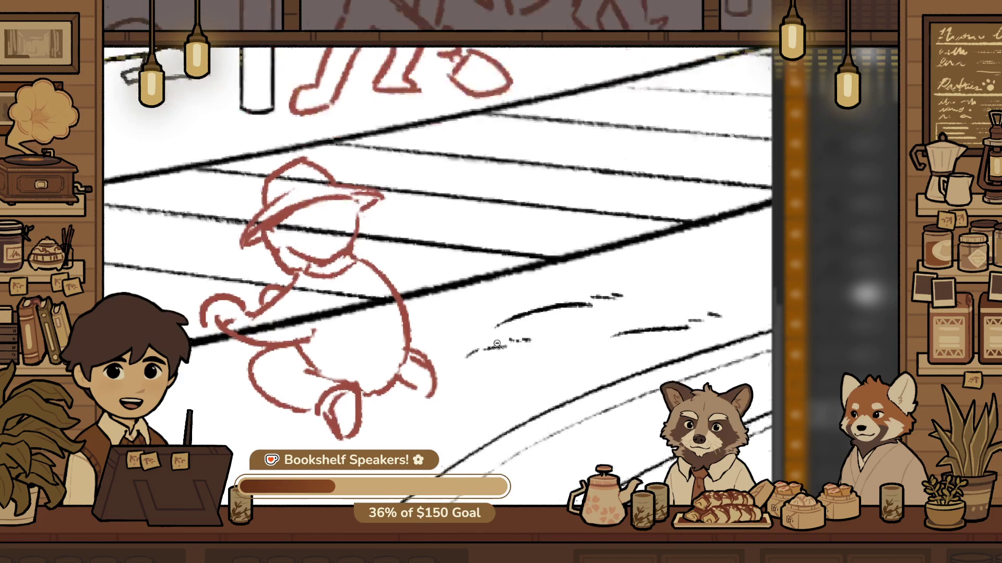
pyautogui.scroll(2, 560, 328)
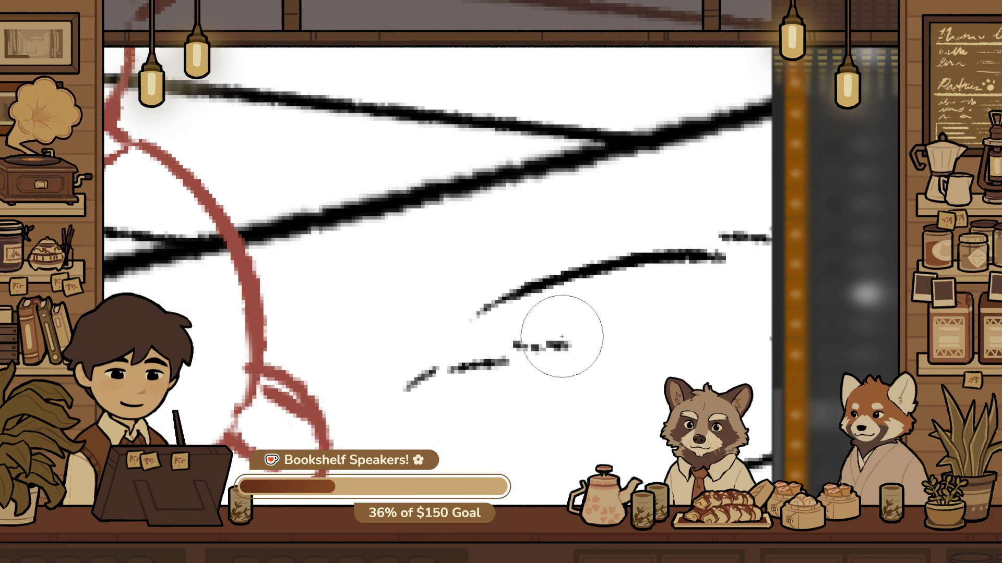
# Remove the stray short dashes and draw a longer, thicker ground streak beside the track
pyautogui.hotkey('ctrl', 'z')
pyautogui.hotkey('ctrl', 'z')
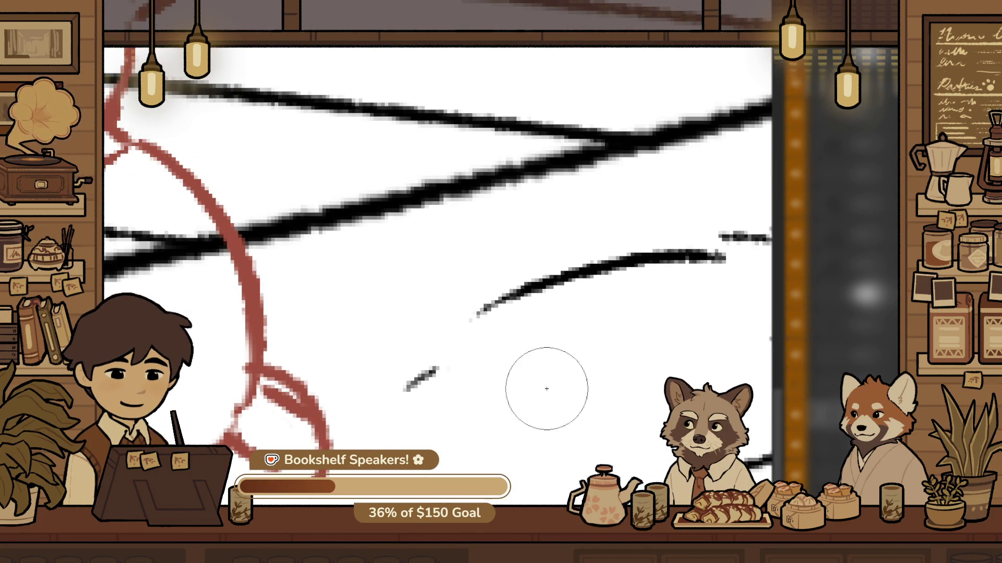
pyautogui.hotkey('ctrl', 'z')
pyautogui.moveTo(465, 382); pyautogui.dragTo(524, 353)
pyautogui.hotkey('ctrl', 'z')
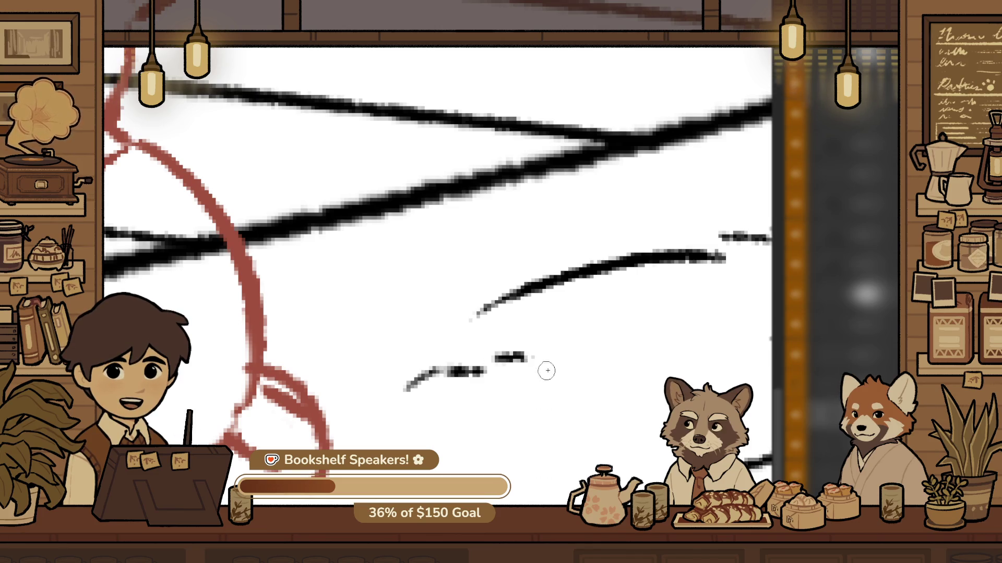
pyautogui.moveTo(378, 357); pyautogui.dragTo(436, 345)
pyautogui.hotkey('ctrl', 'z')
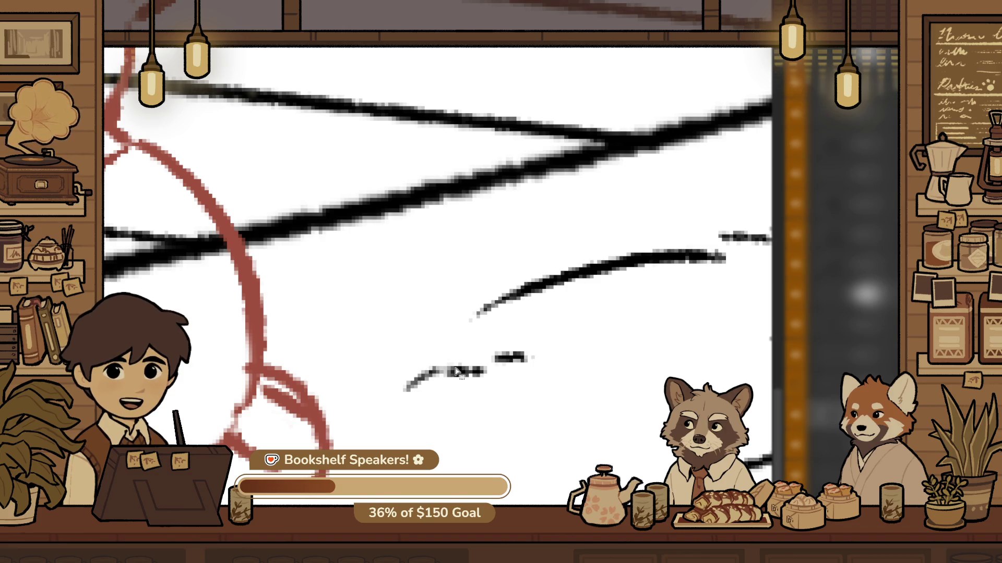
pyautogui.moveTo(520, 366); pyautogui.dragTo(557, 425)
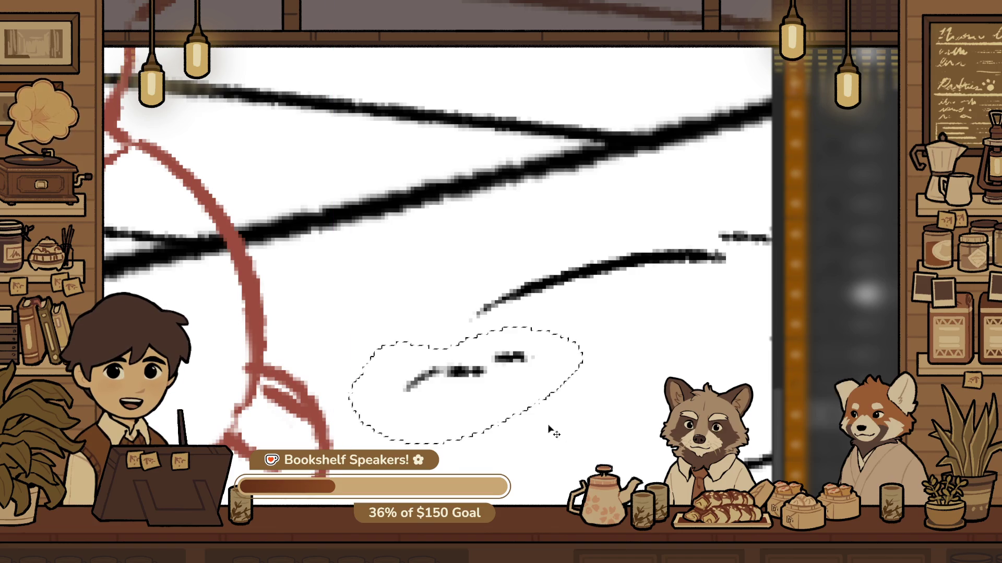
pyautogui.hotkey('ctrl', 'z')
pyautogui.scroll(-10, 540, 417)
pyautogui.scroll(6, 522, 365)
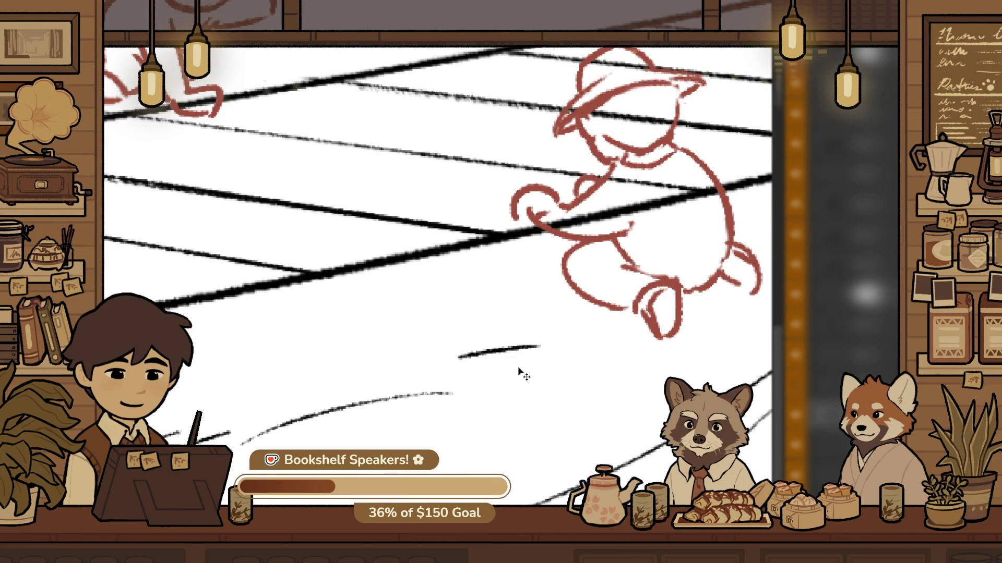
pyautogui.hotkey('ctrl', 'z')
pyautogui.moveTo(479, 358); pyautogui.dragTo(595, 343)
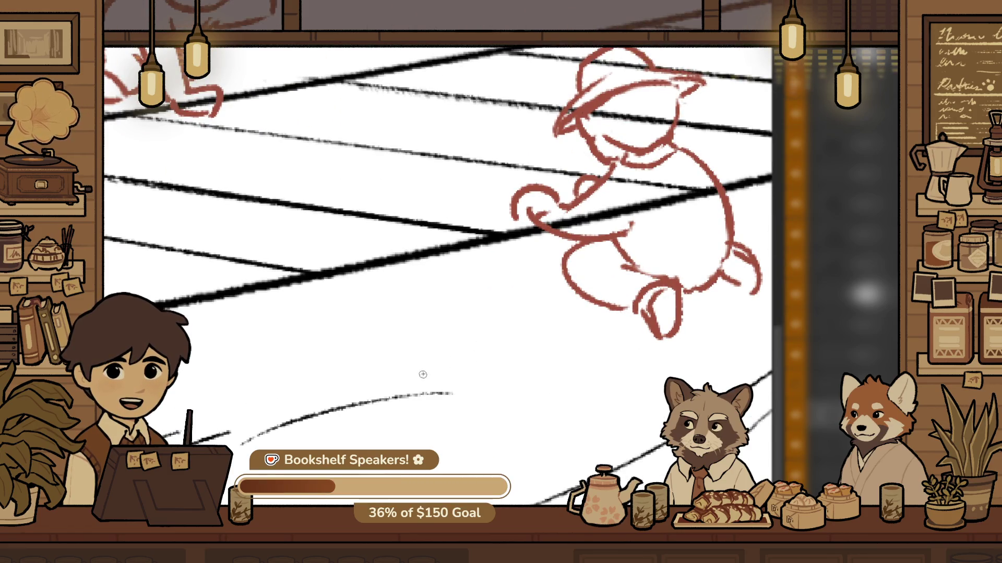
pyautogui.moveTo(412, 351)
pyautogui.mouseDown()
pyautogui.moveTo(454, 330)
pyautogui.moveTo(599, 402)
pyautogui.mouseUp()
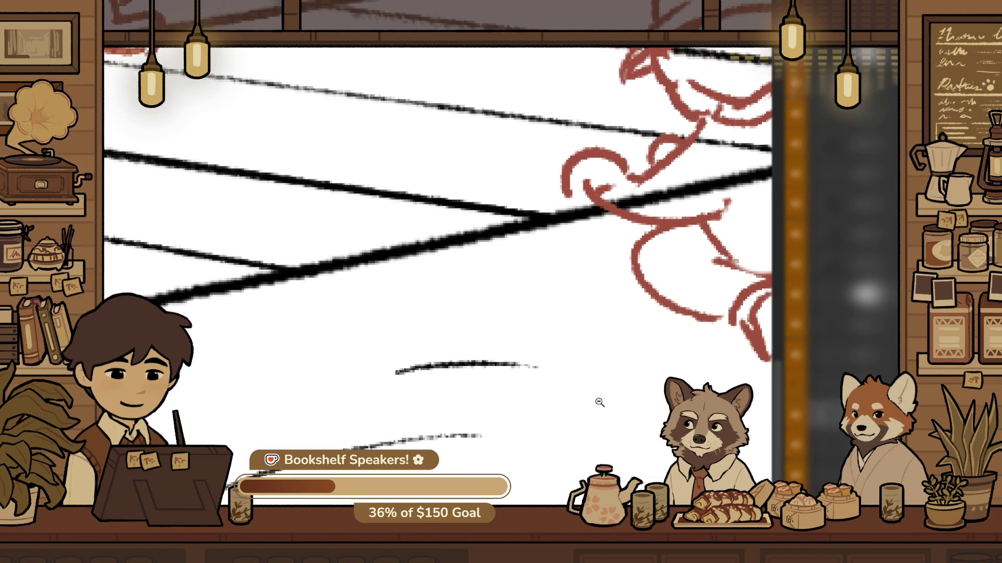
# Lasso the lower streak and rotate it about 37° counter-clockwise so it tilts up right
pyautogui.moveTo(345, 334)
pyautogui.mouseDown()
pyautogui.moveTo(619, 376)
pyautogui.moveTo(358, 338)
pyautogui.mouseUp()
pyautogui.hotkey('ctrl', 't')
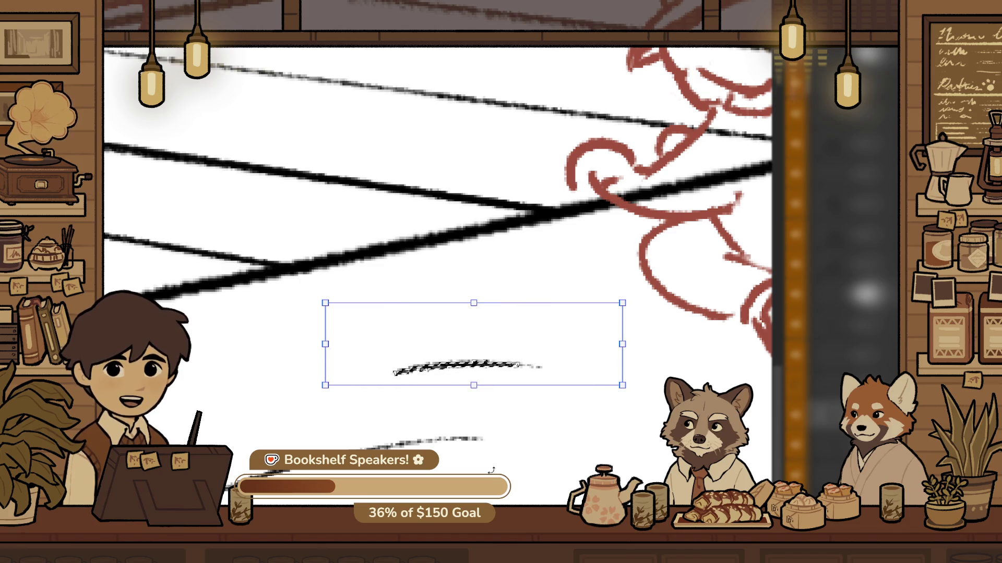
pyautogui.moveTo(528, 337)
pyautogui.mouseDown()
pyautogui.moveTo(625, 300)
pyautogui.moveTo(614, 348)
pyautogui.moveTo(615, 329)
pyautogui.moveTo(565, 314)
pyautogui.mouseUp()
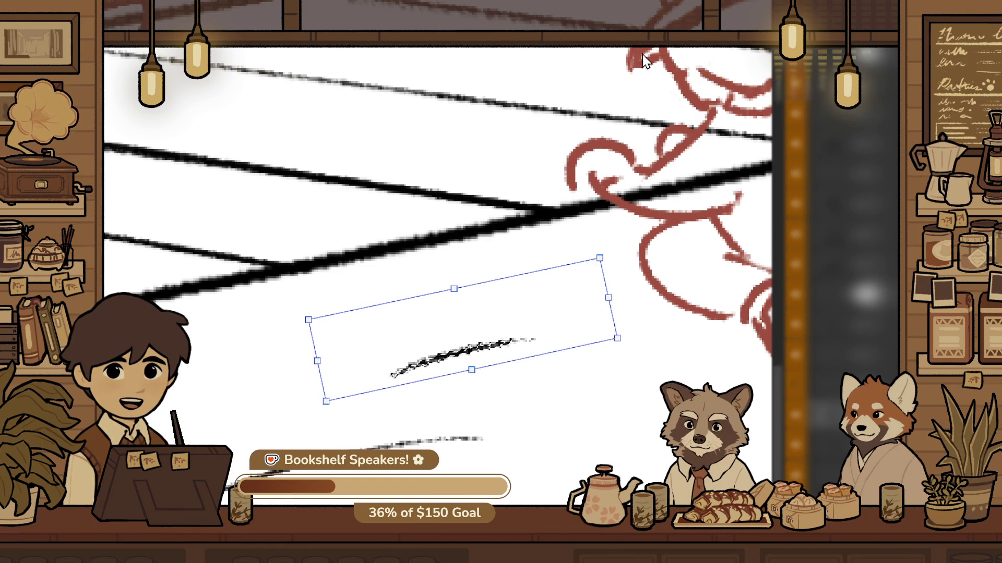
pyautogui.press('Return')
pyautogui.keyDown('alt'); pyautogui.click(528, 363); pyautogui.keyUp('alt')
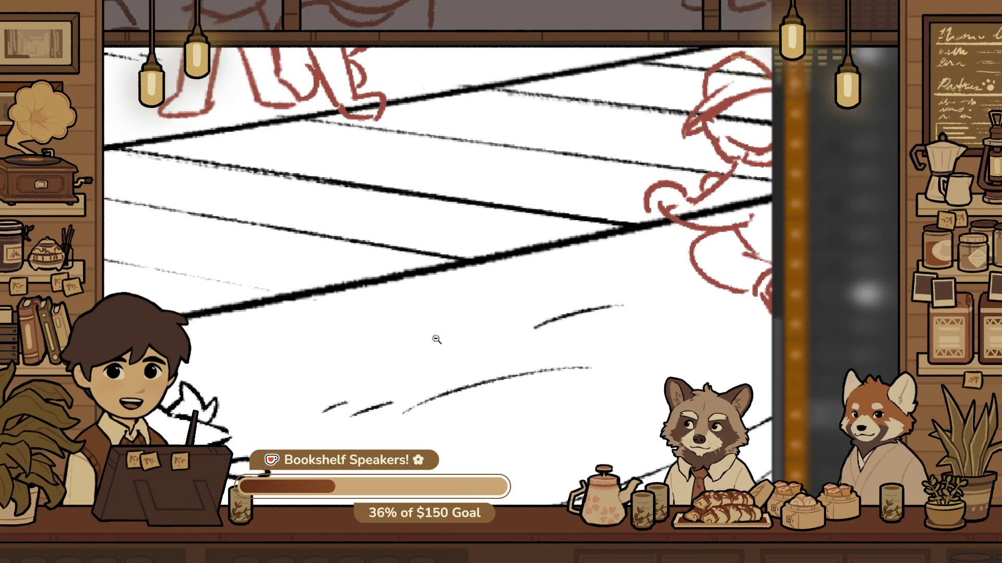
# Redraw the short ground streak below the track near the red figures
pyautogui.click(649, 320)
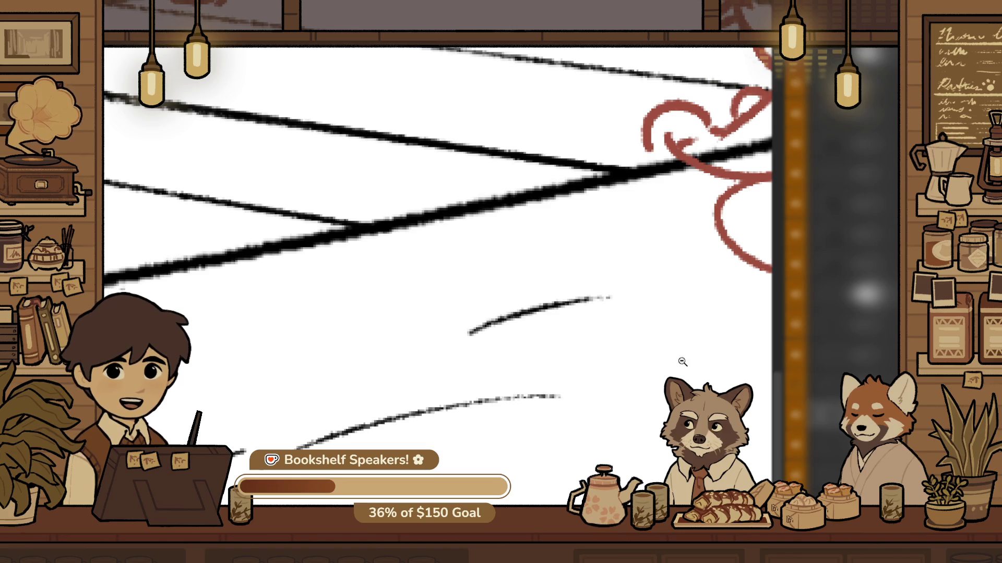
pyautogui.moveTo(680, 358); pyautogui.dragTo(576, 406)
pyautogui.moveTo(599, 322); pyautogui.dragTo(607, 382)
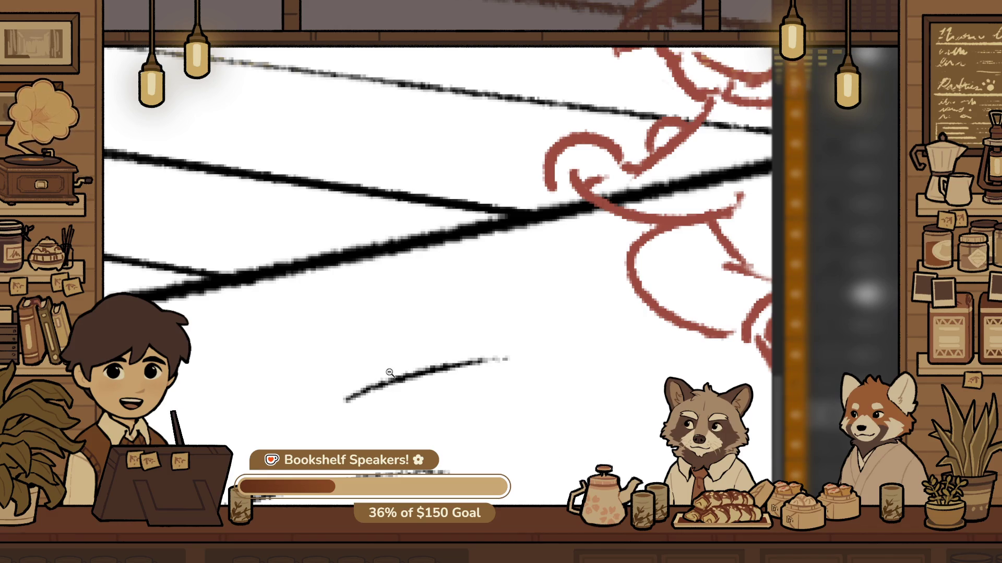
pyautogui.click(561, 363)
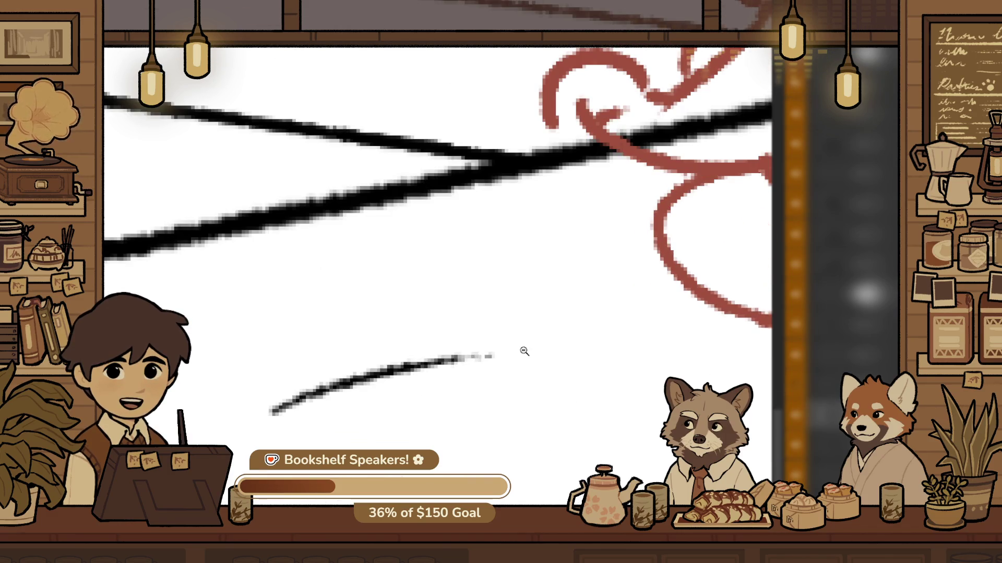
pyautogui.hotkey('ctrl', 'z')
pyautogui.moveTo(490, 345); pyautogui.dragTo(589, 342)
pyautogui.hotkey('ctrl', 'z')
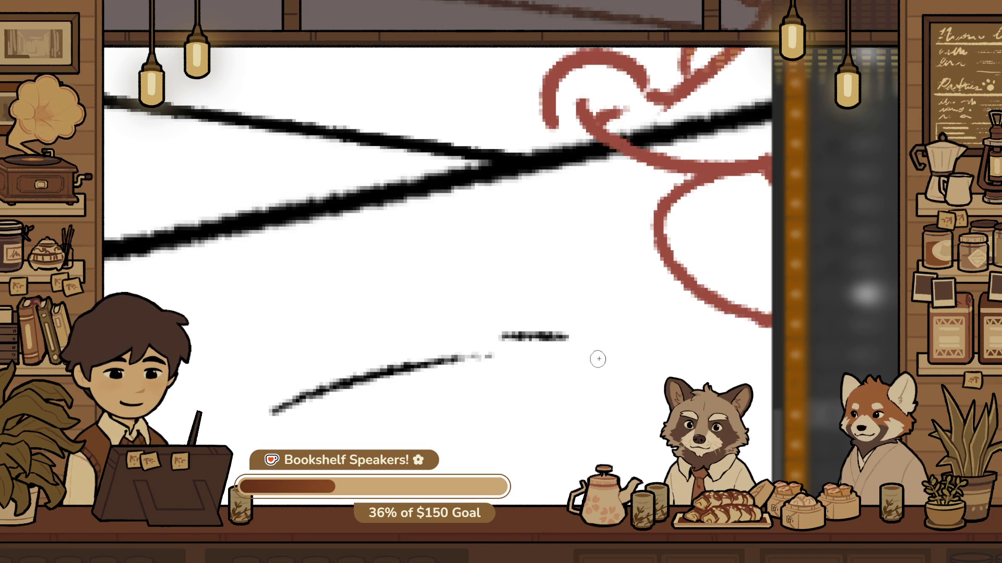
pyautogui.keyDown('alt'); pyautogui.click(596, 358); pyautogui.keyUp('alt')
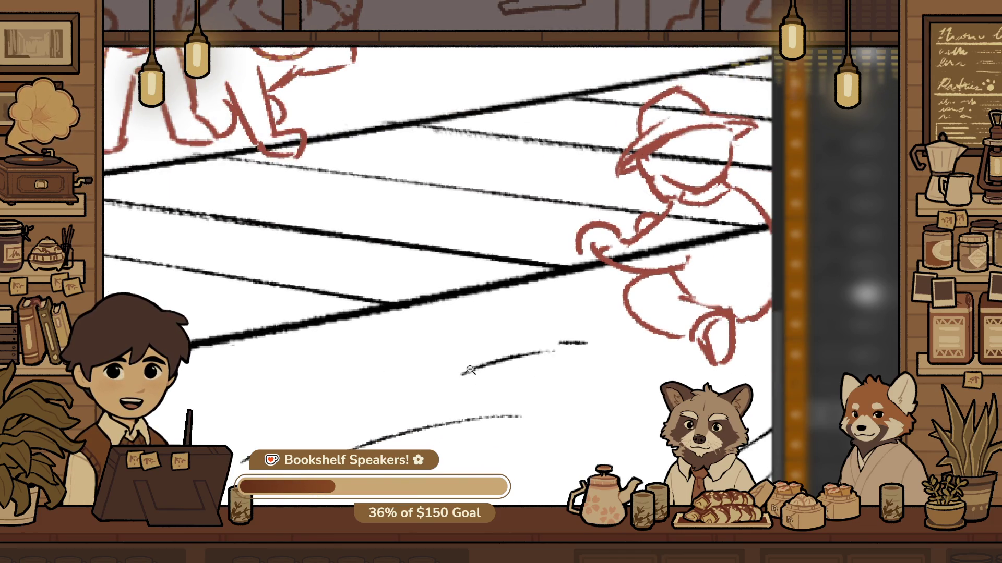
pyautogui.scroll(3, 470, 369)
pyautogui.moveTo(409, 385); pyautogui.dragTo(501, 345)
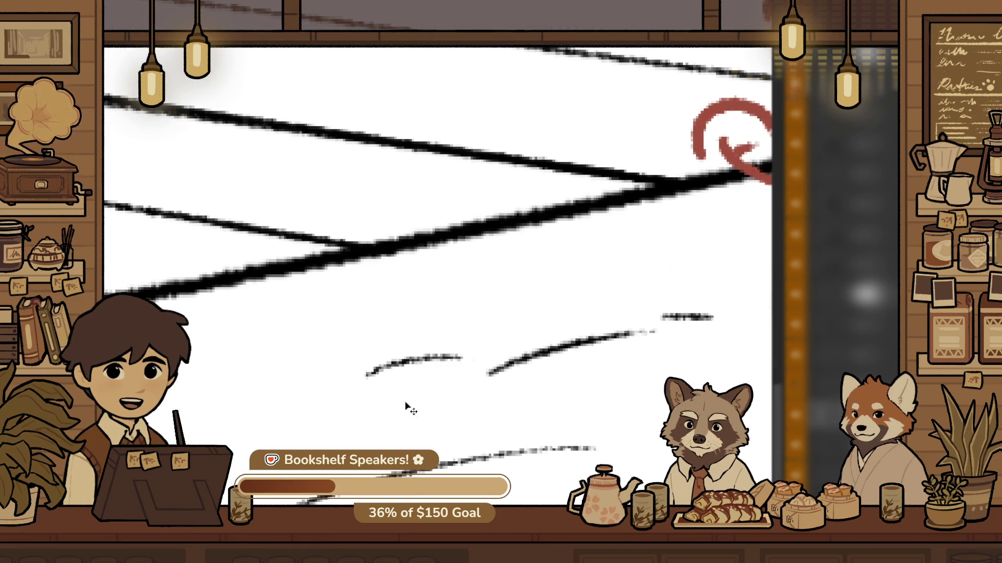
pyautogui.scroll(-5, 490, 398)
pyautogui.moveTo(483, 425)
pyautogui.mouseDown()
pyautogui.moveTo(590, 328)
pyautogui.moveTo(522, 429)
pyautogui.mouseUp()
pyautogui.moveTo(385, 405)
pyautogui.mouseDown()
pyautogui.moveTo(526, 398)
pyautogui.moveTo(422, 415)
pyautogui.mouseUp()
pyautogui.scroll(5, 490, 402)
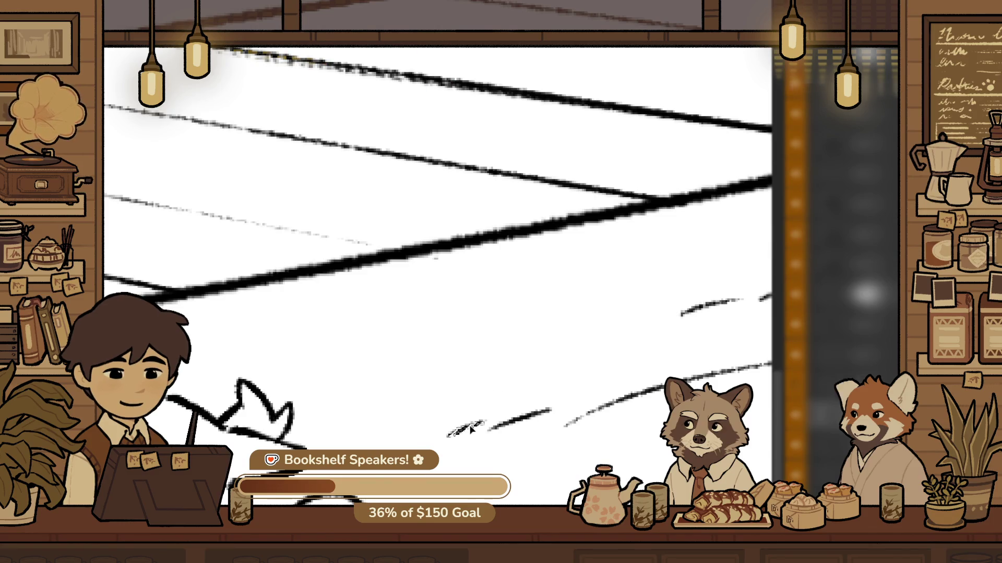
pyautogui.scroll(-5, 469, 429)
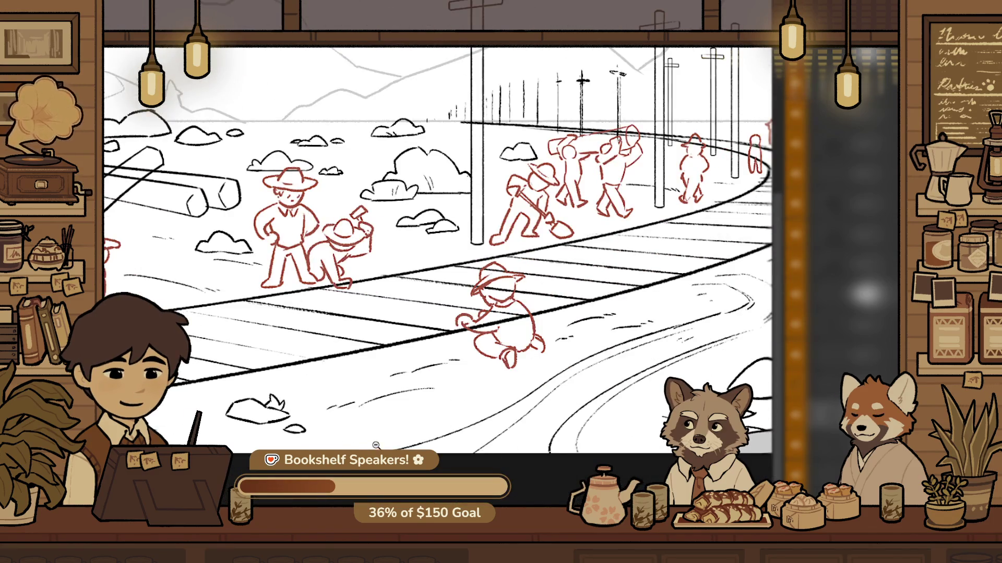
pyautogui.moveTo(376, 445); pyautogui.dragTo(579, 444)
pyautogui.scroll(5, 483, 397)
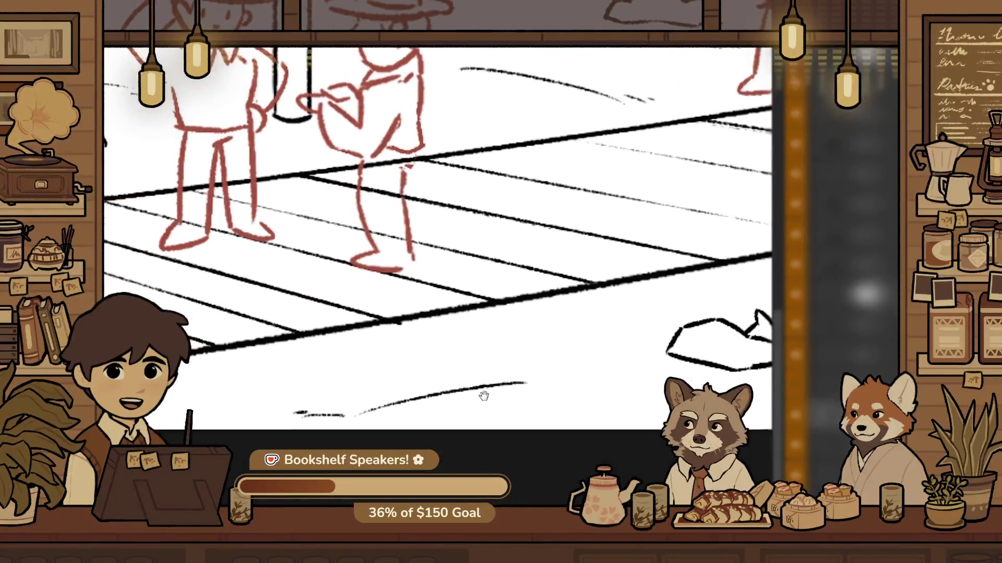
pyautogui.scroll(3, 275, 416)
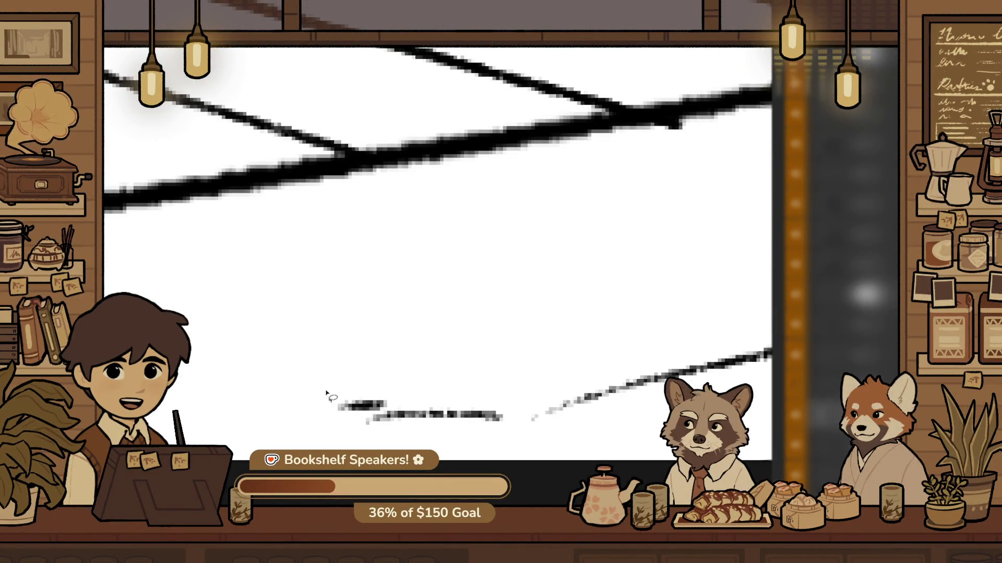
# Undo the short ground streak and revert a trial replacement stroke
pyautogui.hotkey('ctrl', 'z')
pyautogui.moveTo(324, 408); pyautogui.dragTo(368, 407)
pyautogui.hotkey('ctrl', 'z')
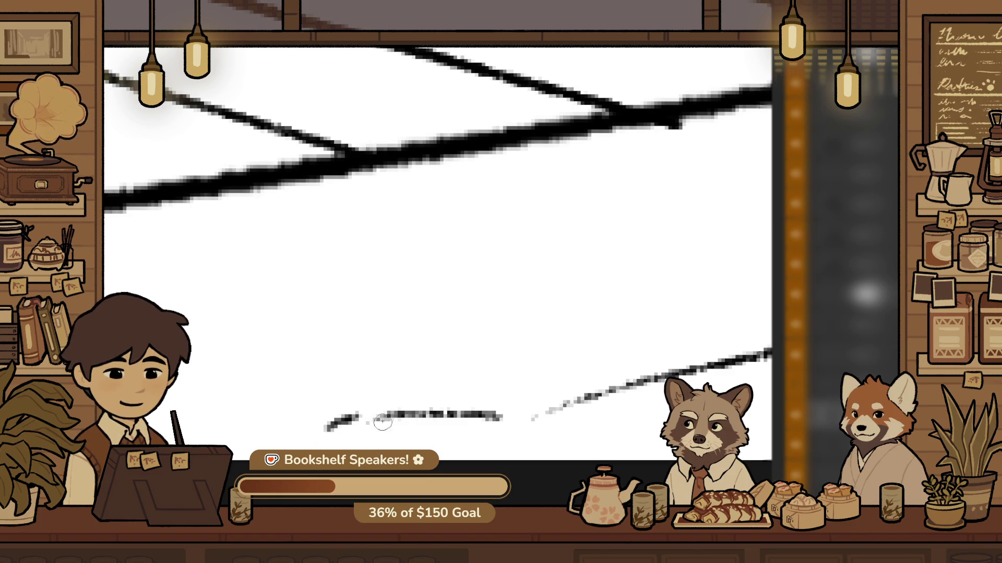
pyautogui.scroll(-5, 365, 425)
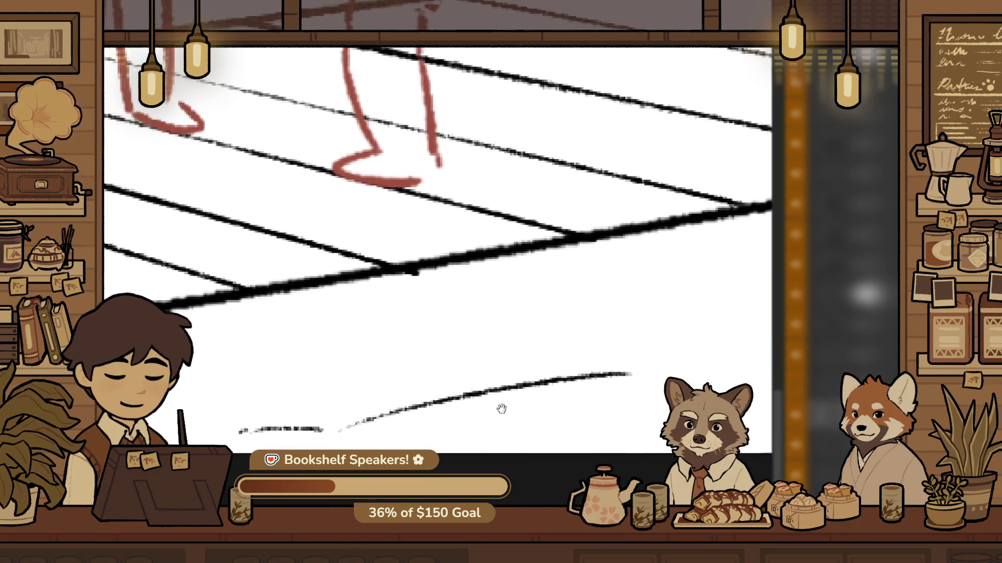
pyautogui.scroll(-3, 553, 424)
pyautogui.scroll(3, 617, 423)
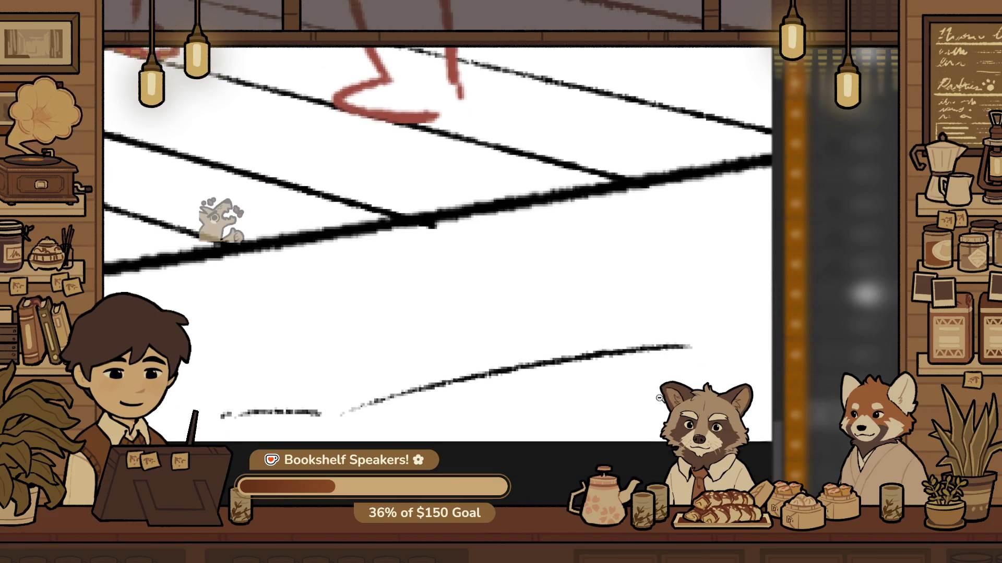
pyautogui.scroll(-4, 577, 380)
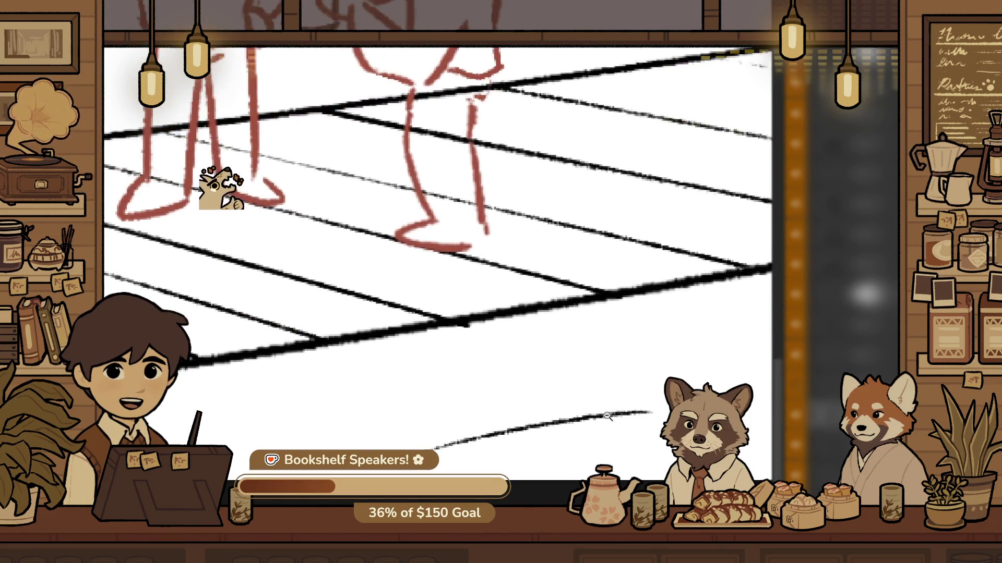
pyautogui.scroll(-2, 564, 397)
pyautogui.scroll(4, 543, 362)
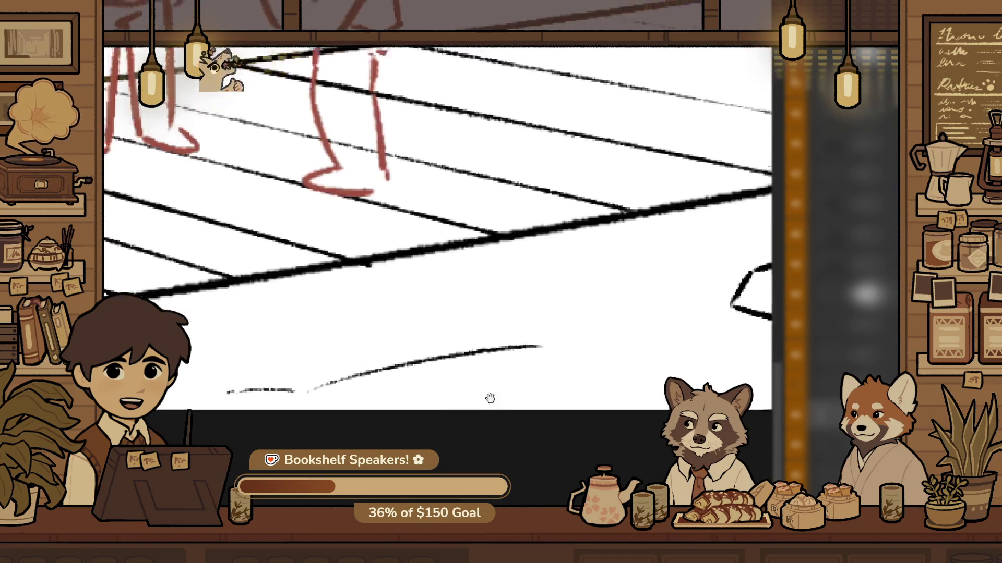
pyautogui.scroll(1, 396, 423)
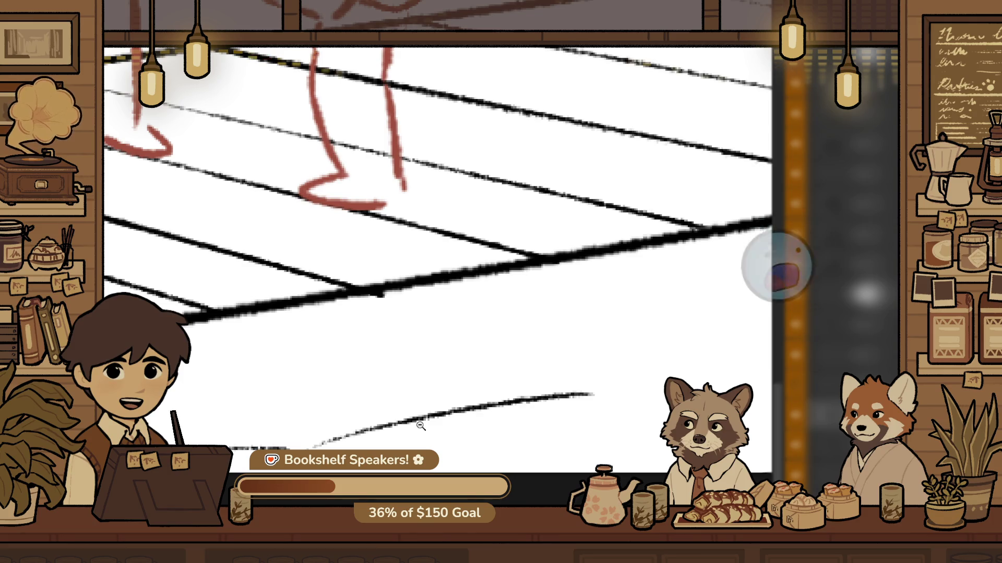
pyautogui.scroll(-3, 426, 393)
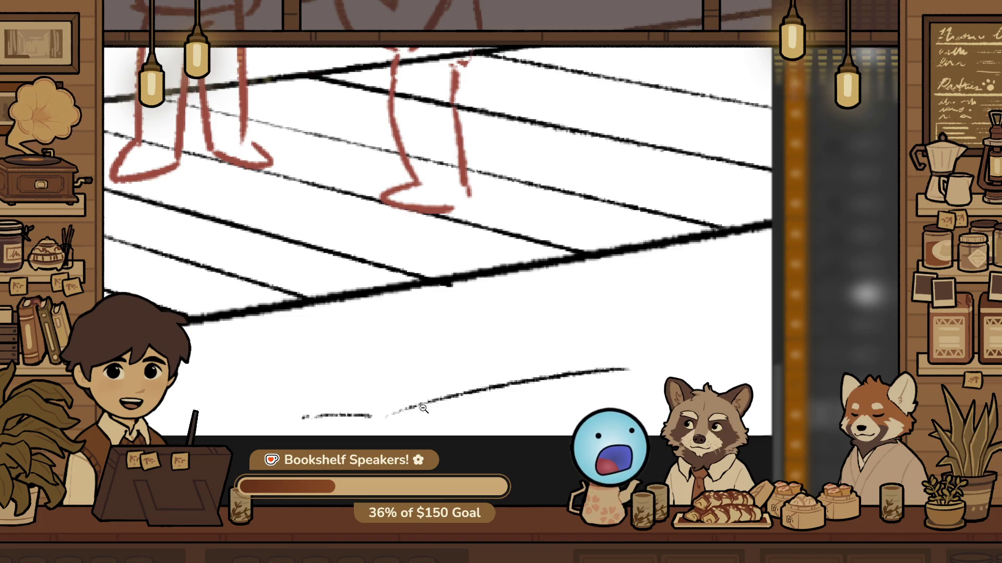
pyautogui.scroll(3, 600, 365)
pyautogui.scroll(-2, 643, 381)
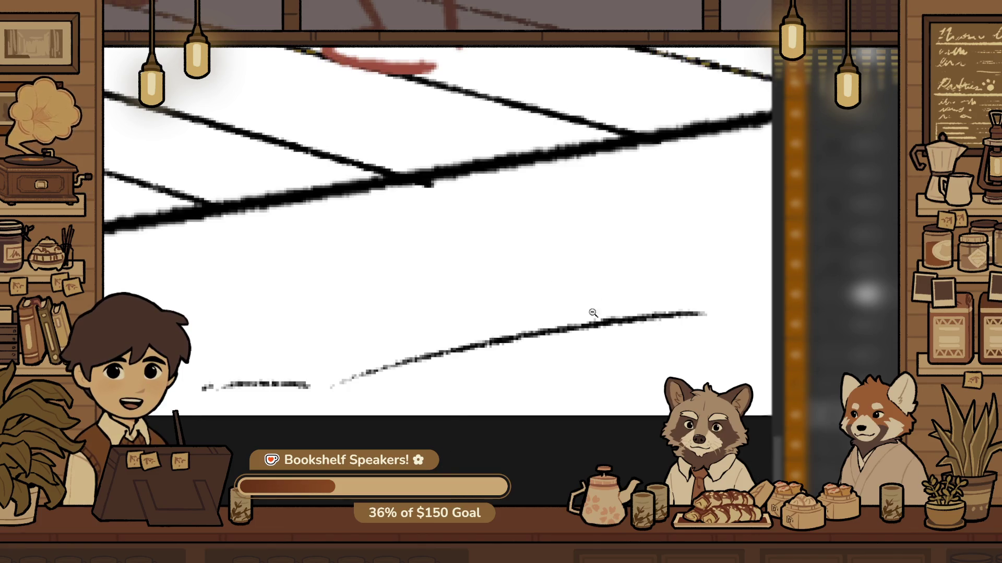
pyautogui.scroll(-1, 642, 334)
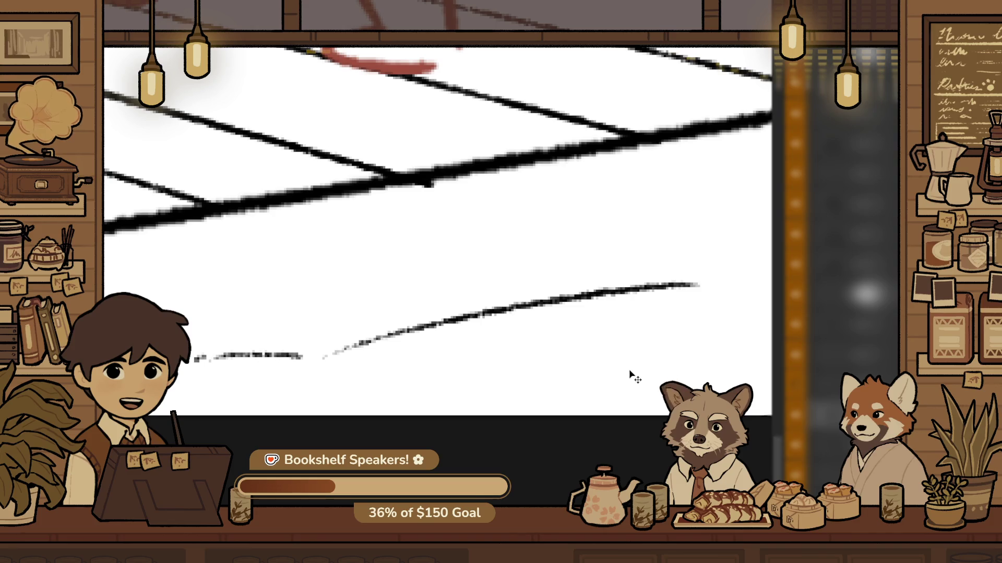
pyautogui.scroll(1, 616, 334)
pyautogui.scroll(-3, 623, 298)
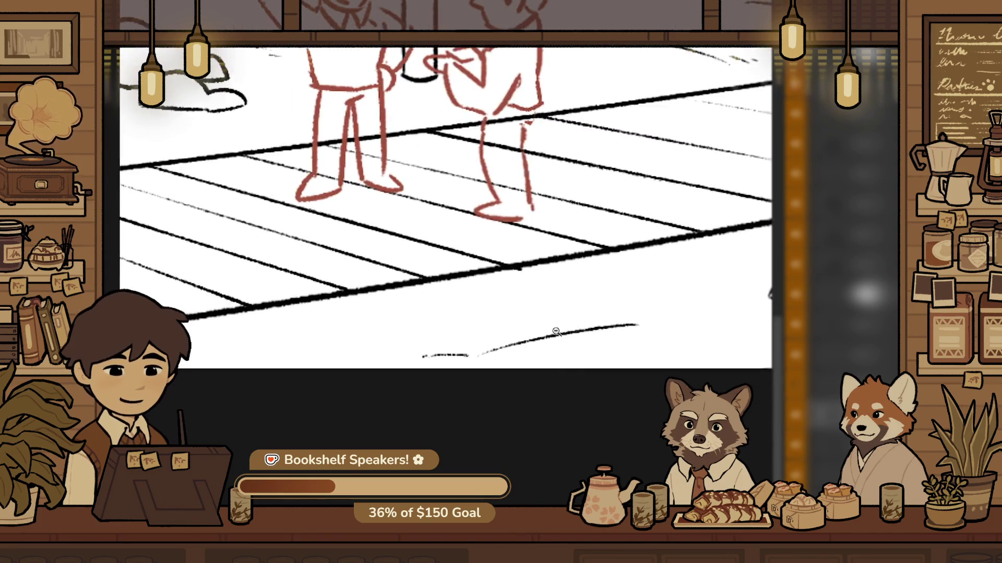
# Select the lower ground streak and move it slightly up and to the right
pyautogui.moveTo(623, 298)
pyautogui.mouseDown()
pyautogui.moveTo(365, 292)
pyautogui.moveTo(678, 339)
pyautogui.mouseUp()
pyautogui.scroll(2, 678, 340)
pyautogui.moveTo(543, 386)
pyautogui.mouseDown()
pyautogui.moveTo(591, 341)
pyautogui.moveTo(511, 424)
pyautogui.mouseUp()
pyautogui.hotkey('ctrl', 'd')
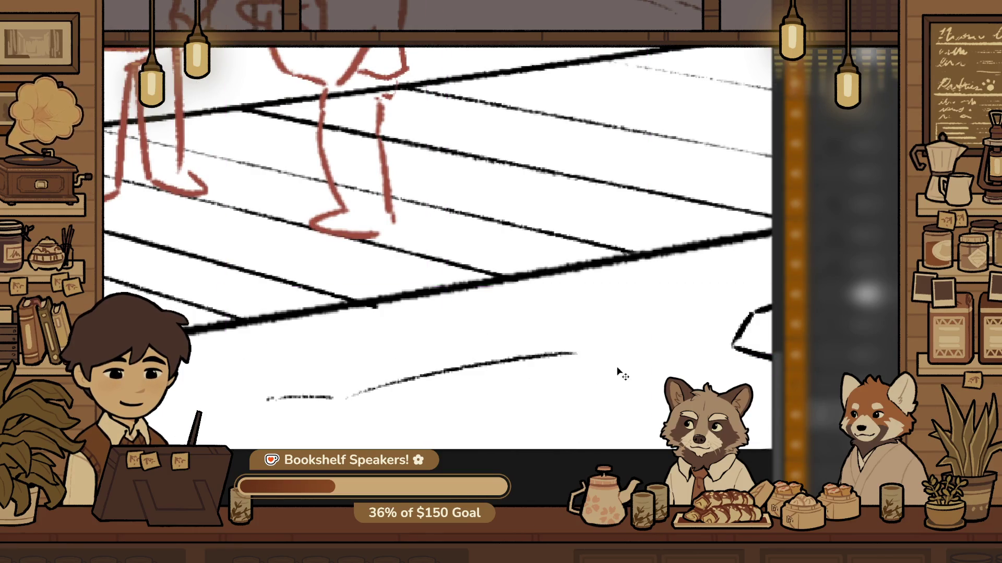
# Rotate the lower ground streak so it tilts, then check it zoomed out
pyautogui.click(200, 417)
pyautogui.click(311, 406)
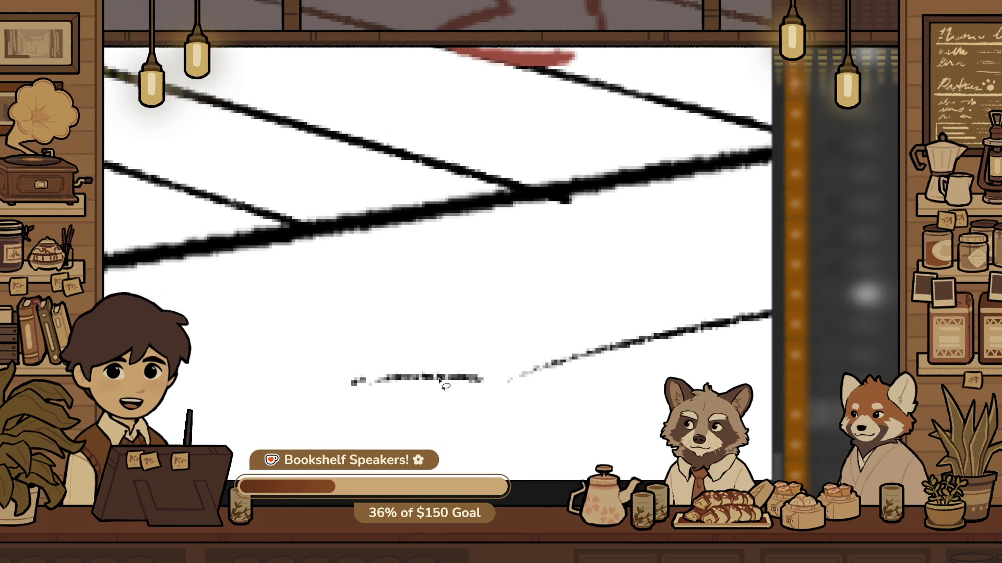
pyautogui.moveTo(303, 369); pyautogui.dragTo(322, 345)
pyautogui.moveTo(464, 390)
pyautogui.mouseDown()
pyautogui.moveTo(459, 360)
pyautogui.moveTo(417, 384)
pyautogui.mouseUp()
pyautogui.hotkey('ctrl', 'd')
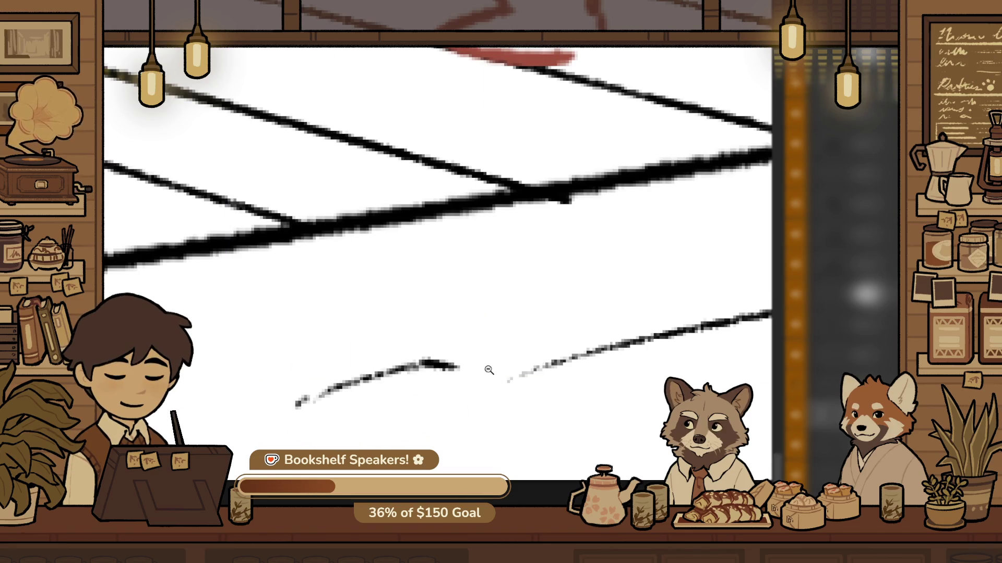
pyautogui.keyDown('ctrl'); pyautogui.keyDown('alt'); pyautogui.click(608, 432); pyautogui.keyUp('alt'); pyautogui.keyUp('ctrl')
pyautogui.keyDown('ctrl'); pyautogui.keyDown('alt'); pyautogui.click(554, 327); pyautogui.keyUp('alt'); pyautogui.keyUp('ctrl')
pyautogui.scroll(2, 554, 324)
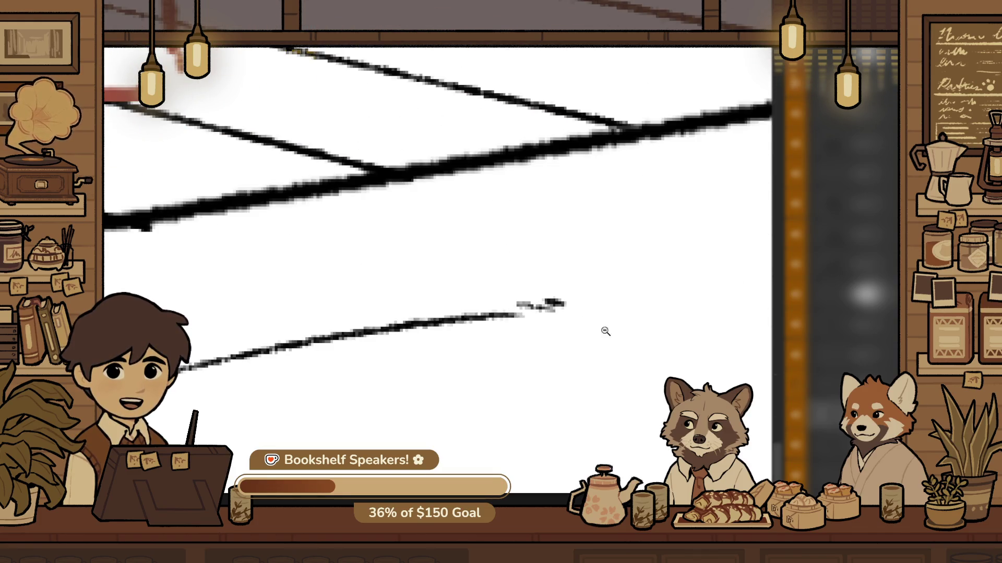
pyautogui.scroll(-3, 615, 344)
pyautogui.scroll(1, 419, 412)
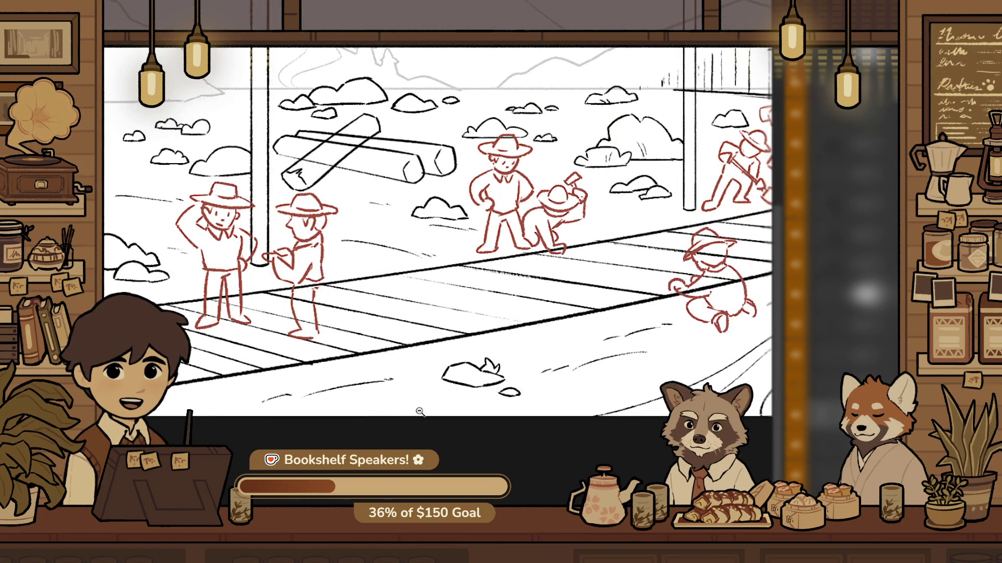
# Redraw the short streak beside the track and add two more ground streaks, one lower down
pyautogui.scroll(-5, 420, 412)
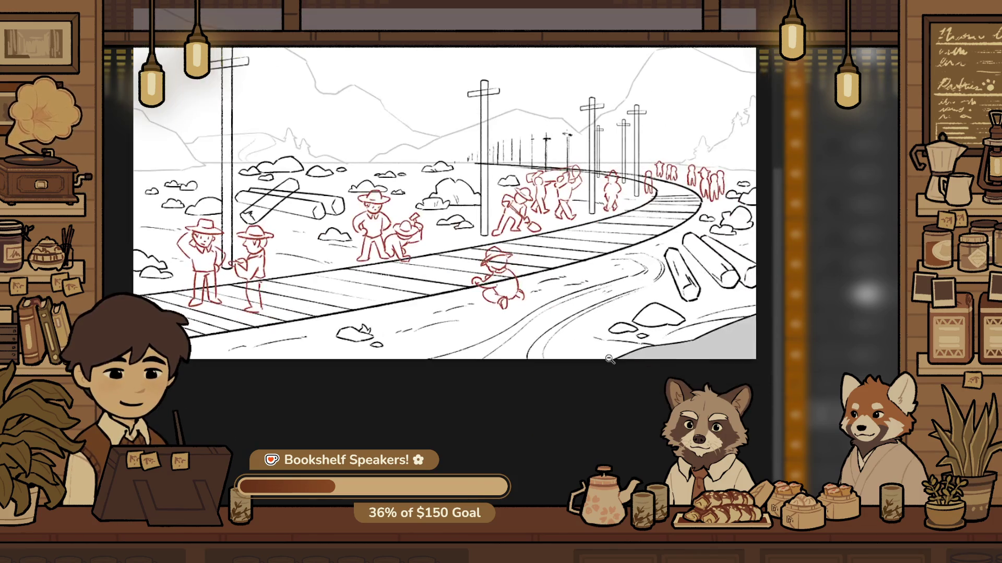
pyautogui.scroll(4, 292, 370)
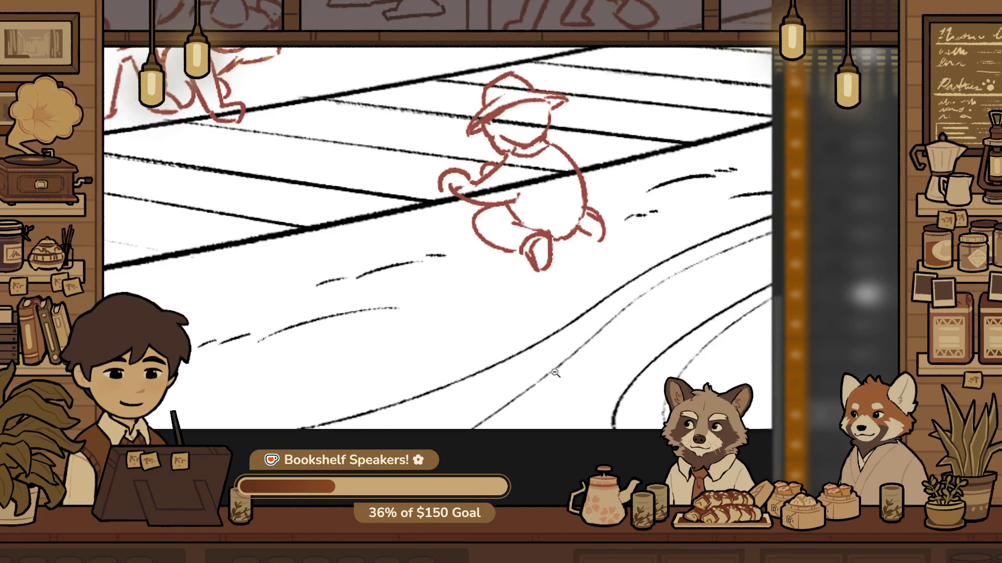
pyautogui.scroll(2, 559, 346)
pyautogui.moveTo(529, 258); pyautogui.dragTo(566, 292)
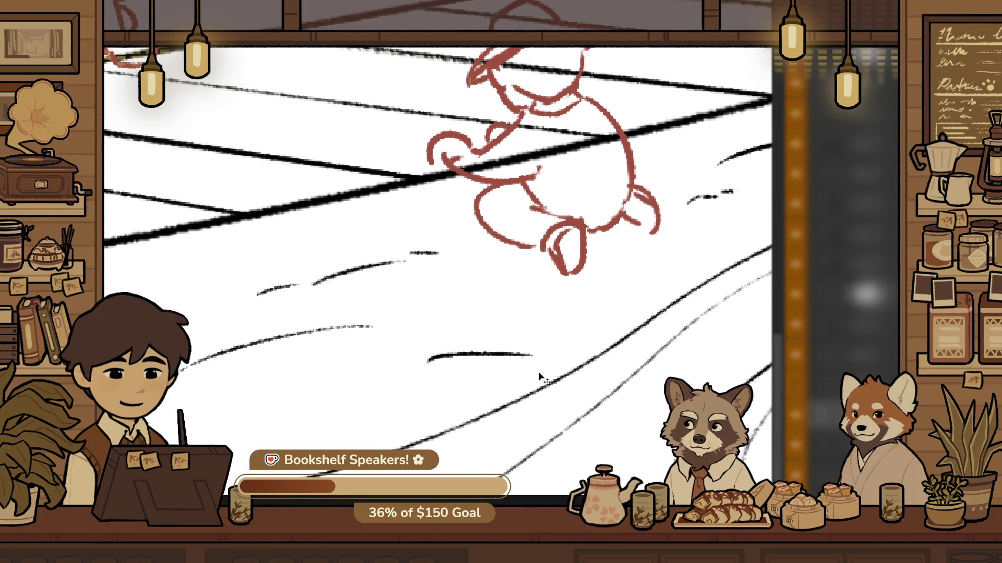
pyautogui.hotkey('ctrl', 'z')
pyautogui.moveTo(454, 345); pyautogui.dragTo(532, 331)
pyautogui.moveTo(442, 340); pyautogui.dragTo(549, 327)
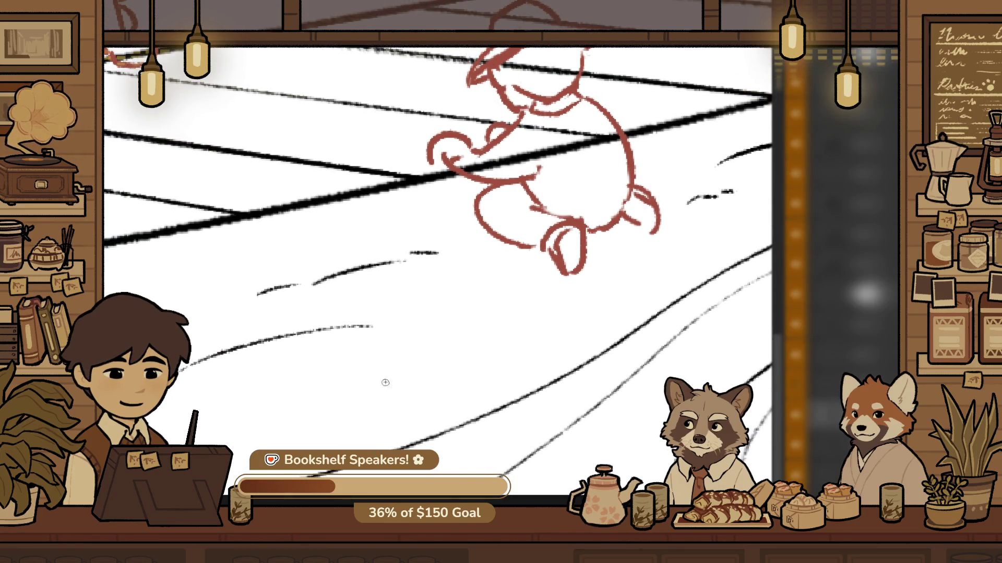
pyautogui.moveTo(321, 404); pyautogui.dragTo(447, 385)
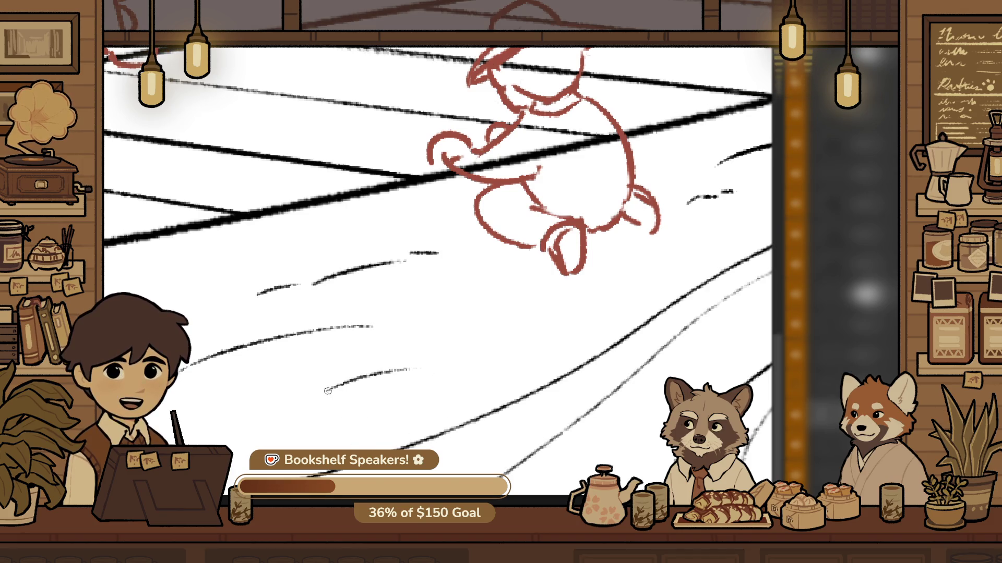
# Move the lower streak up and right with a free transform and commit it
pyautogui.hotkey('ctrl', 't')
pyautogui.moveTo(433, 385)
pyautogui.mouseDown()
pyautogui.moveTo(603, 320)
pyautogui.moveTo(592, 353)
pyautogui.moveTo(585, 316)
pyautogui.mouseUp()
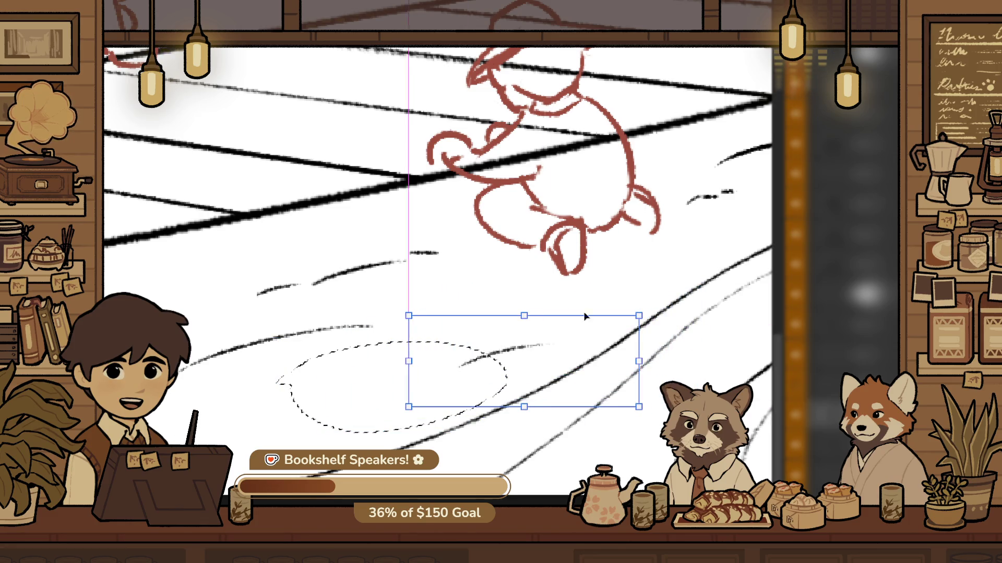
pyautogui.press('Return')
pyautogui.scroll(2, 502, 331)
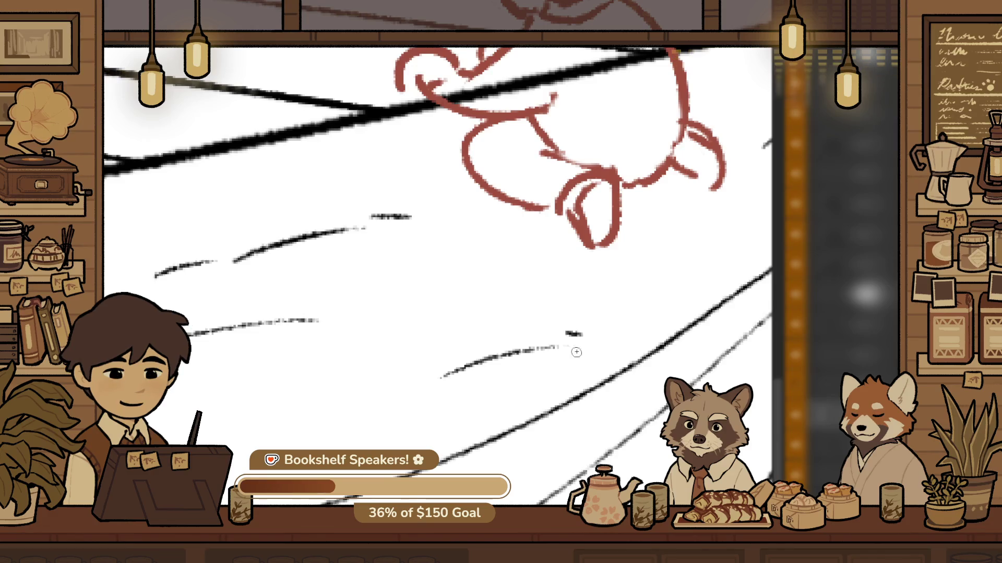
pyautogui.scroll(-5, 594, 356)
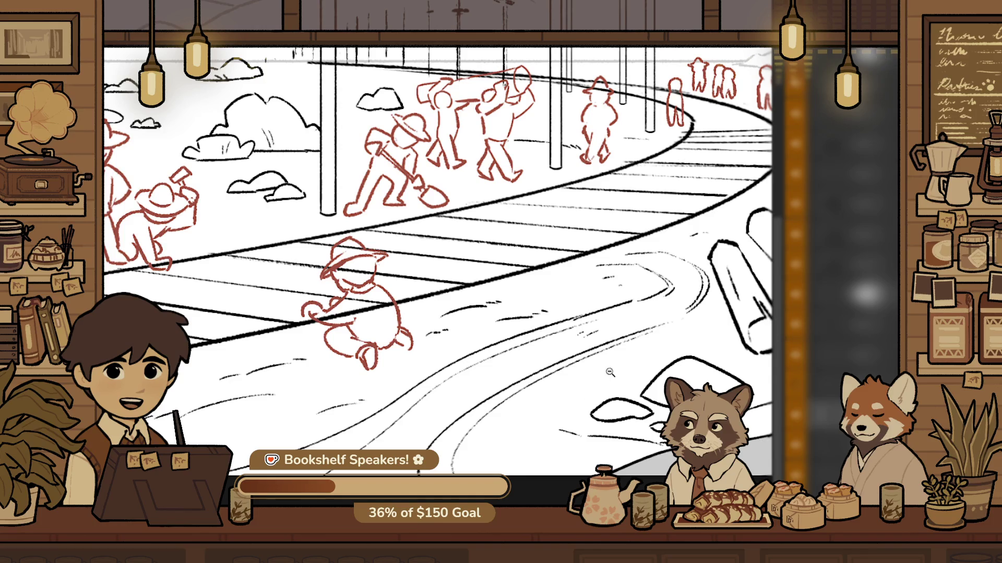
pyautogui.scroll(5, 507, 361)
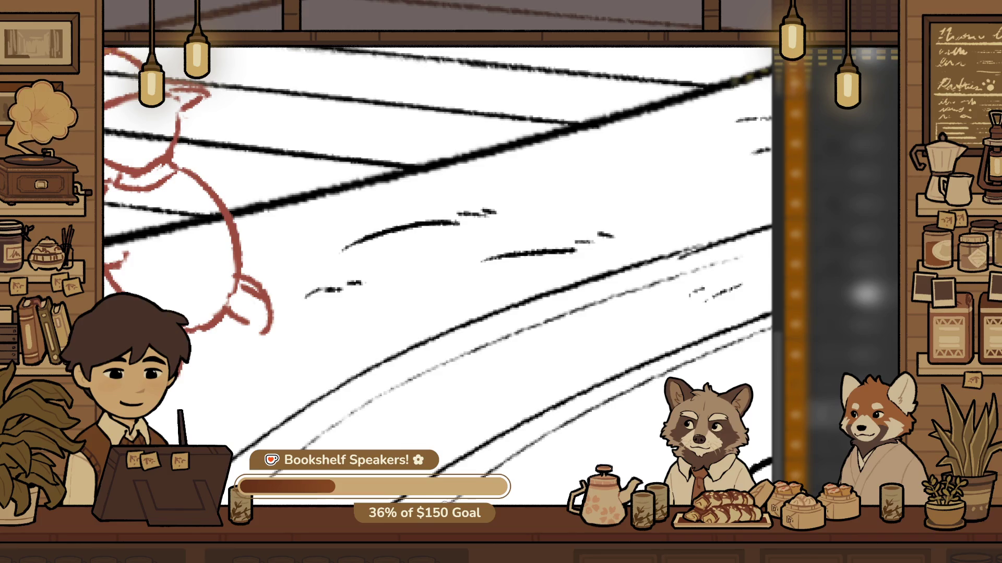
pyautogui.scroll(-2, 556, 463)
pyautogui.moveTo(397, 559); pyautogui.dragTo(556, 463)
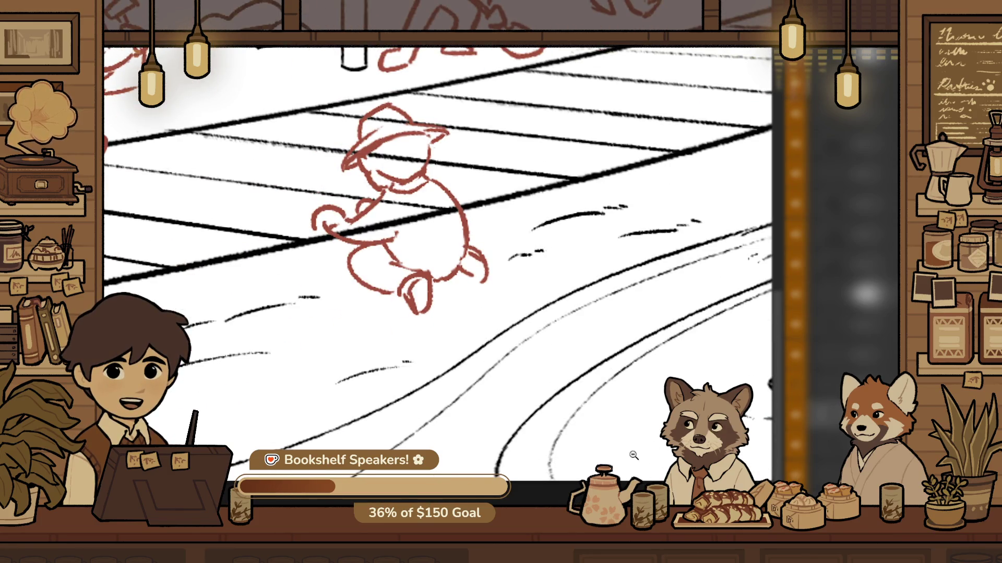
pyautogui.scroll(-3, 514, 432)
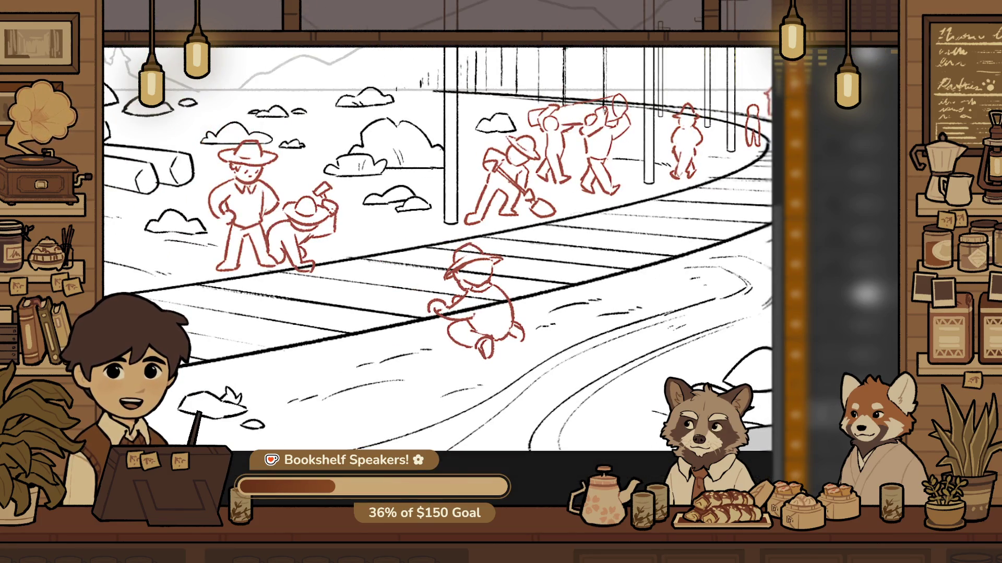
# Erase the lower-left part of the rock outline below the track
pyautogui.moveTo(475, 425); pyautogui.dragTo(610, 374)
pyautogui.scroll(5, 470, 375)
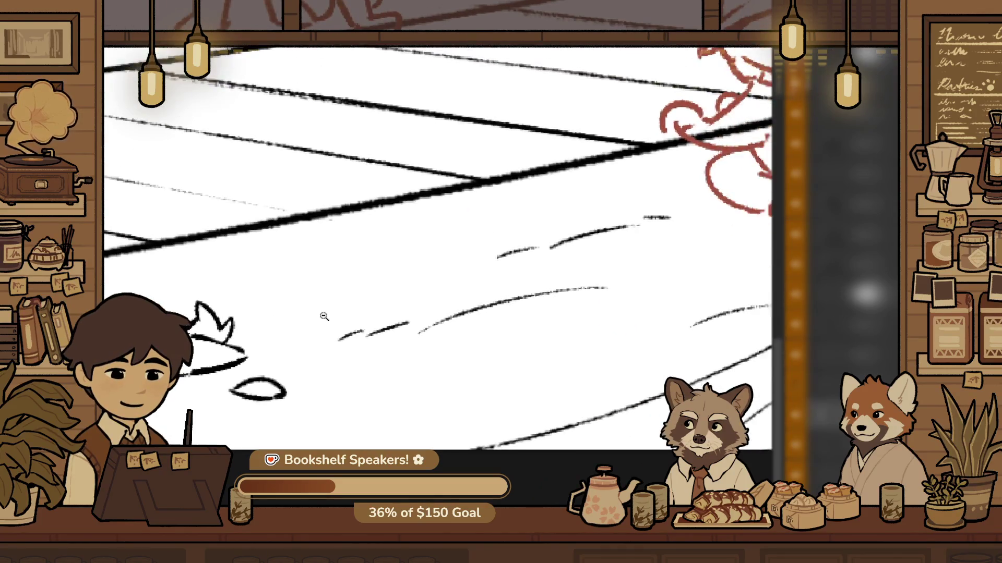
pyautogui.moveTo(324, 324); pyautogui.dragTo(487, 398)
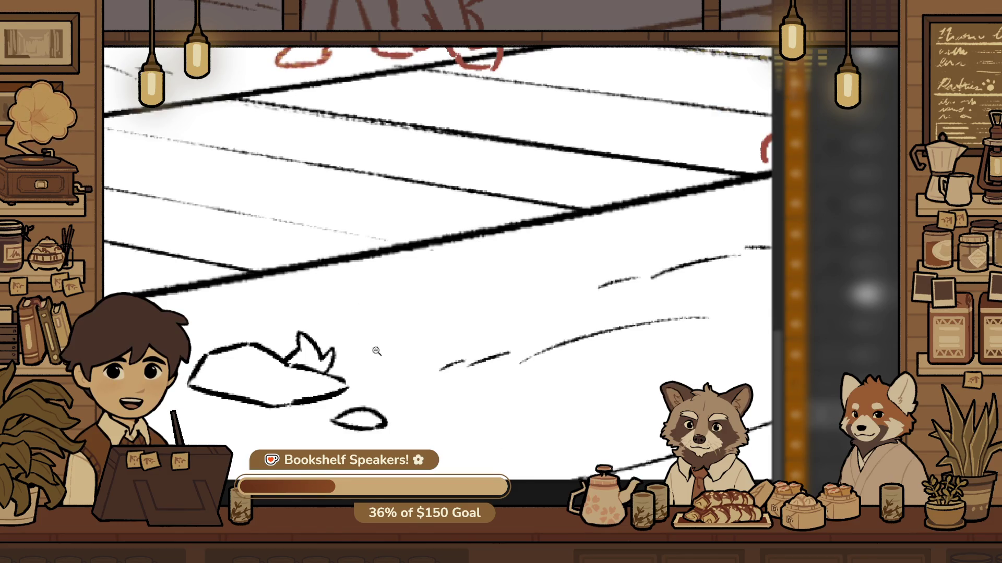
pyautogui.keyDown('alt'); pyautogui.click(474, 349); pyautogui.keyUp('alt')
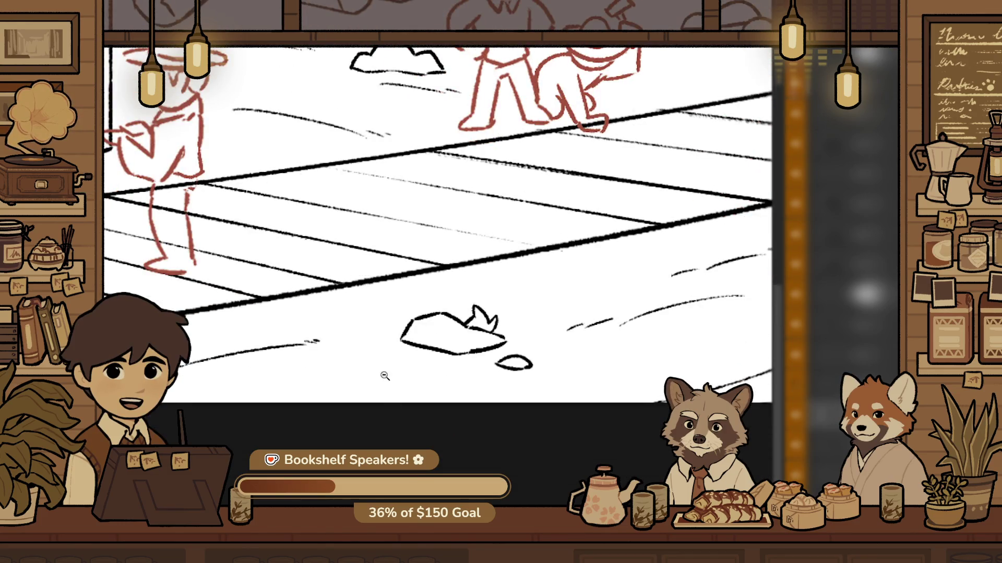
pyautogui.click(375, 351)
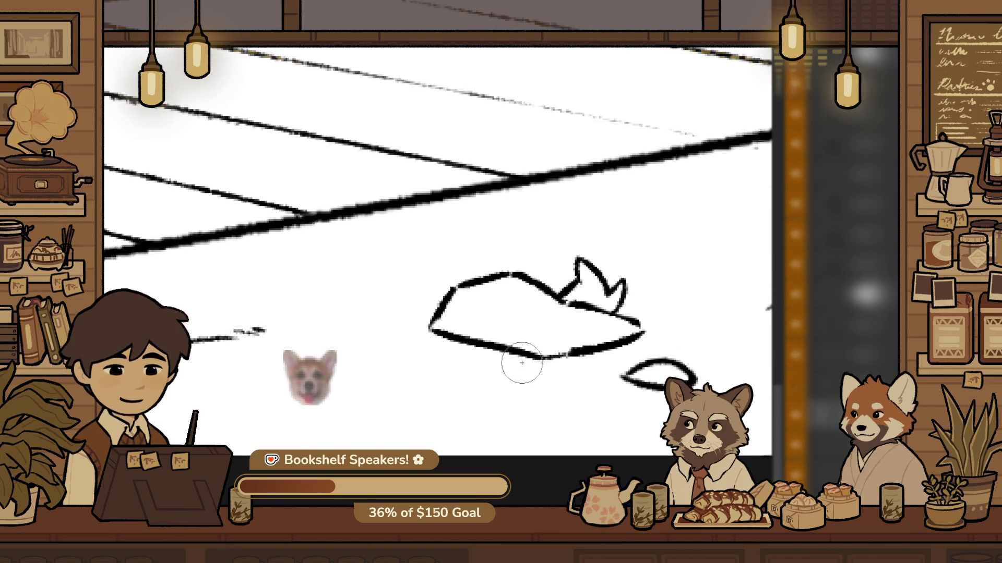
pyautogui.press('e')
pyautogui.moveTo(502, 355)
pyautogui.mouseDown()
pyautogui.moveTo(470, 340)
pyautogui.moveTo(501, 347)
pyautogui.moveTo(419, 342)
pyautogui.moveTo(427, 343)
pyautogui.mouseUp()
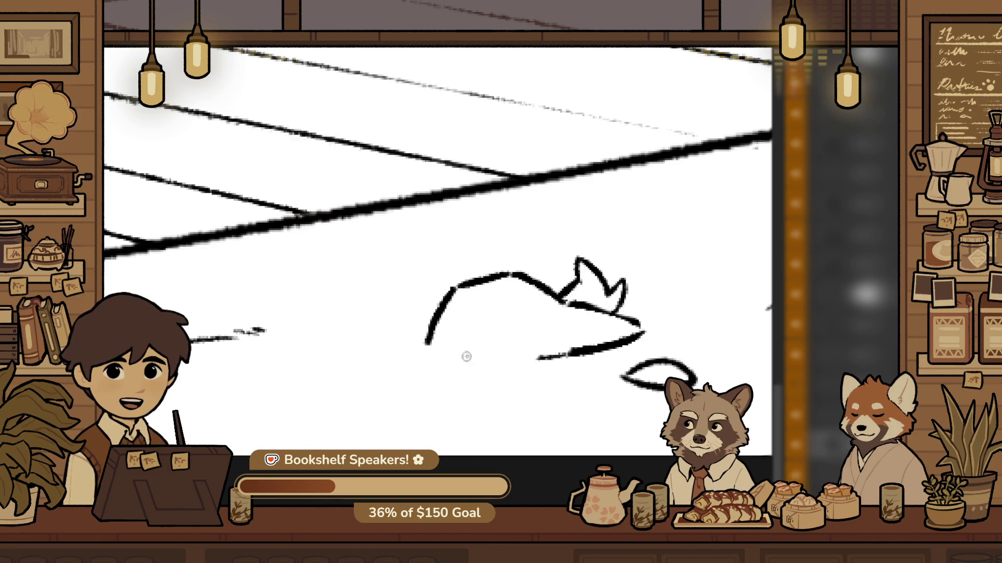
# Erase another piece of the rock's lower stroke and review the whole storyboard
pyautogui.moveTo(544, 358); pyautogui.dragTo(411, 348)
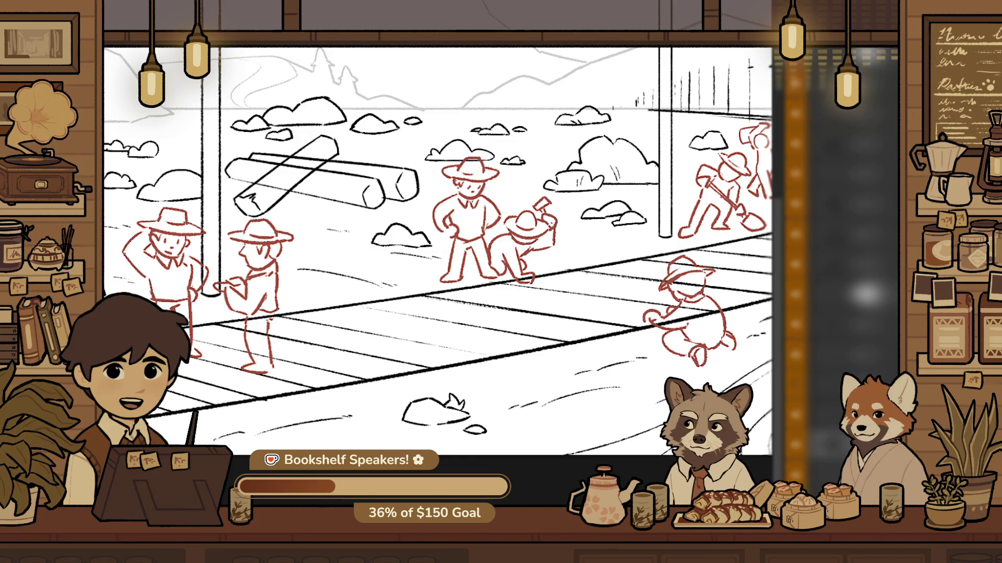
pyautogui.click(371, 368)
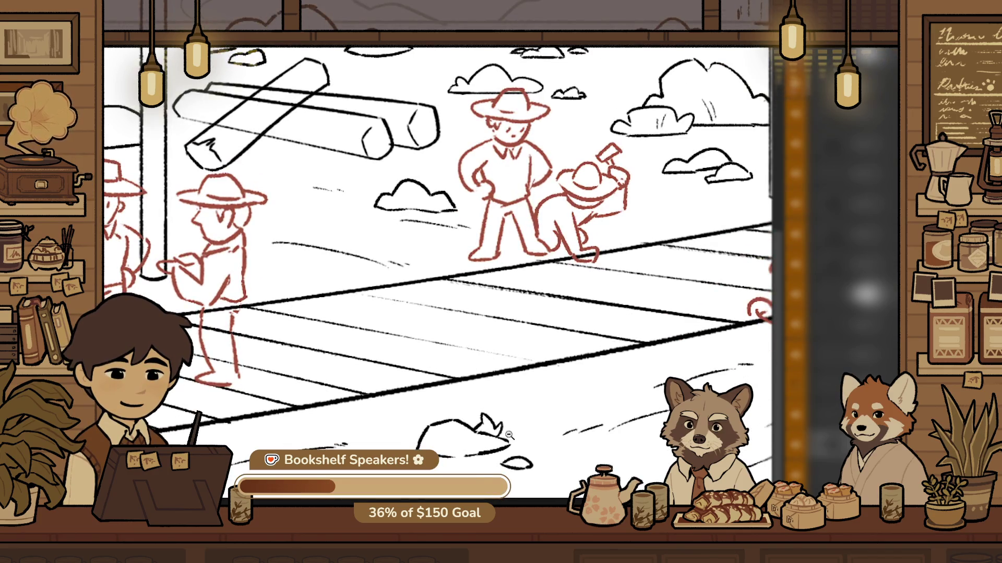
pyautogui.click(508, 435)
pyautogui.moveTo(519, 475); pyautogui.dragTo(553, 472)
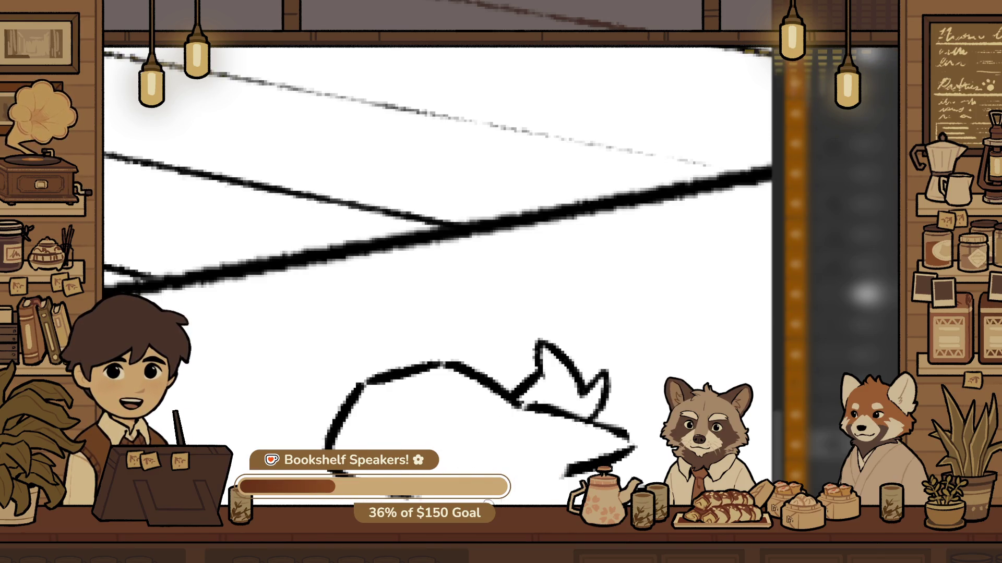
pyautogui.hotkey('ctrl', '0')
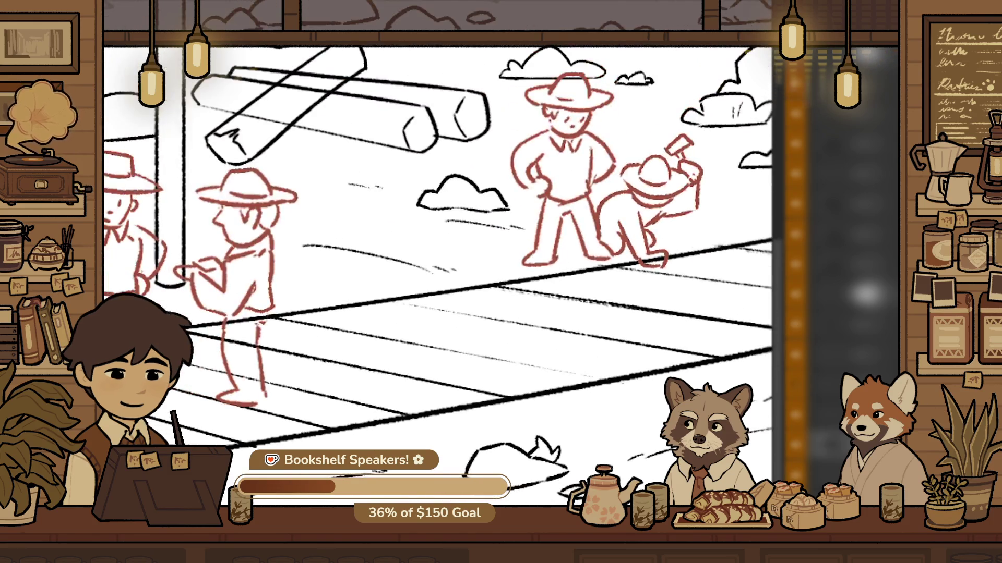
pyautogui.scroll(5, 548, 490)
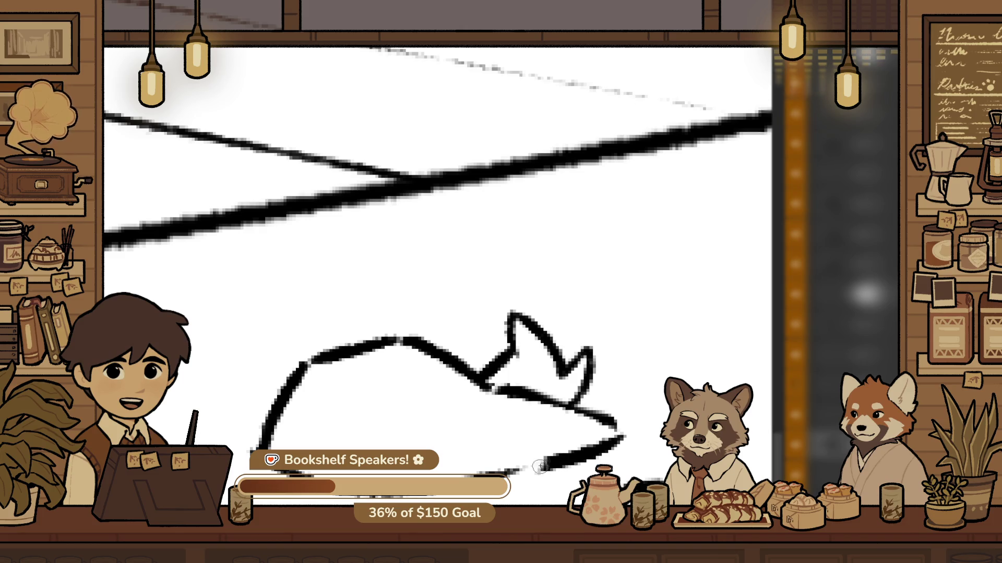
pyautogui.scroll(2, 563, 499)
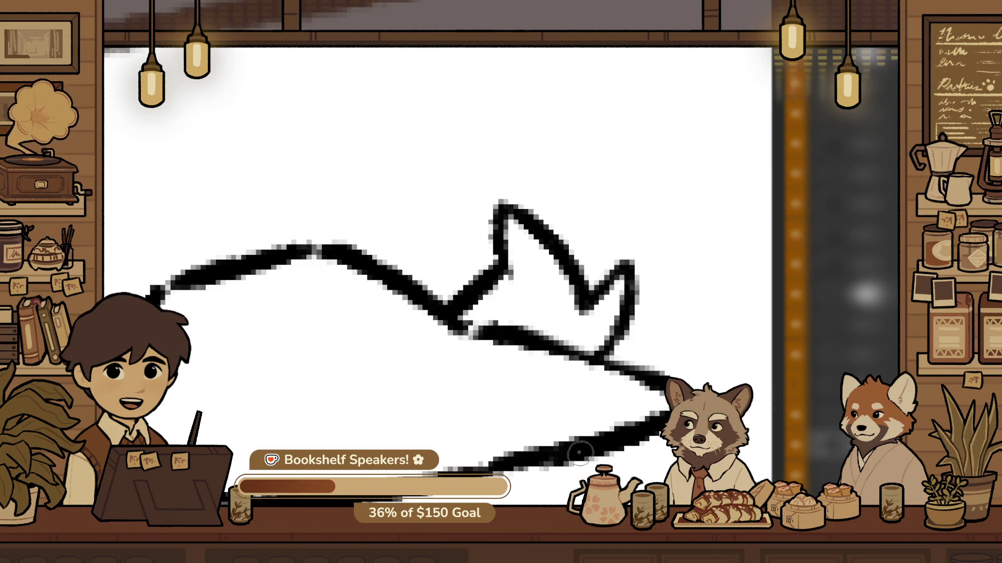
pyautogui.scroll(-3, 579, 454)
pyautogui.scroll(3, 574, 448)
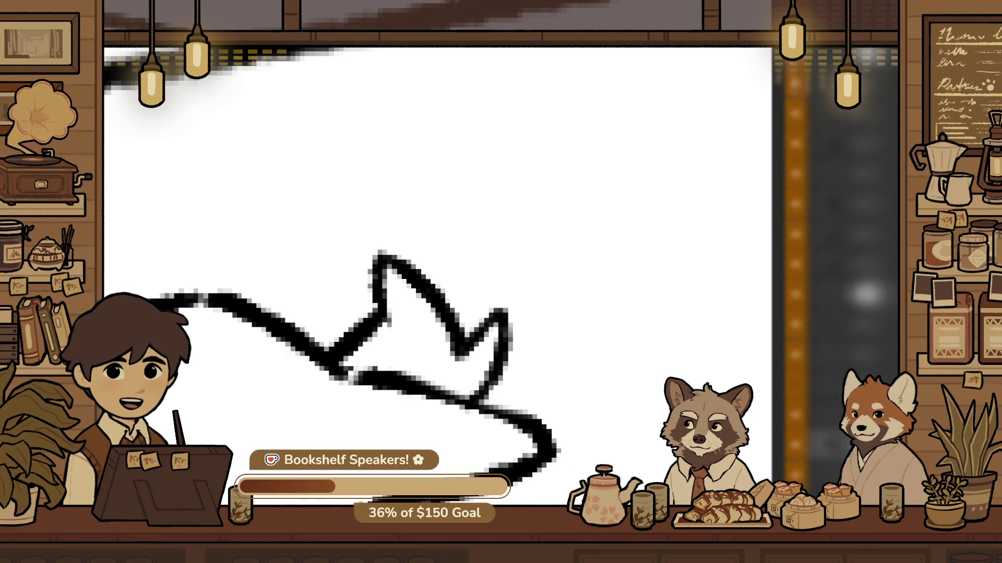
pyautogui.scroll(-3, 510, 401)
pyautogui.scroll(-4, 510, 401)
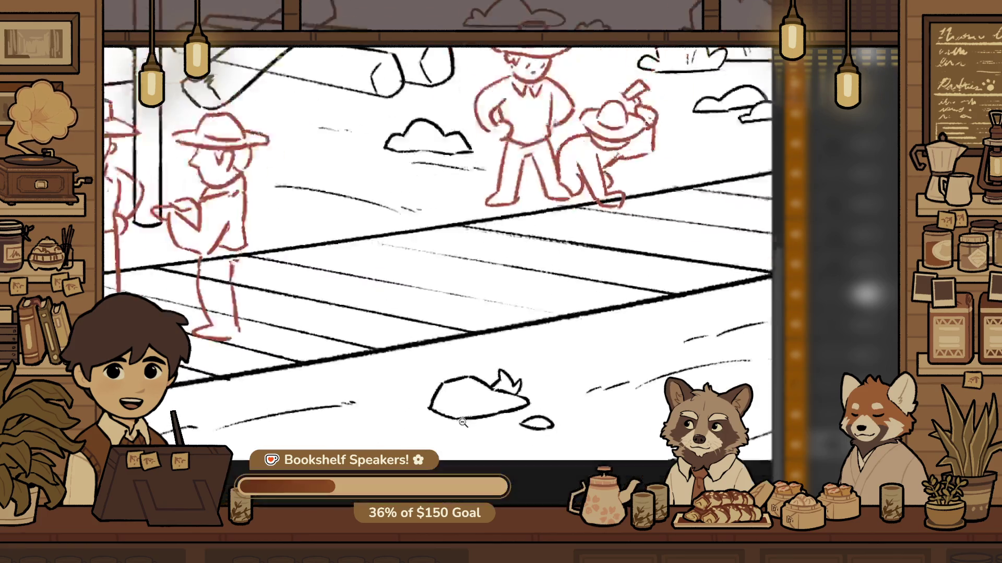
pyautogui.moveTo(632, 383); pyautogui.dragTo(447, 440)
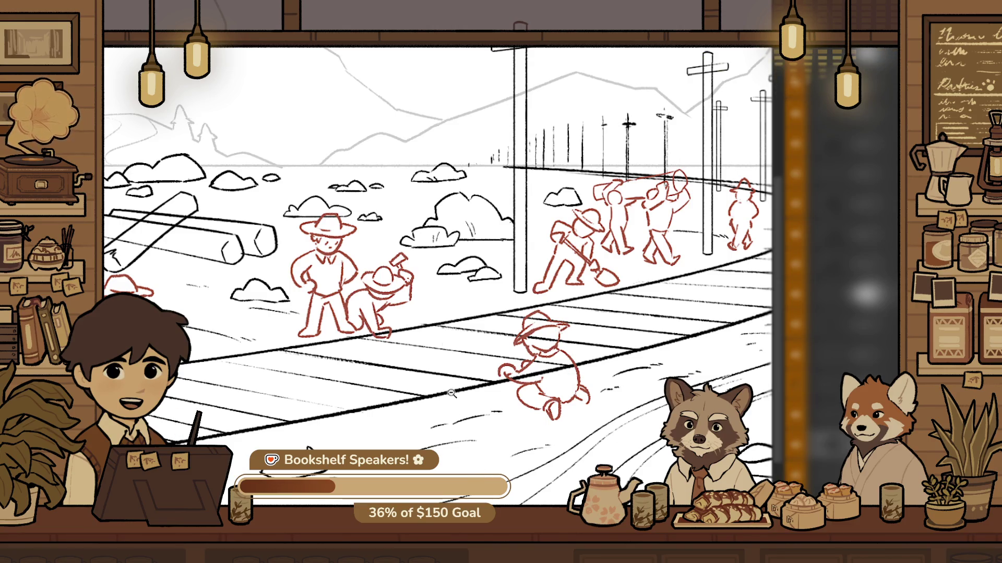
# Mirror the canvas and draw two short ground streaks just below the log ends
pyautogui.press('m')
pyautogui.scroll(3, 671, 351)
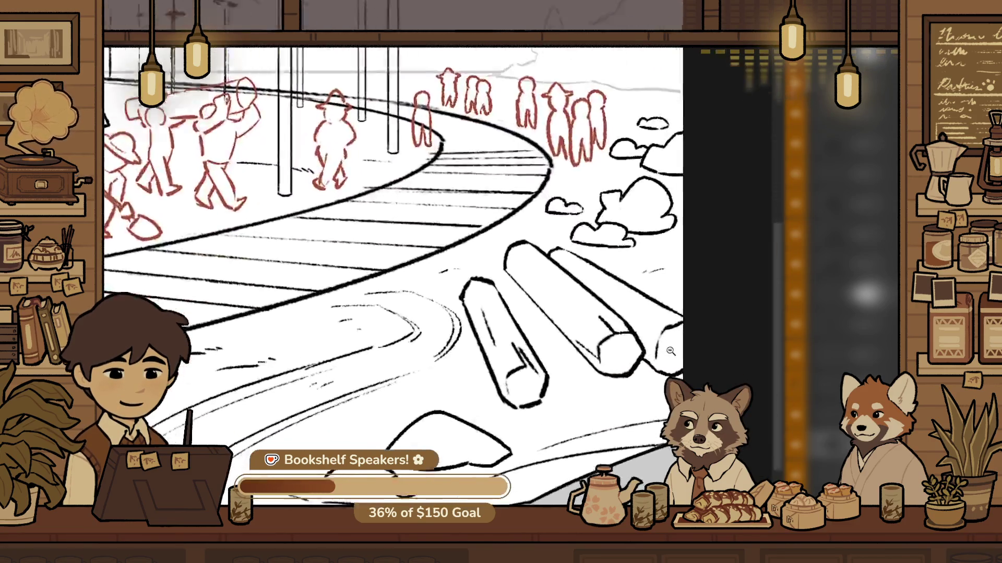
pyautogui.scroll(5, 671, 351)
pyautogui.moveTo(526, 421); pyautogui.dragTo(615, 405)
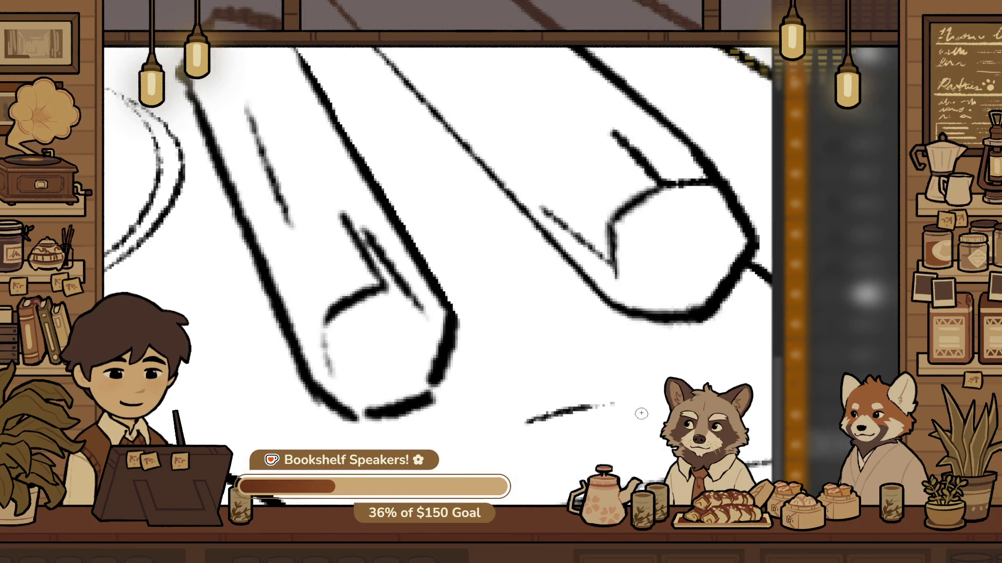
pyautogui.moveTo(522, 424)
pyautogui.mouseDown()
pyautogui.moveTo(621, 431)
pyautogui.moveTo(667, 415)
pyautogui.moveTo(587, 440)
pyautogui.mouseUp()
pyautogui.moveTo(472, 385); pyautogui.dragTo(567, 413)
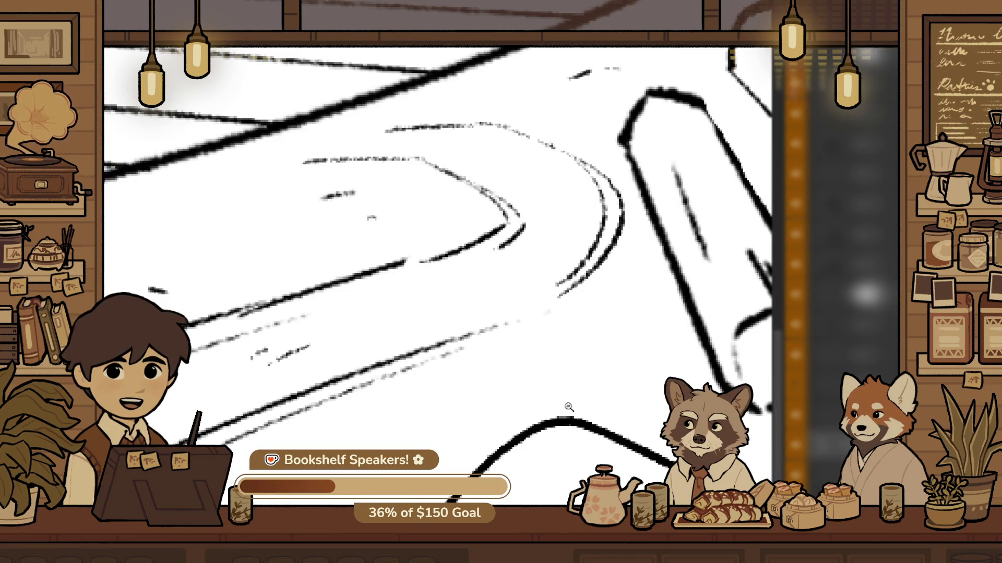
pyautogui.moveTo(531, 422); pyautogui.dragTo(545, 434)
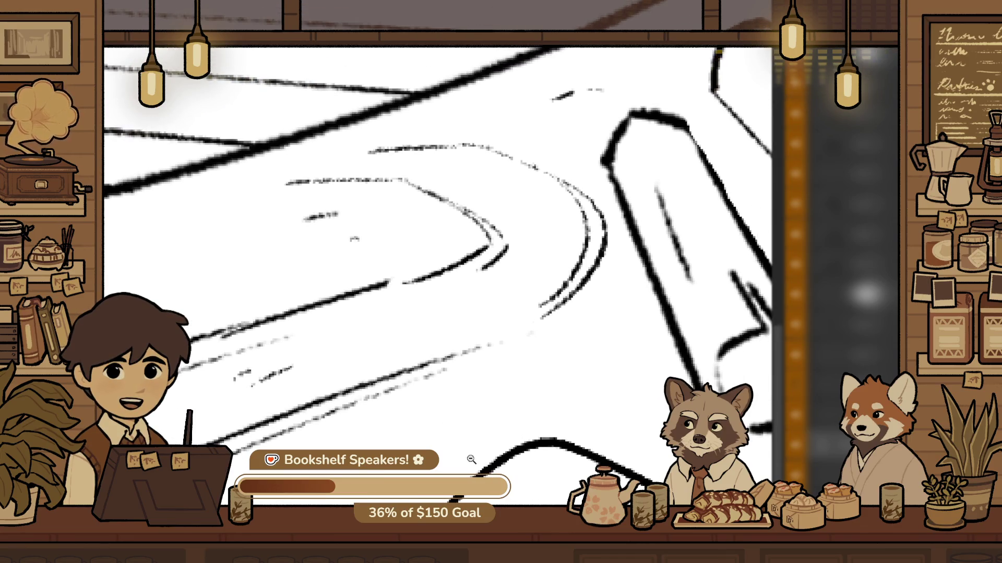
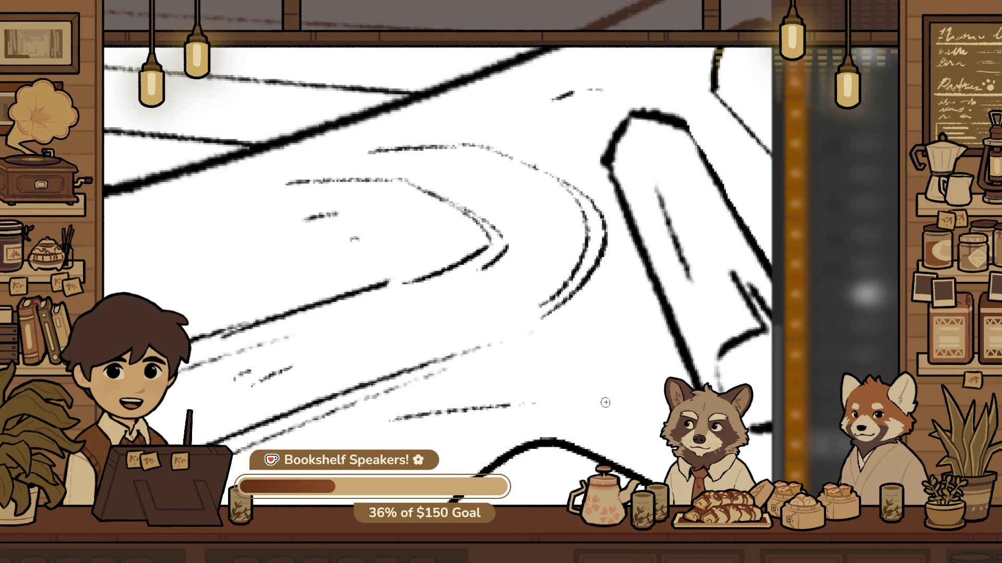
# Ink a short black rut stroke on the rough ground beside the track
pyautogui.moveTo(554, 390); pyautogui.dragTo(599, 399)
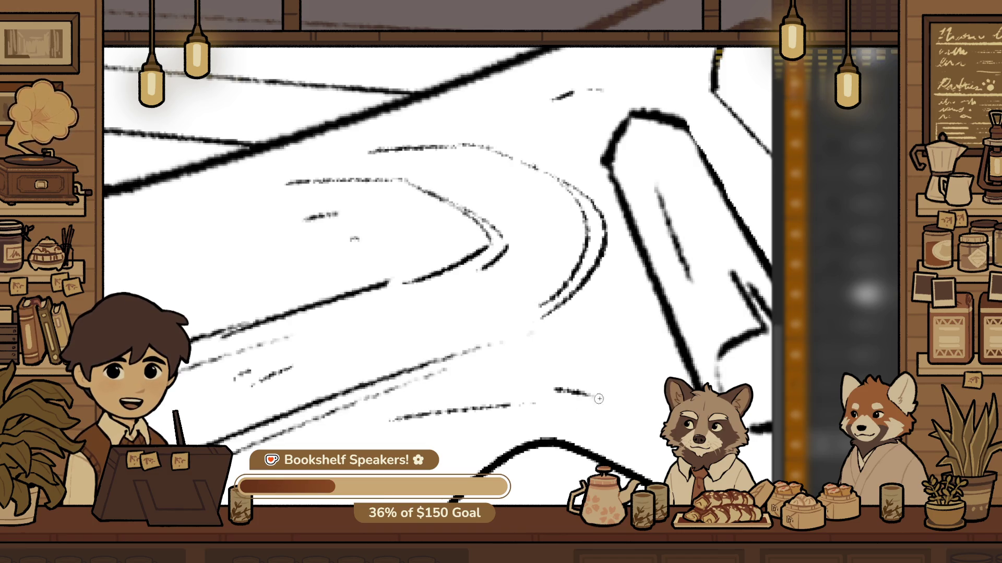
pyautogui.scroll(-3, 419, 355)
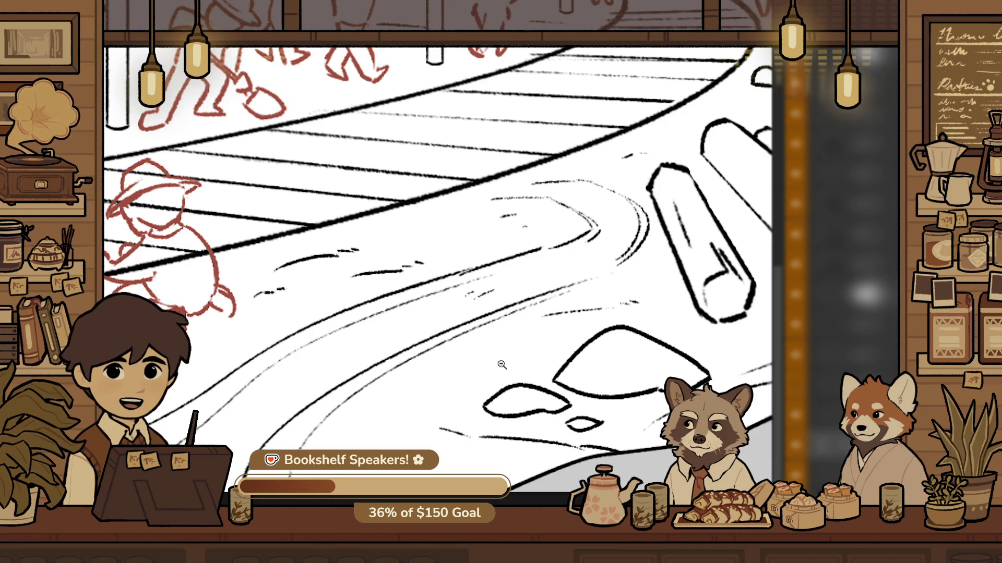
pyautogui.scroll(5, 503, 433)
pyautogui.scroll(-2, 504, 432)
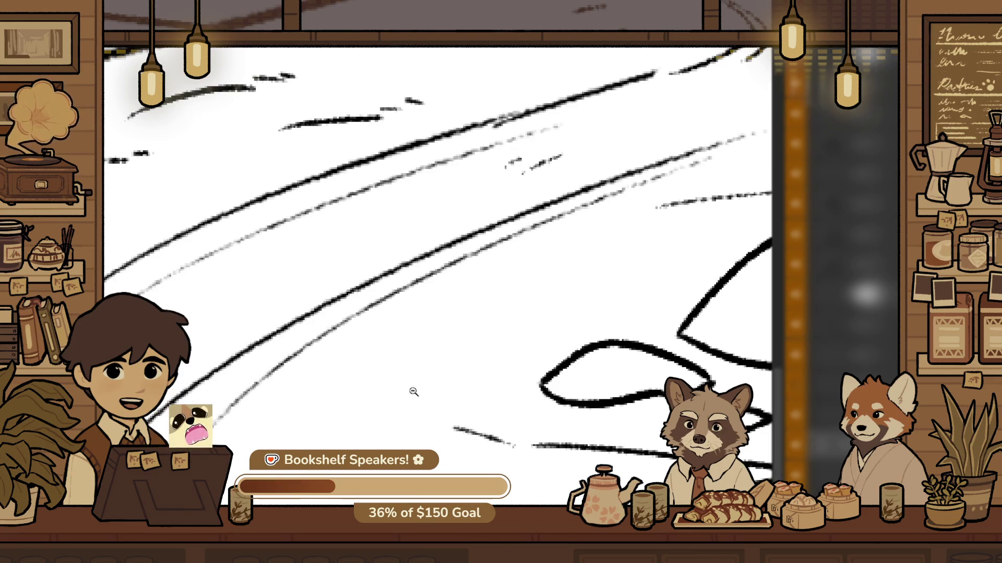
pyautogui.scroll(2, 519, 313)
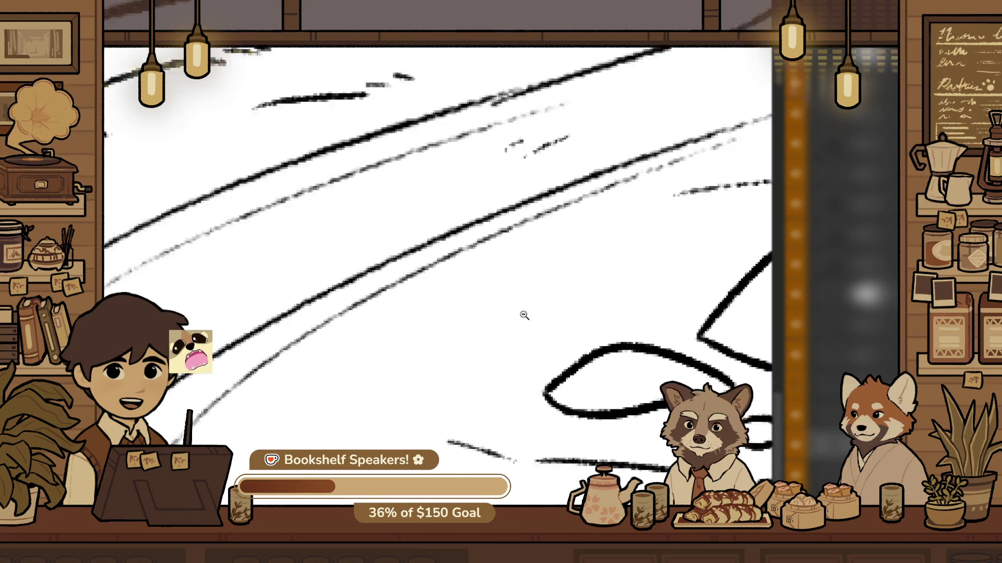
pyautogui.scroll(3, 567, 344)
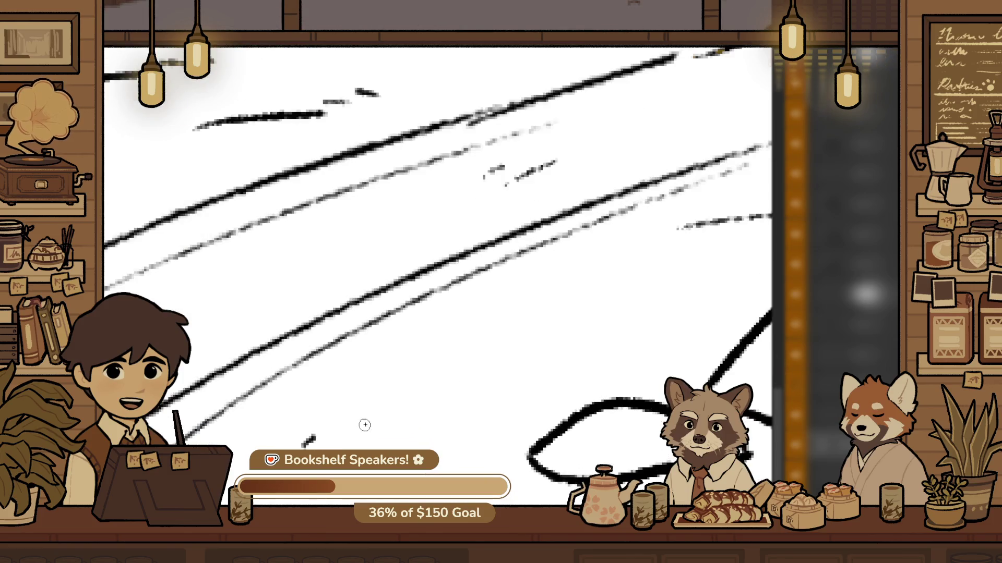
# Replace a short horizontal rut stroke with one longer sweeping rut across the dirt
pyautogui.moveTo(421, 393); pyautogui.dragTo(495, 393)
pyautogui.hotkey('ctrl', 'z')
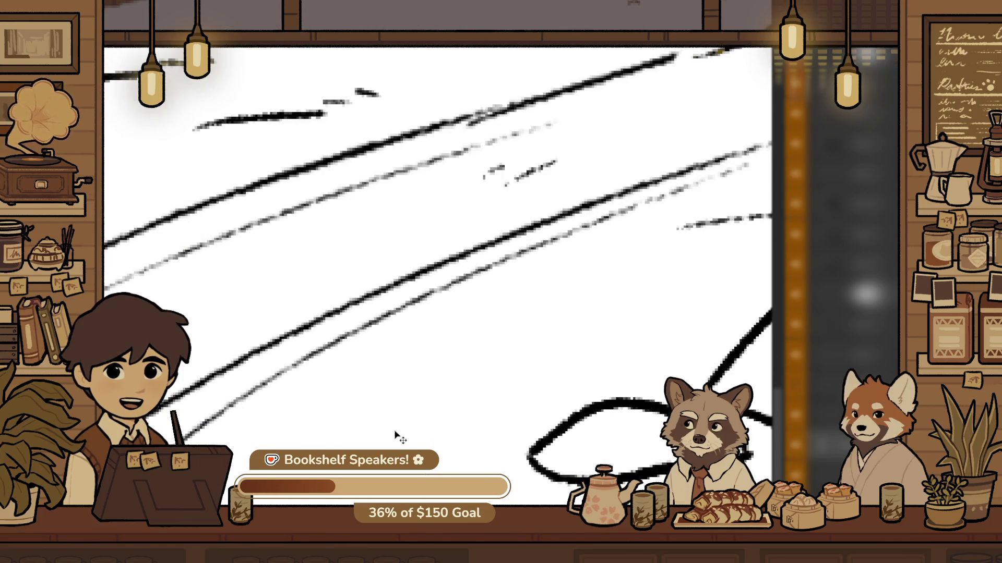
pyautogui.moveTo(290, 433); pyautogui.dragTo(499, 421)
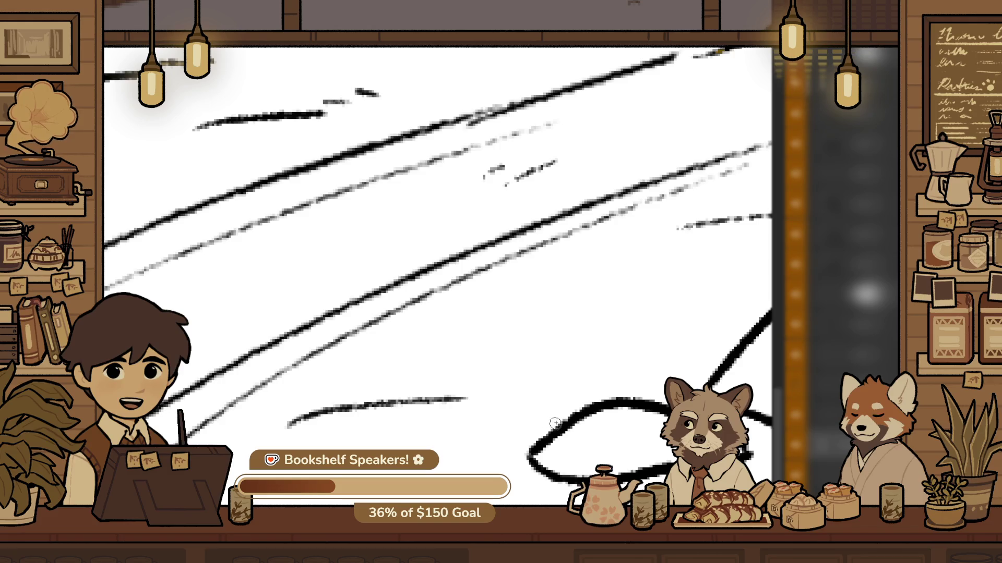
pyautogui.click(531, 388)
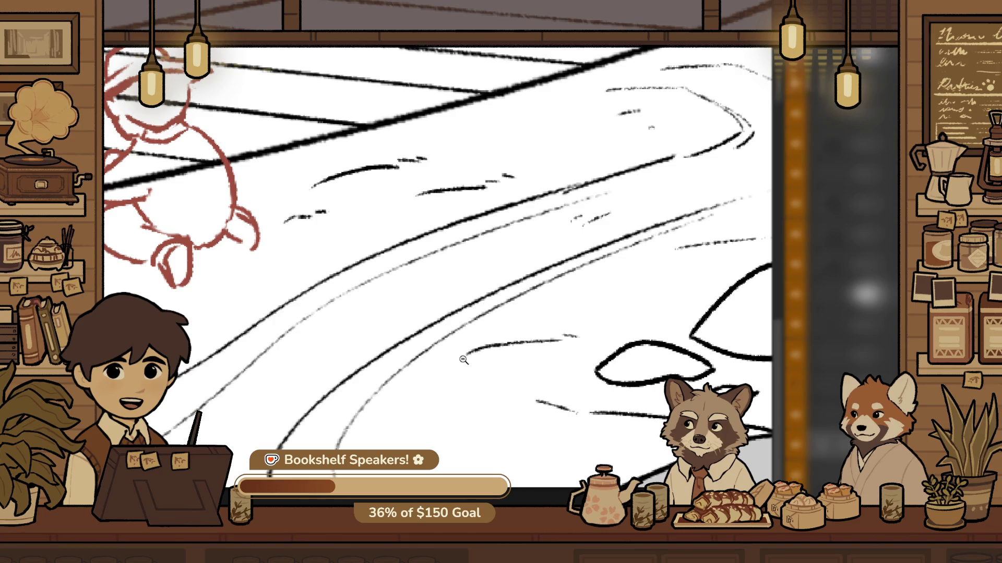
pyautogui.scroll(2, 615, 345)
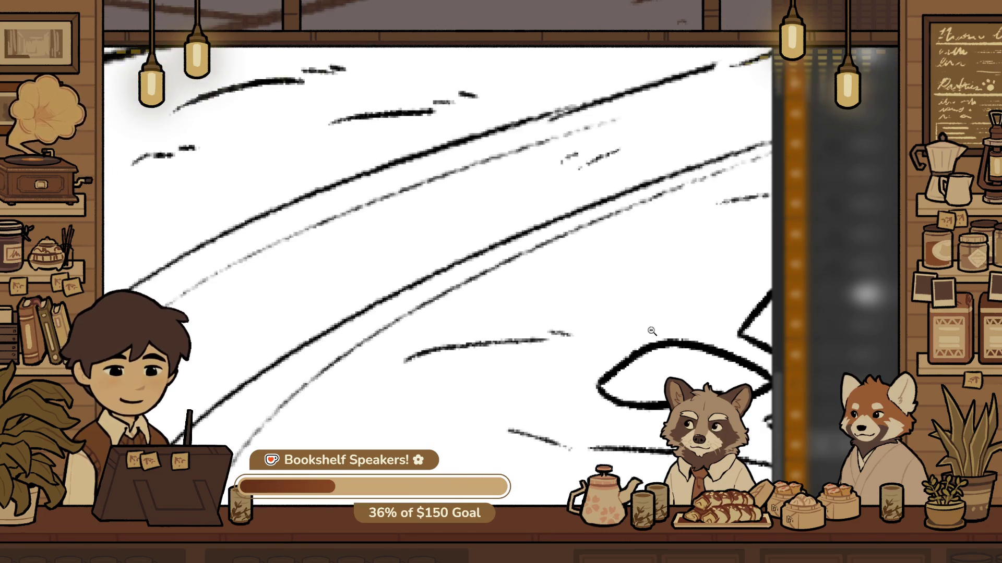
pyautogui.moveTo(623, 349)
pyautogui.mouseDown()
pyautogui.moveTo(529, 406)
pyautogui.moveTo(589, 413)
pyautogui.mouseUp()
pyautogui.scroll(2, 506, 418)
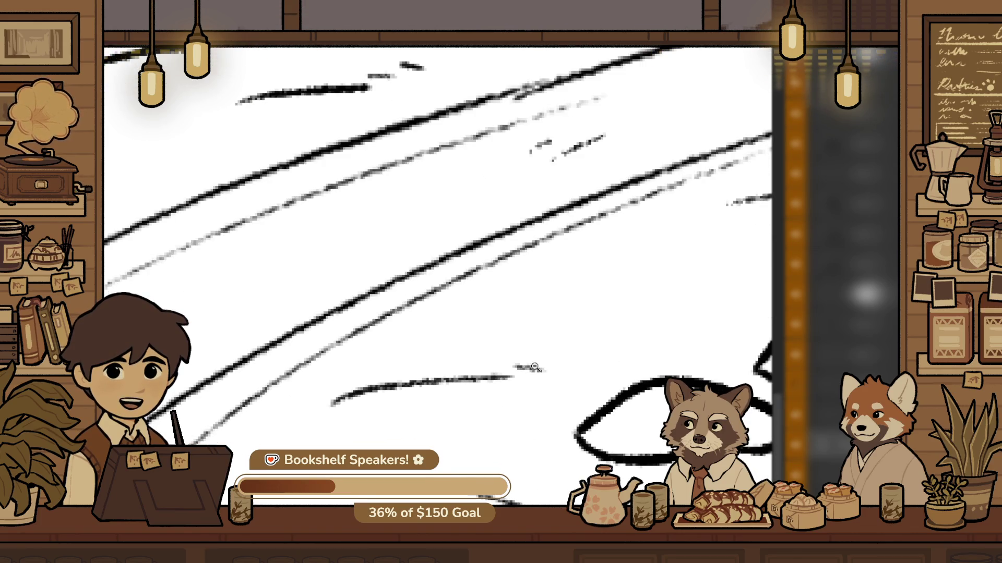
# Lasso the lower ground stroke, shift it right and tilt it slightly counter-clockwise
pyautogui.moveTo(459, 440); pyautogui.dragTo(419, 346)
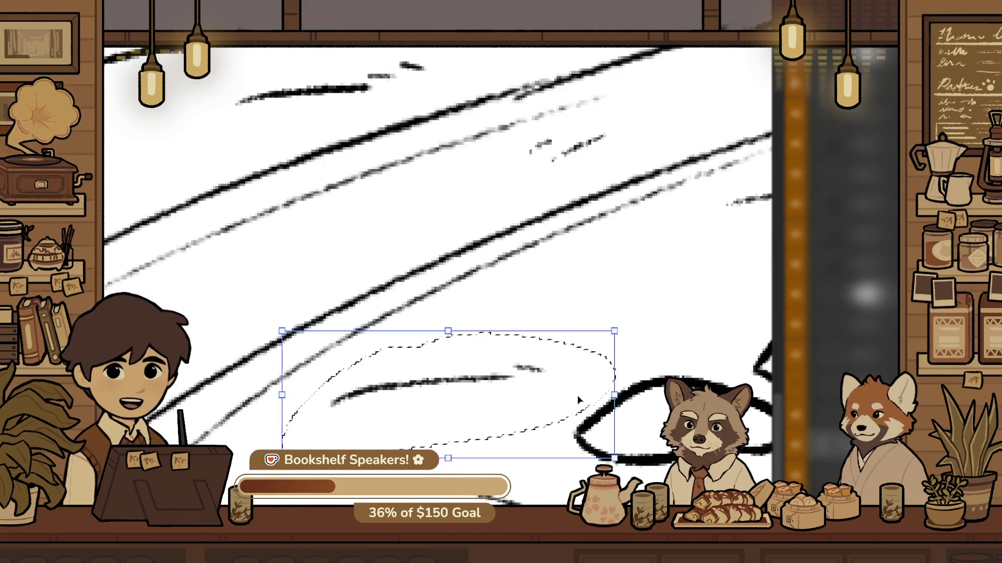
pyautogui.moveTo(522, 402)
pyautogui.mouseDown()
pyautogui.moveTo(624, 378)
pyautogui.moveTo(508, 399)
pyautogui.moveTo(598, 392)
pyautogui.mouseUp()
pyautogui.moveTo(677, 242)
pyautogui.mouseDown()
pyautogui.moveTo(663, 227)
pyautogui.moveTo(577, 293)
pyautogui.mouseUp()
pyautogui.press('Return')
pyautogui.scroll(-2, 534, 386)
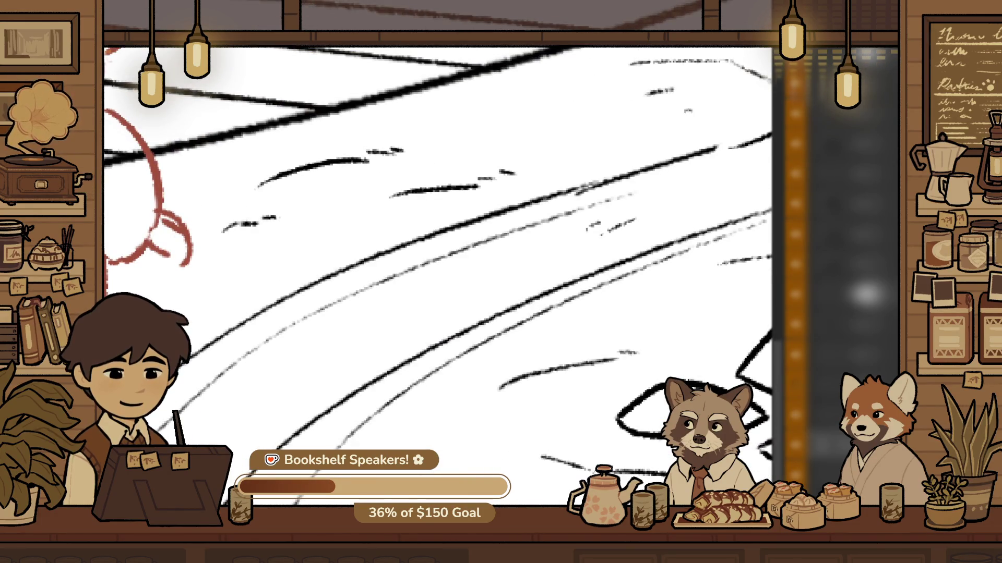
pyautogui.scroll(-3, 551, 399)
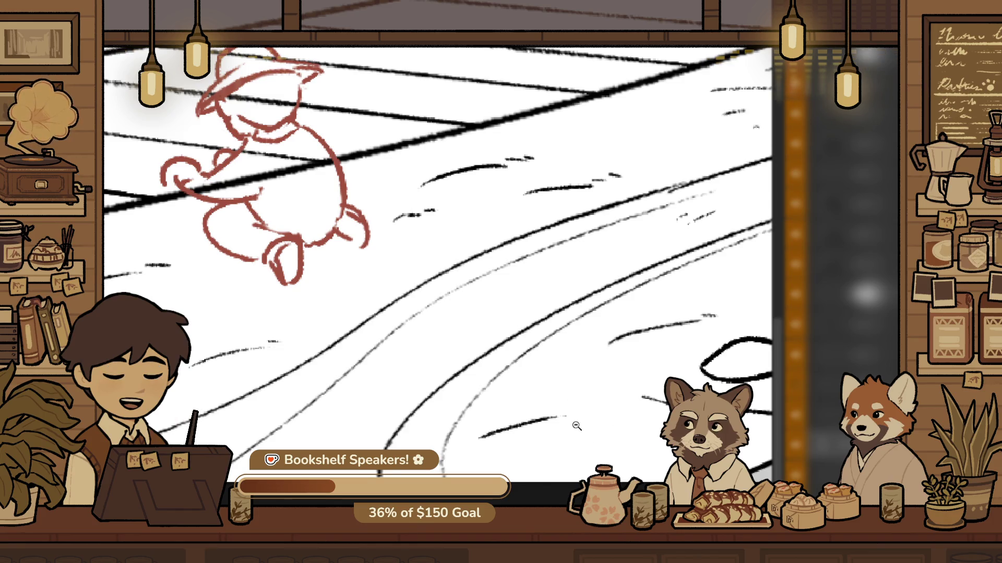
pyautogui.scroll(5, 576, 426)
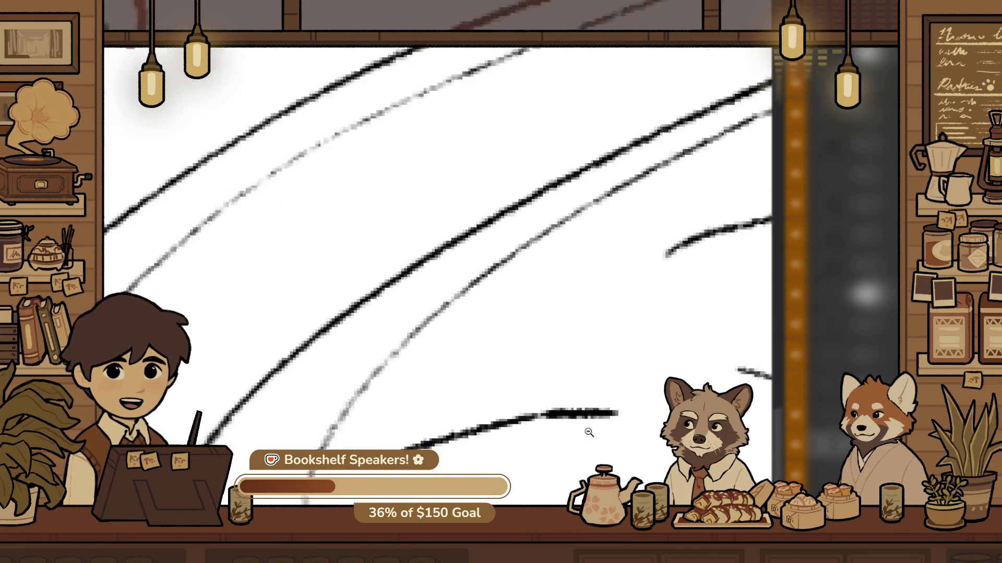
pyautogui.scroll(-2, 589, 433)
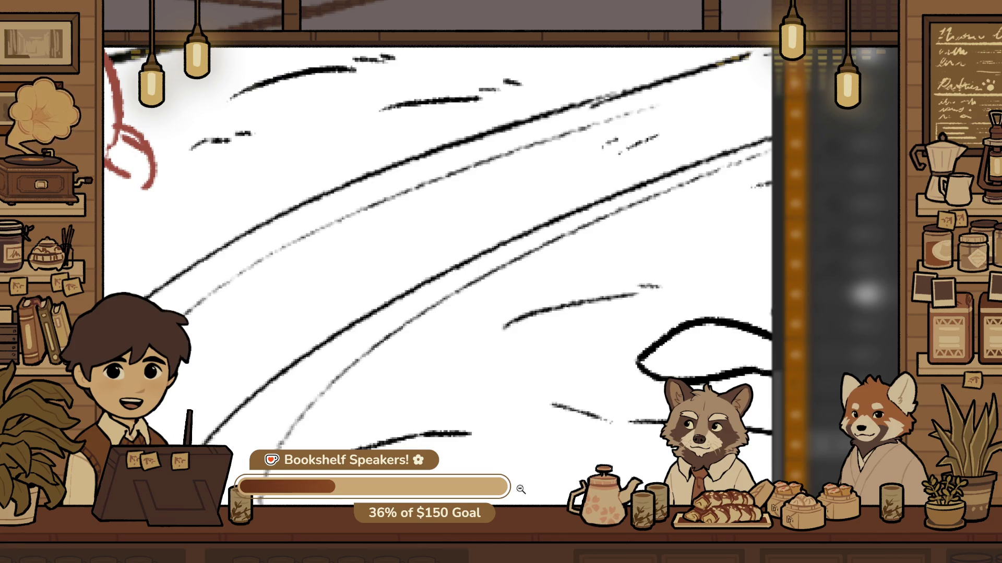
pyautogui.scroll(-3, 525, 457)
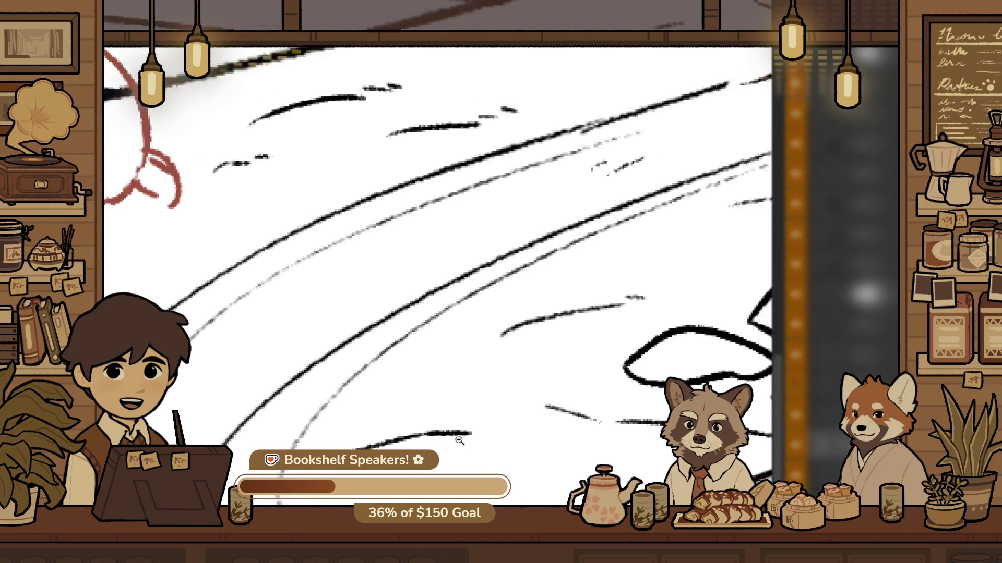
pyautogui.scroll(5, 526, 457)
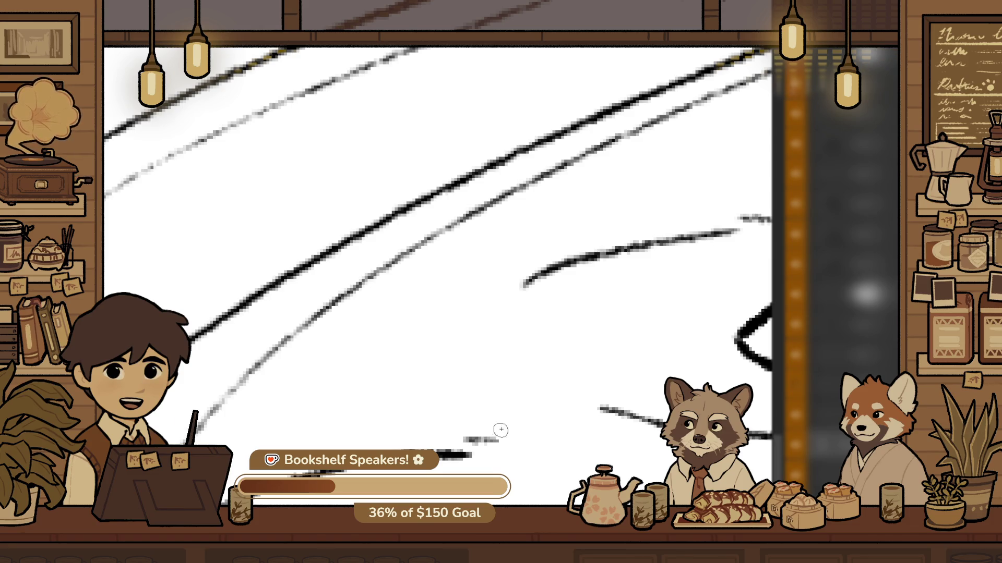
pyautogui.scroll(-4, 454, 411)
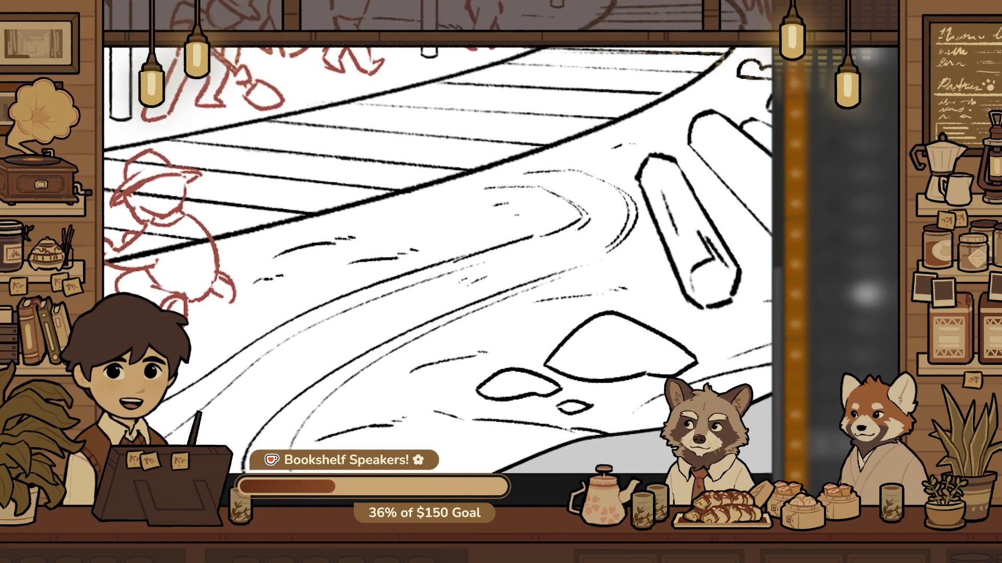
pyautogui.scroll(-5, 527, 443)
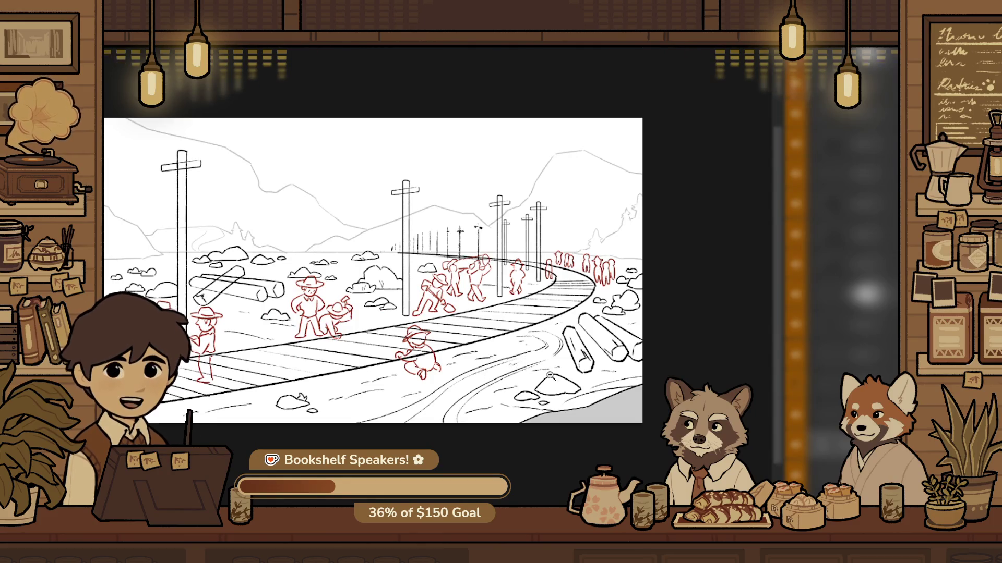
pyautogui.scroll(5, 490, 355)
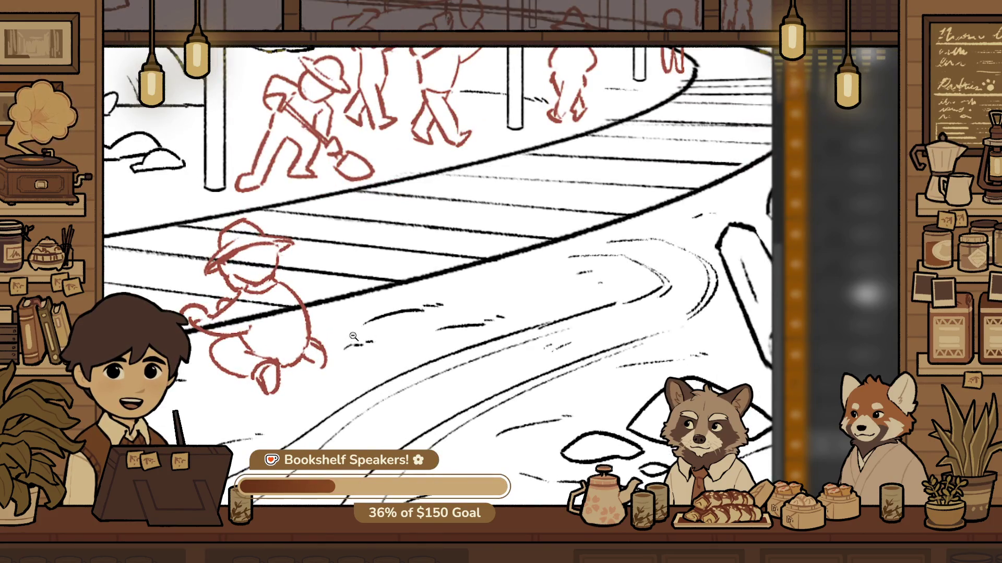
pyautogui.scroll(3, 354, 337)
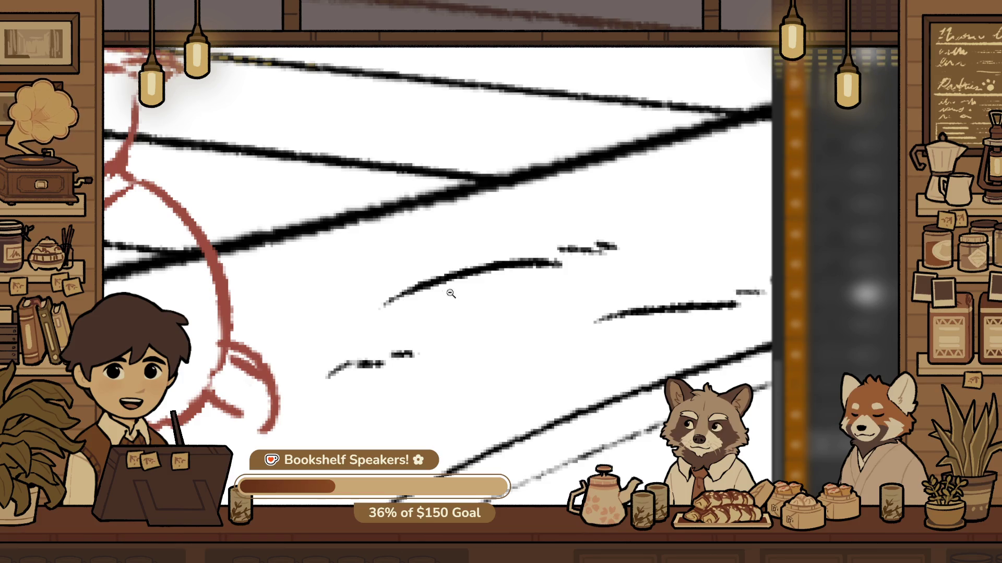
pyautogui.moveTo(279, 354); pyautogui.dragTo(285, 331)
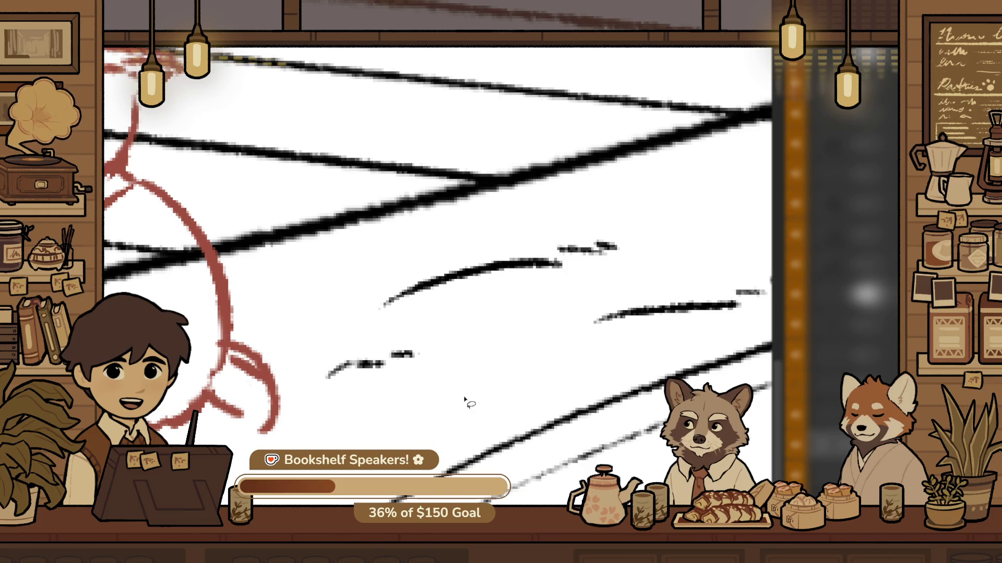
pyautogui.scroll(-5, 464, 399)
pyautogui.scroll(6, 502, 415)
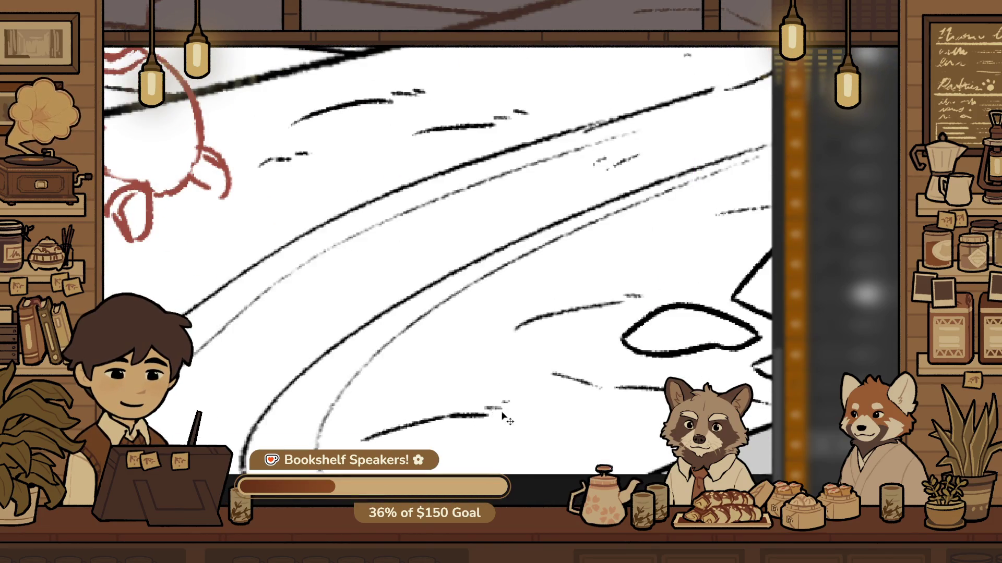
pyautogui.moveTo(521, 412)
pyautogui.mouseDown()
pyautogui.moveTo(292, 418)
pyautogui.moveTo(522, 412)
pyautogui.moveTo(527, 432)
pyautogui.moveTo(569, 420)
pyautogui.moveTo(611, 448)
pyautogui.mouseUp()
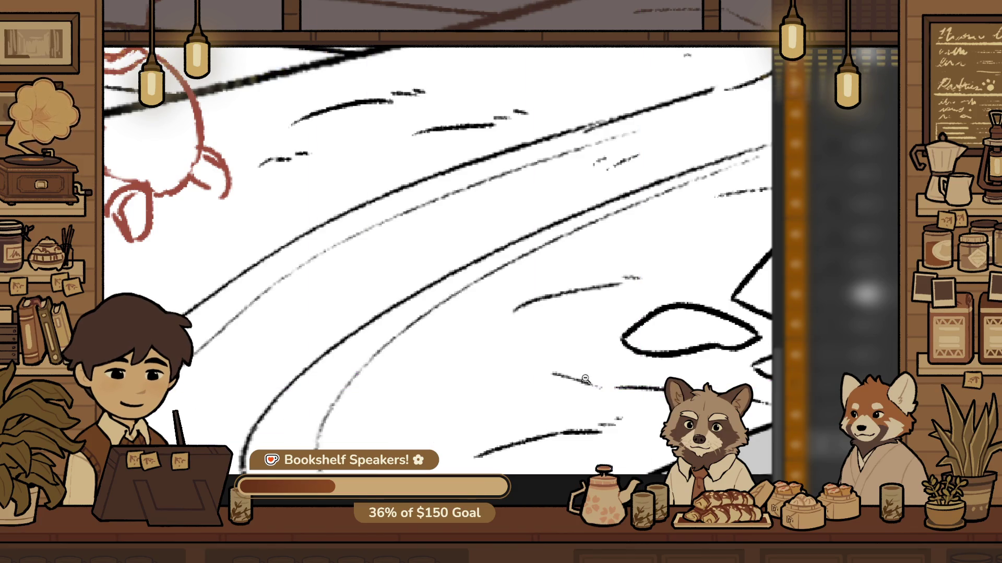
pyautogui.scroll(-4, 585, 379)
pyautogui.scroll(3, 574, 370)
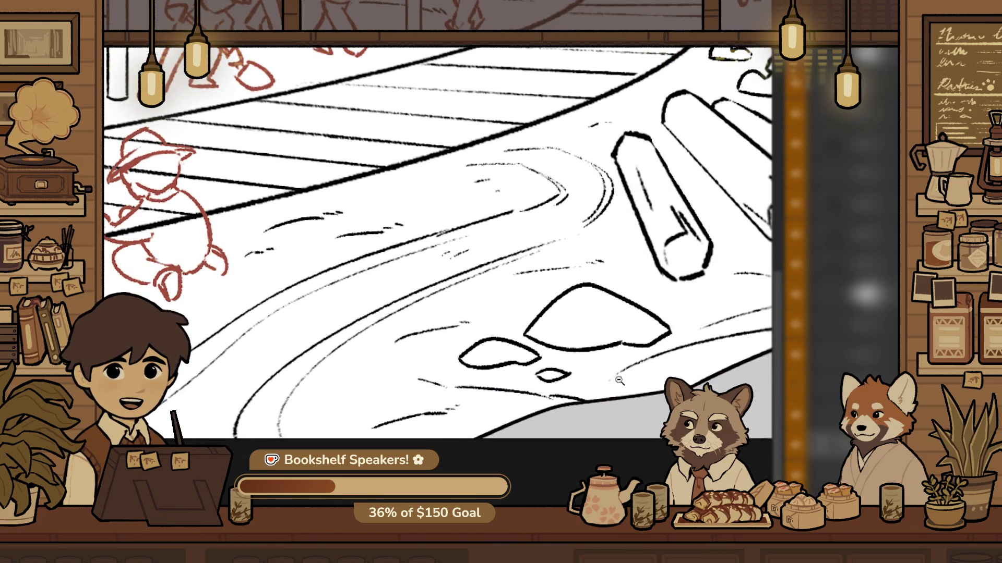
pyautogui.scroll(2, 619, 381)
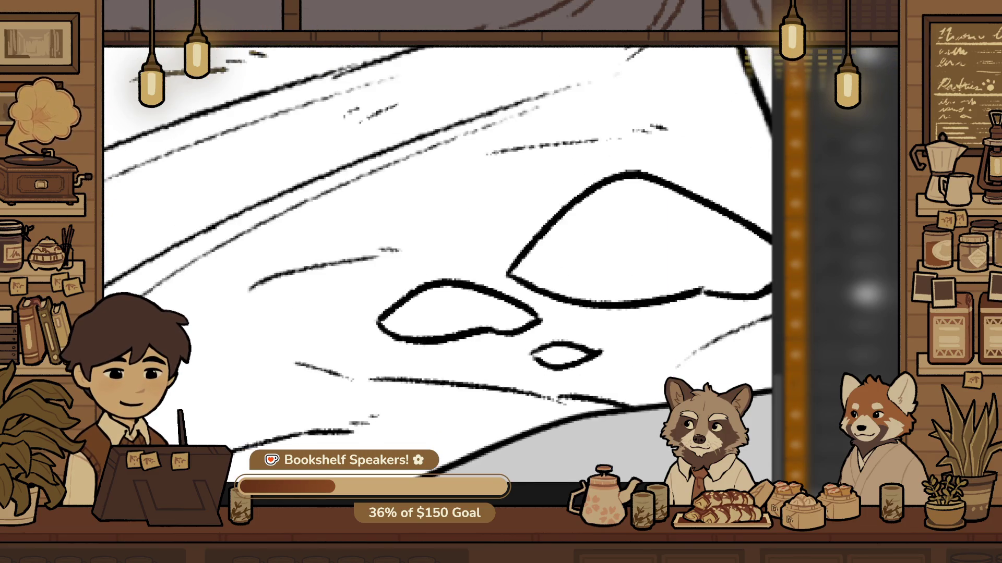
pyautogui.scroll(-8, 620, 409)
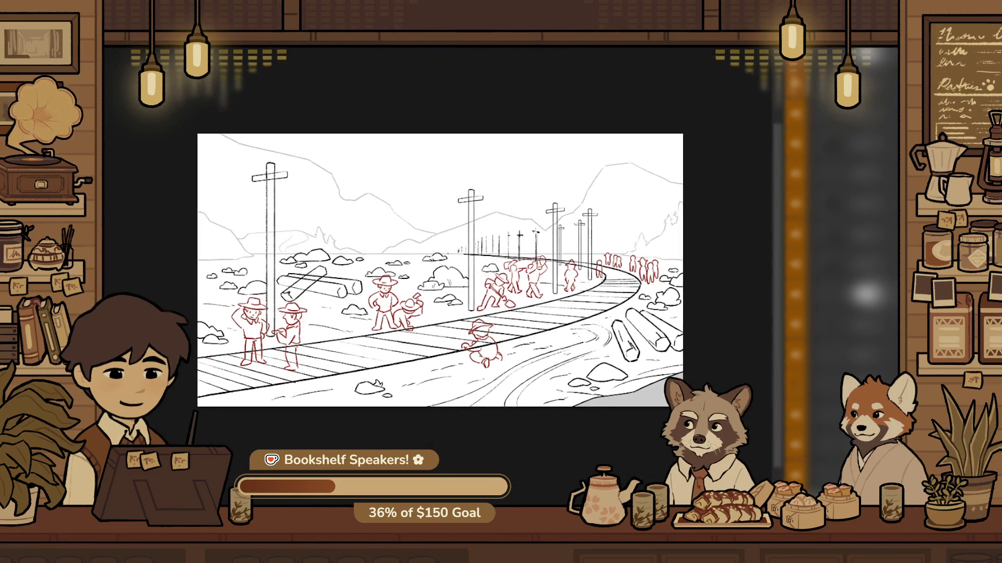
pyautogui.scroll(5, 672, 395)
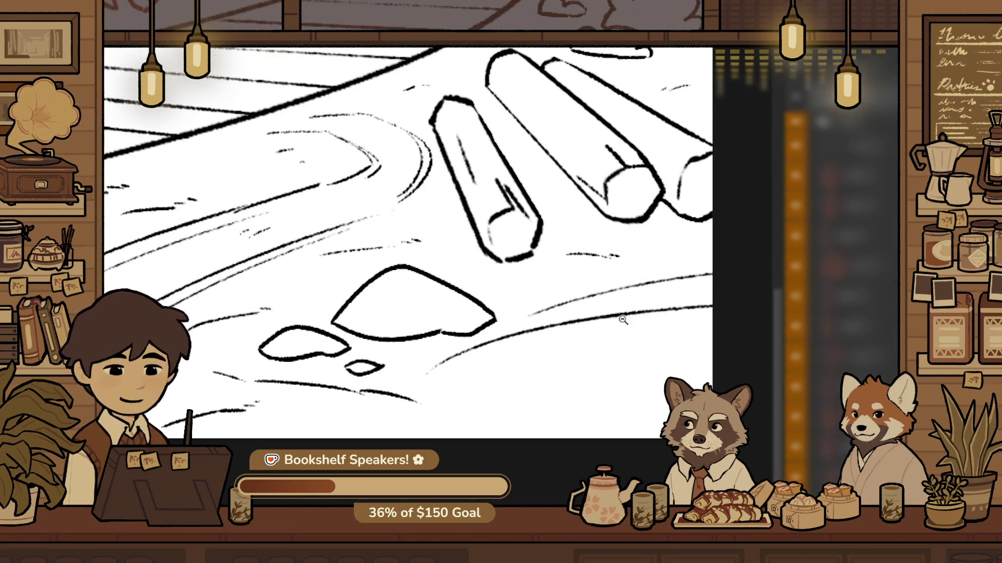
pyautogui.scroll(-3, 622, 320)
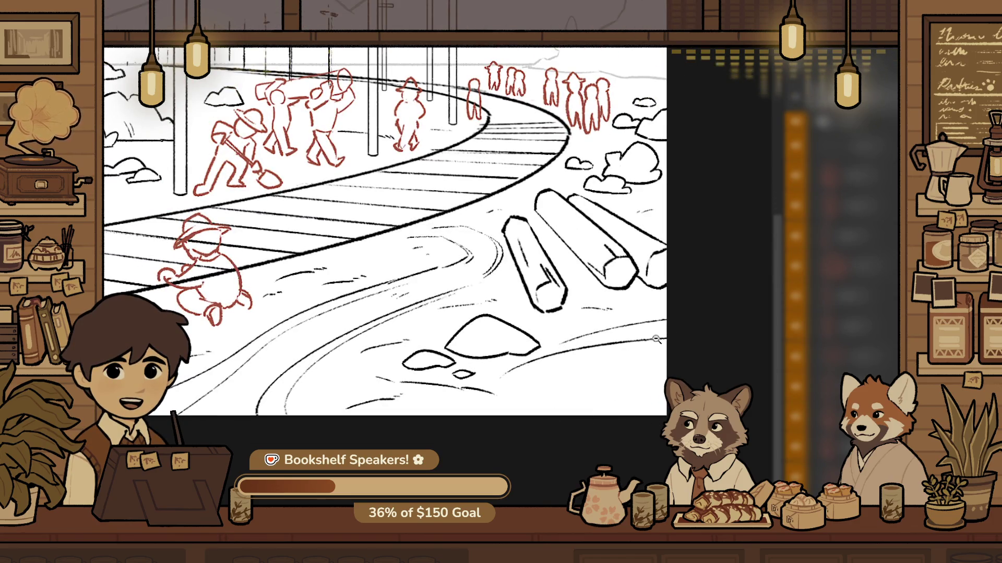
pyautogui.scroll(3, 680, 359)
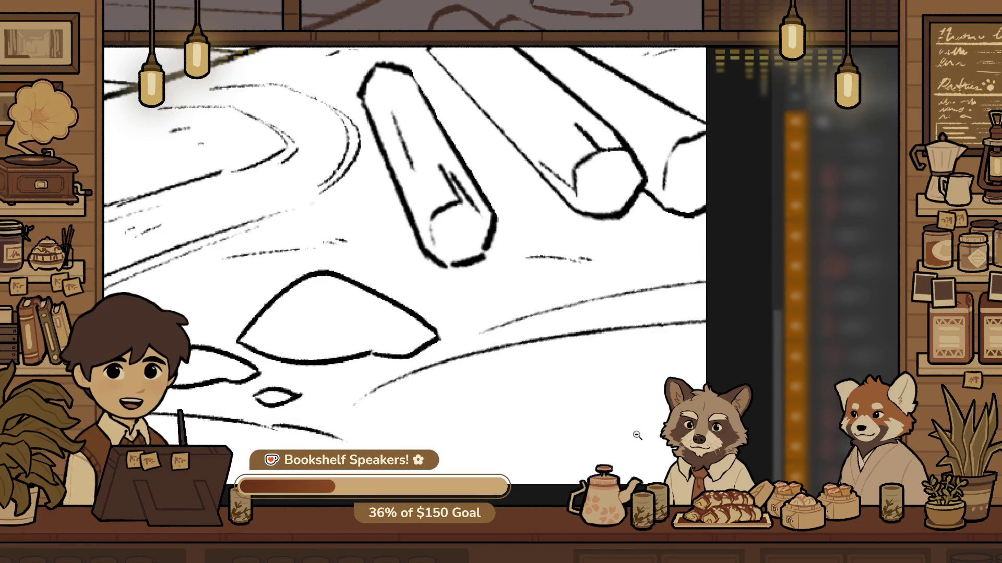
pyautogui.scroll(-2, 605, 391)
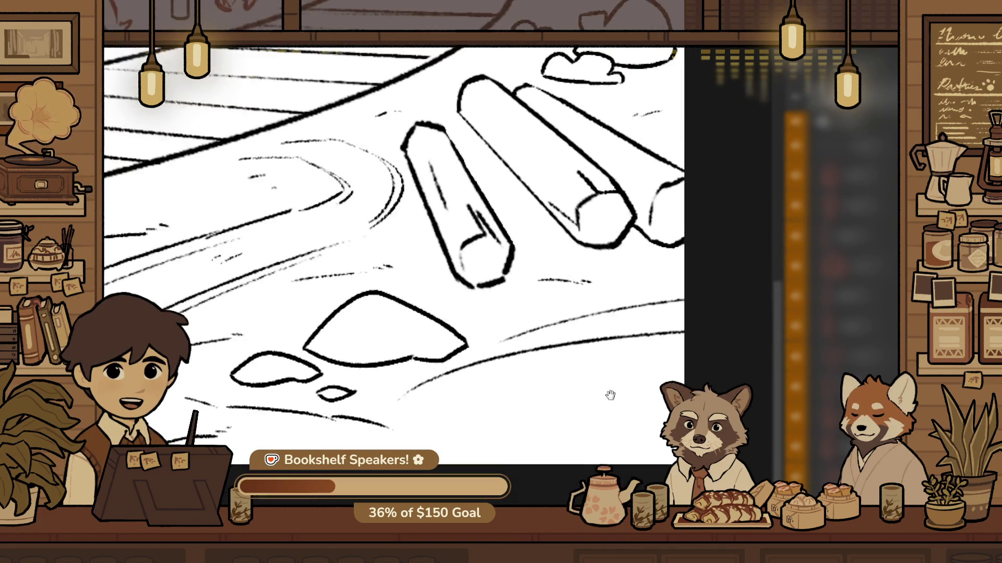
pyautogui.scroll(2, 723, 370)
pyautogui.scroll(1, 652, 344)
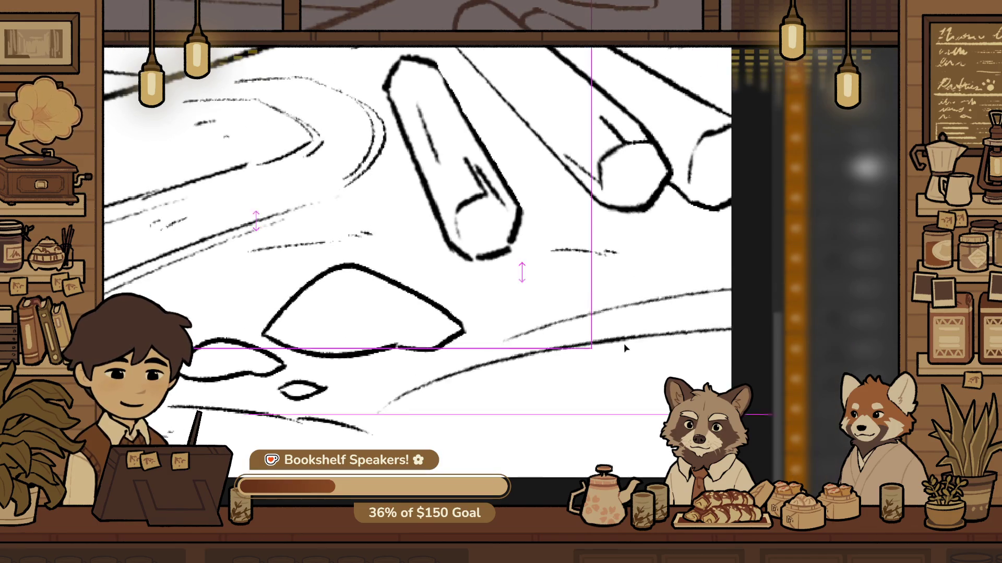
pyautogui.scroll(-2, 677, 346)
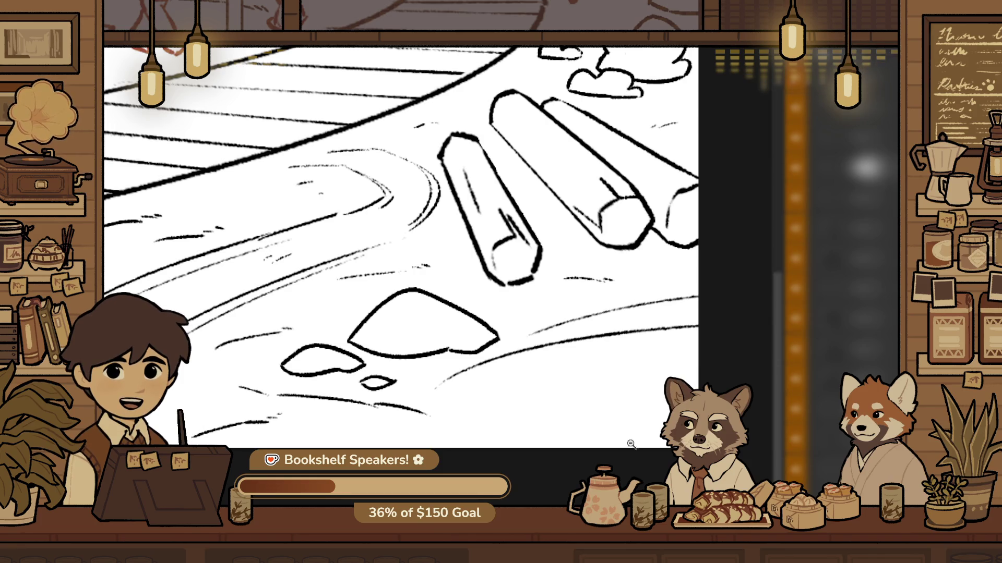
pyautogui.moveTo(645, 373)
pyautogui.mouseDown()
pyautogui.moveTo(660, 360)
pyautogui.moveTo(686, 375)
pyautogui.mouseUp()
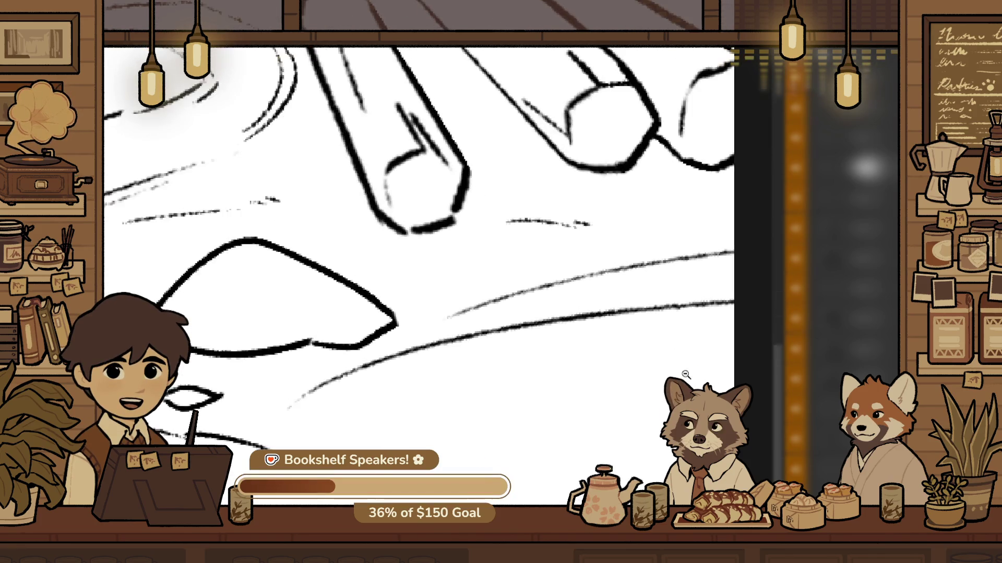
pyautogui.hotkey('ctrl', 't')
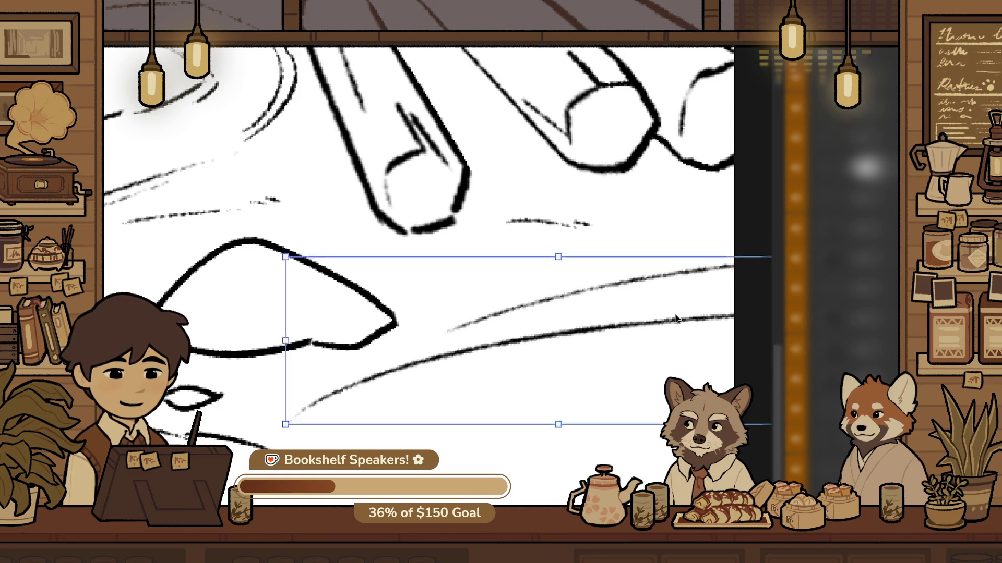
pyautogui.press('Return')
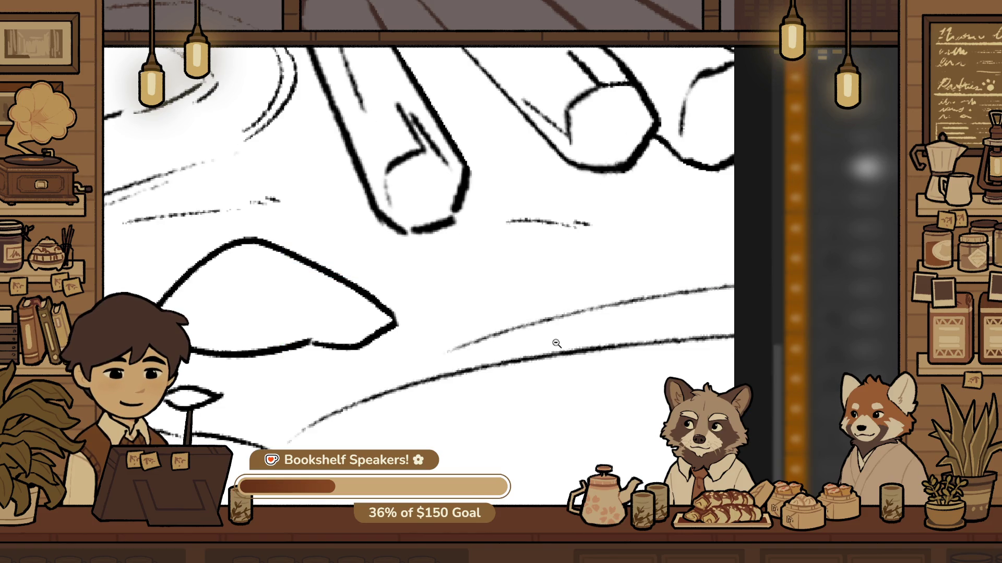
pyautogui.keyDown('alt'); pyautogui.click(511, 316); pyautogui.keyUp('alt')
pyautogui.moveTo(511, 315)
pyautogui.mouseDown()
pyautogui.moveTo(544, 380)
pyautogui.moveTo(609, 344)
pyautogui.mouseUp()
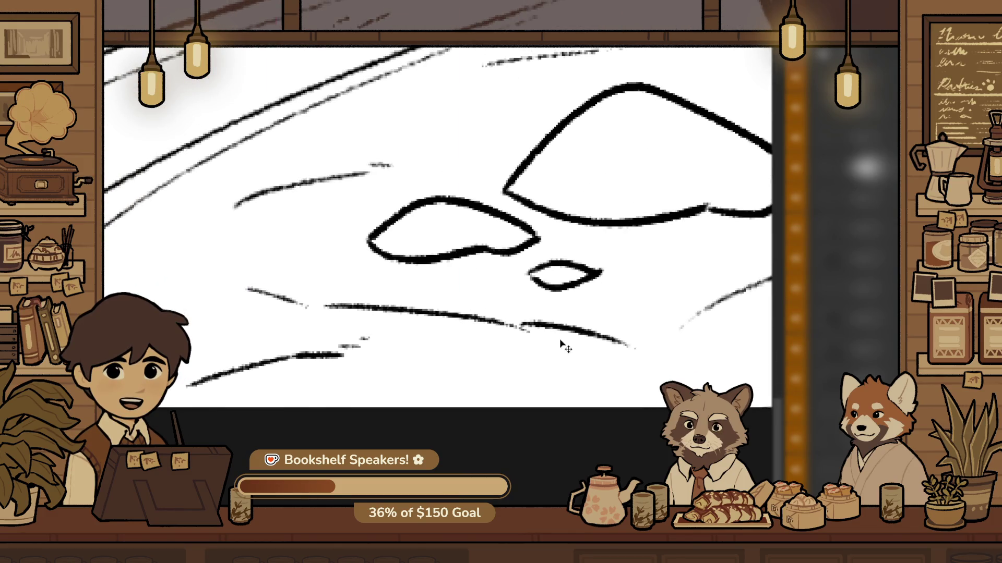
pyautogui.keyDown('alt'); pyautogui.click(493, 376); pyautogui.keyUp('alt')
pyautogui.scroll(2, 407, 313)
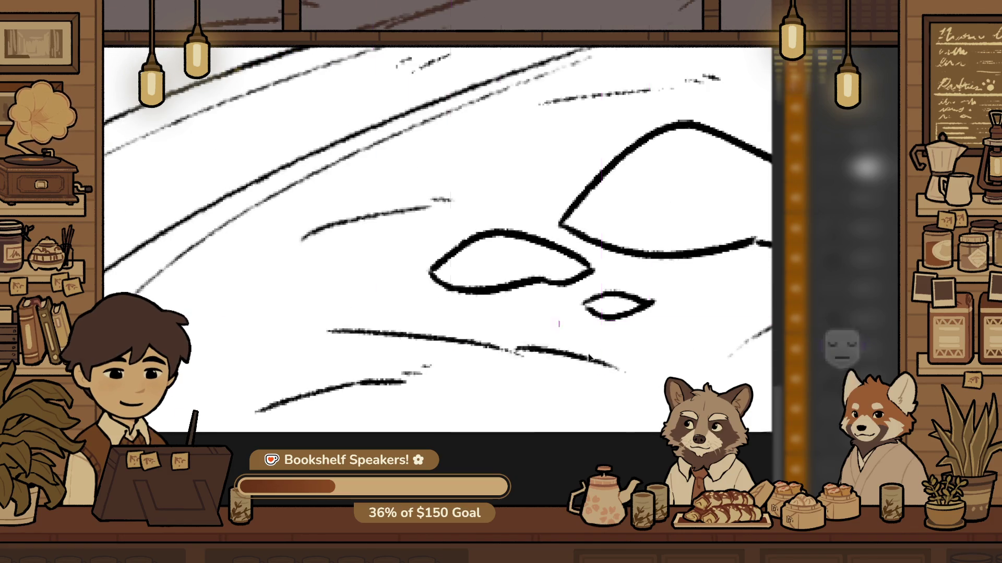
# Tilt the long ground stroke about 33° counter-clockwise and shift it down and right
pyautogui.hotkey('ctrl', 't')
pyautogui.moveTo(647, 308); pyautogui.dragTo(504, 289)
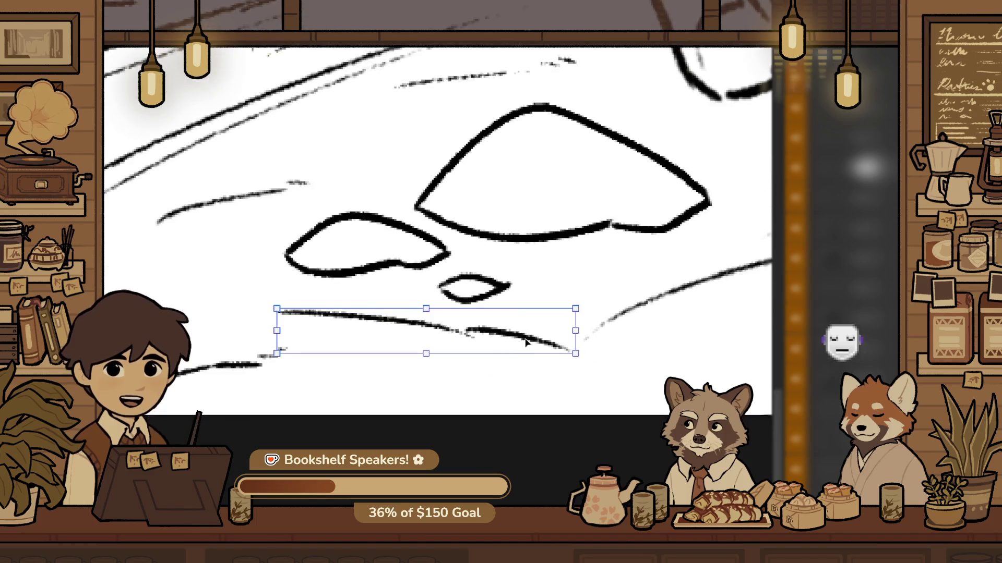
pyautogui.moveTo(566, 287)
pyautogui.mouseDown()
pyautogui.moveTo(519, 217)
pyautogui.moveTo(566, 287)
pyautogui.moveTo(519, 218)
pyautogui.moveTo(533, 230)
pyautogui.mouseUp()
pyautogui.moveTo(530, 309)
pyautogui.mouseDown()
pyautogui.moveTo(548, 351)
pyautogui.moveTo(549, 308)
pyautogui.mouseUp()
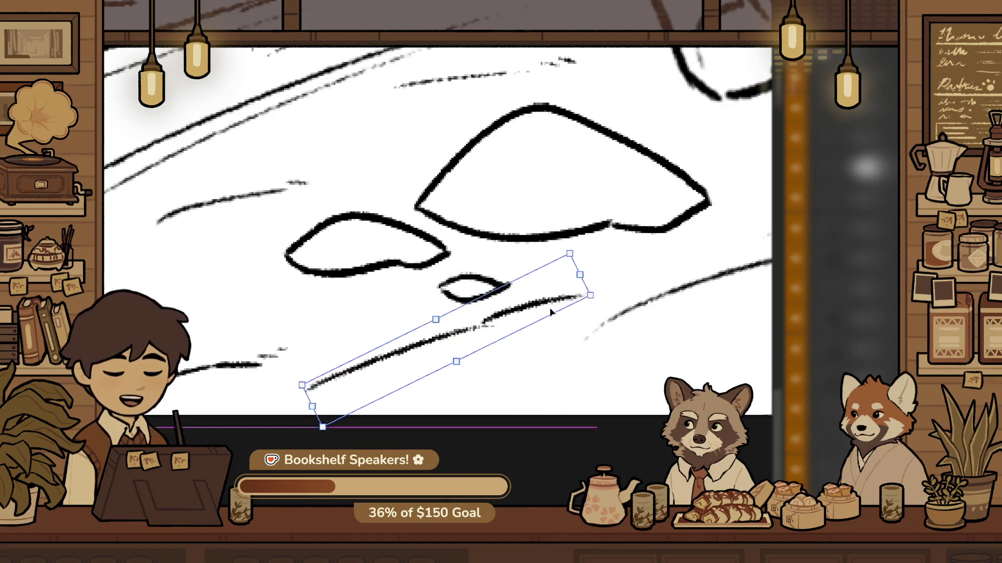
pyautogui.press('Return')
pyautogui.scroll(-5, 508, 300)
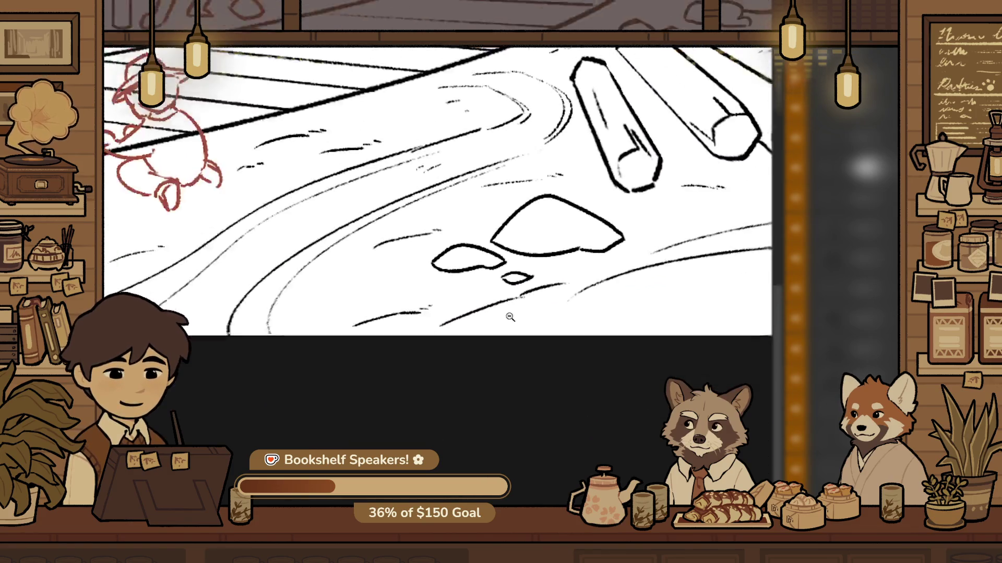
pyautogui.keyDown('alt'); pyautogui.click(605, 314); pyautogui.keyUp('alt')
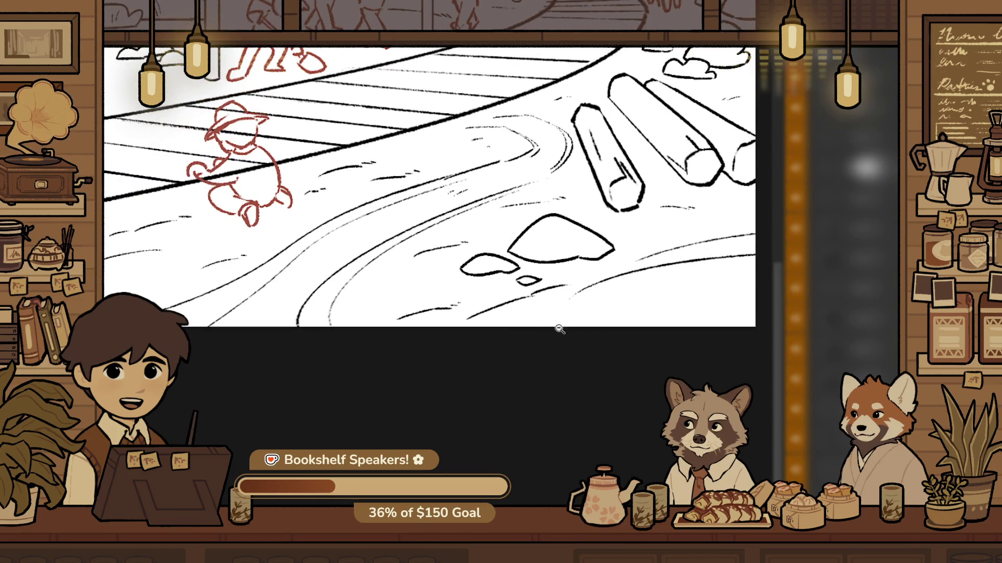
pyautogui.scroll(3, 518, 317)
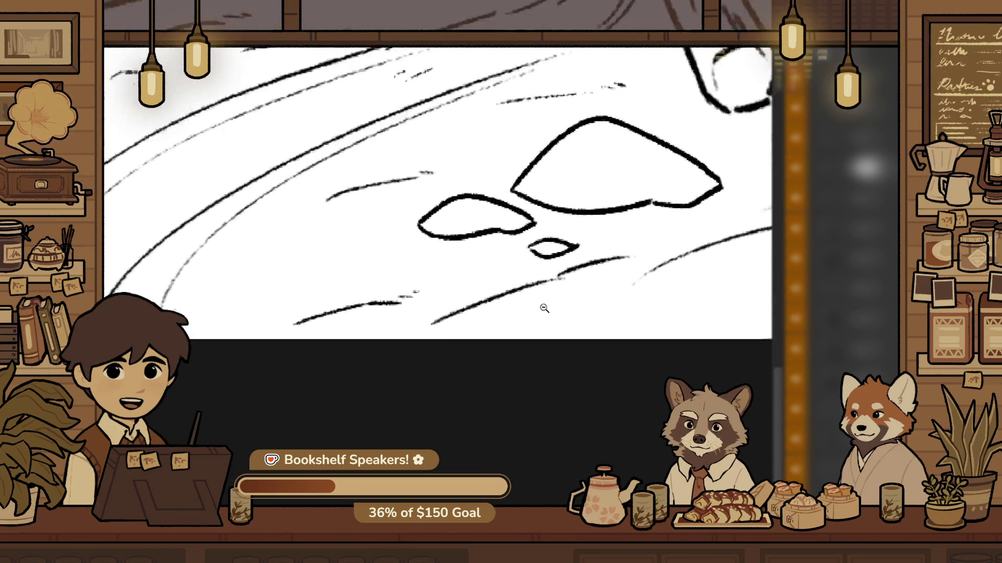
pyautogui.scroll(-3, 519, 314)
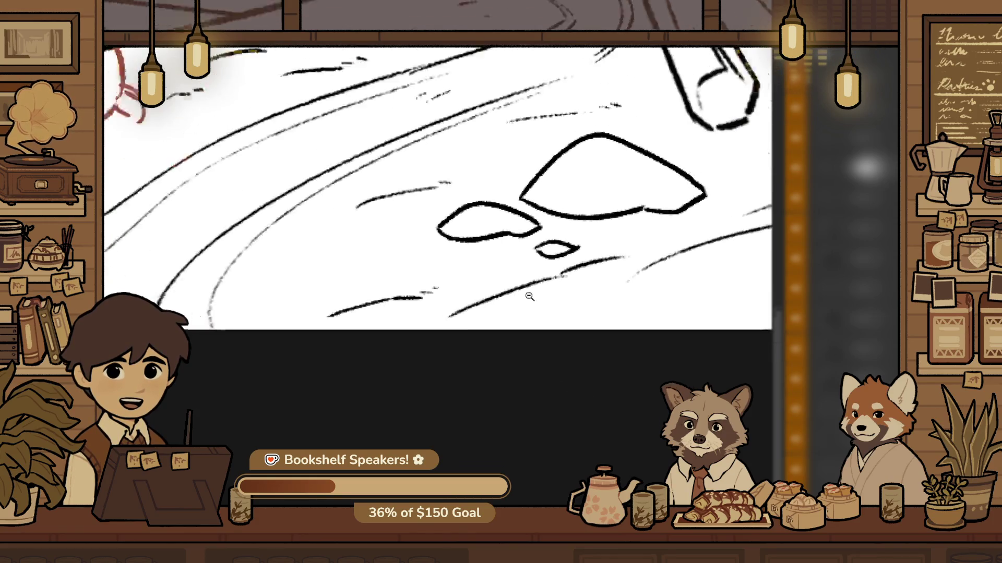
pyautogui.scroll(2, 455, 355)
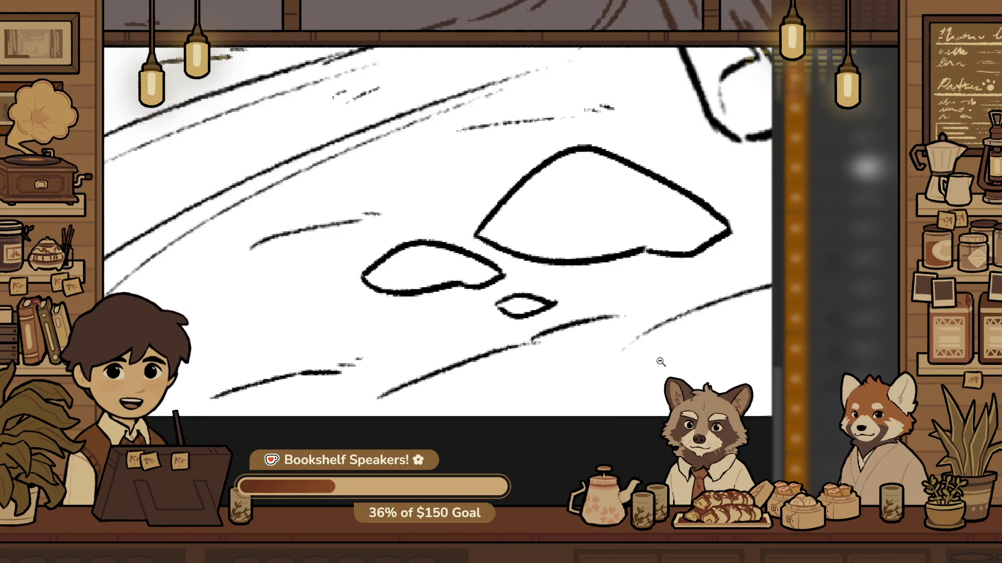
pyautogui.scroll(3, 668, 360)
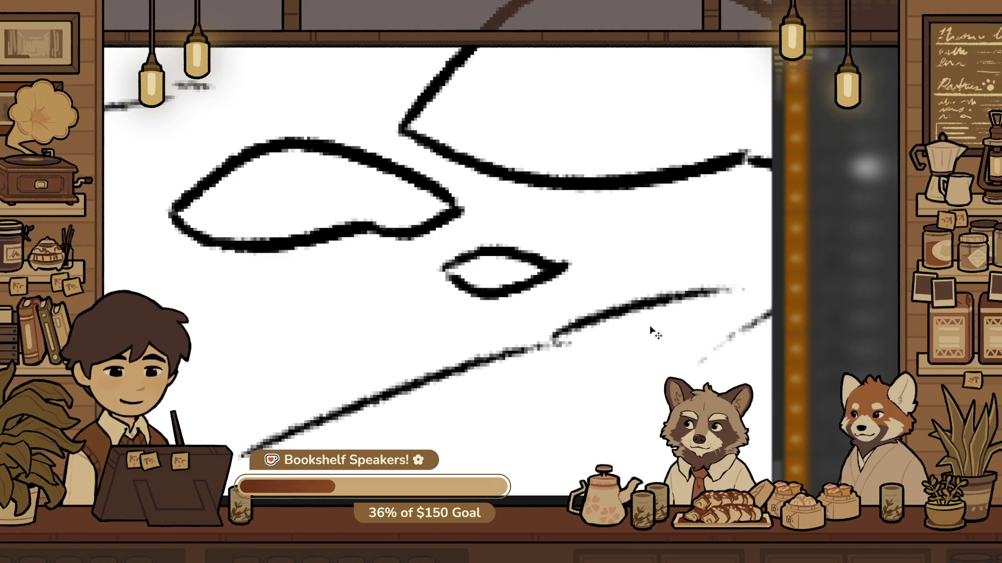
pyautogui.scroll(-2, 619, 371)
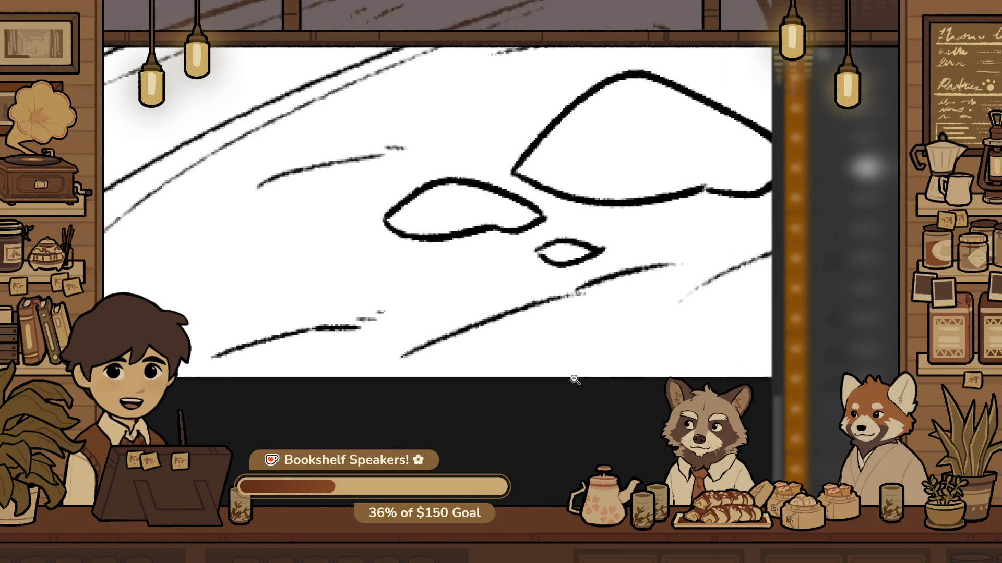
# Zoom out to show the inked ground together with the red worker figures
pyautogui.scroll(2, 574, 380)
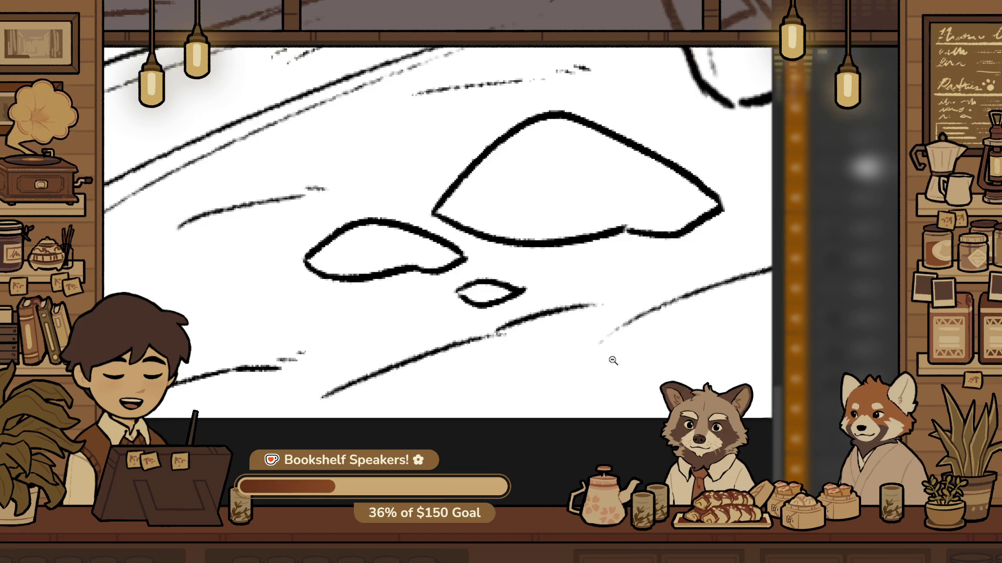
pyautogui.click(576, 383)
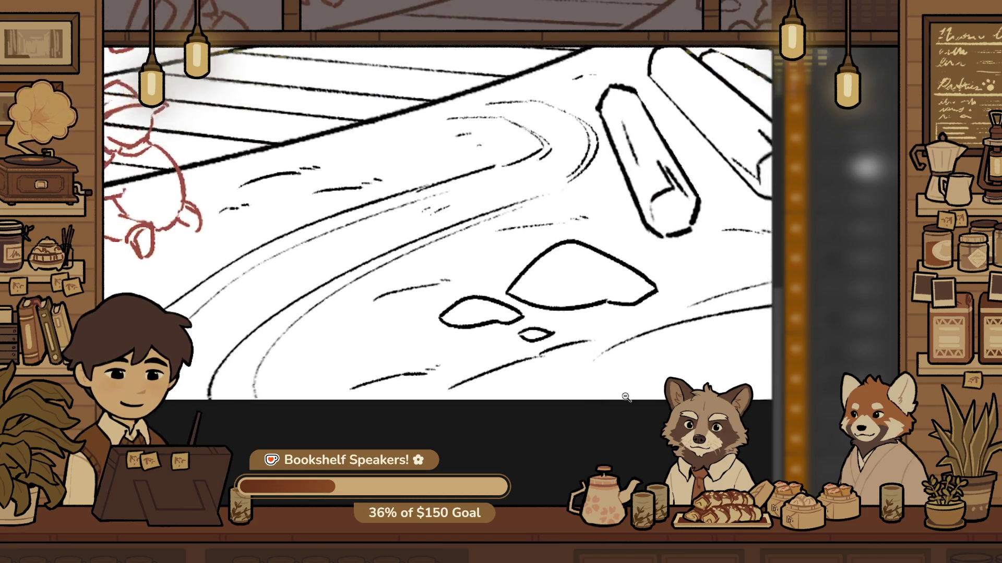
pyautogui.click(575, 383)
pyautogui.scroll(5, 533, 359)
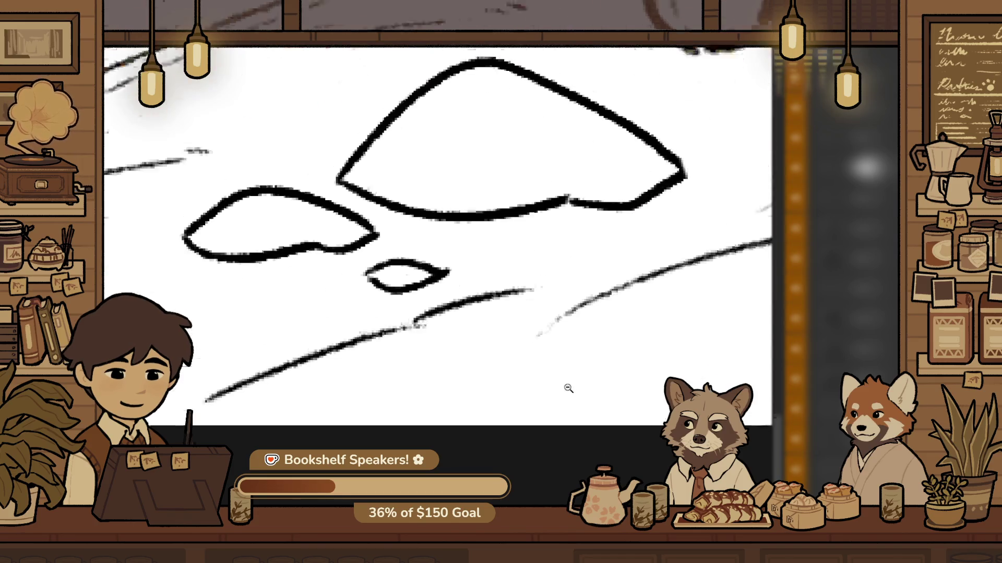
pyautogui.scroll(-4, 548, 366)
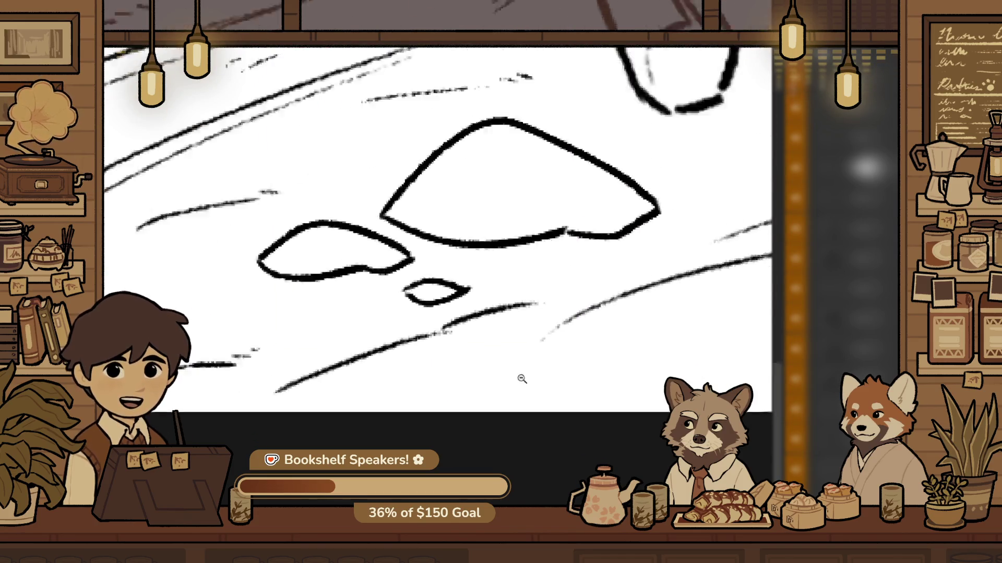
pyautogui.scroll(-2, 503, 398)
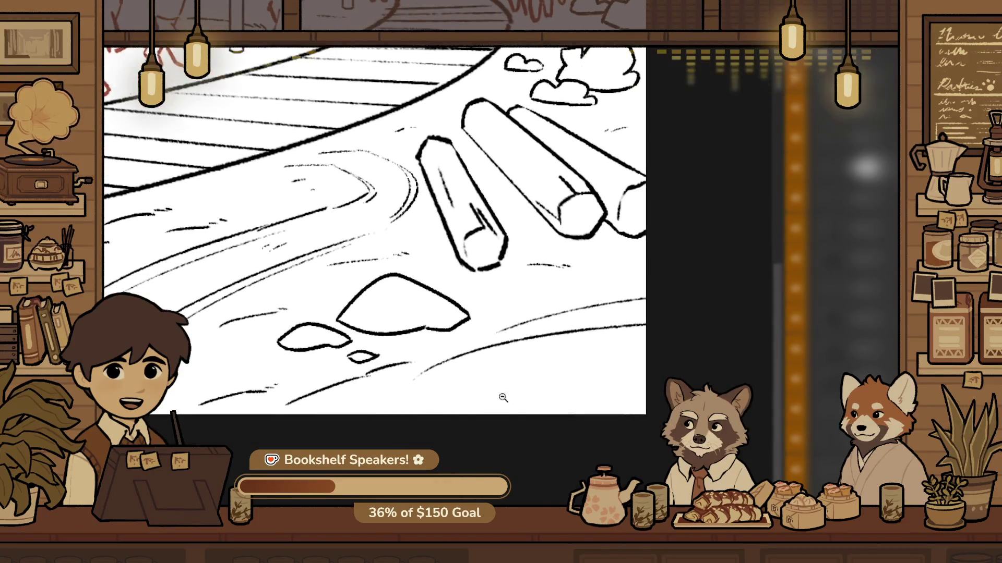
# Scroll and pan across the drawing to review the rocks, ruts and logs under the track
pyautogui.scroll(2, 366, 384)
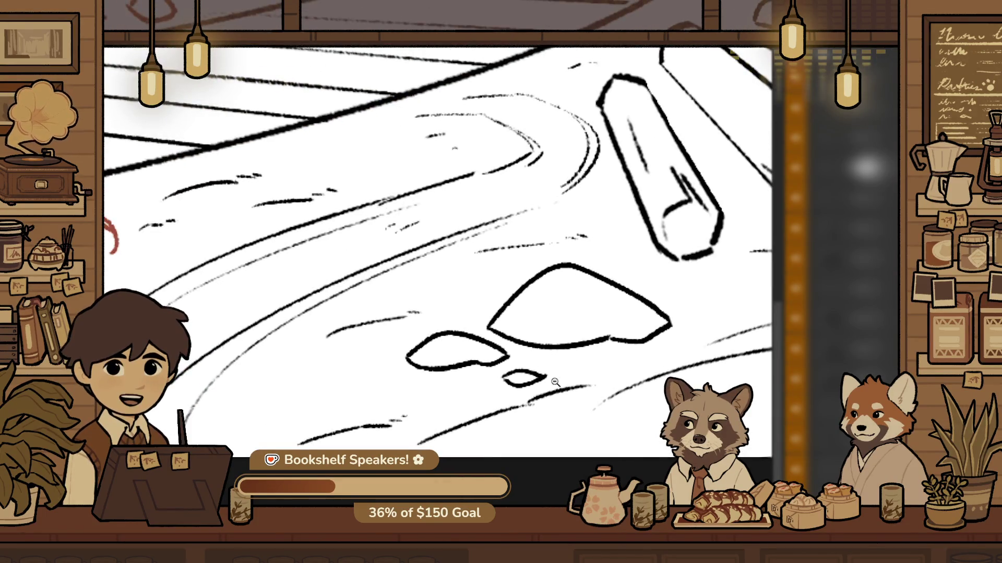
pyautogui.scroll(-2, 627, 397)
pyautogui.scroll(2, 659, 389)
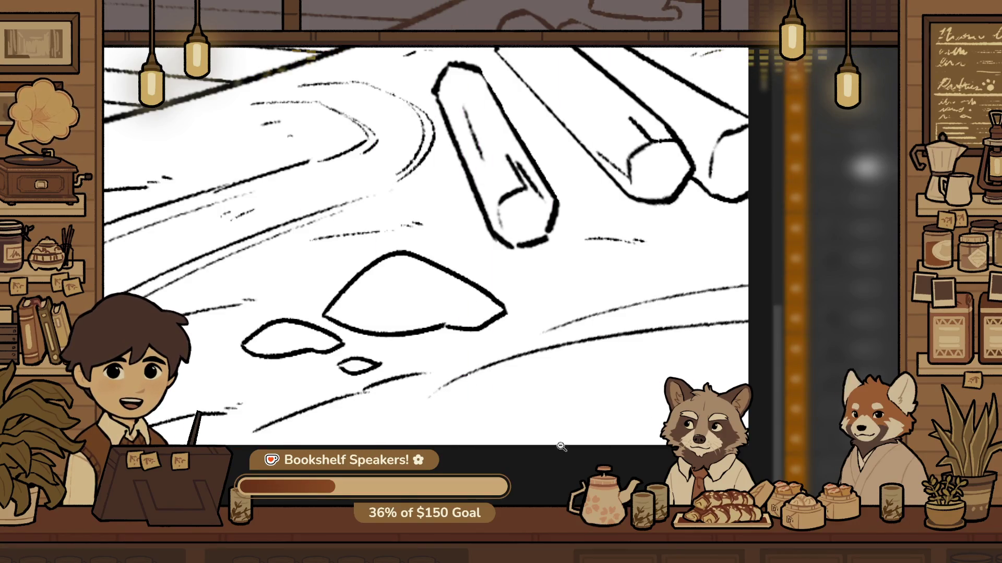
pyautogui.scroll(2, 444, 415)
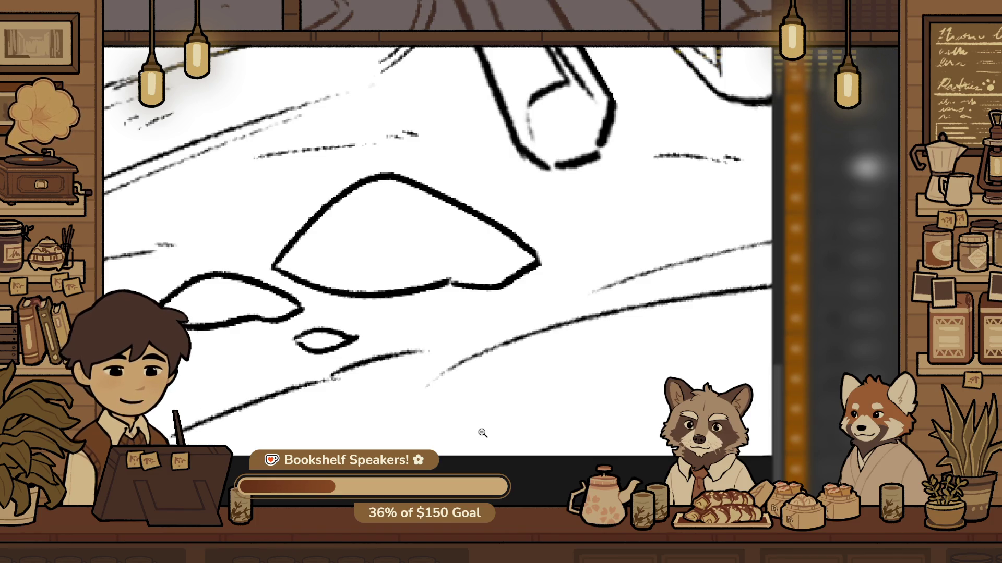
pyautogui.scroll(-2, 468, 422)
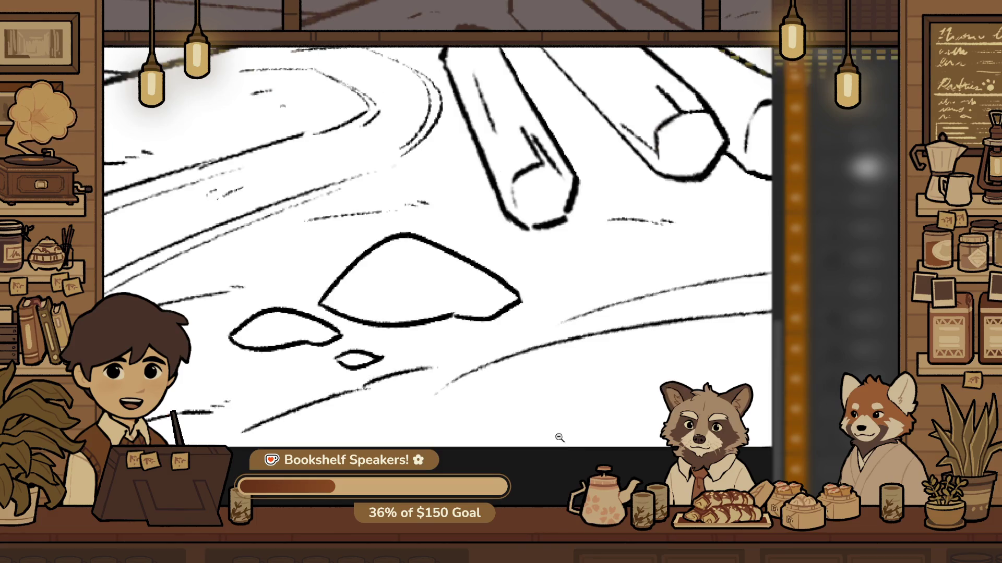
pyautogui.moveTo(333, 374); pyautogui.dragTo(369, 377)
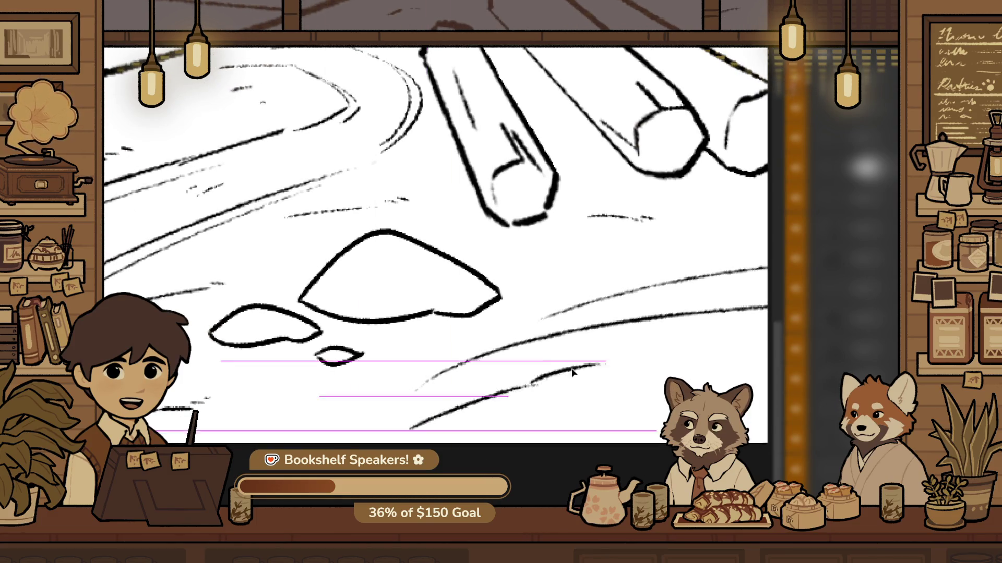
pyautogui.scroll(-3, 541, 419)
pyautogui.scroll(-2, 546, 414)
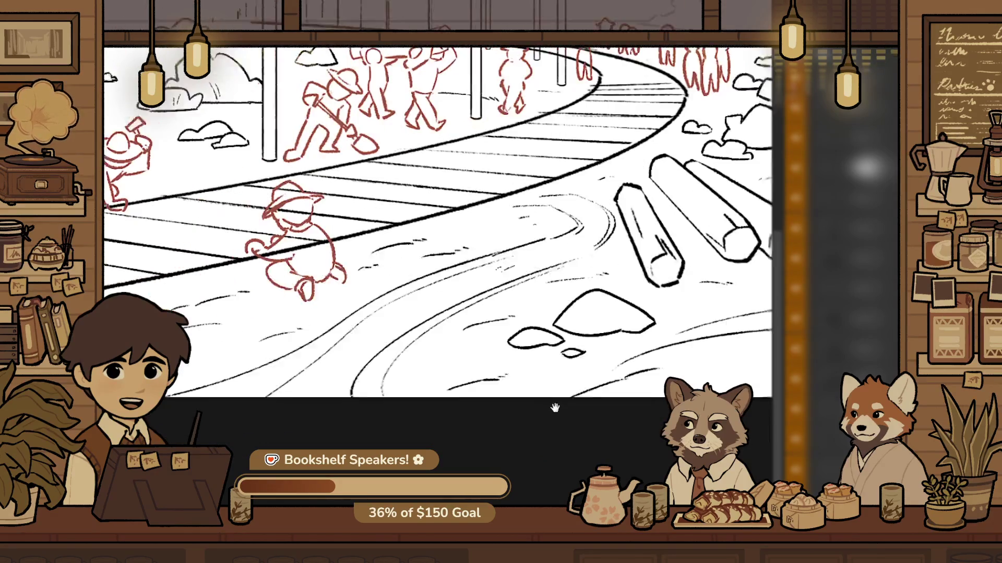
pyautogui.scroll(2, 547, 409)
# Pan across the ground below the track to locate the short rut stroke
pyautogui.moveTo(227, 386); pyautogui.dragTo(498, 412)
pyautogui.scroll(2, 499, 412)
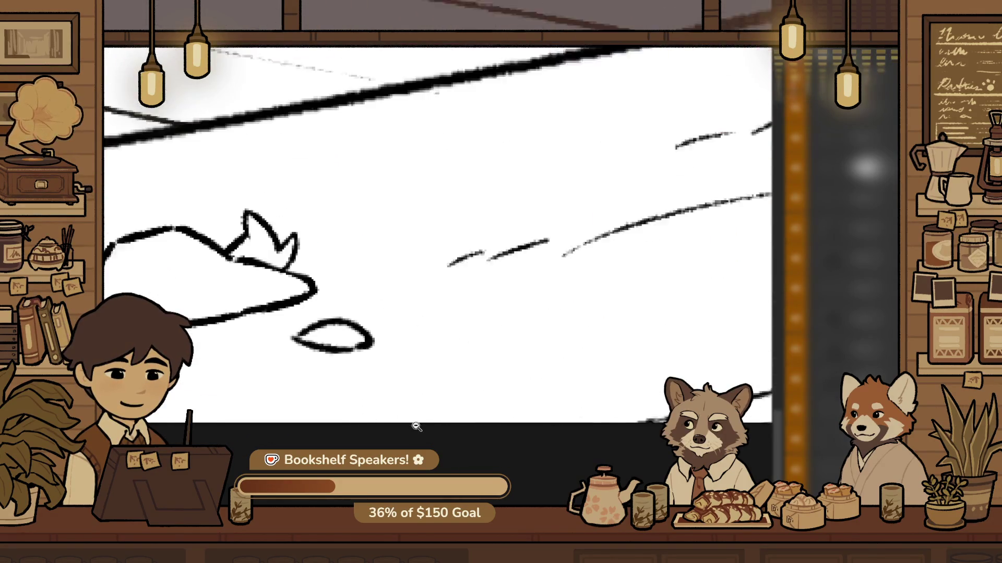
pyautogui.scroll(2, 420, 365)
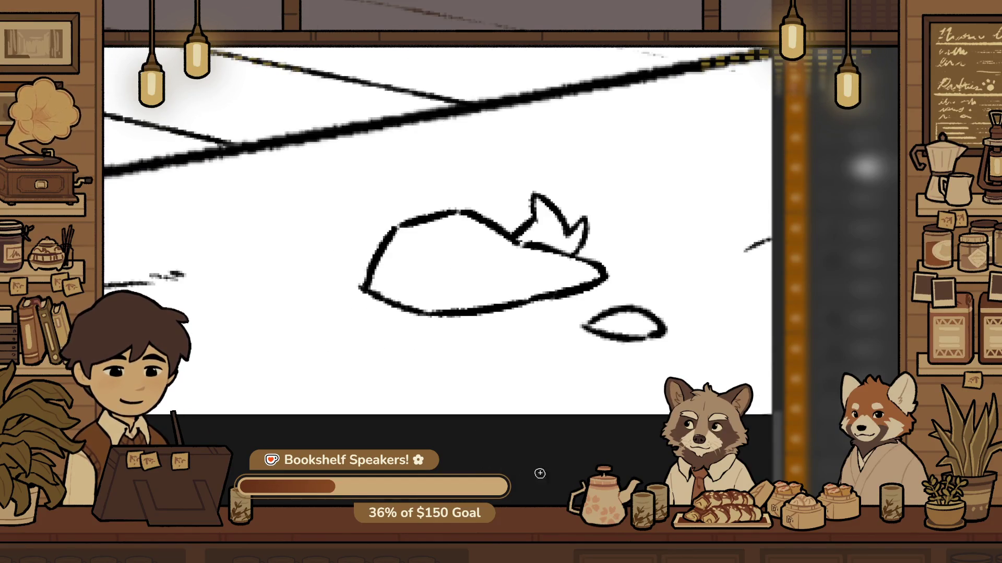
pyautogui.scroll(-3, 512, 412)
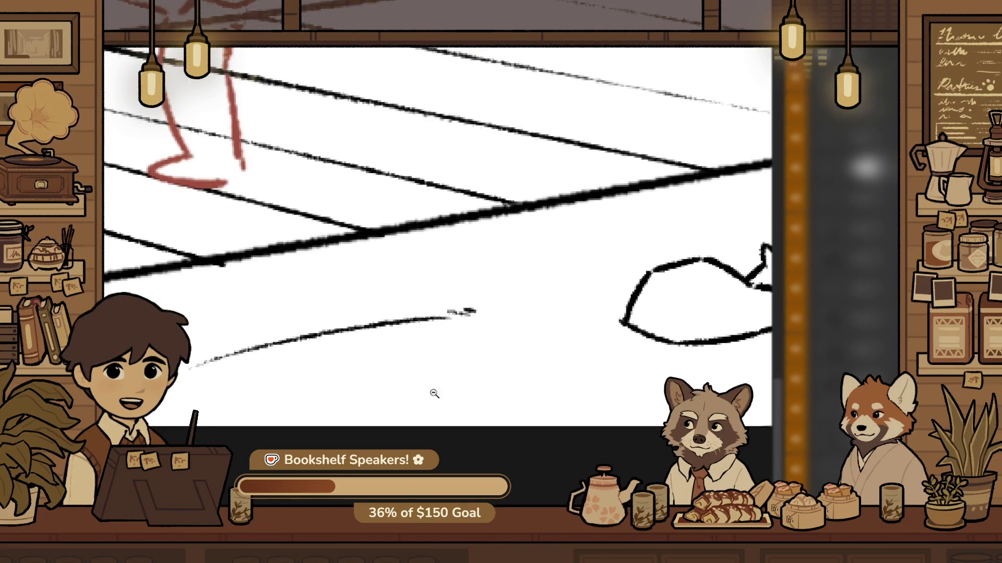
pyautogui.moveTo(434, 394); pyautogui.dragTo(538, 418)
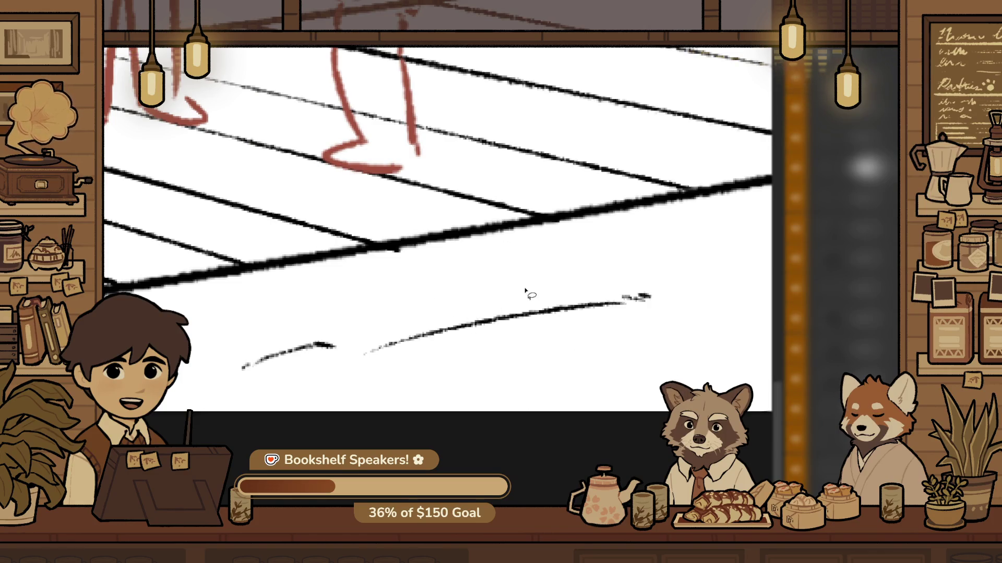
pyautogui.moveTo(580, 313); pyautogui.dragTo(437, 336)
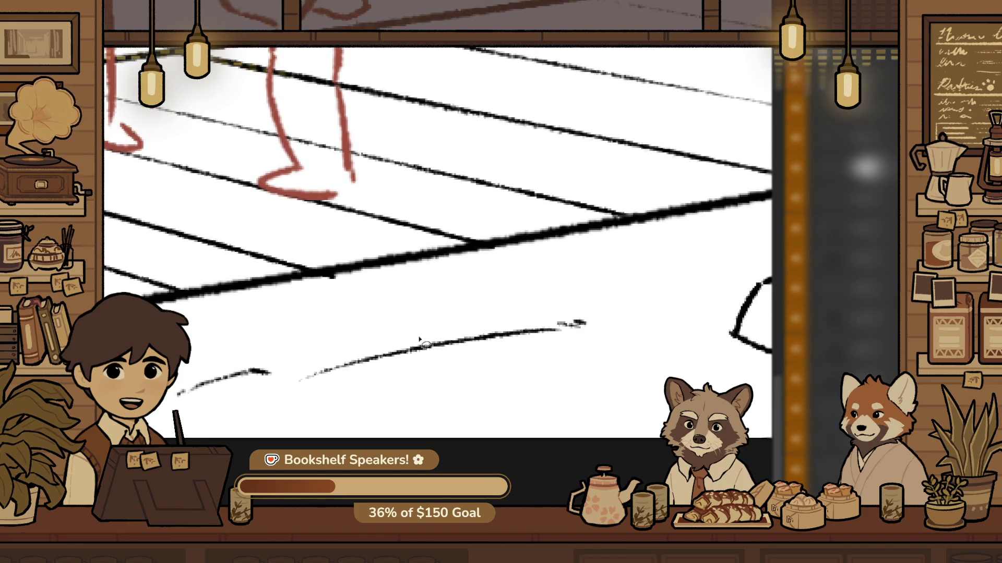
# Lasso the short stroke below the track edge and rotate it slightly counter-clockwise
pyautogui.moveTo(313, 329); pyautogui.dragTo(312, 331)
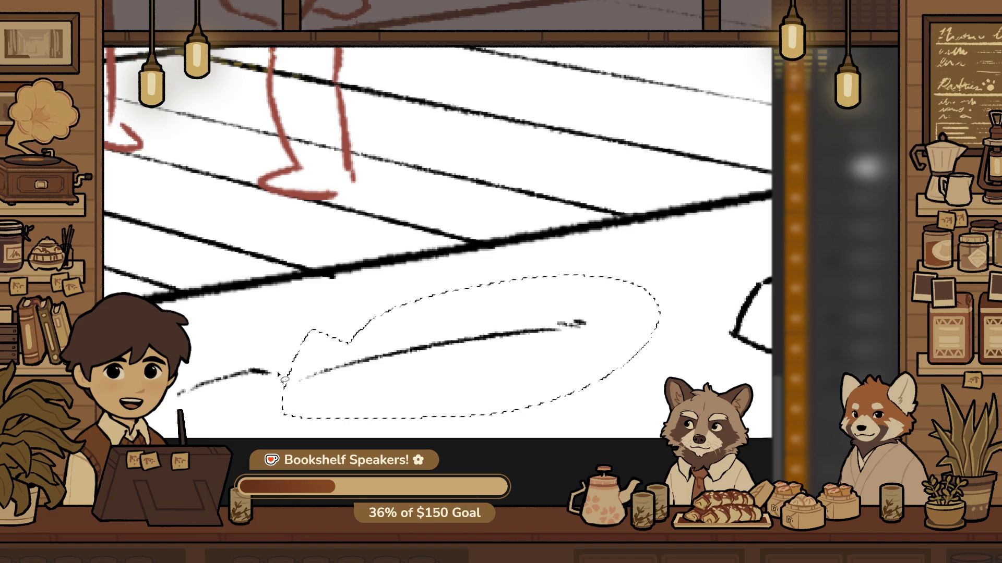
pyautogui.hotkey('ctrl', 't')
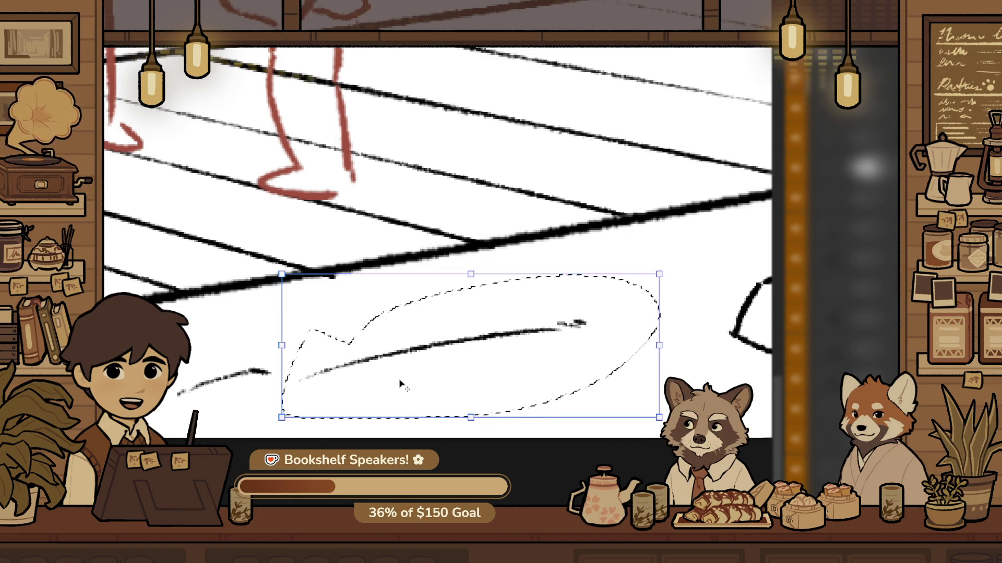
pyautogui.moveTo(400, 385); pyautogui.dragTo(574, 302)
pyautogui.press('Return')
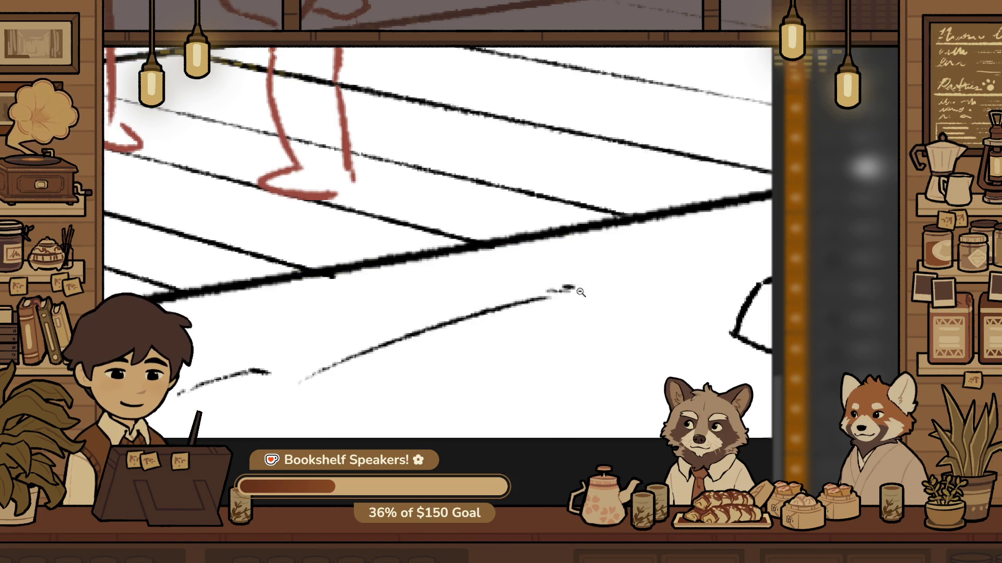
pyautogui.scroll(-5, 580, 293)
pyautogui.scroll(2, 572, 389)
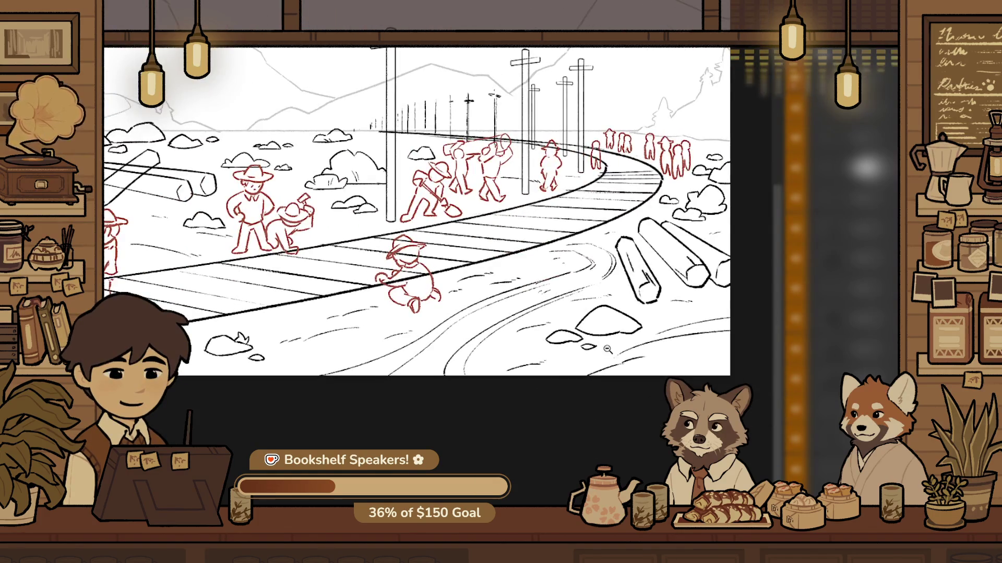
pyautogui.scroll(3, 607, 349)
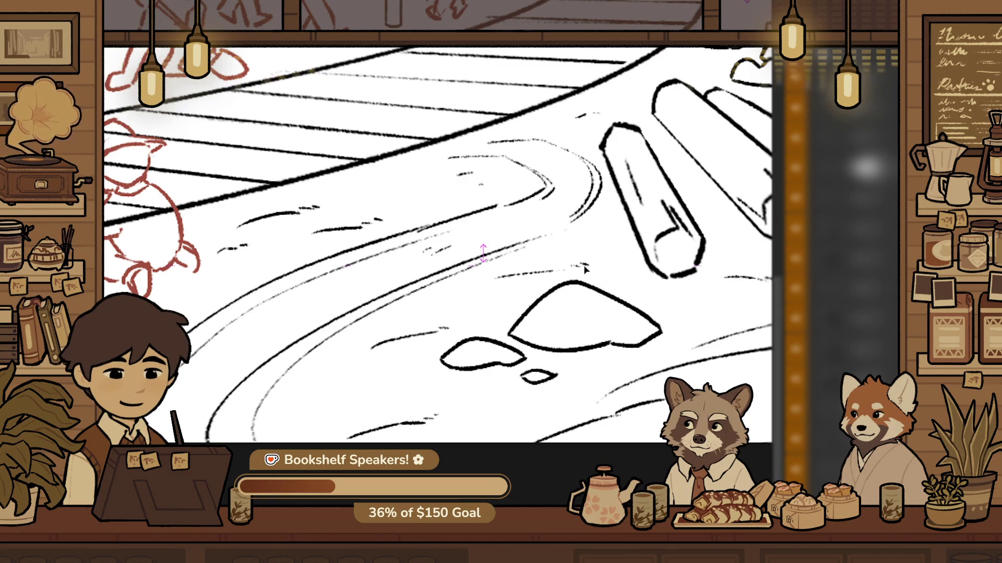
pyautogui.scroll(-5, 483, 280)
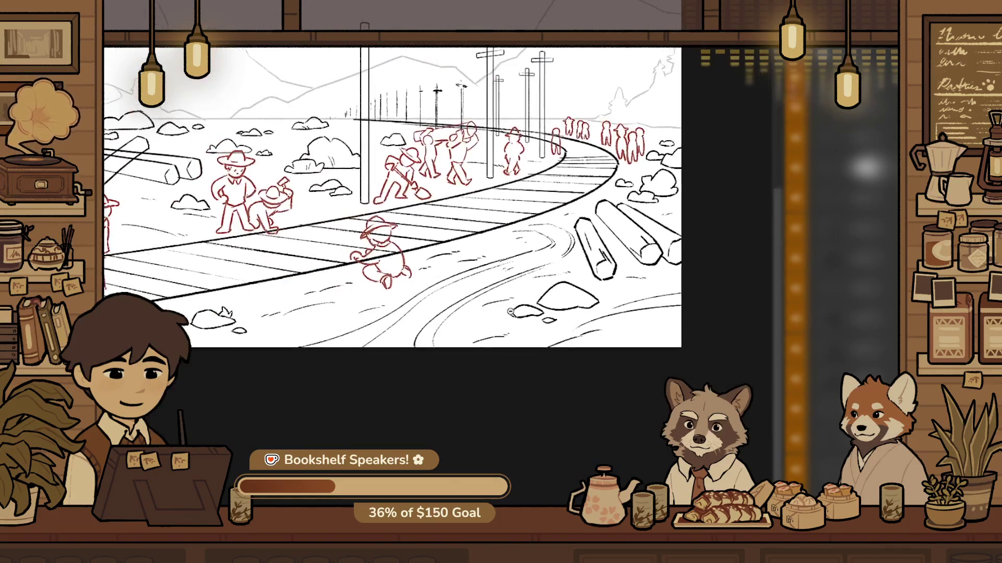
pyautogui.scroll(5, 441, 253)
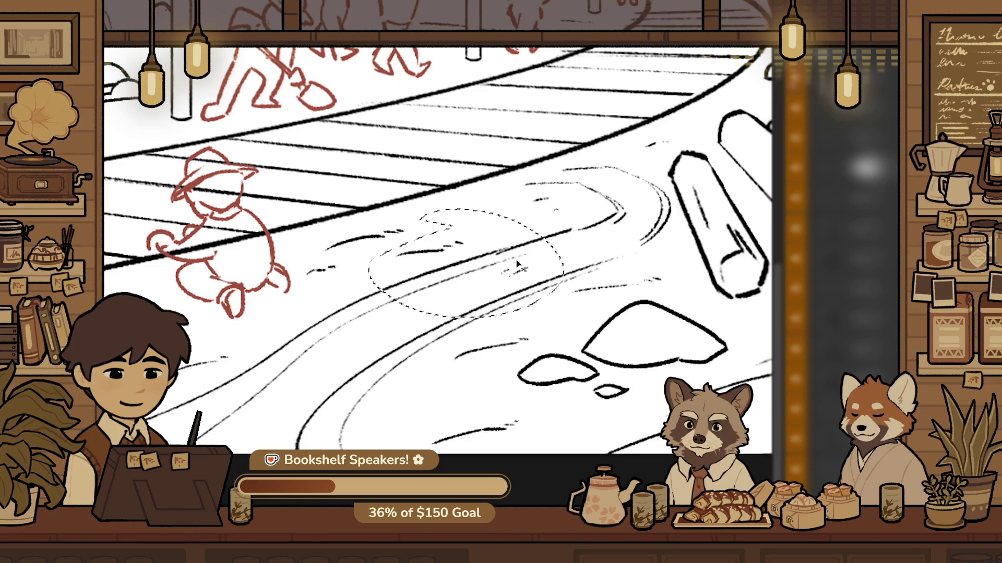
pyautogui.moveTo(399, 255); pyautogui.dragTo(462, 241)
pyautogui.moveTo(501, 273); pyautogui.dragTo(527, 269)
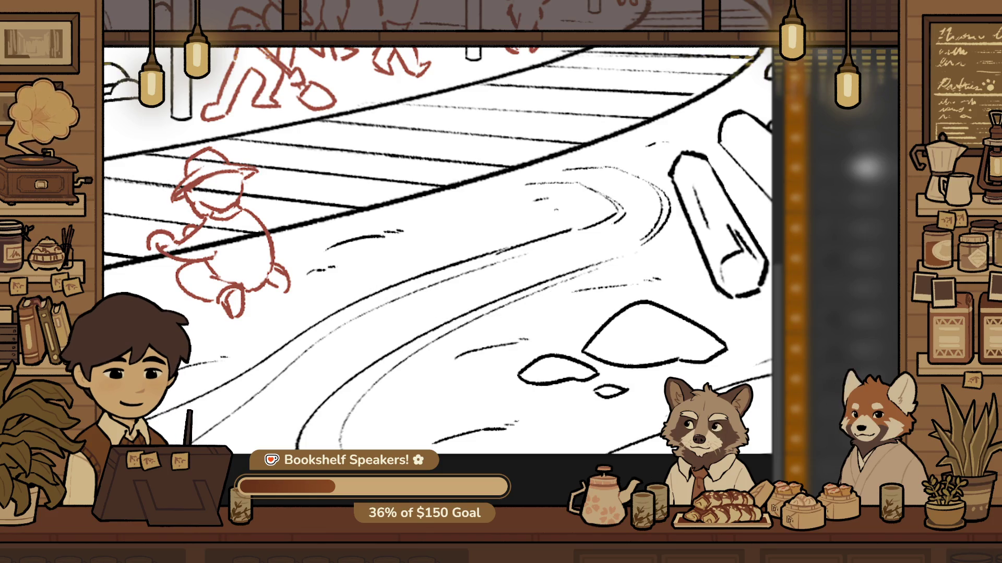
pyautogui.keyDown('alt'); pyautogui.click(403, 396); pyautogui.keyUp('alt')
pyautogui.moveTo(402, 396)
pyautogui.mouseDown()
pyautogui.moveTo(409, 421)
pyautogui.moveTo(605, 405)
pyautogui.moveTo(594, 400)
pyautogui.mouseUp()
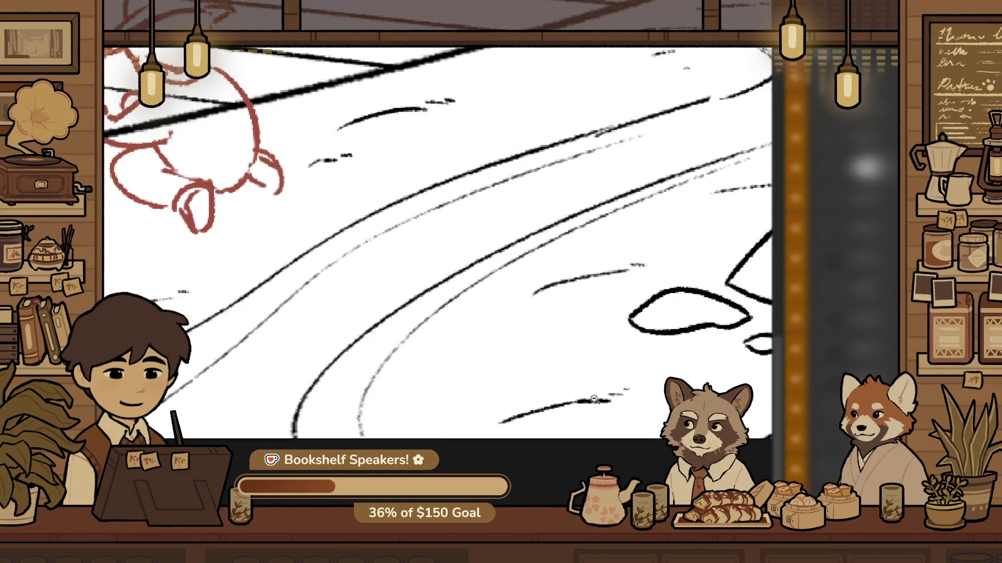
pyautogui.moveTo(486, 368)
pyautogui.mouseDown()
pyautogui.moveTo(605, 418)
pyautogui.moveTo(509, 409)
pyautogui.mouseUp()
pyautogui.moveTo(397, 417)
pyautogui.mouseDown()
pyautogui.moveTo(569, 415)
pyautogui.moveTo(471, 336)
pyautogui.mouseUp()
pyautogui.hotkey('ctrl', 'd')
pyautogui.hotkey('ctrl', 'z')
pyautogui.hotkey('ctrl', 'y')
pyautogui.moveTo(538, 356)
pyautogui.mouseDown()
pyautogui.moveTo(579, 388)
pyautogui.moveTo(587, 457)
pyautogui.mouseUp()
pyautogui.moveTo(590, 394); pyautogui.dragTo(411, 352)
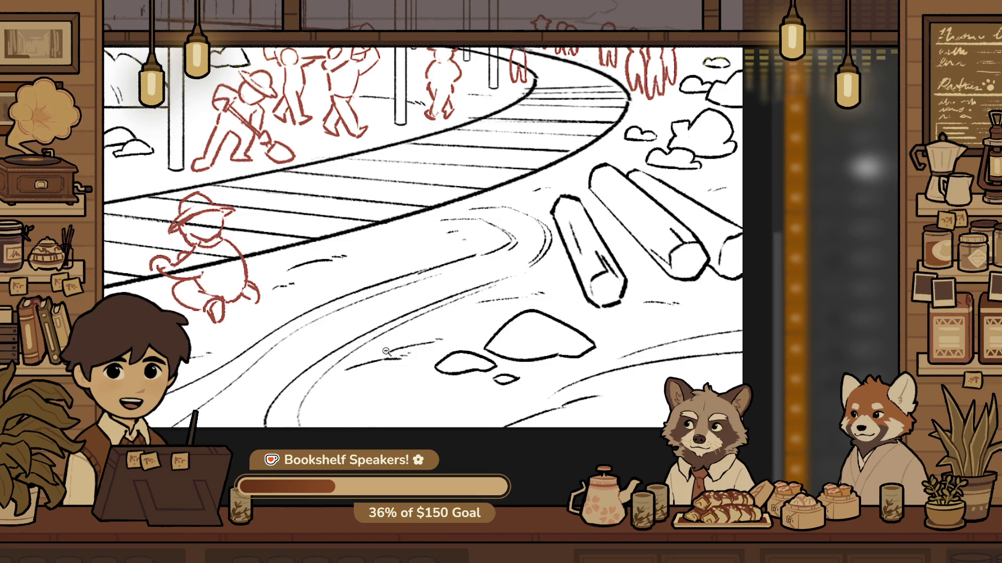
pyautogui.moveTo(386, 351); pyautogui.dragTo(518, 372)
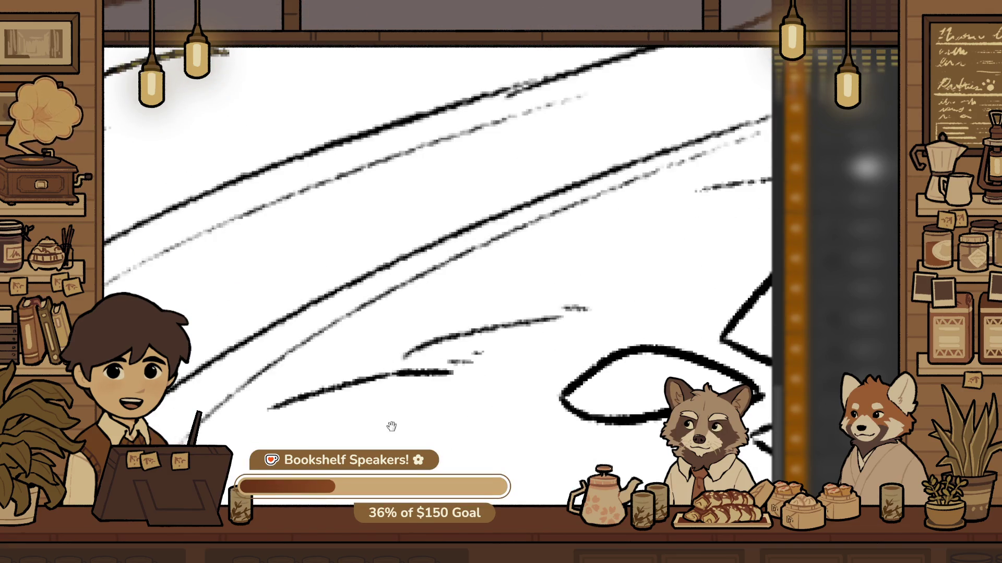
pyautogui.moveTo(391, 427); pyautogui.dragTo(445, 415)
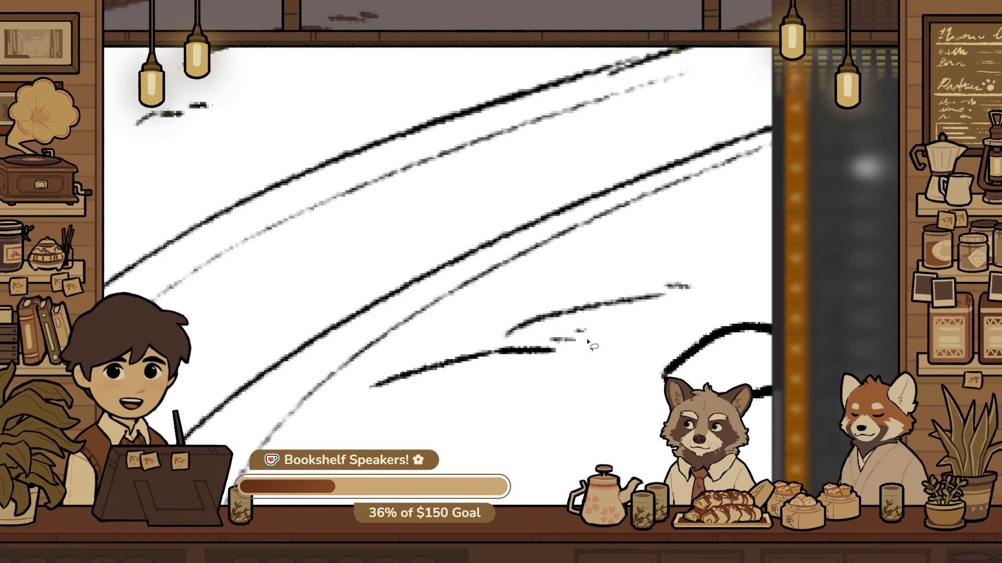
pyautogui.moveTo(345, 427)
pyautogui.mouseDown()
pyautogui.moveTo(402, 354)
pyautogui.moveTo(500, 355)
pyautogui.moveTo(540, 331)
pyautogui.moveTo(548, 381)
pyautogui.moveTo(577, 379)
pyautogui.mouseUp()
pyautogui.hotkey('ctrl', 'z')
pyautogui.hotkey('ctrl', 'shift', 'z')
pyautogui.hotkey('ctrl', 'z')
pyautogui.scroll(-2, 595, 413)
pyautogui.moveTo(595, 413); pyautogui.dragTo(485, 290)
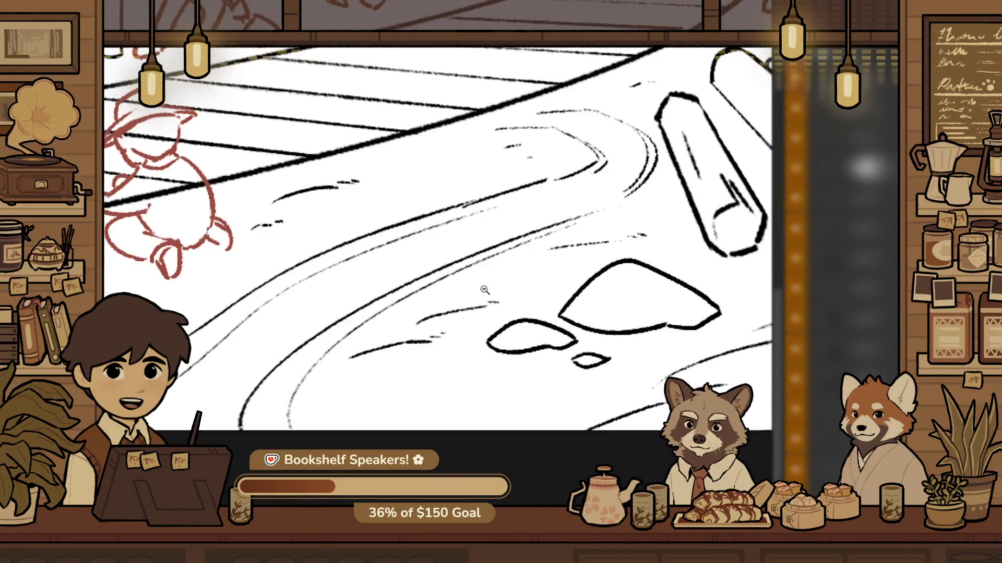
pyautogui.scroll(-3, 539, 437)
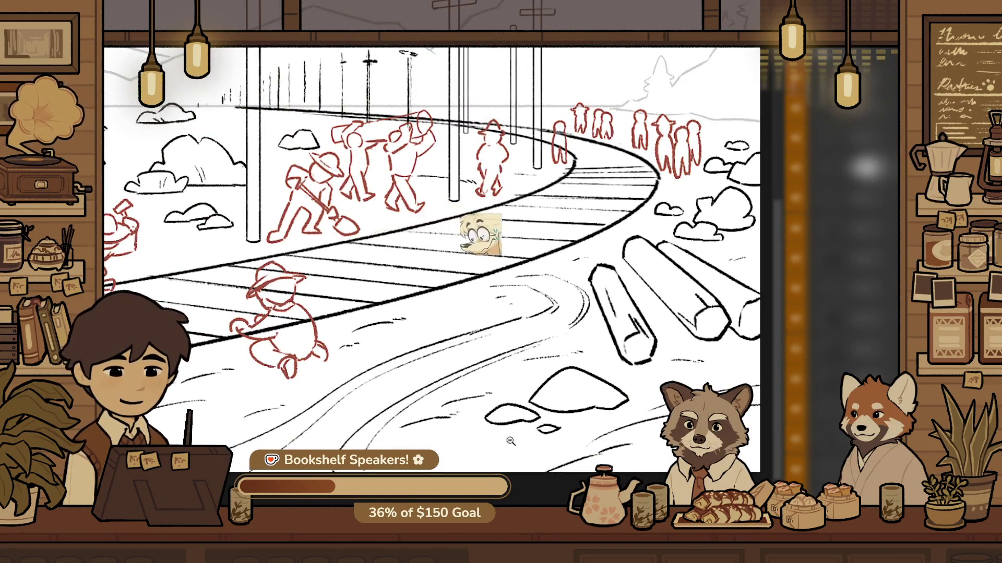
pyautogui.scroll(4, 523, 394)
pyautogui.scroll(2, 523, 394)
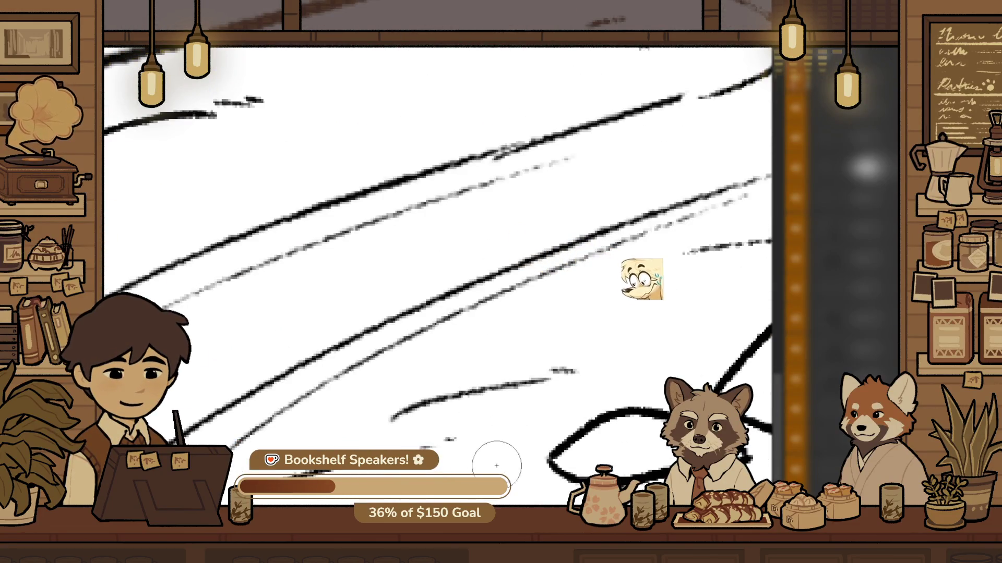
pyautogui.moveTo(410, 432); pyautogui.dragTo(438, 463)
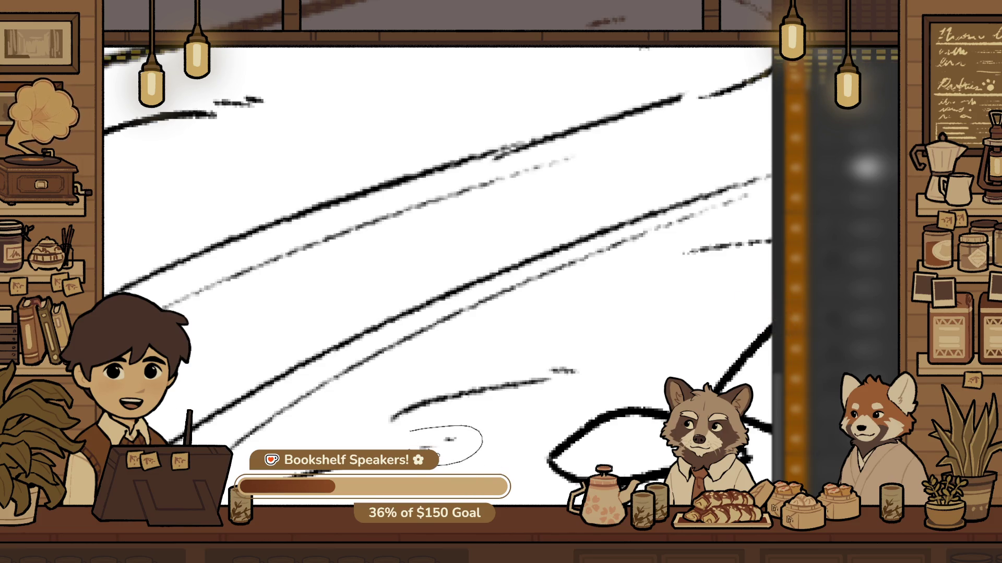
pyautogui.click(440, 443)
pyautogui.scroll(-5, 547, 396)
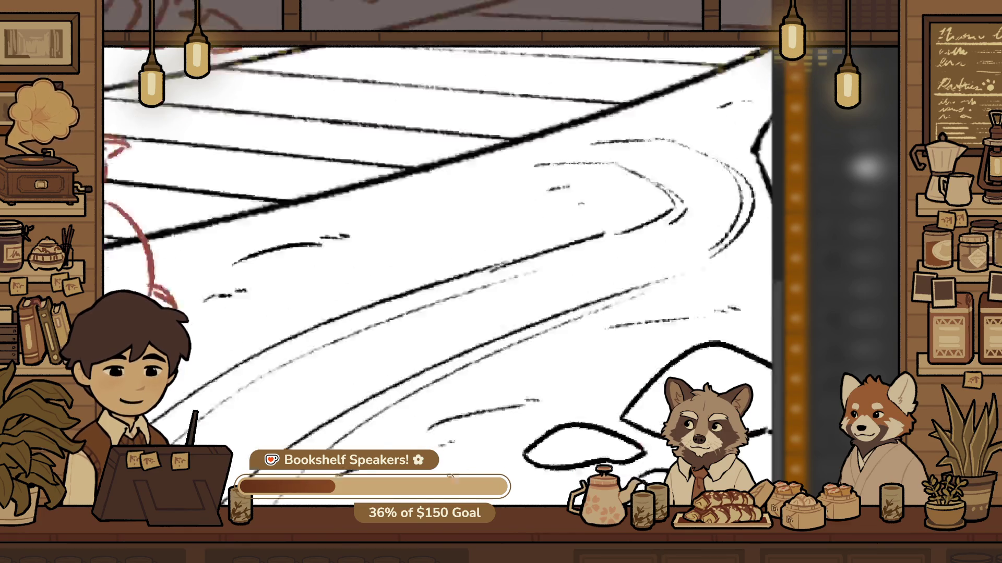
pyautogui.scroll(2, 547, 397)
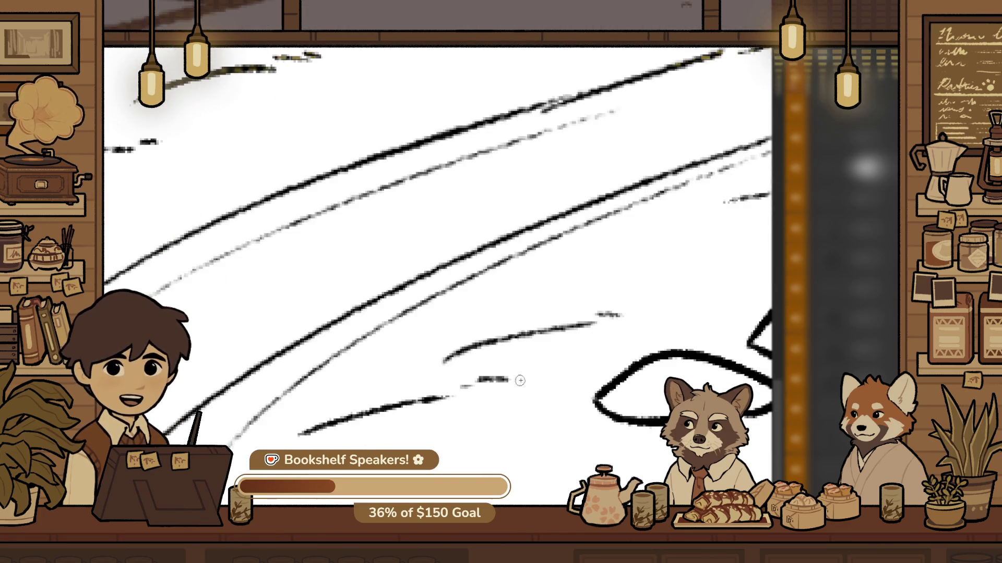
pyautogui.scroll(-5, 519, 380)
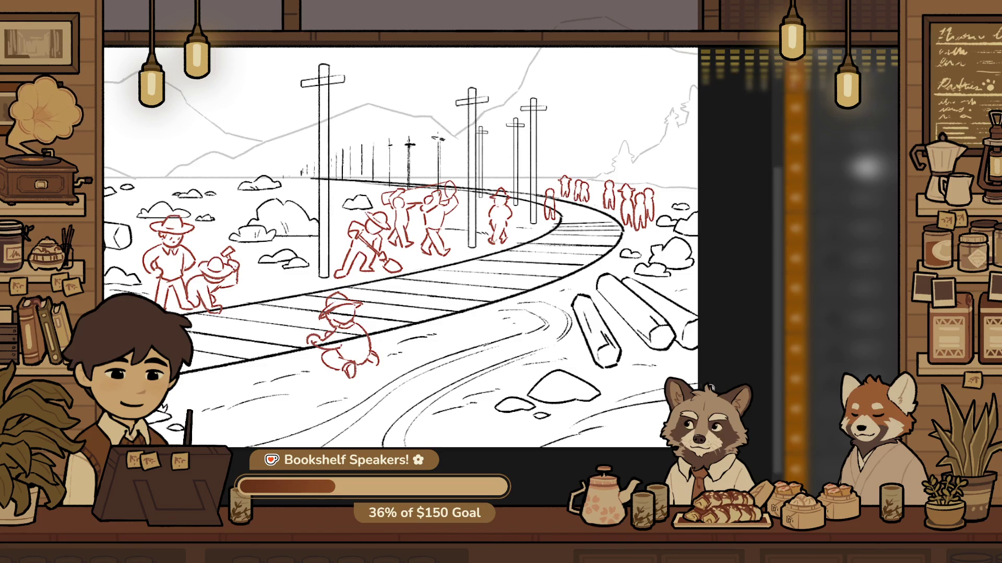
pyautogui.scroll(3, 656, 348)
pyautogui.scroll(-2, 657, 348)
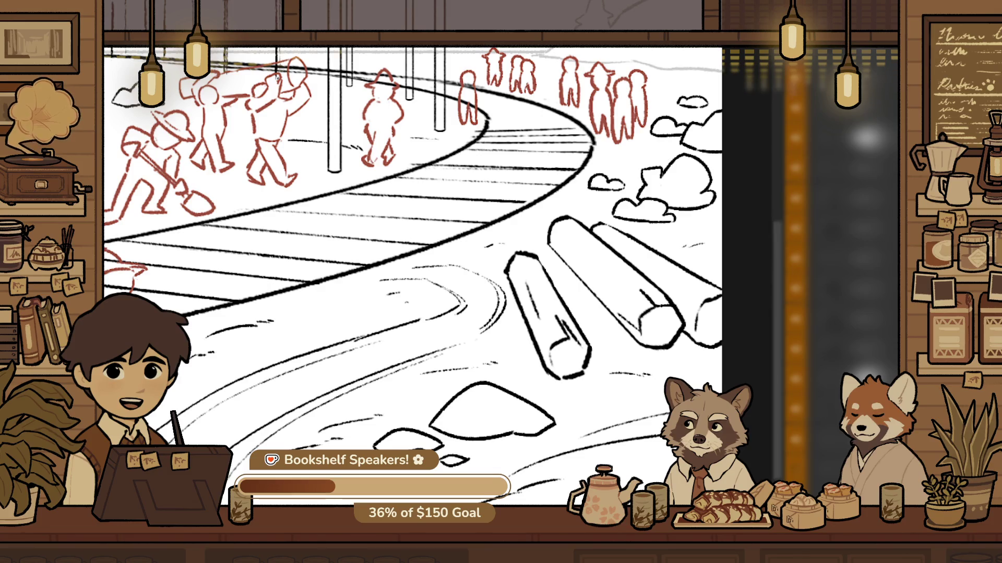
pyautogui.scroll(4, 598, 174)
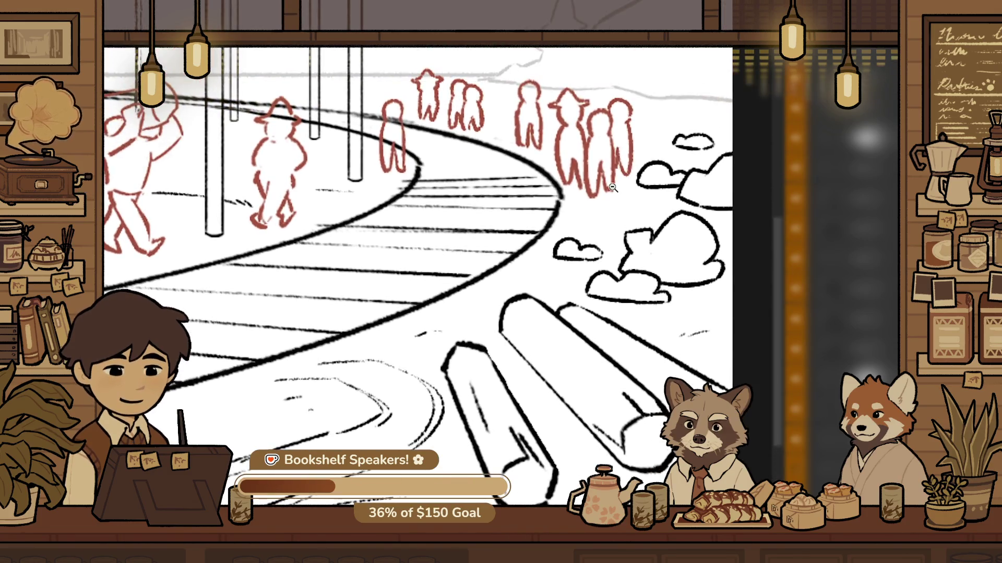
pyautogui.scroll(4, 613, 188)
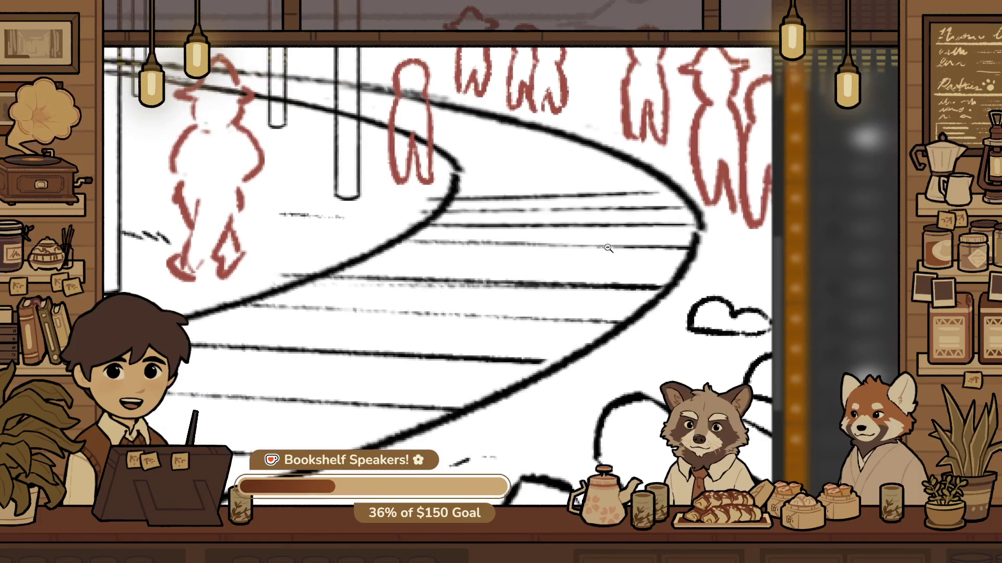
pyautogui.scroll(1, 698, 238)
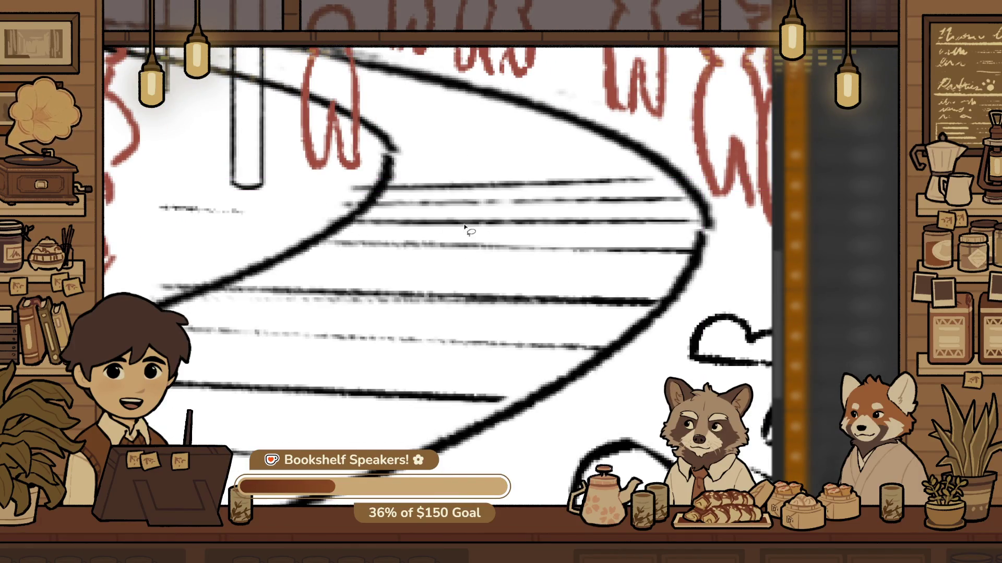
# Drop the lasso around the road tie lines and zoom in on the crouching red worker
pyautogui.moveTo(390, 273)
pyautogui.mouseDown()
pyautogui.moveTo(290, 258)
pyautogui.moveTo(327, 212)
pyautogui.mouseUp()
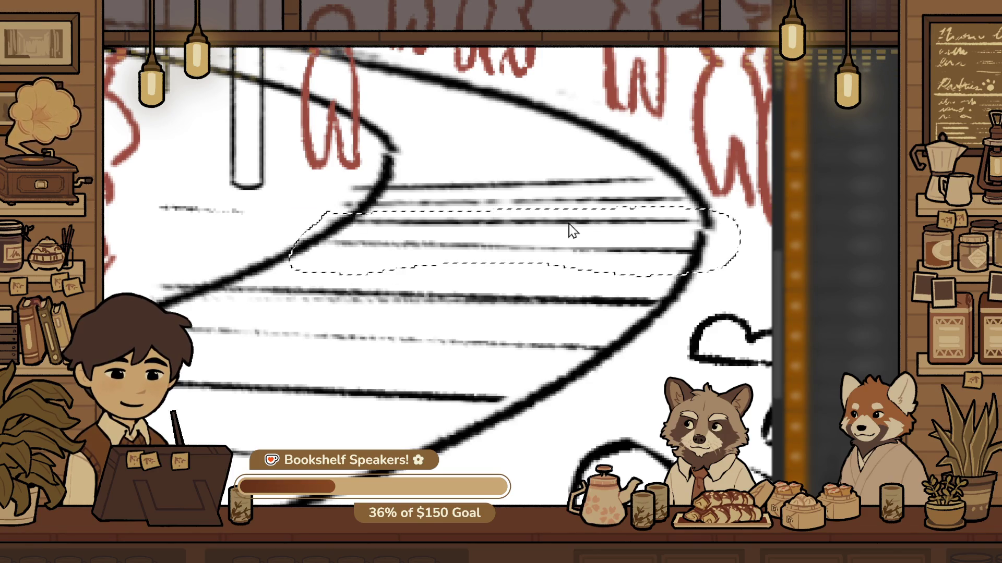
pyautogui.keyDown('alt'); pyautogui.click(532, 303); pyautogui.keyUp('alt')
pyautogui.scroll(3, 485, 240)
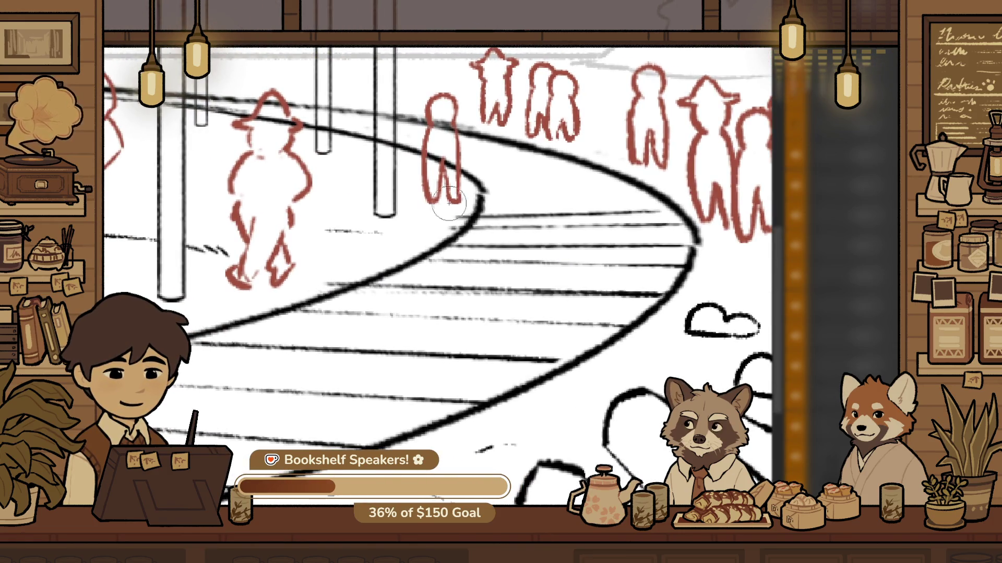
pyautogui.keyDown('alt'); pyautogui.click(478, 253); pyautogui.keyUp('alt')
pyautogui.moveTo(478, 253)
pyautogui.mouseDown()
pyautogui.moveTo(496, 240)
pyautogui.moveTo(483, 301)
pyautogui.moveTo(431, 350)
pyautogui.mouseUp()
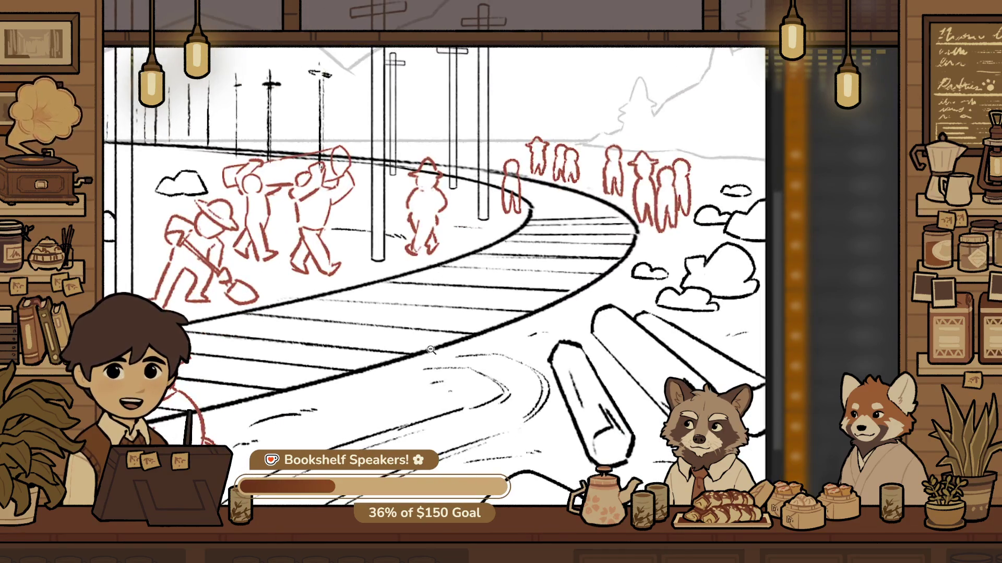
pyautogui.keyDown('alt'); pyautogui.click(354, 248); pyautogui.keyUp('alt')
pyautogui.keyDown('alt'); pyautogui.click(433, 299); pyautogui.keyUp('alt')
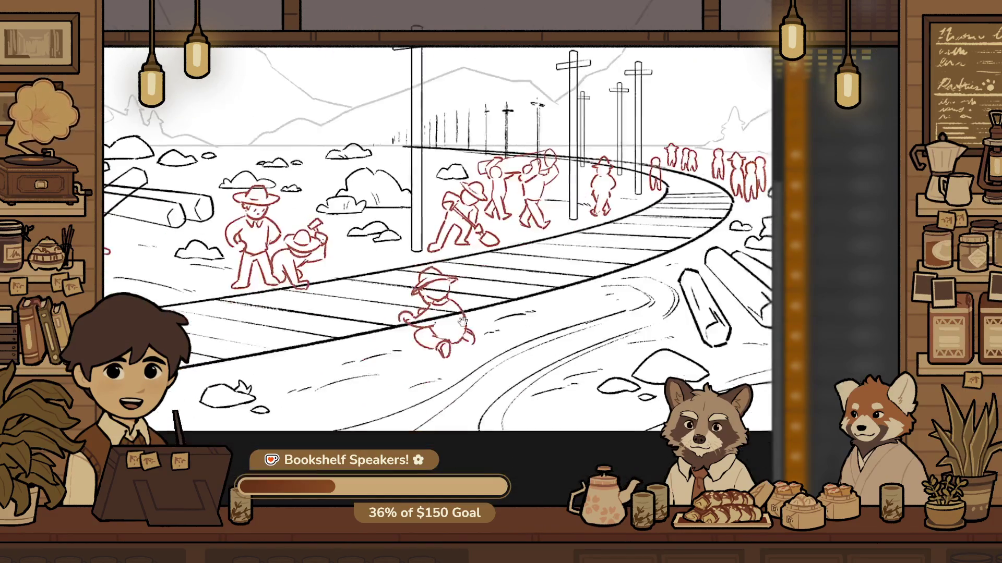
pyautogui.click(434, 299)
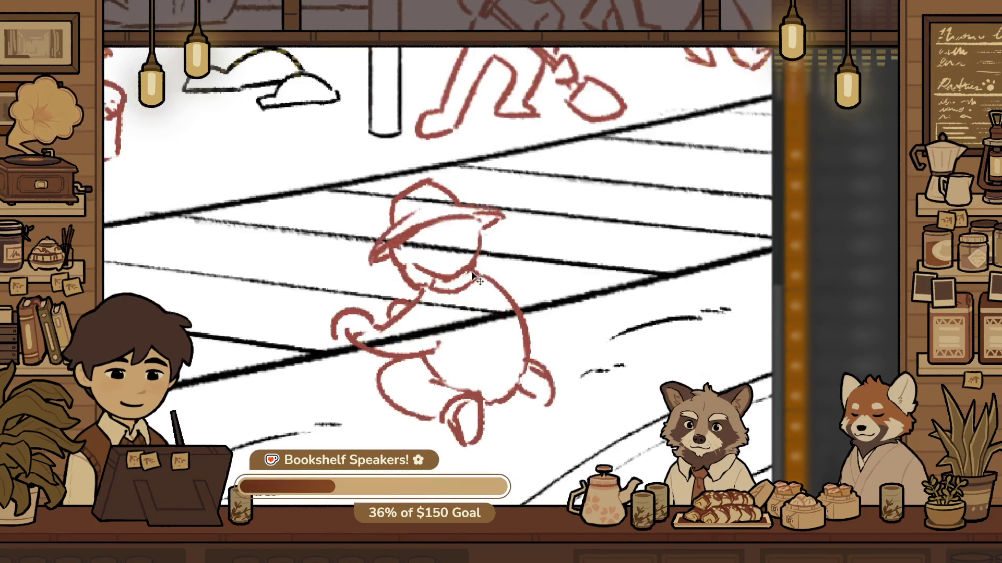
pyautogui.click(481, 264)
# Stretch the crouching red figure taller and nudge it slightly up and left
pyautogui.hotkey('ctrl', 't')
pyautogui.moveTo(444, 175); pyautogui.dragTo(444, 155)
pyautogui.moveTo(494, 272); pyautogui.dragTo(485, 269)
pyautogui.press('Return')
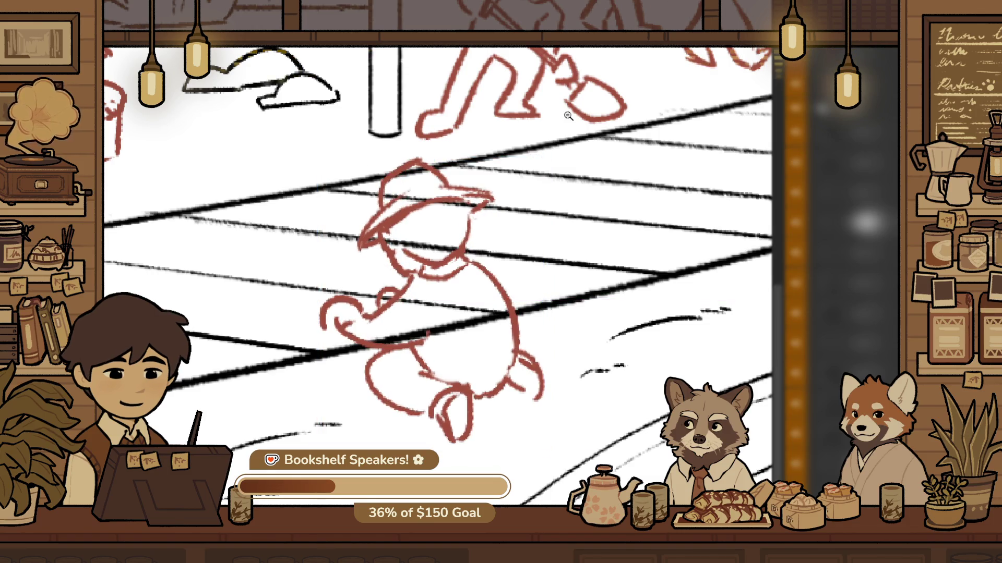
pyautogui.keyDown('alt'); pyautogui.click(470, 286); pyautogui.keyUp('alt')
pyautogui.keyDown('alt'); pyautogui.click(469, 285); pyautogui.keyUp('alt')
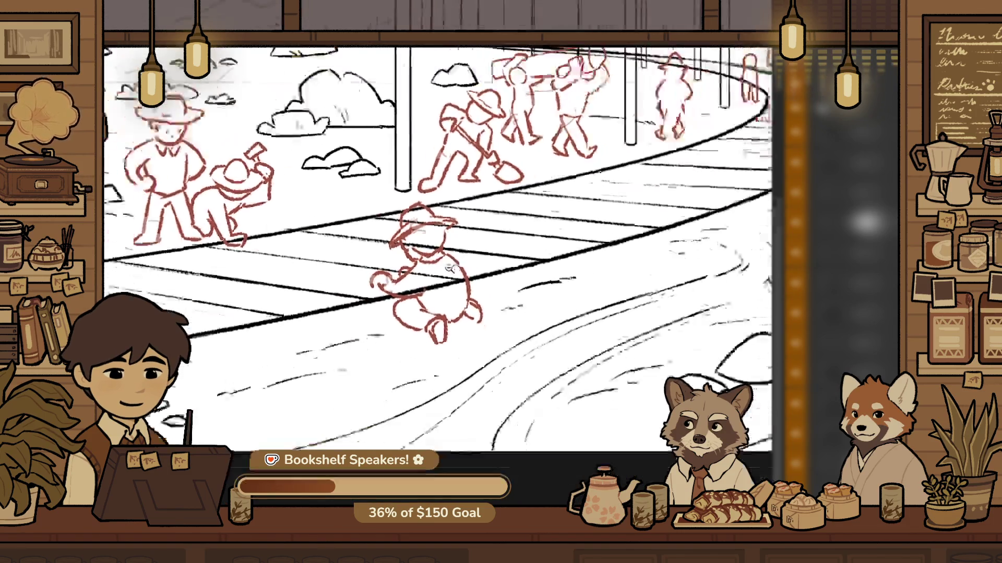
pyautogui.keyDown('alt'); pyautogui.click(523, 301); pyautogui.keyUp('alt')
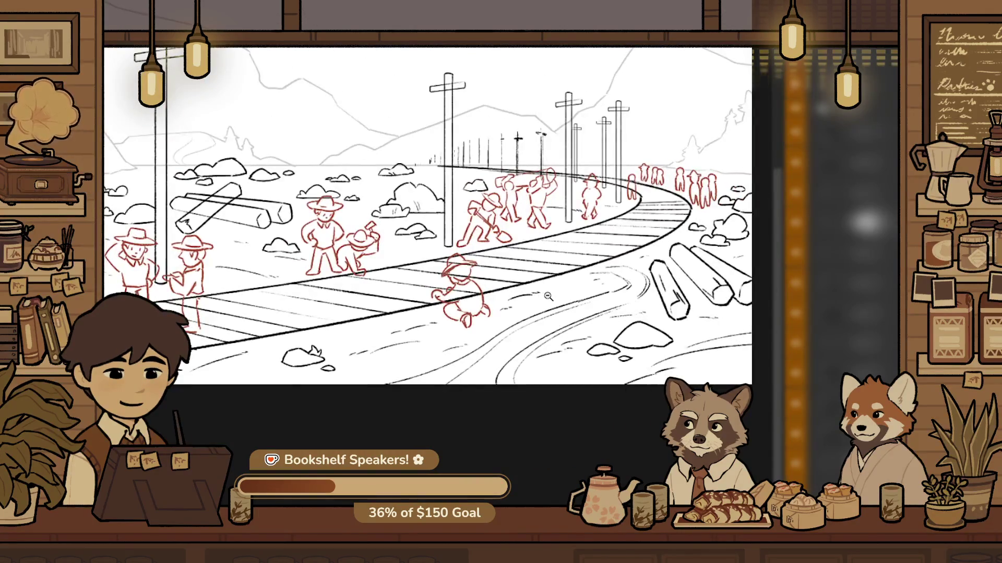
pyautogui.click(485, 280)
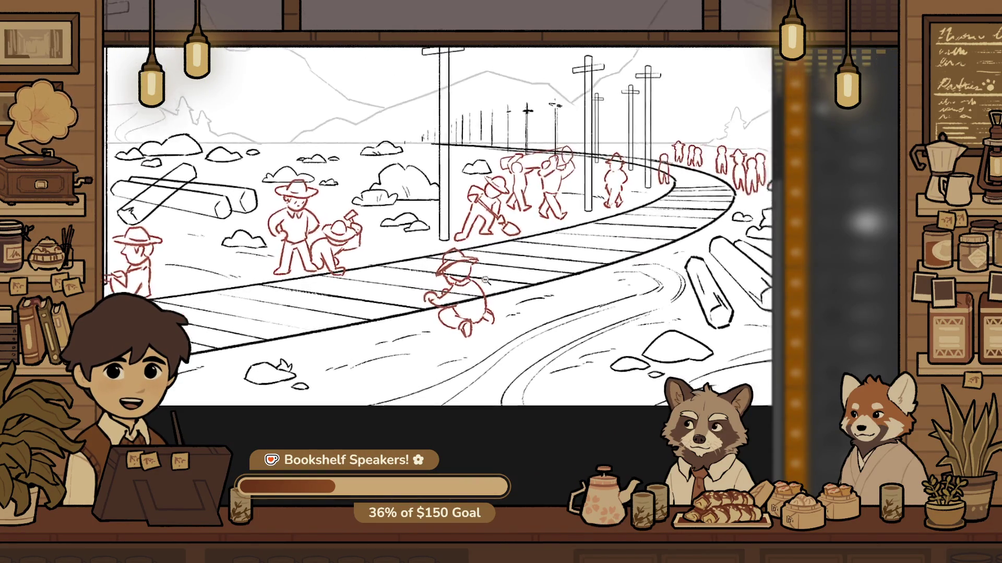
pyautogui.keyDown('alt'); pyautogui.click(485, 280); pyautogui.keyUp('alt')
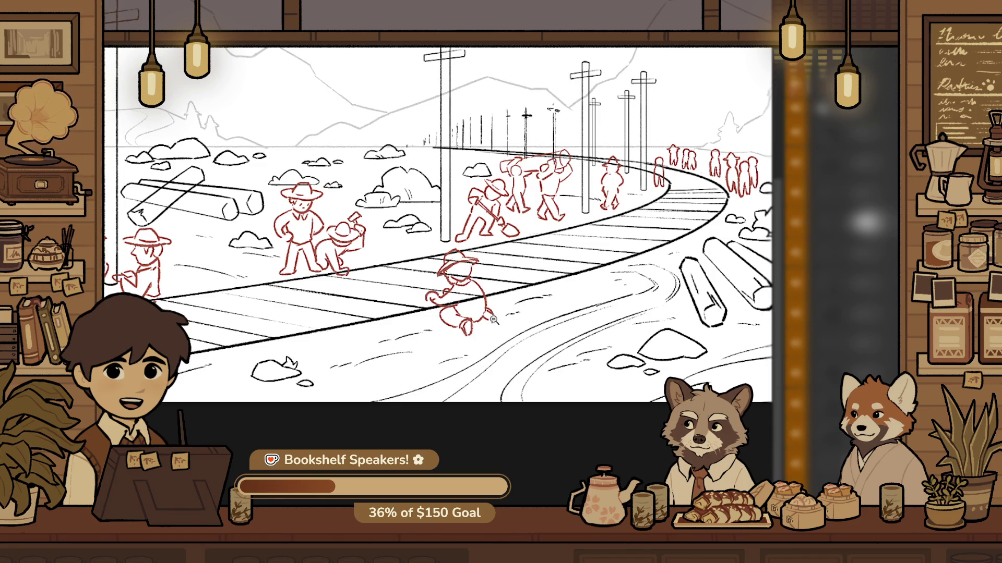
pyautogui.scroll(5, 493, 320)
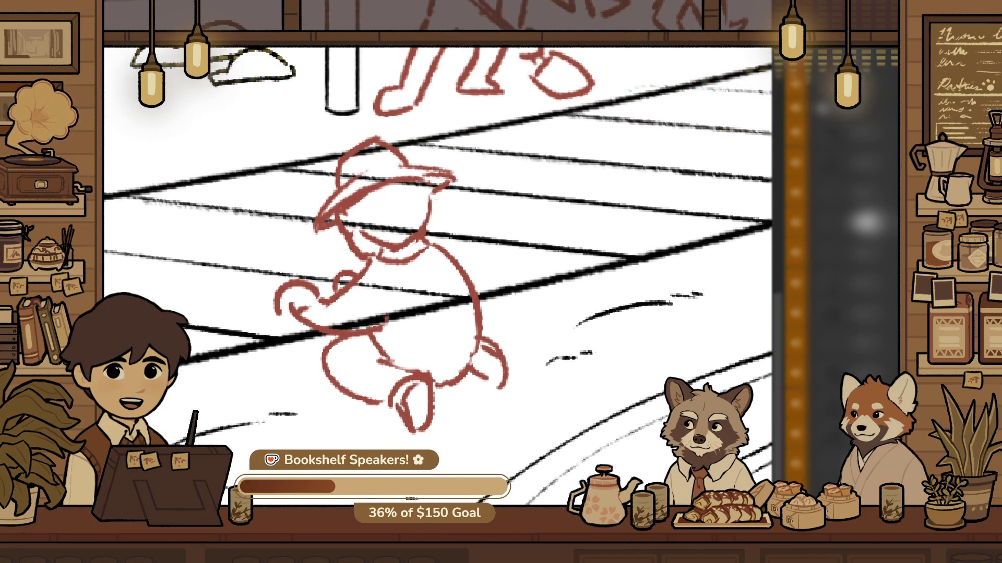
pyautogui.scroll(-3, 437, 249)
# Shift the crouching figure's position again with a second Free Transform
pyautogui.hotkey('ctrl', 't')
pyautogui.moveTo(420, 370); pyautogui.dragTo(571, 358)
pyautogui.press('Return')
pyautogui.keyDown('alt'); pyautogui.click(536, 218); pyautogui.keyUp('alt')
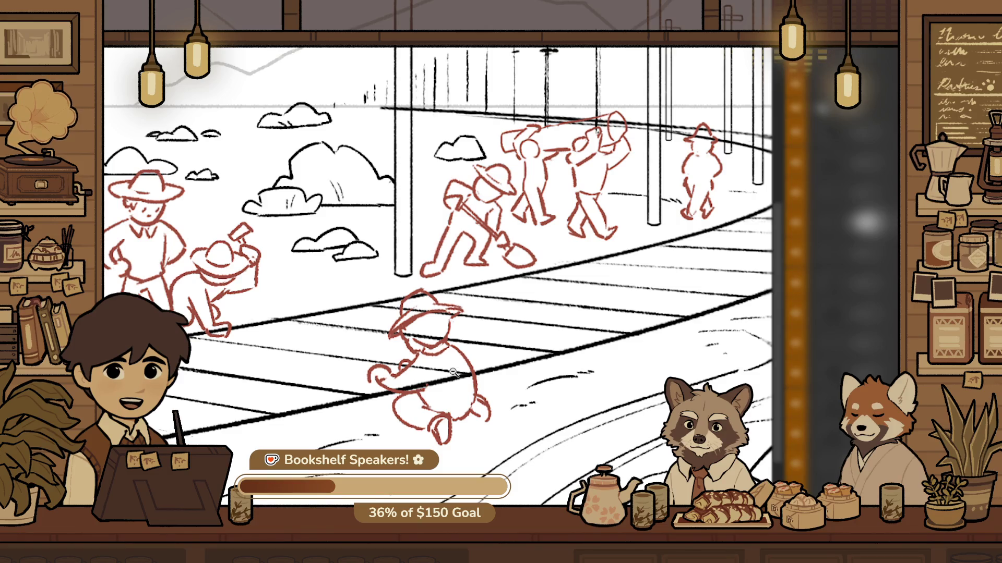
pyautogui.keyDown('alt'); pyautogui.click(453, 372); pyautogui.keyUp('alt')
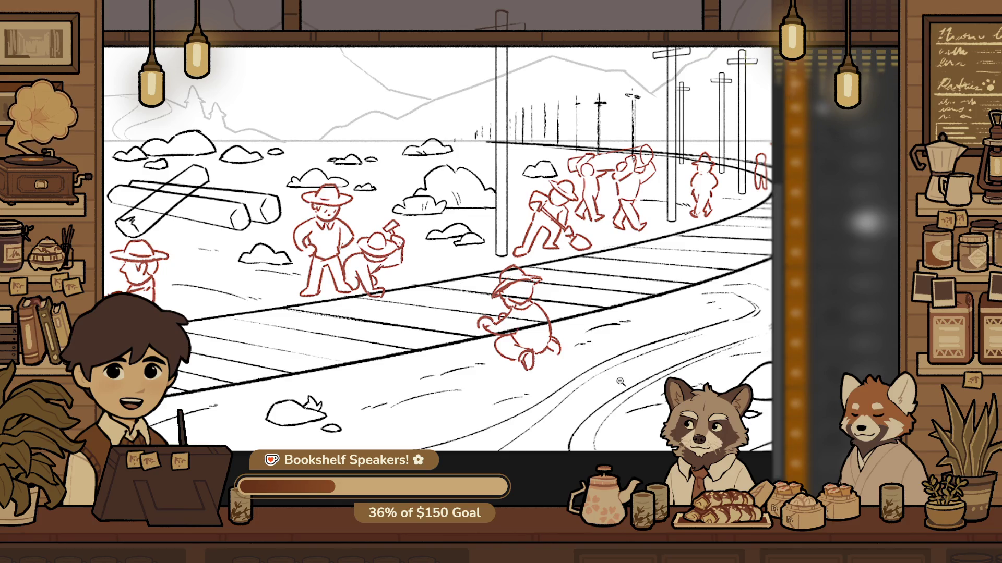
pyautogui.keyDown('alt'); pyautogui.click(555, 325); pyautogui.keyUp('alt')
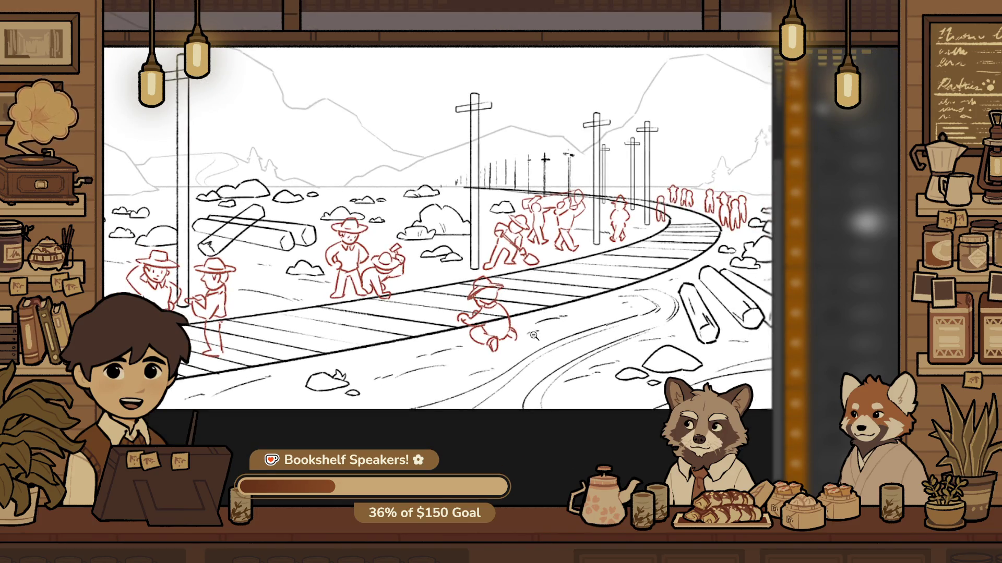
pyautogui.click(503, 319)
pyautogui.moveTo(647, 261); pyautogui.dragTo(550, 360)
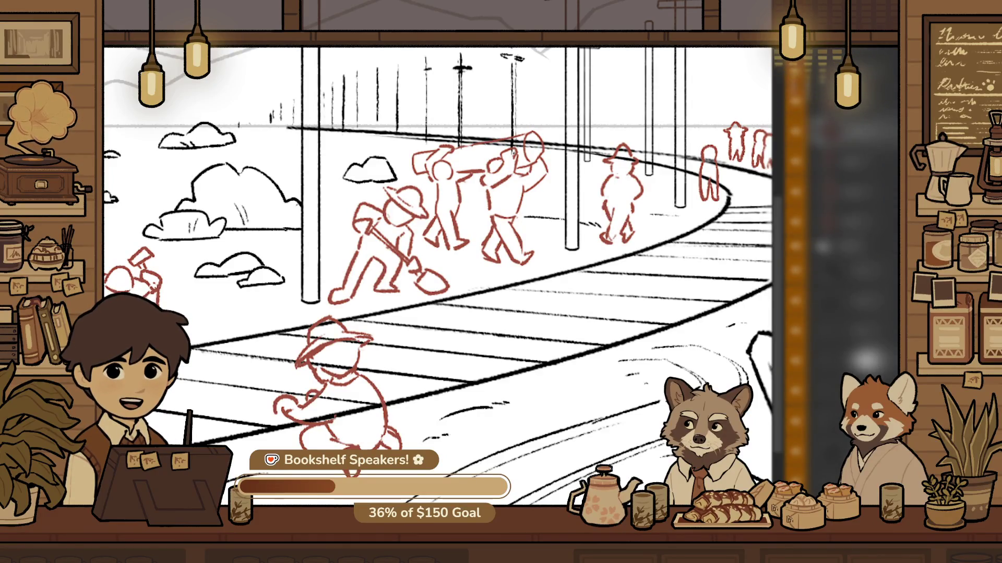
pyautogui.scroll(2, 472, 340)
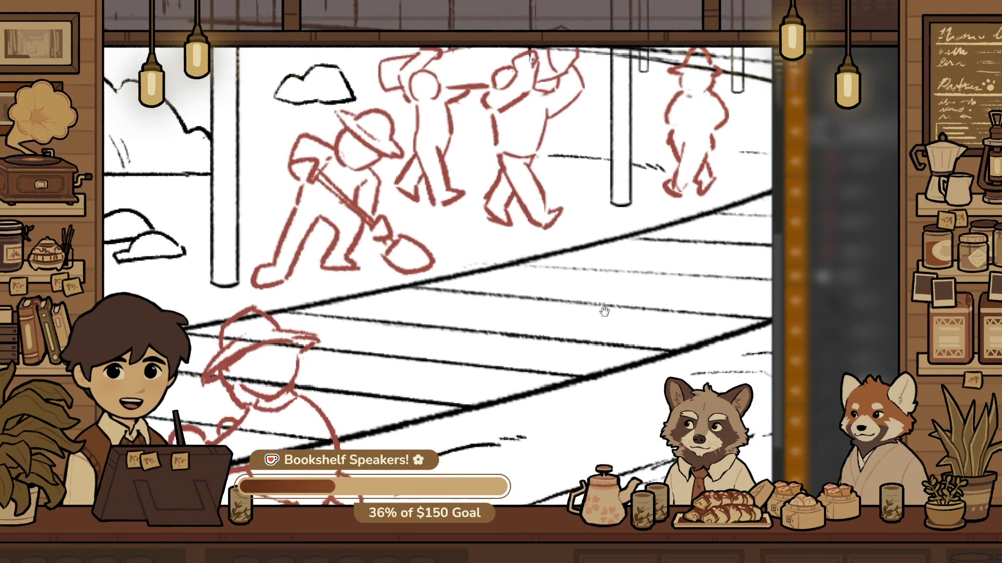
pyautogui.scroll(1, 604, 309)
pyautogui.scroll(1, 536, 370)
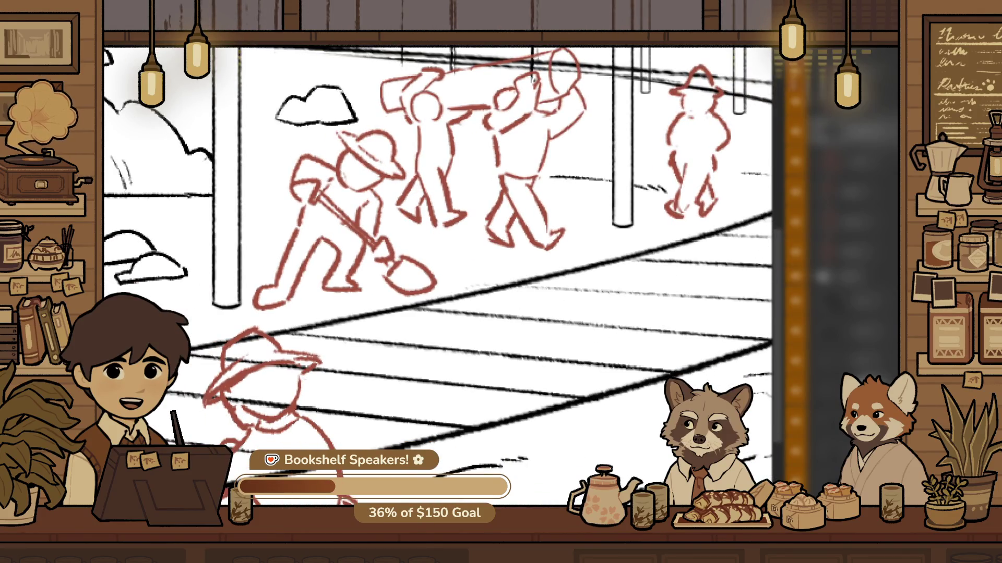
# Draw and undo three stray test strokes near the figures
pyautogui.moveTo(530, 313); pyautogui.dragTo(694, 401)
pyautogui.hotkey('ctrl', 'z')
pyautogui.moveTo(561, 275); pyautogui.dragTo(618, 313)
pyautogui.hotkey('ctrl', 'z')
pyautogui.moveTo(499, 281); pyautogui.dragTo(514, 327)
pyautogui.hotkey('ctrl', 'z')
pyautogui.hotkey('ctrl', '-')
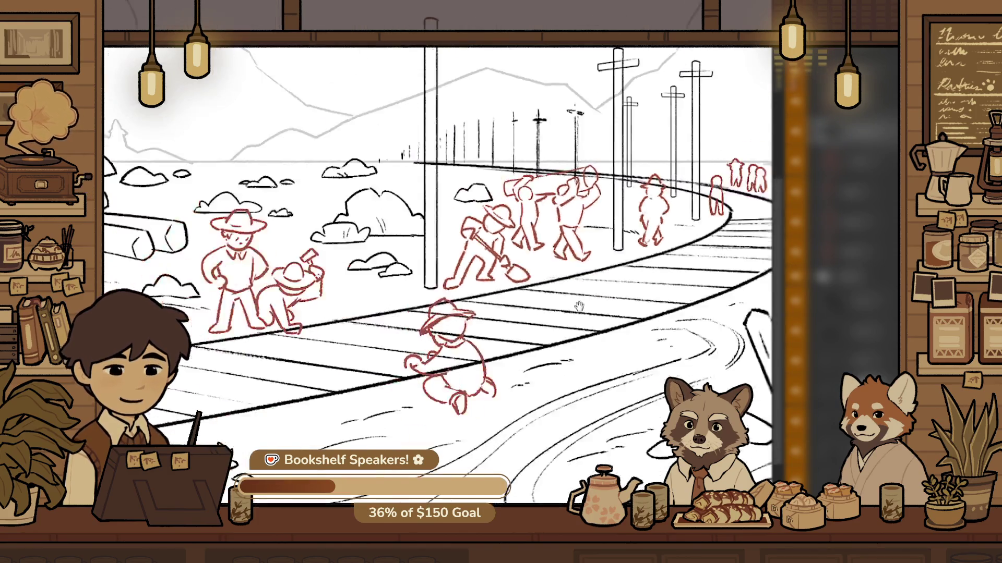
# Zoom and pan to frame the two red figures in front of the logs
pyautogui.hotkey('ctrl', '-')
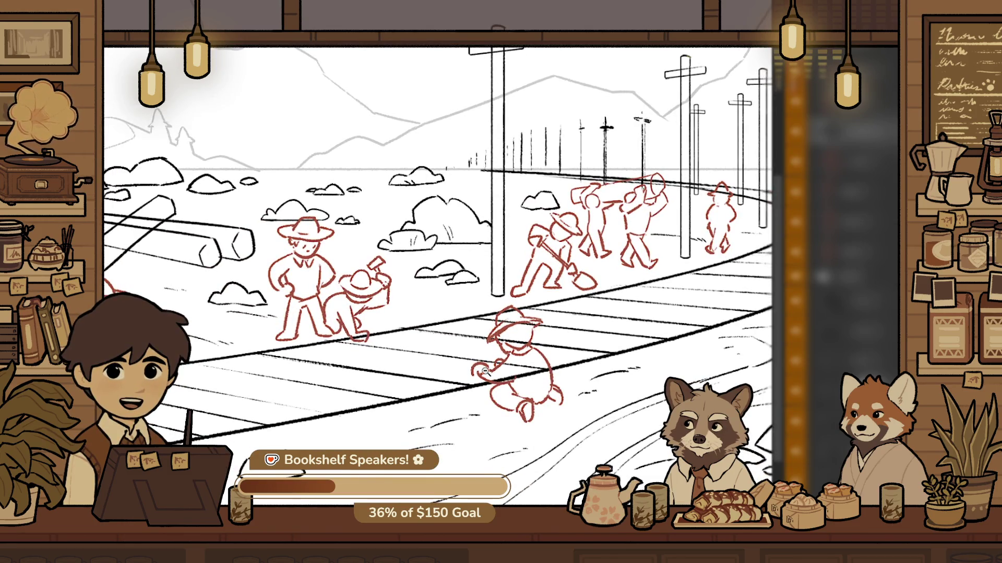
pyautogui.moveTo(423, 370); pyautogui.dragTo(491, 447)
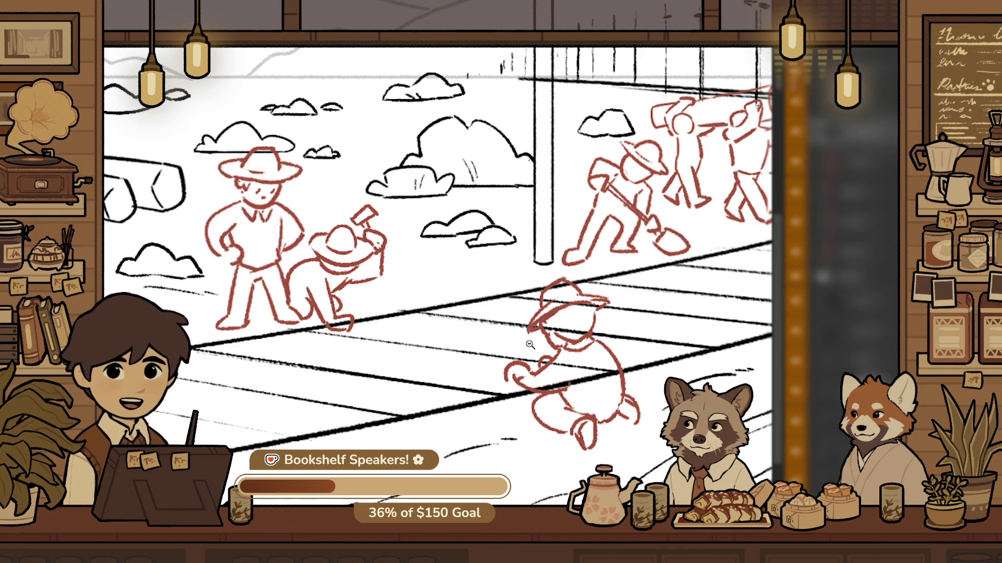
pyautogui.moveTo(515, 375); pyautogui.dragTo(563, 403)
pyautogui.moveTo(225, 375); pyautogui.dragTo(416, 351)
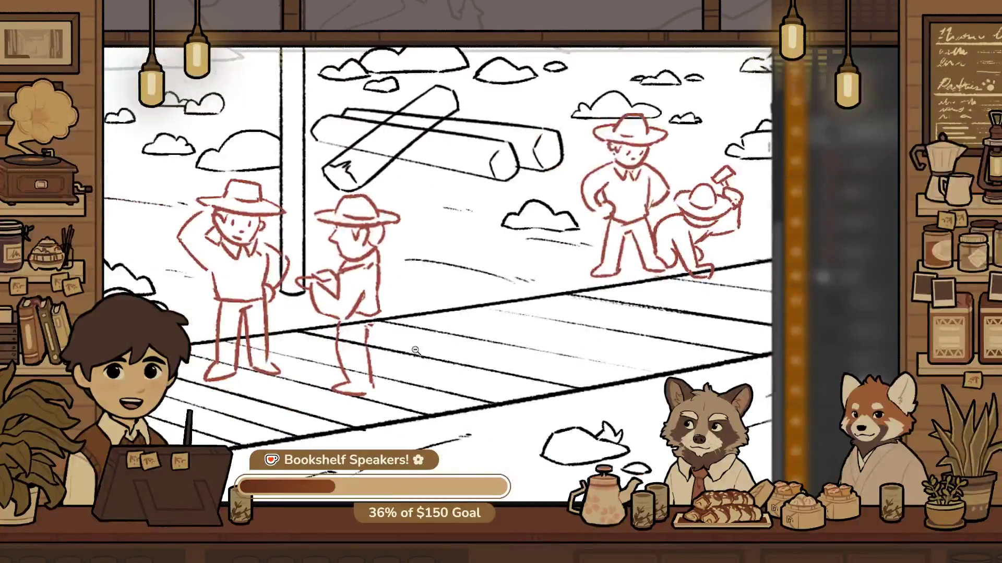
pyautogui.moveTo(508, 326)
pyautogui.mouseDown()
pyautogui.moveTo(437, 201)
pyautogui.moveTo(544, 345)
pyautogui.mouseUp()
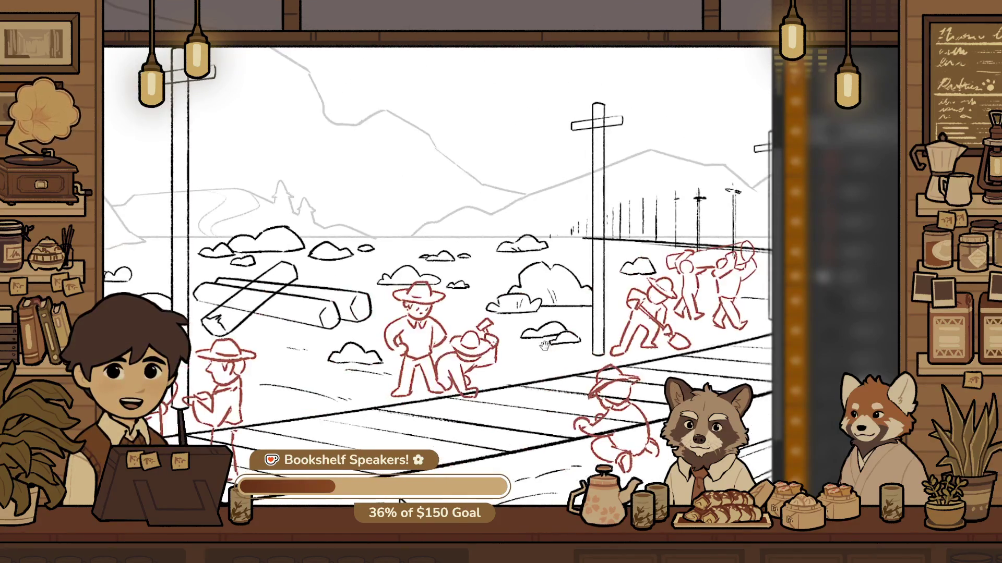
pyautogui.moveTo(192, 447); pyautogui.dragTo(349, 405)
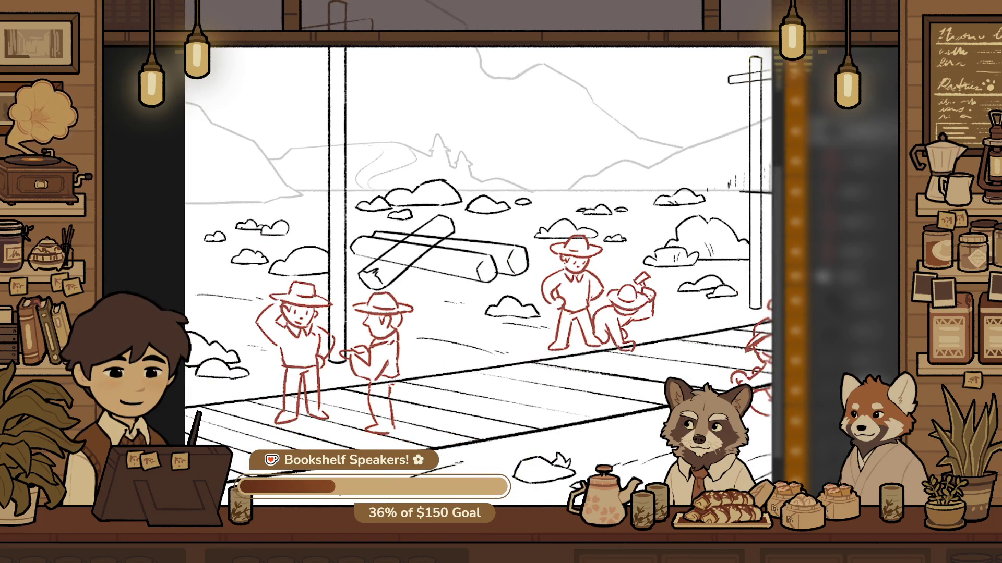
pyautogui.scroll(5, 326, 277)
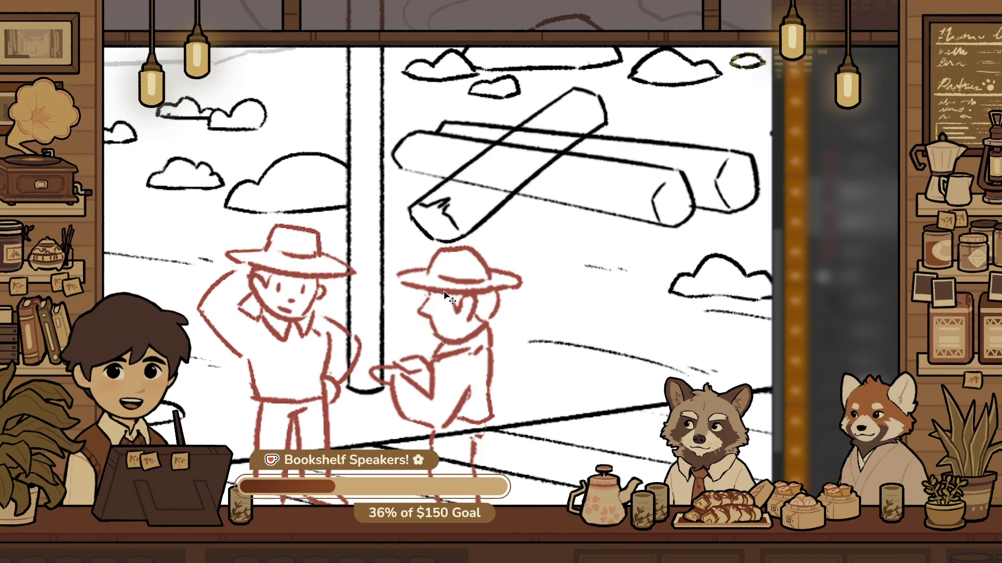
# Scale the two red figures up around their centre and nudge them upward
pyautogui.hotkey('ctrl', 't')
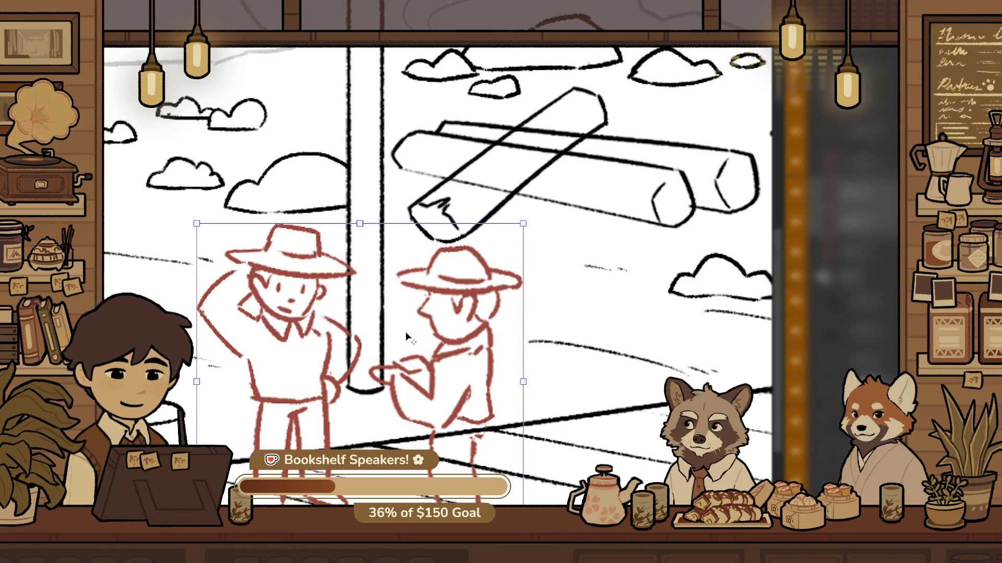
pyautogui.moveTo(530, 383); pyautogui.dragTo(561, 381)
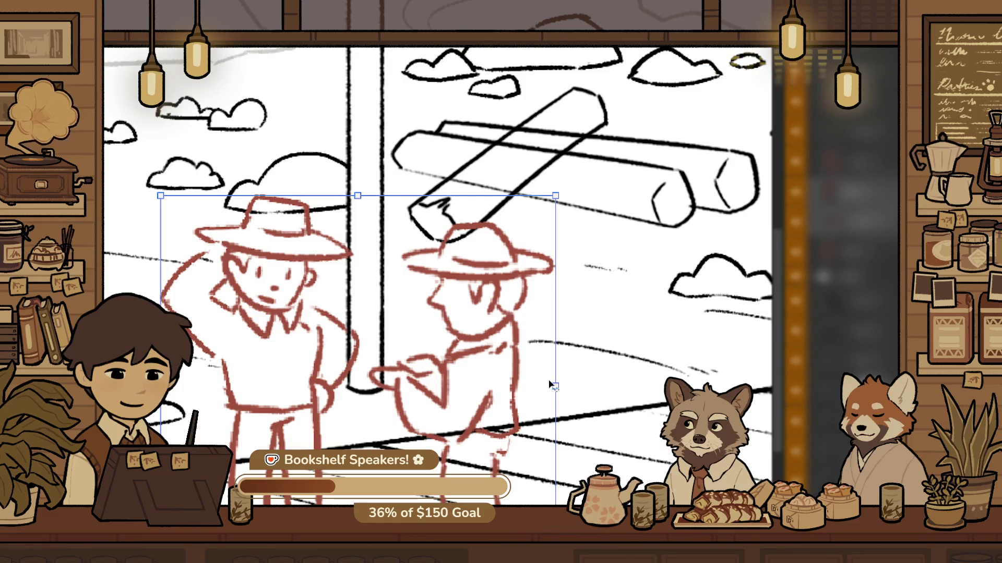
pyautogui.hotkey('shift', 'Up')
pyautogui.hotkey('shift', 'Up')
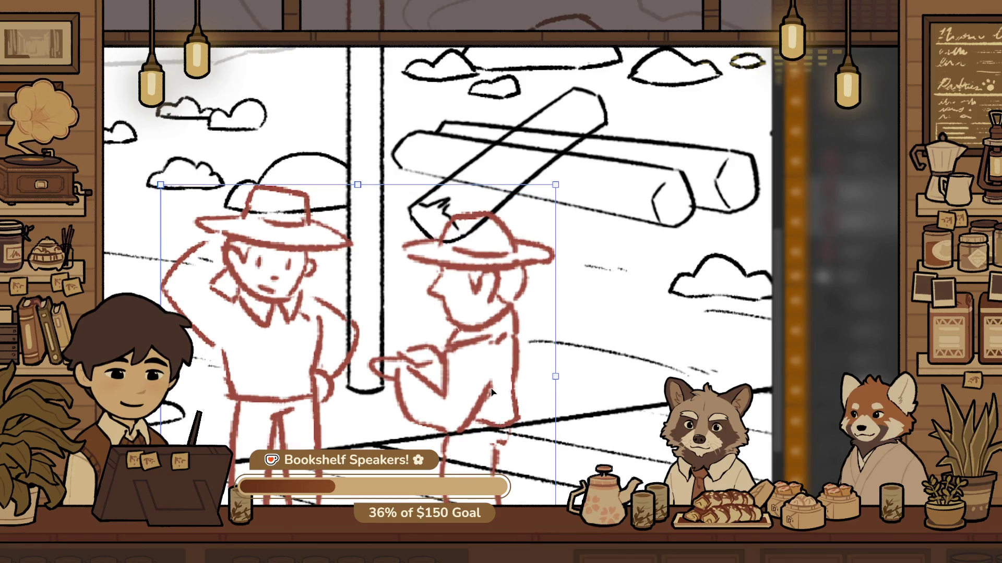
pyautogui.press('Return')
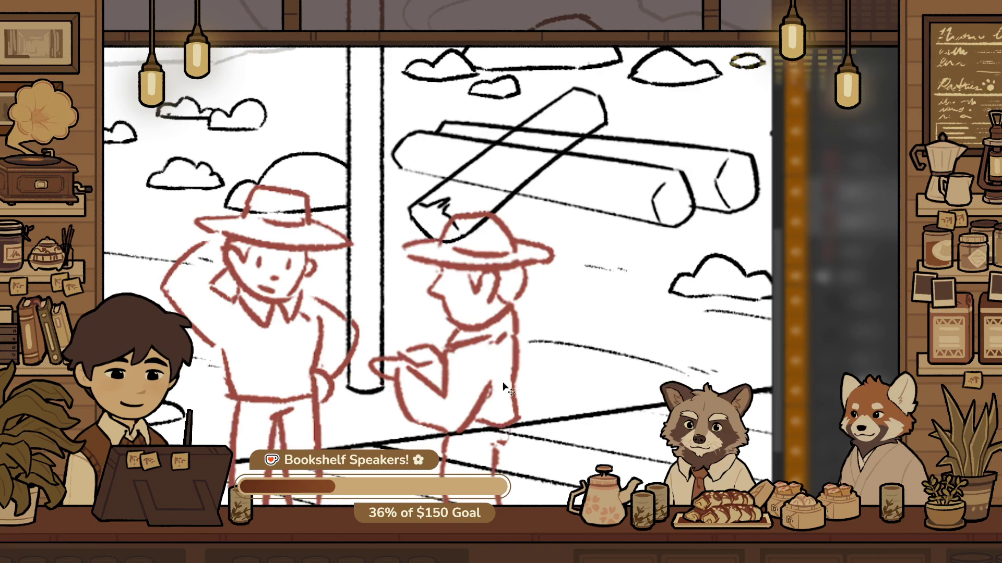
pyautogui.press('z')
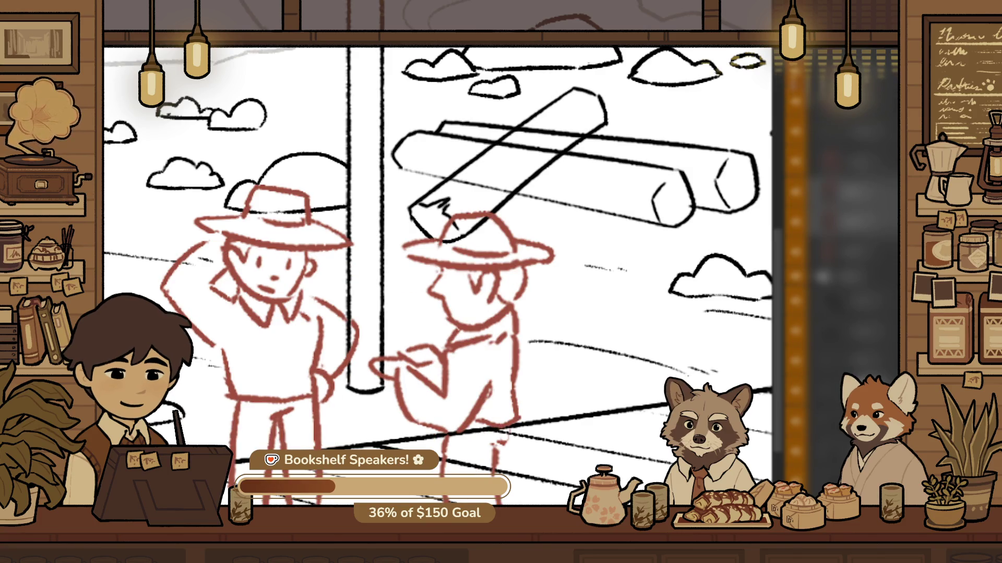
pyautogui.scroll(-3, 502, 382)
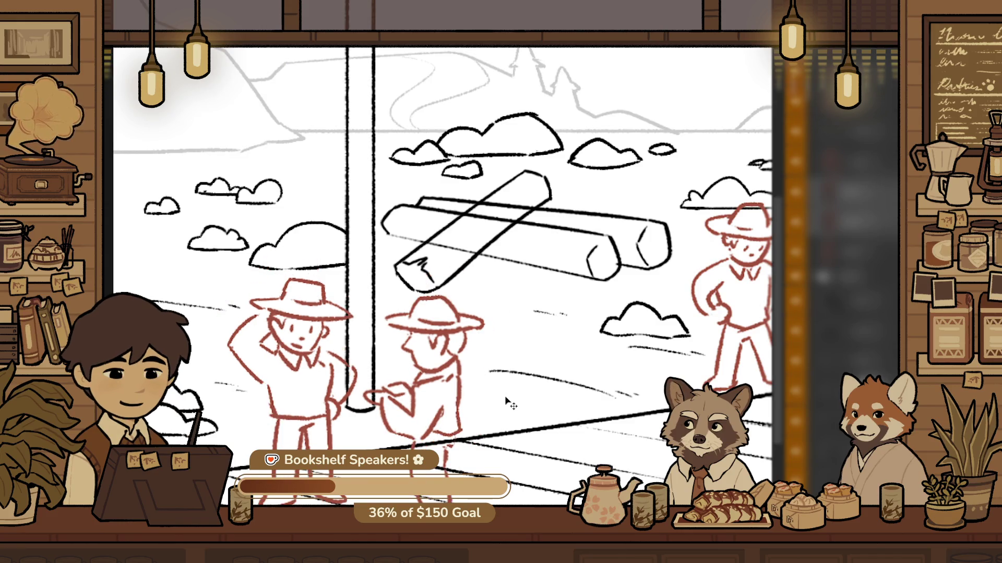
pyautogui.keyDown('alt'); pyautogui.click(506, 399); pyautogui.keyUp('alt')
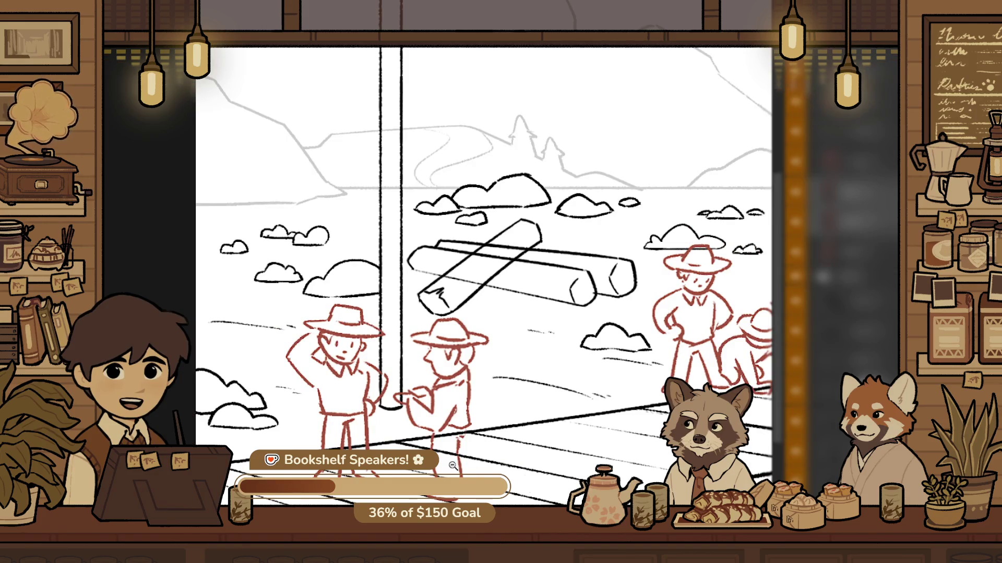
# Shrink the red shoveling worker slightly and shift it left and down
pyautogui.click(418, 244)
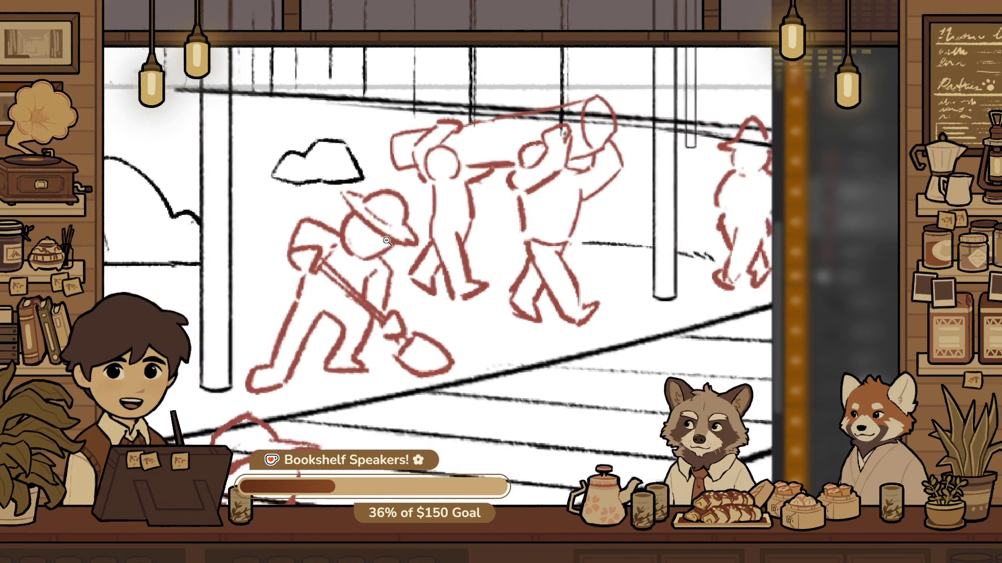
pyautogui.keyDown('alt'); pyautogui.click(440, 263); pyautogui.keyUp('alt')
pyautogui.scroll(3, 440, 262)
pyautogui.moveTo(488, 281); pyautogui.dragTo(425, 250)
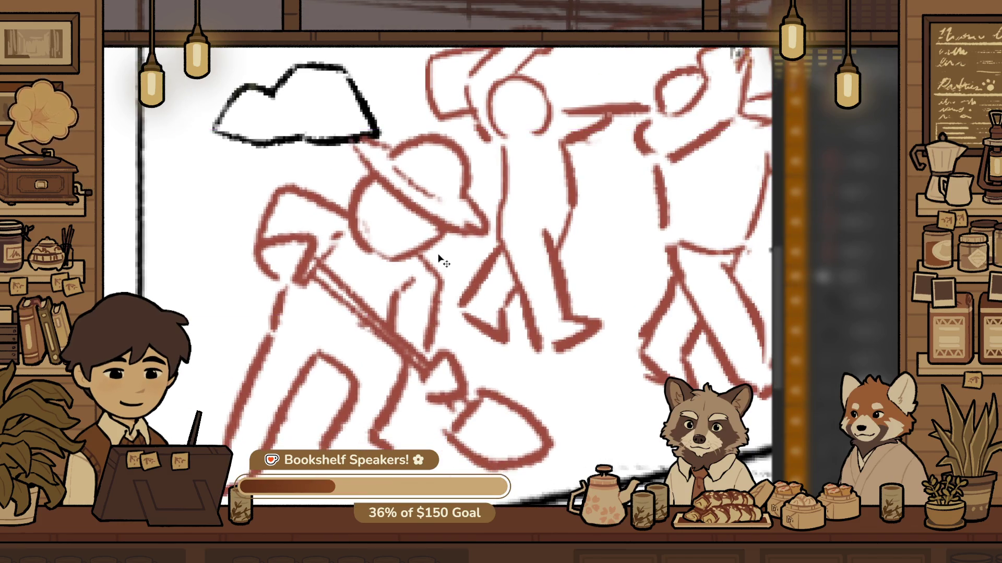
pyautogui.hotkey('ctrl', 't')
pyautogui.moveTo(164, 149); pyautogui.dragTo(197, 215)
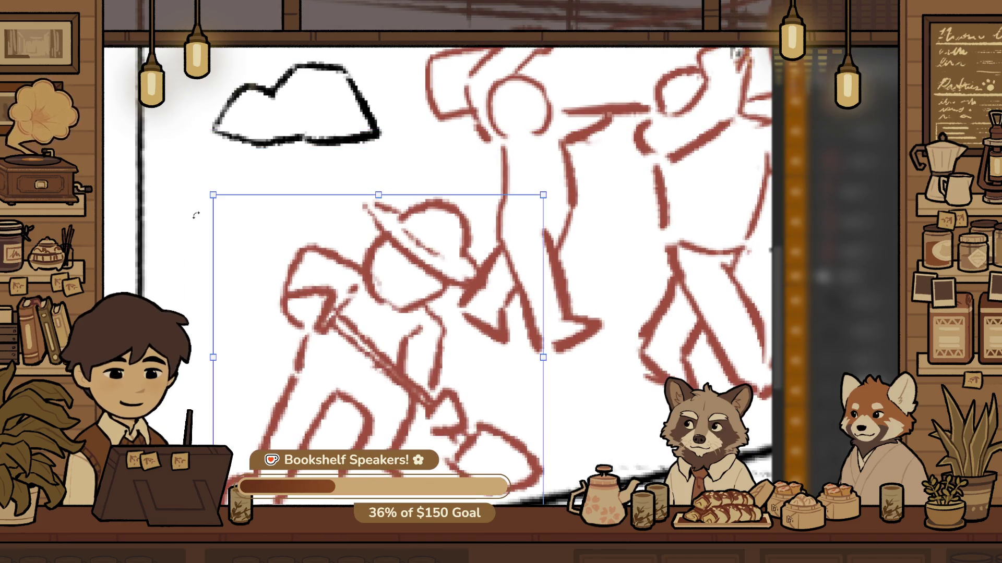
pyautogui.hotkey('ctrl', 'z')
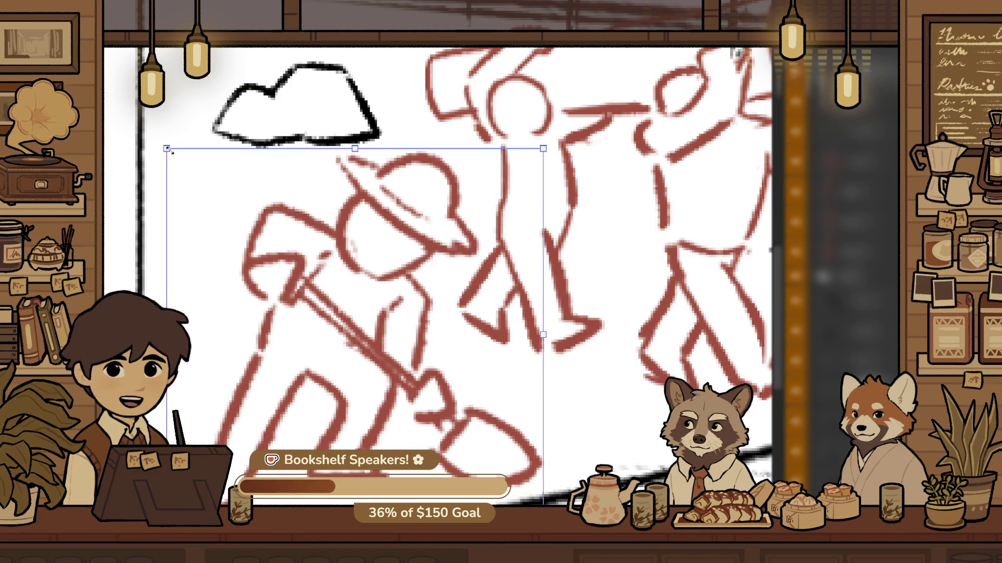
pyautogui.moveTo(167, 150); pyautogui.dragTo(191, 173)
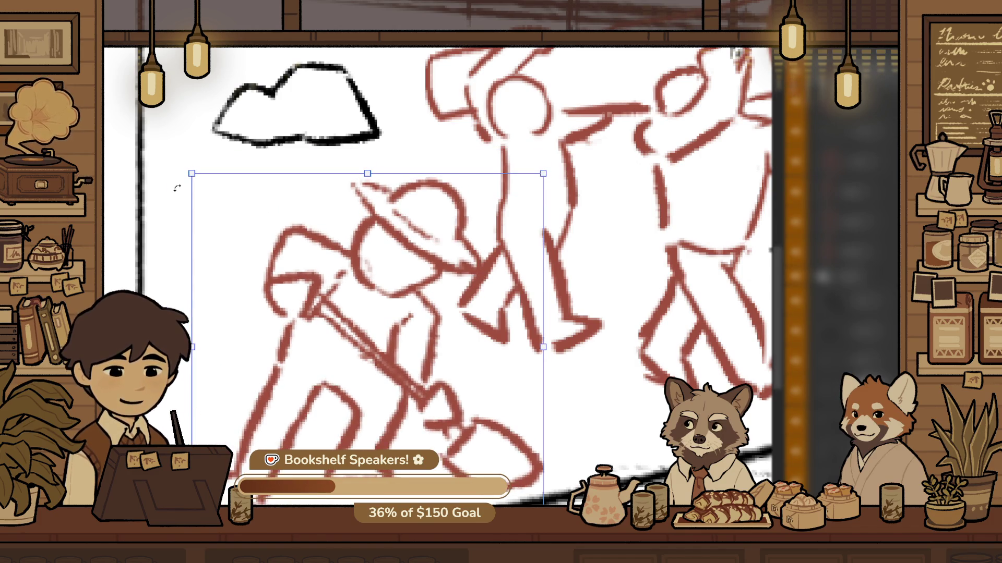
pyautogui.moveTo(193, 179); pyautogui.dragTo(192, 181)
pyautogui.moveTo(490, 345)
pyautogui.mouseDown()
pyautogui.moveTo(503, 345)
pyautogui.moveTo(470, 345)
pyautogui.moveTo(471, 358)
pyautogui.mouseUp()
pyautogui.press('Return')
# Reopen Free Transform on the shoveling worker and adjust the view around it
pyautogui.scroll(-5, 477, 245)
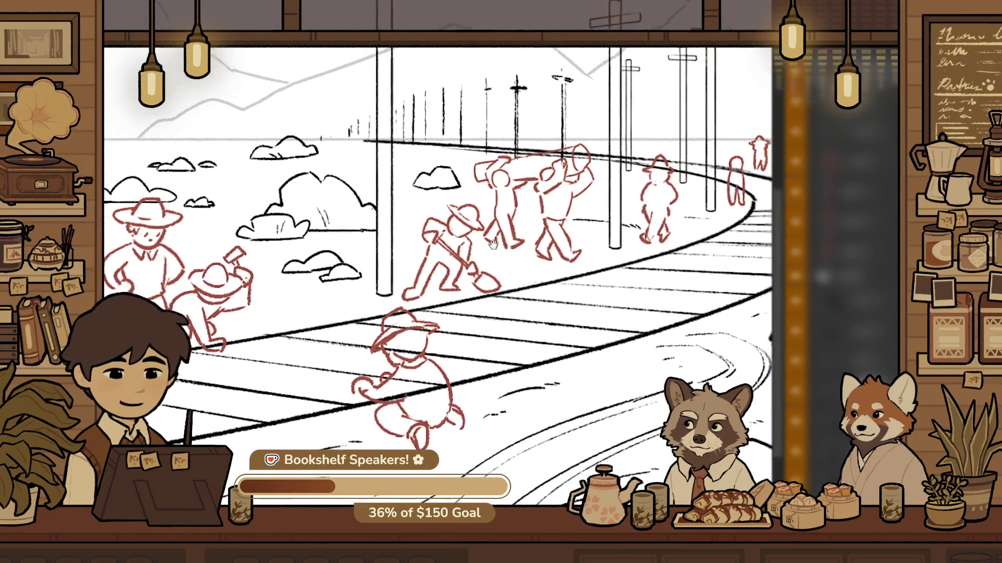
pyautogui.scroll(3, 477, 244)
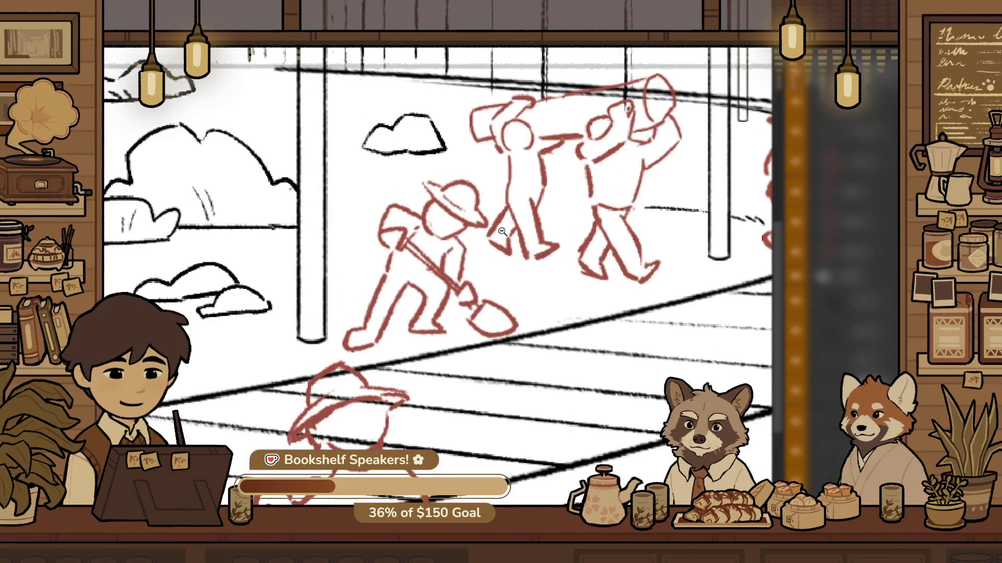
pyautogui.scroll(3, 574, 329)
pyautogui.hotkey('ctrl', 't')
pyautogui.scroll(1, 574, 332)
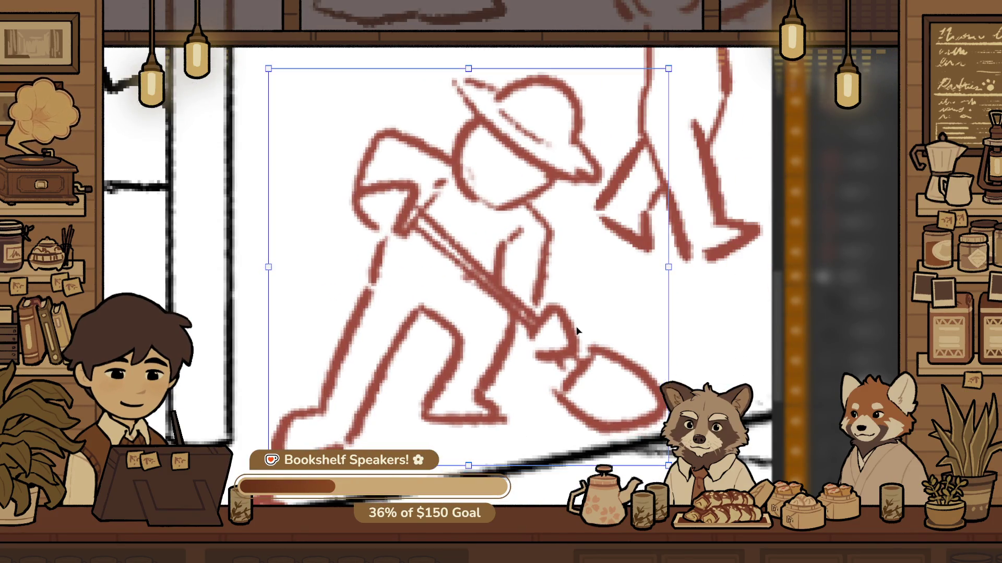
pyautogui.scroll(-5, 394, 347)
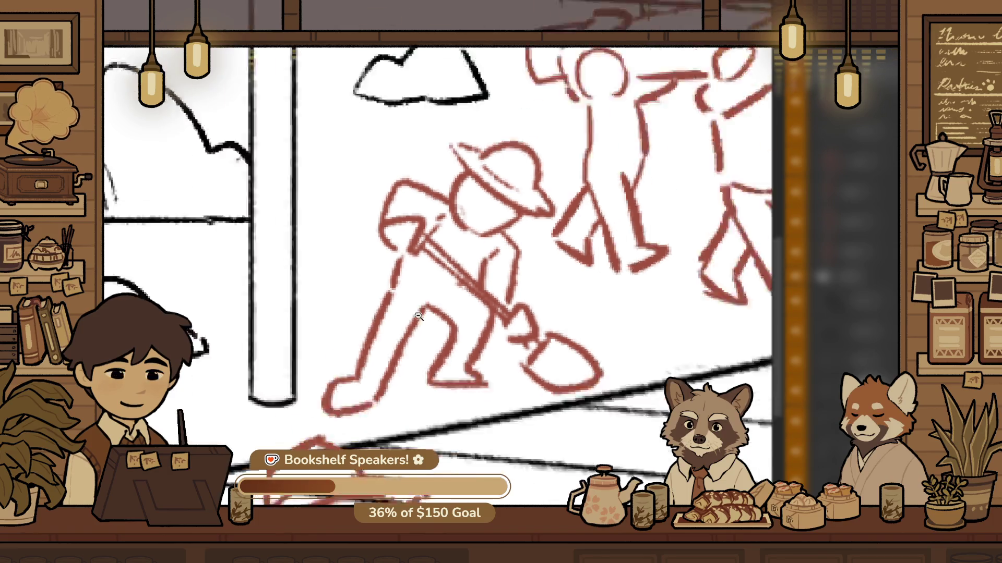
pyautogui.scroll(1, 384, 353)
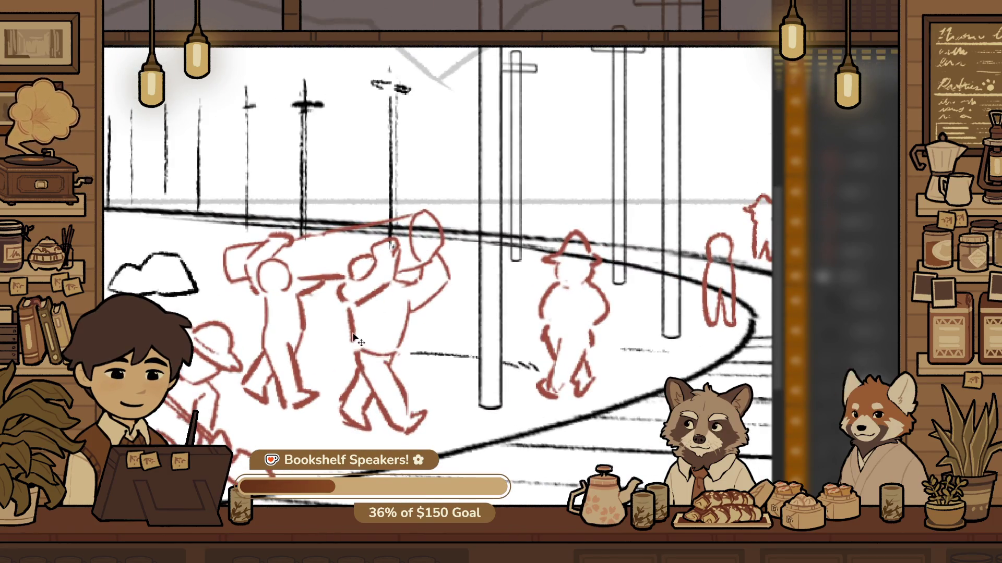
# Free-transform the two red log carriers, shrinking them from the top-left corner and nudging them slightly right
pyautogui.hotkey('ctrl', 't')
pyautogui.moveTo(223, 209); pyautogui.dragTo(244, 229)
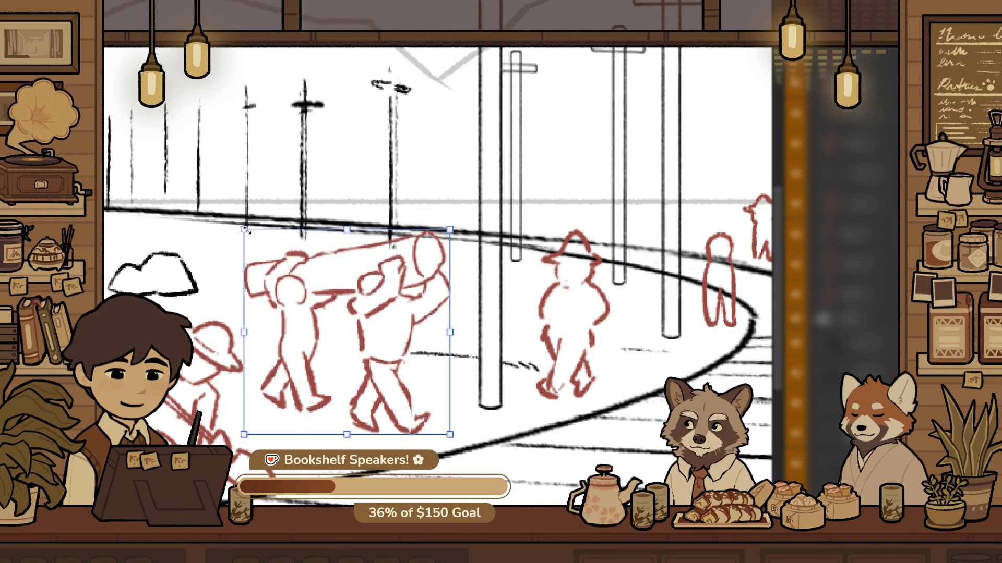
pyautogui.moveTo(384, 300); pyautogui.dragTo(395, 300)
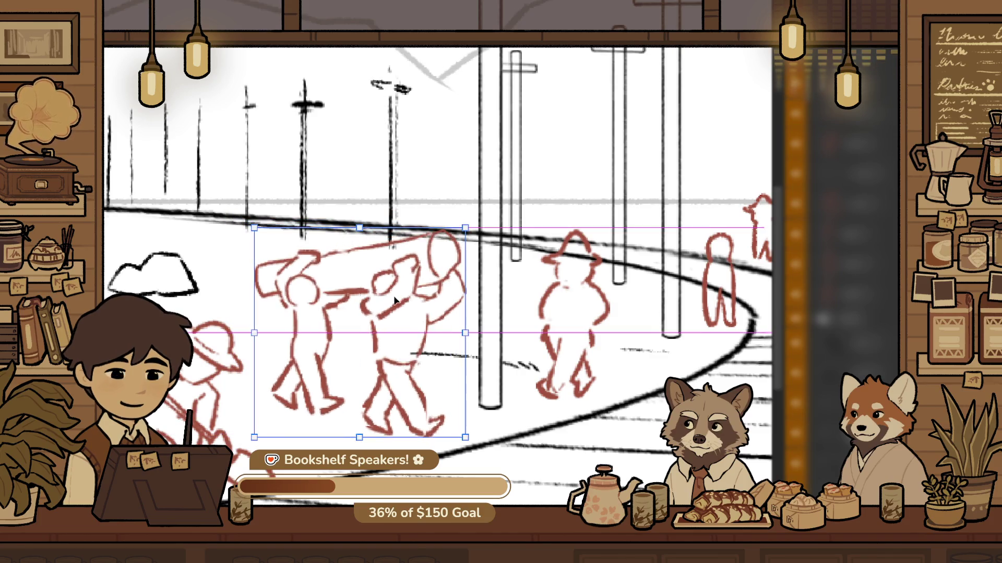
pyautogui.press('Return')
# Zoom and pan across the railway scene to bring the shoveling and crouching workers into view
pyautogui.scroll(-1, 407, 358)
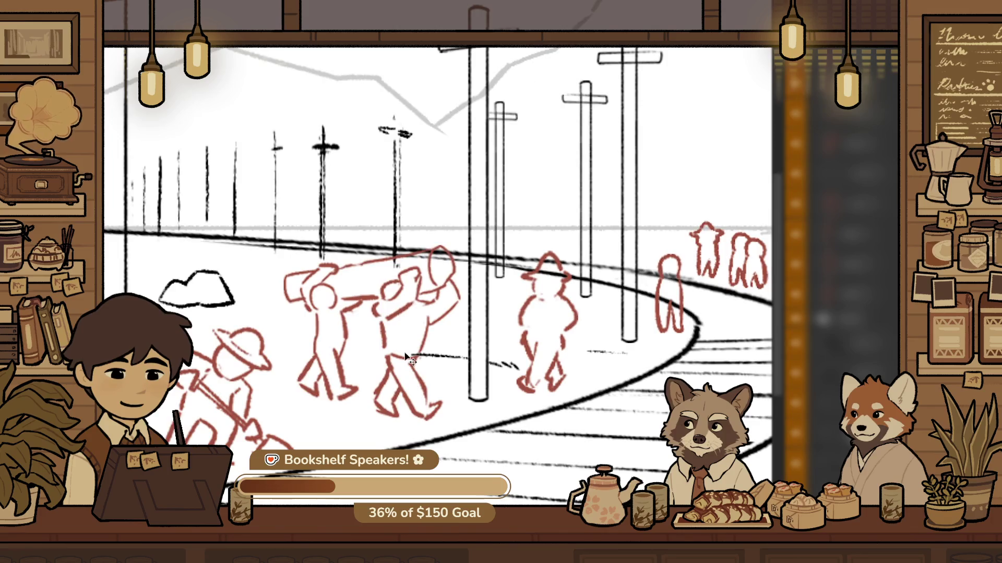
pyautogui.press('z')
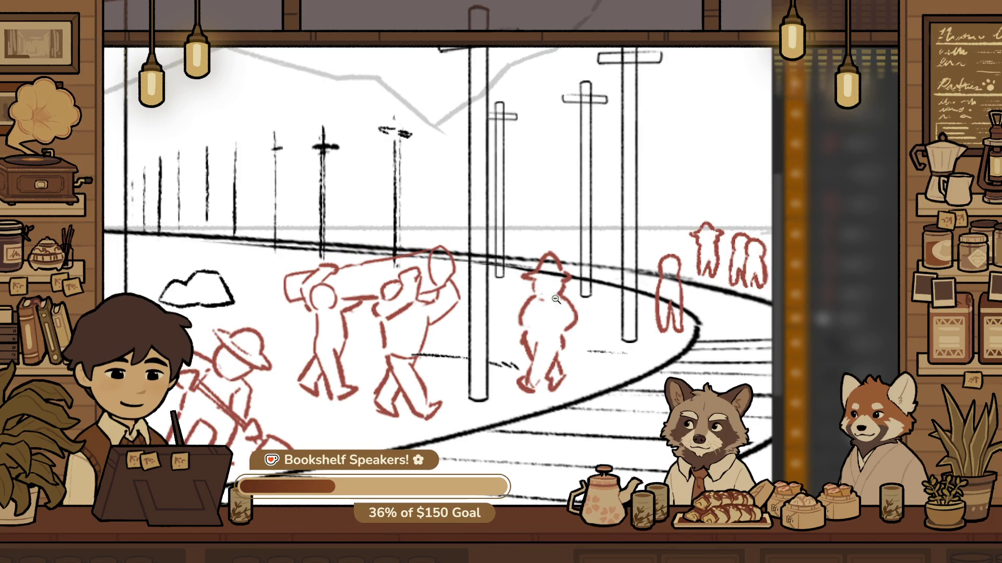
pyautogui.scroll(3, 418, 360)
pyautogui.scroll(-2, 474, 408)
pyautogui.moveTo(474, 408); pyautogui.dragTo(590, 296)
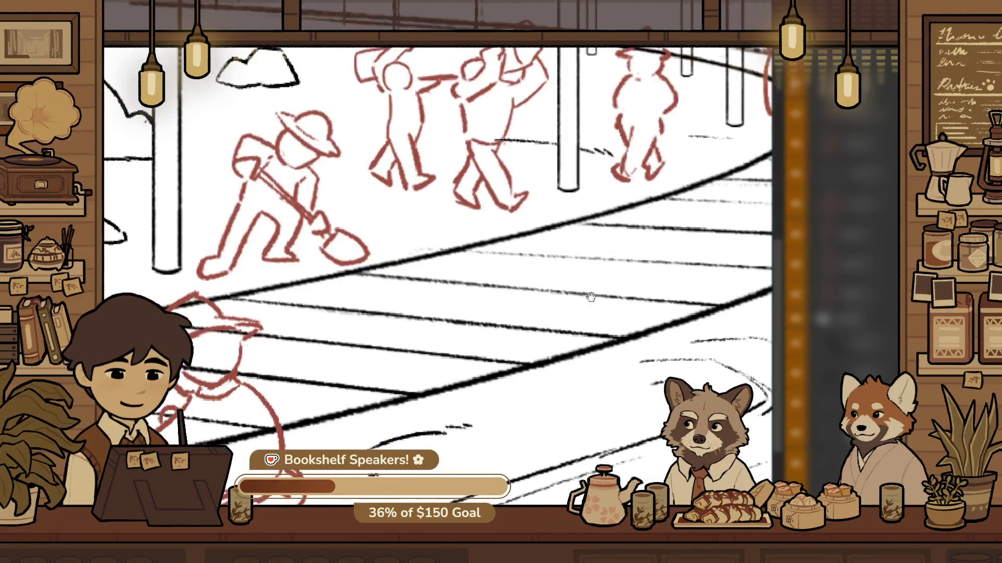
pyautogui.click(418, 360)
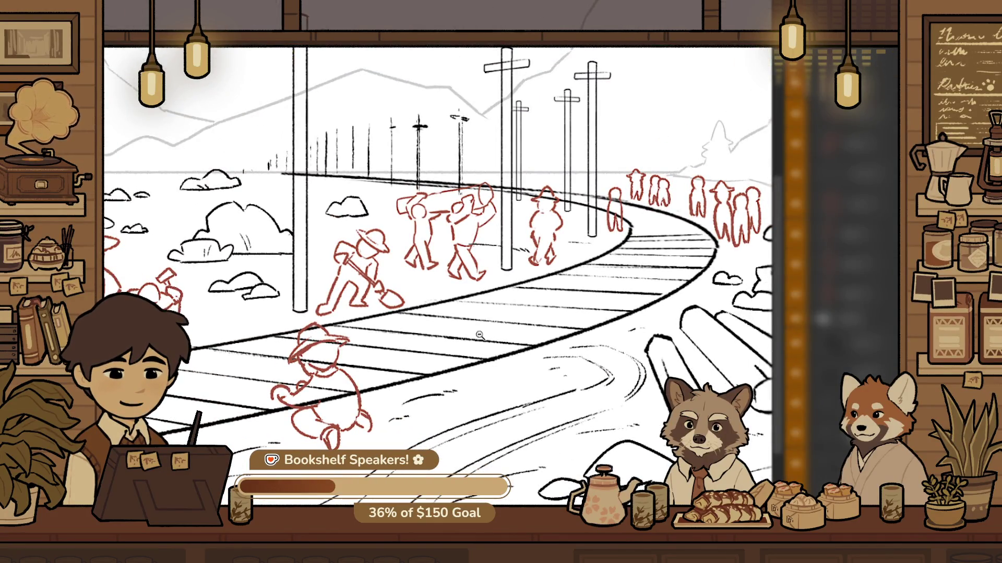
pyautogui.moveTo(480, 335); pyautogui.dragTo(477, 279)
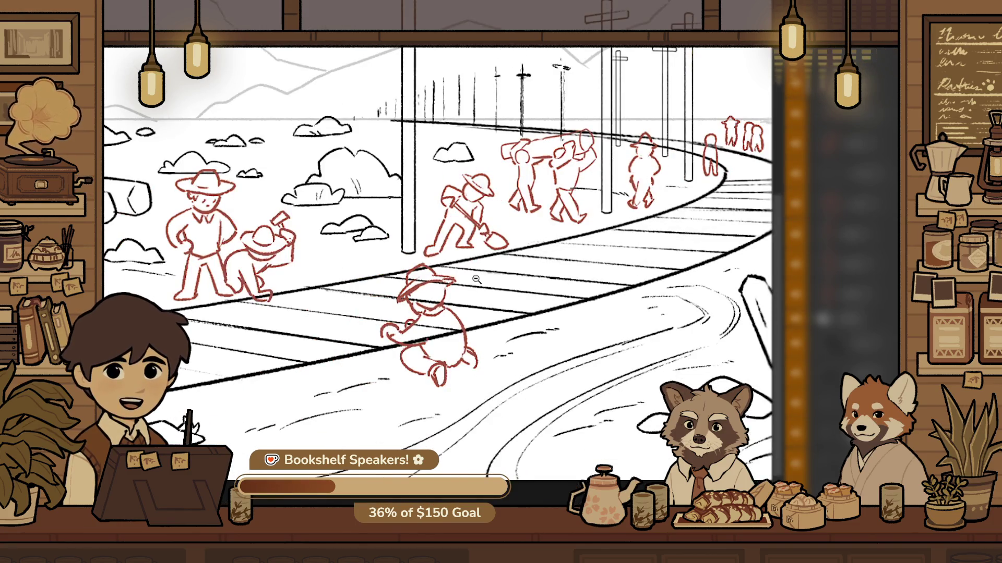
pyautogui.scroll(2, 476, 280)
pyautogui.scroll(-2, 488, 352)
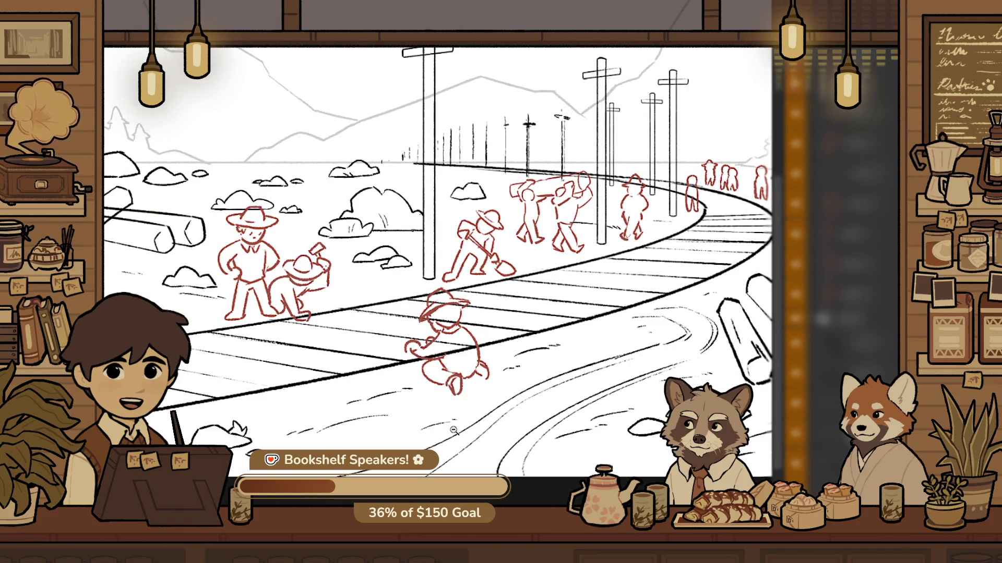
pyautogui.moveTo(469, 365); pyautogui.dragTo(552, 297)
pyautogui.scroll(2, 552, 288)
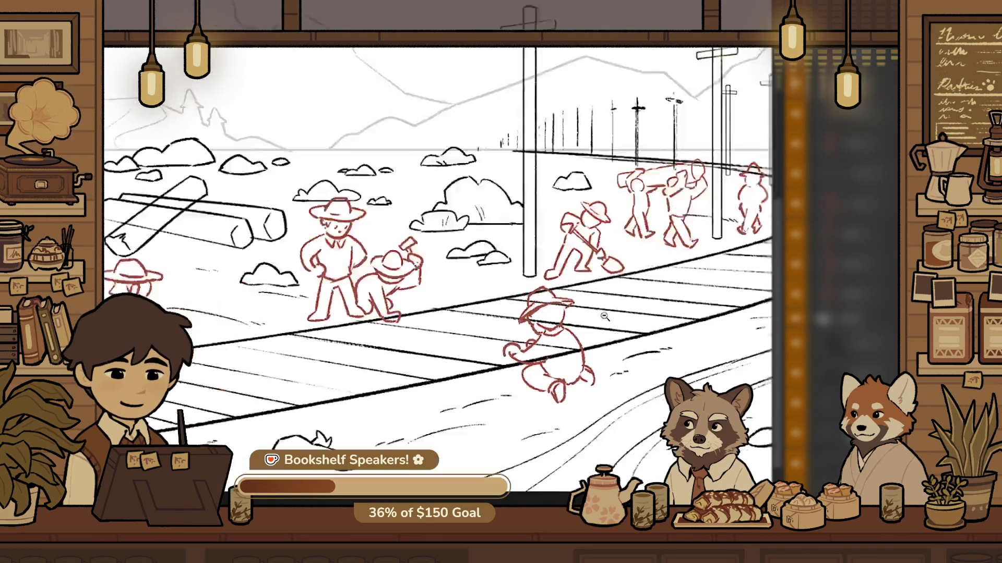
pyautogui.scroll(2, 532, 301)
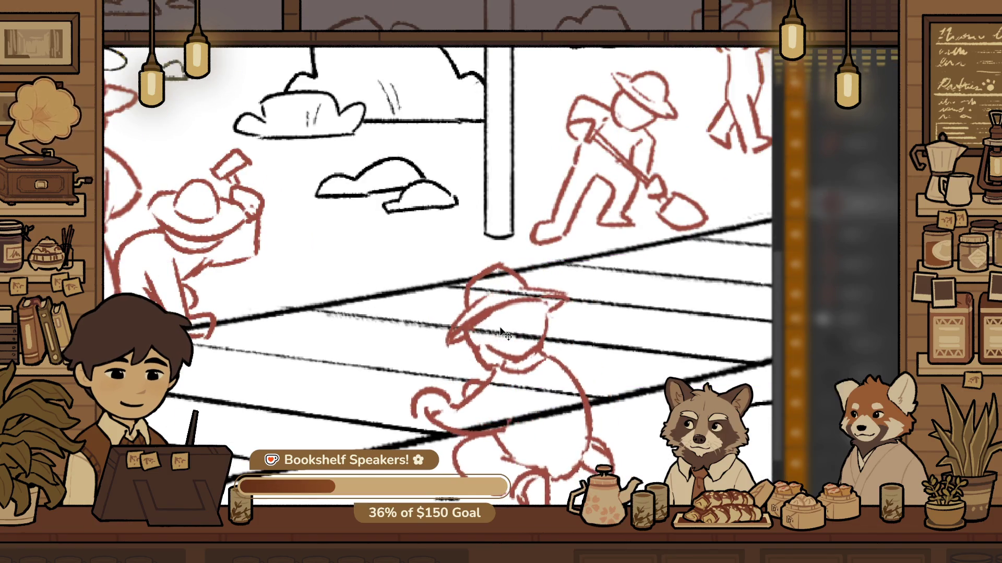
pyautogui.scroll(1, 583, 303)
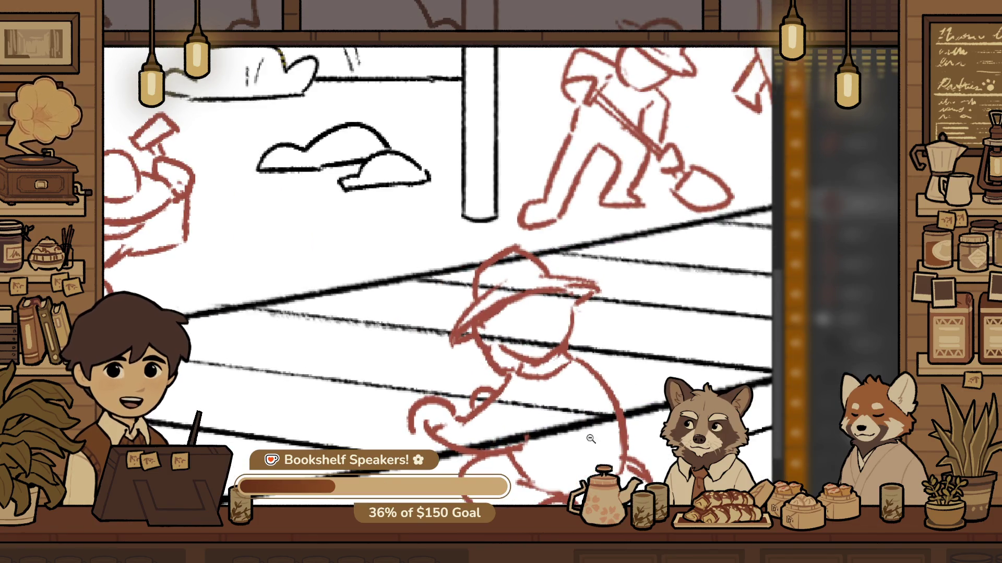